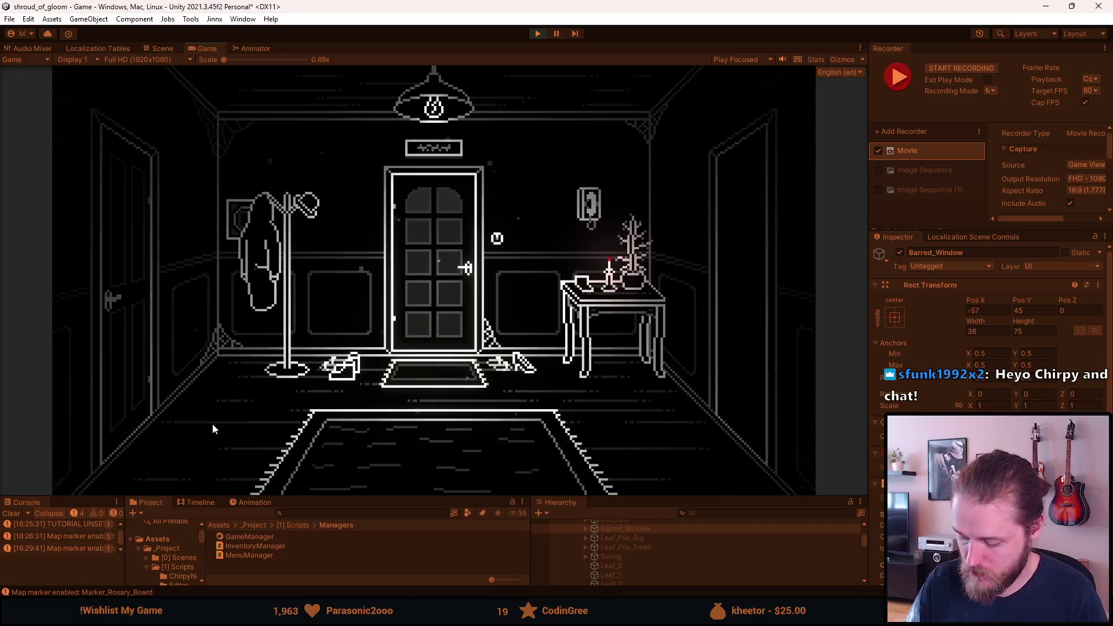
Record the entrance room, then open the developer tools' Teleport to Room field
{"action": "key", "text": "F10"}
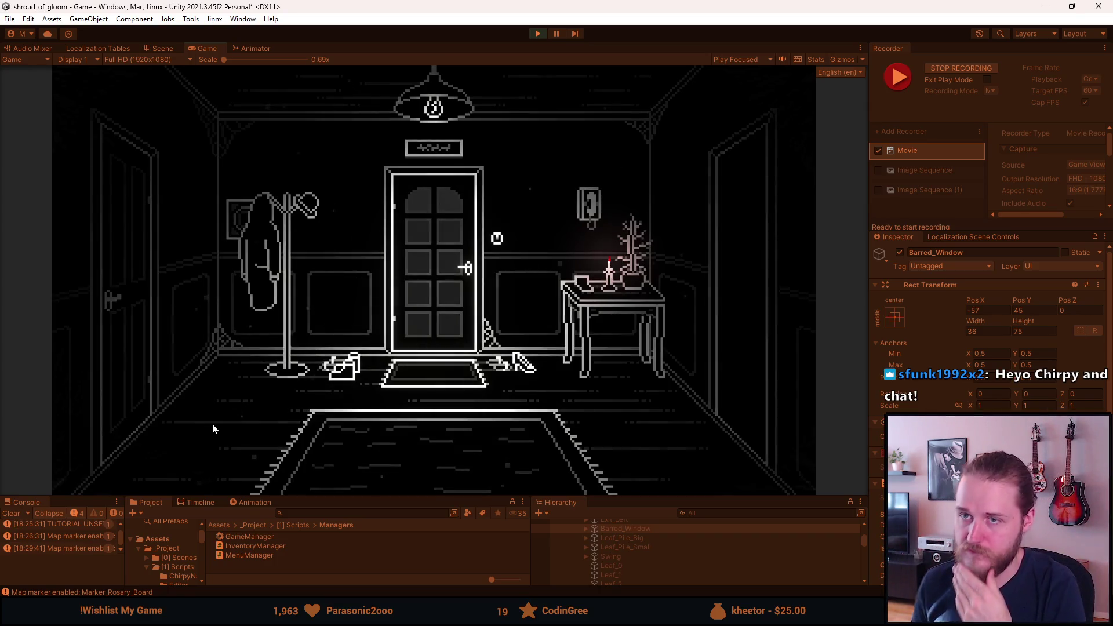
{"action": "key", "text": "alt+Tab"}
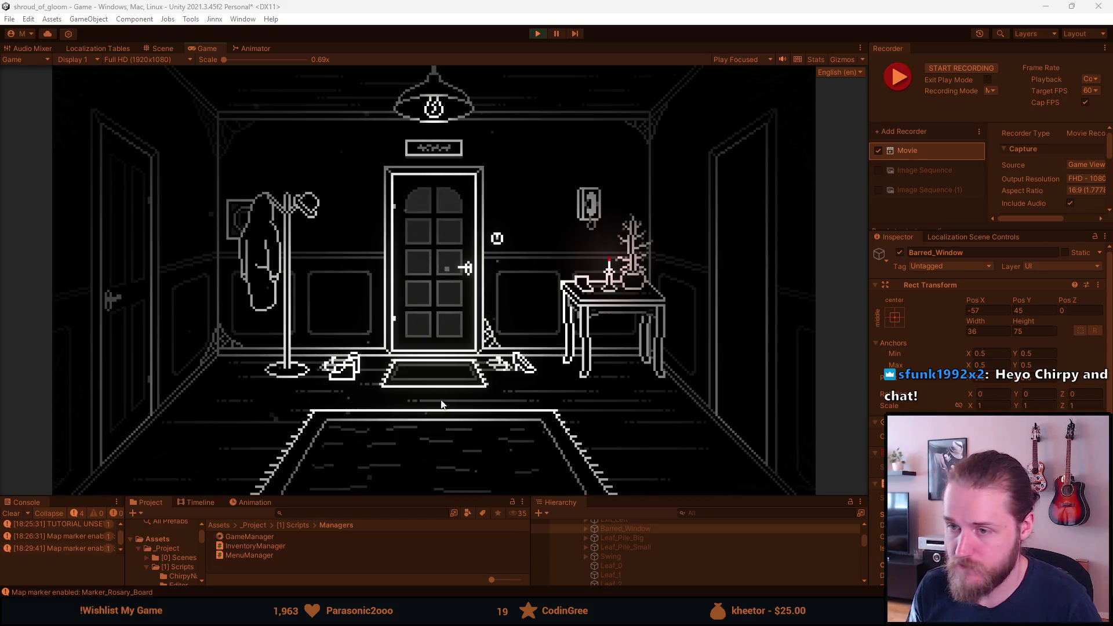
{"action": "key", "text": "F1"}
{"action": "left_click", "coordinate": [625, 246]}
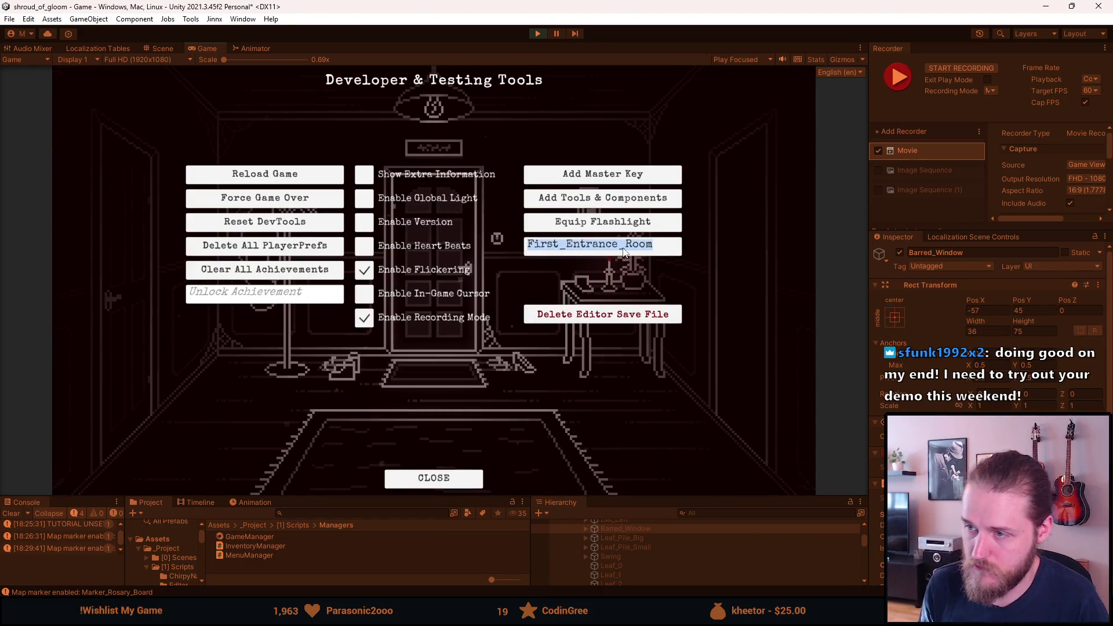
Teleport the game to First_Storage_Room via the Teleport to Room field
{"action": "key", "text": "Right"}
{"action": "key", "text": "BackSpace"}
{"action": "key", "text": "BackSpace"}
{"action": "key", "text": "BackSpace"}
{"action": "type", "text": "Storage"}
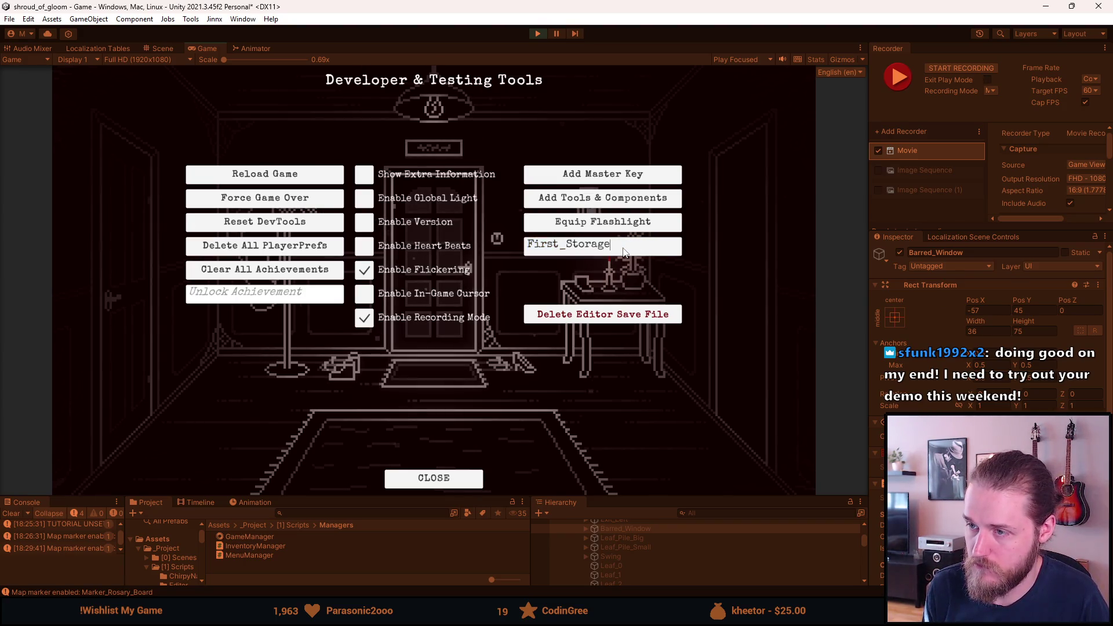
{"action": "double_click", "coordinate": [619, 255]}
{"action": "left_click", "coordinate": [619, 255]}
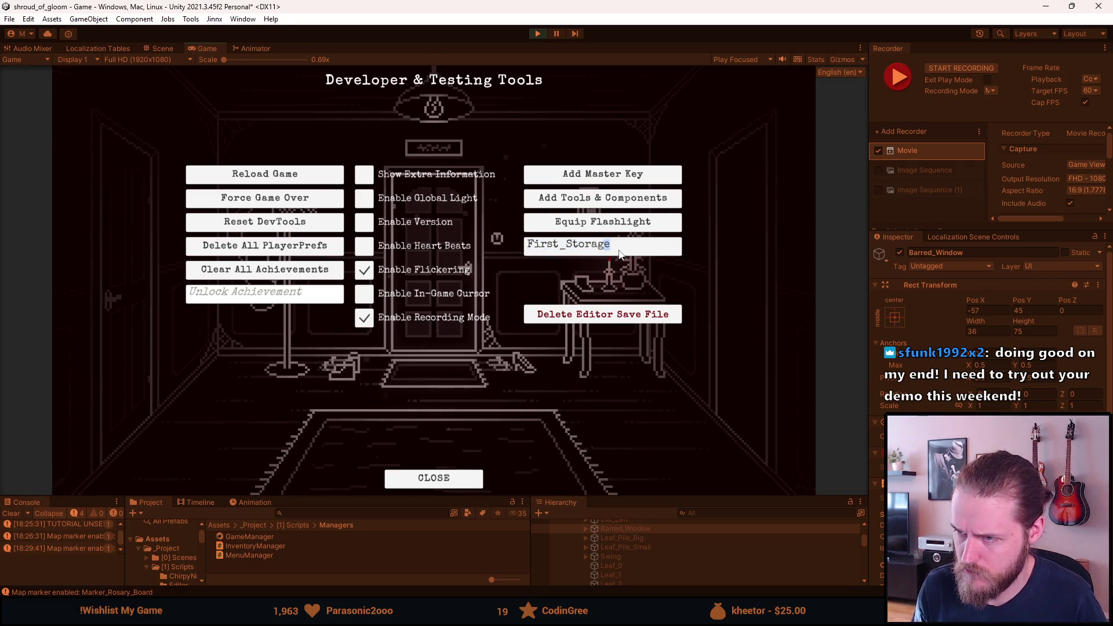
{"action": "type", "text": "_Ro"}
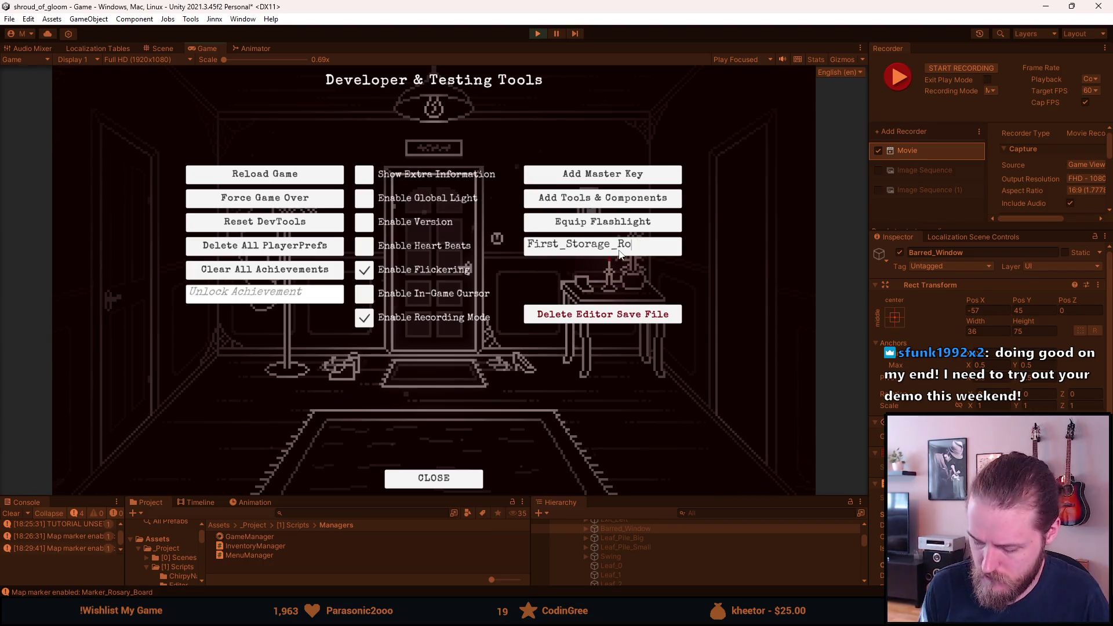
{"action": "type", "text": "pom"}
{"action": "key", "text": "Return"}
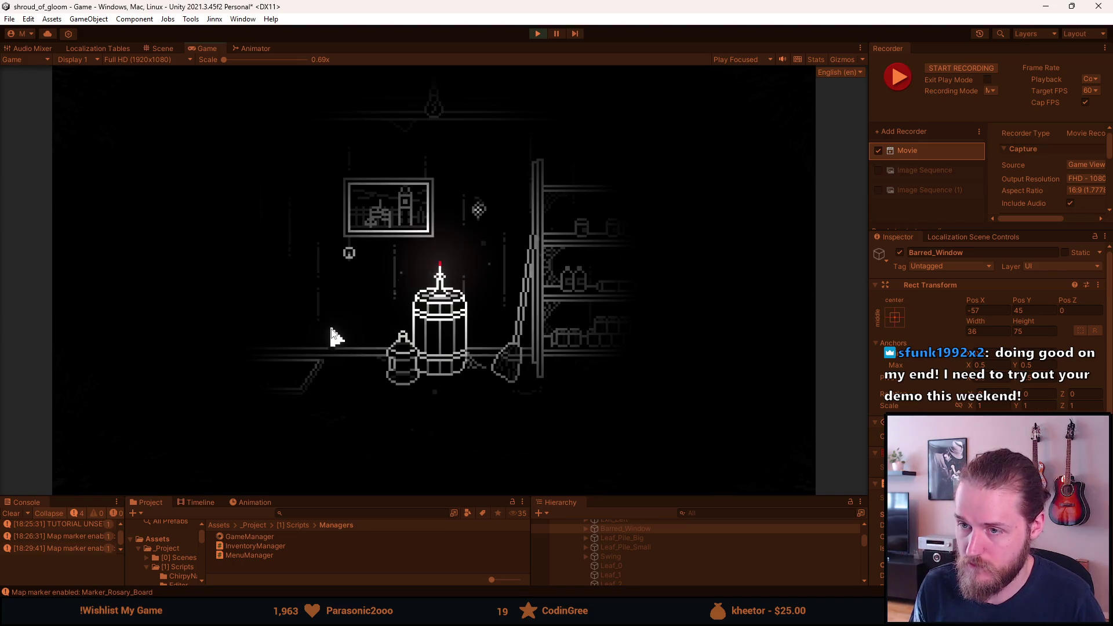
Record a clip of the candlelit storage room with the barrel and shelves
{"action": "key", "text": "F1"}
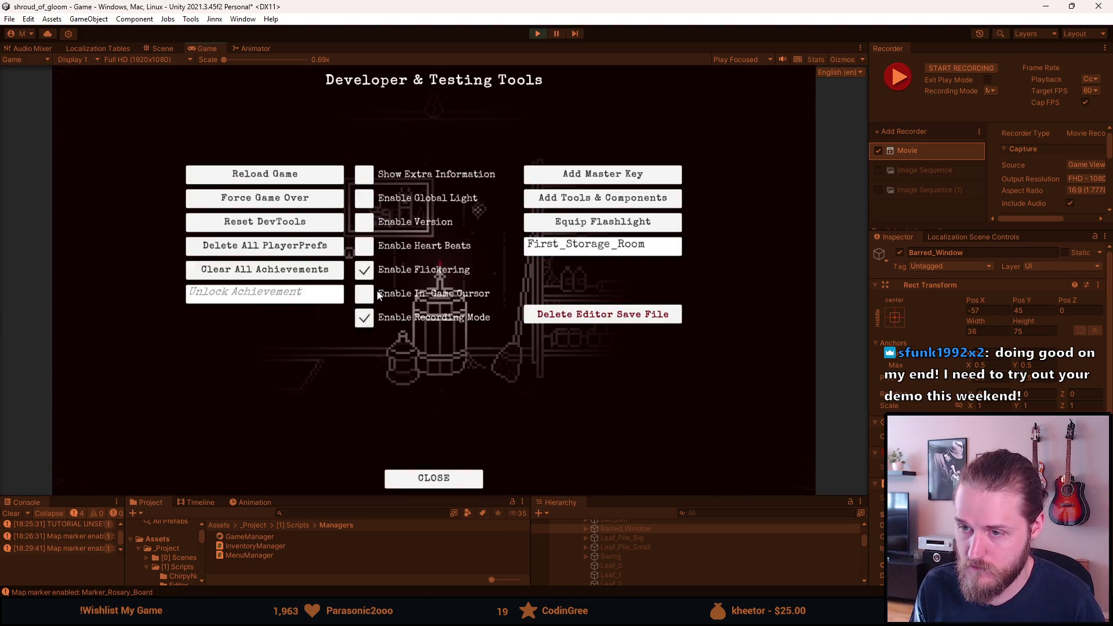
{"action": "key", "text": "F1"}
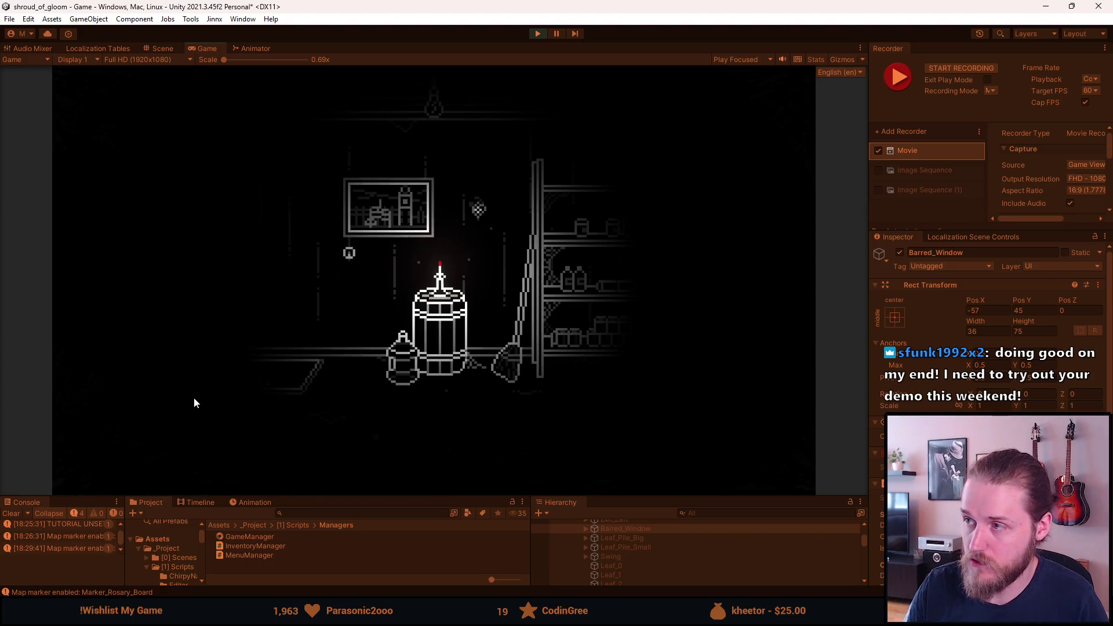
{"action": "key", "text": "F10"}
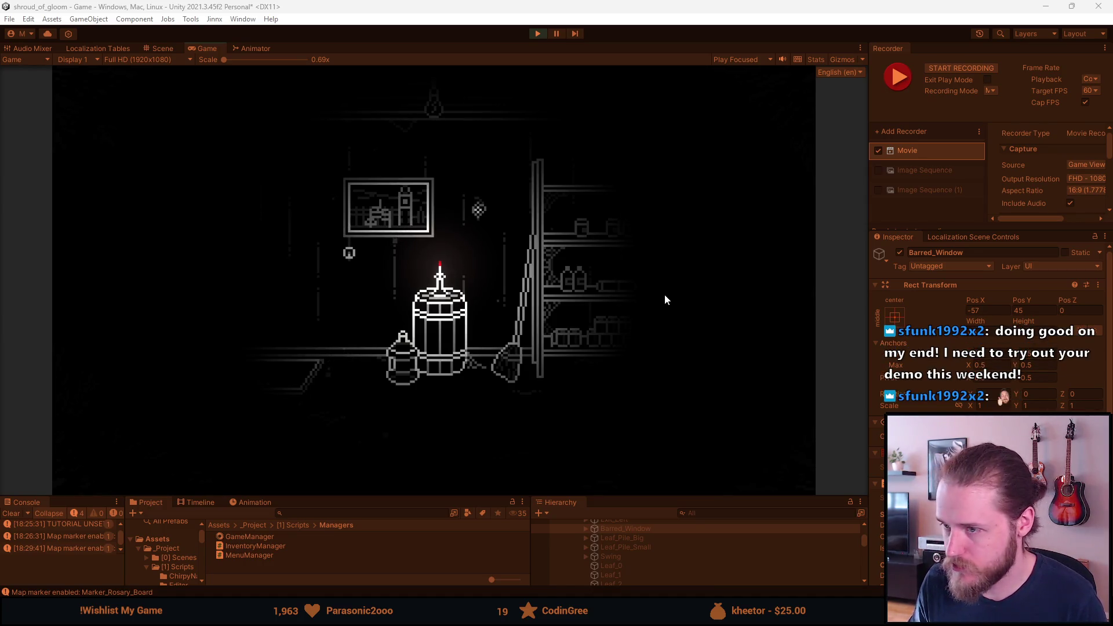
{"action": "key", "text": "F1"}
Replace the teleport room name with Outside_Left and teleport there
{"action": "left_click", "coordinate": [615, 253]}
{"action": "key", "text": "End"}
{"action": "key", "text": "BackSpace"}
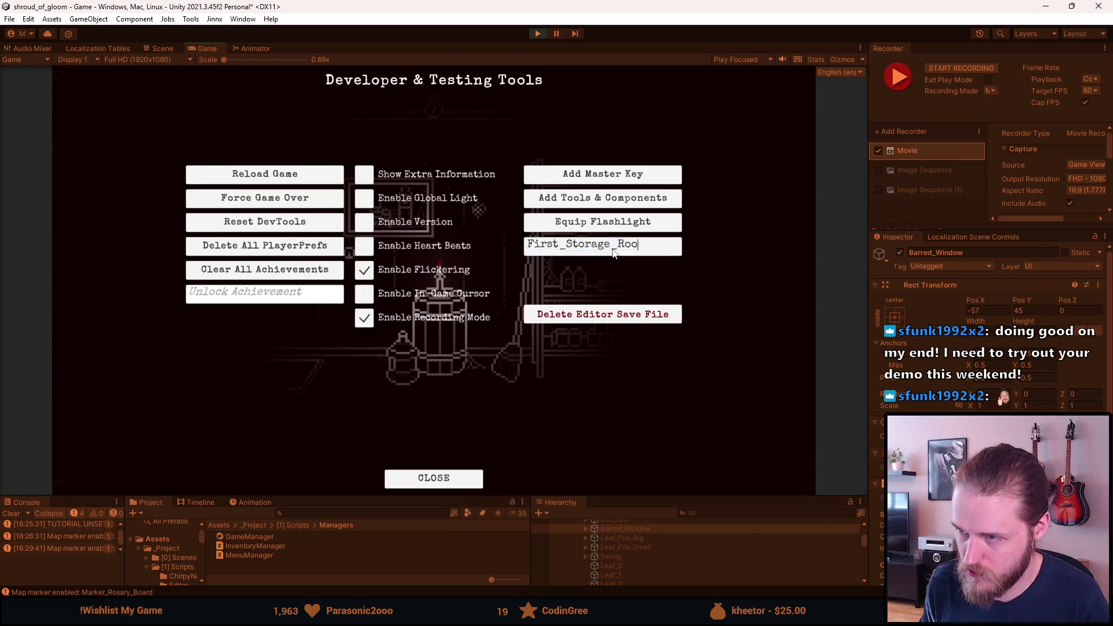
{"action": "key", "text": "BackSpace"}
{"action": "key", "text": "BackSpace"}
{"action": "key", "text": "BackSpace"}
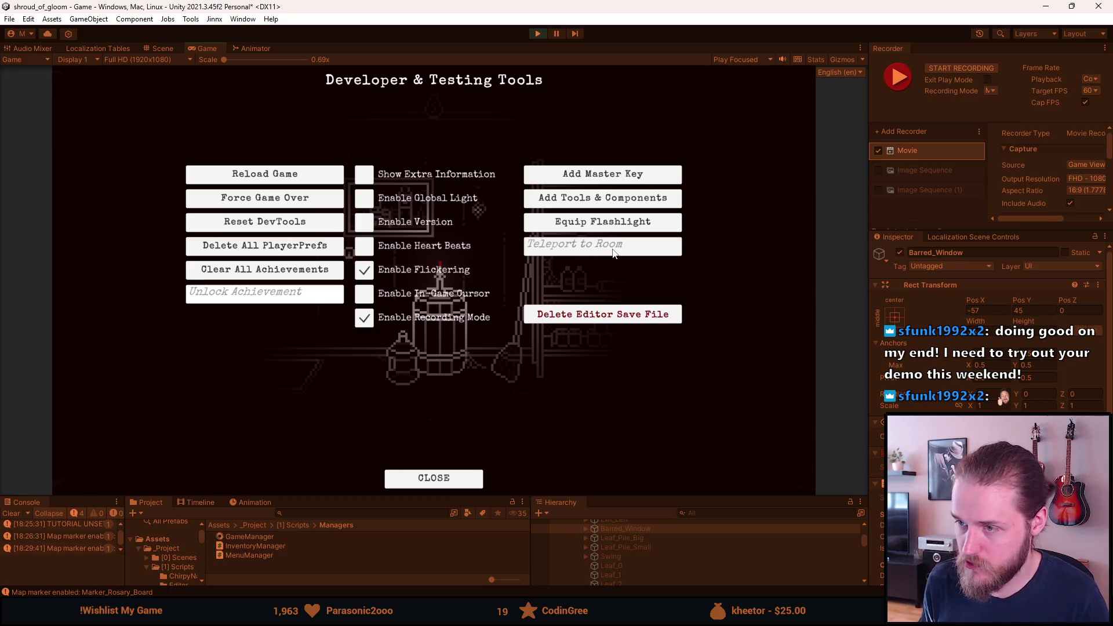
{"action": "type", "text": "Basement_Ul"}
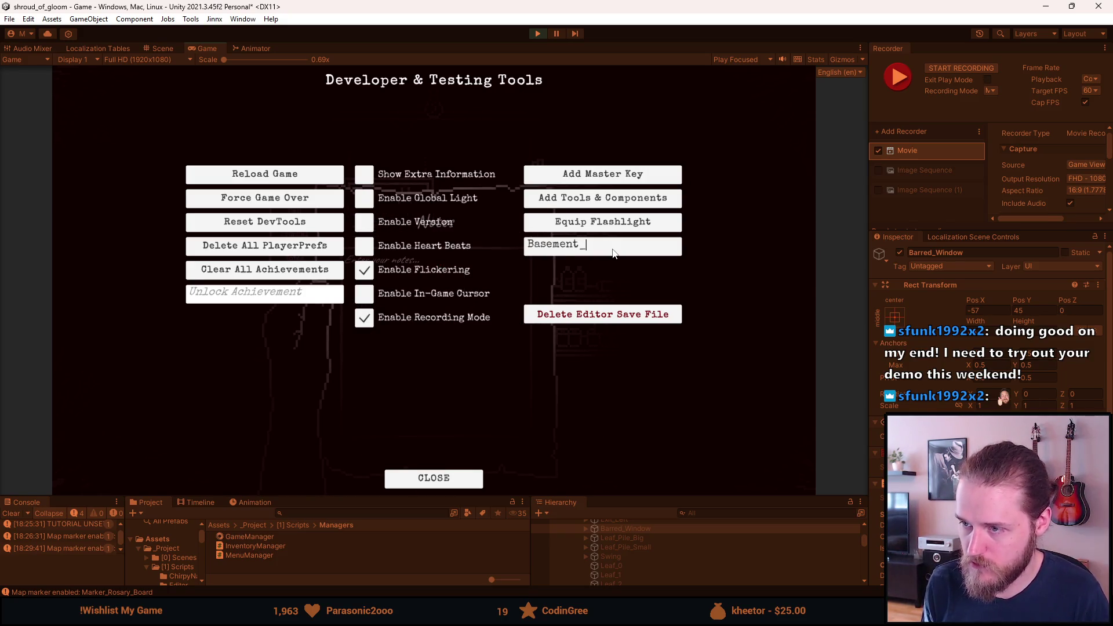
{"action": "key", "text": "BackSpace"}
{"action": "type", "text": "tility"}
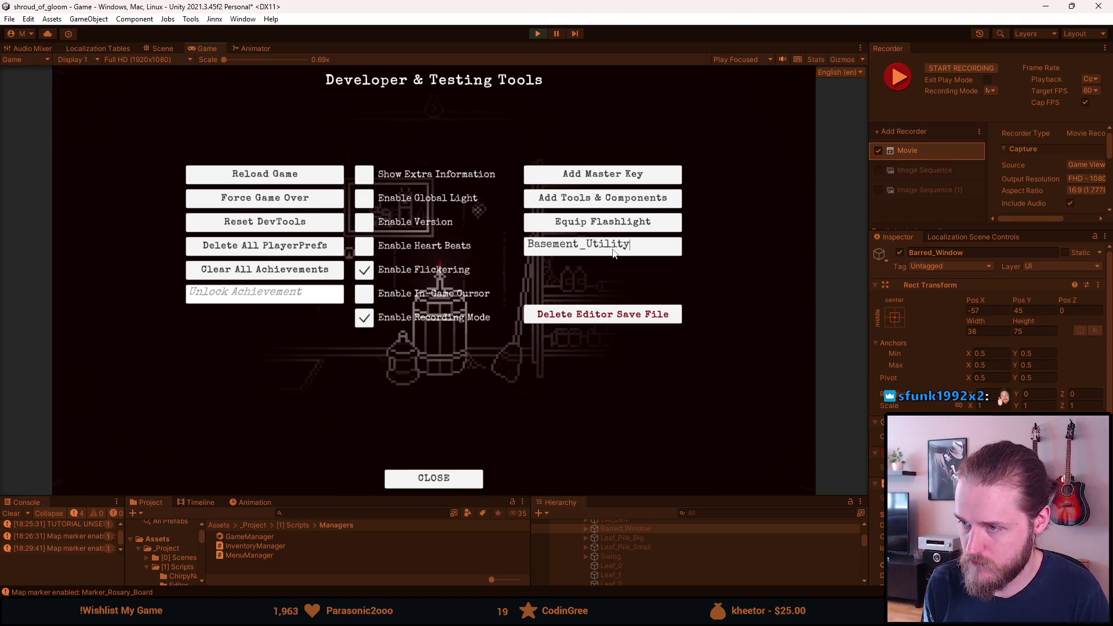
{"action": "type", "text": "_Room"}
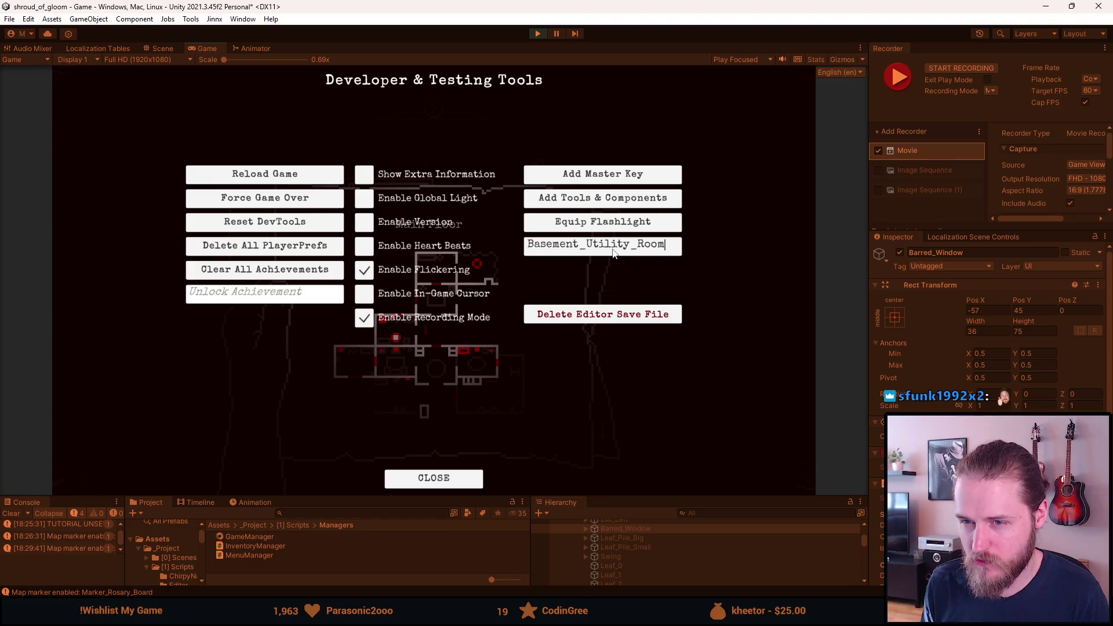
{"action": "key", "text": "BackSpace"}
{"action": "key", "text": "BackSpace"}
{"action": "key", "text": "BackSpace"}
{"action": "type", "text": "Outside_Left"}
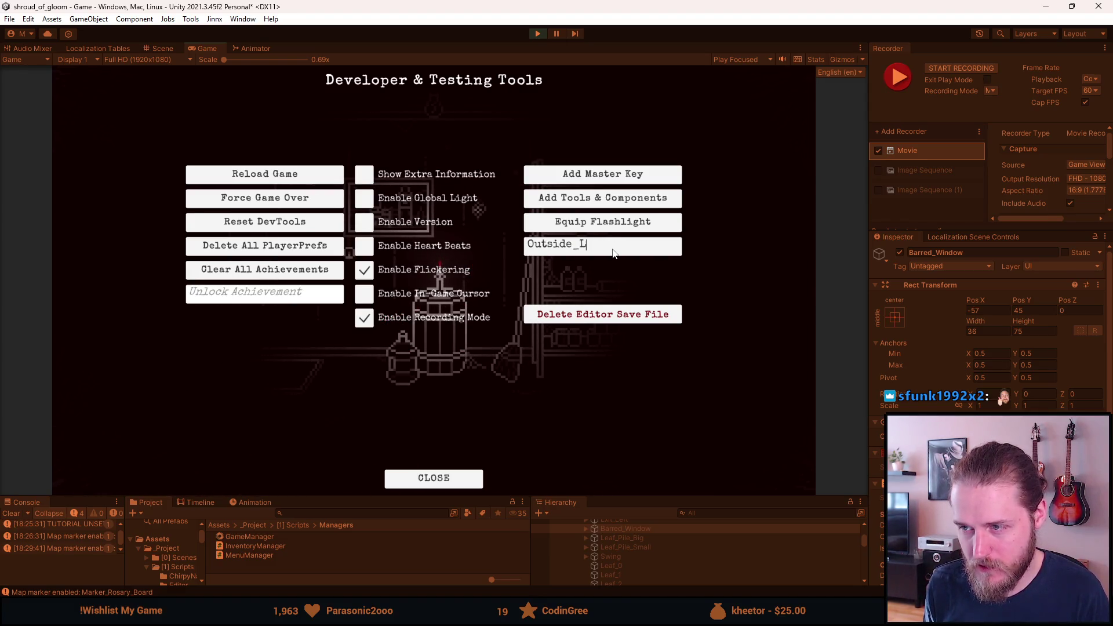
{"action": "key", "text": "Escape"}
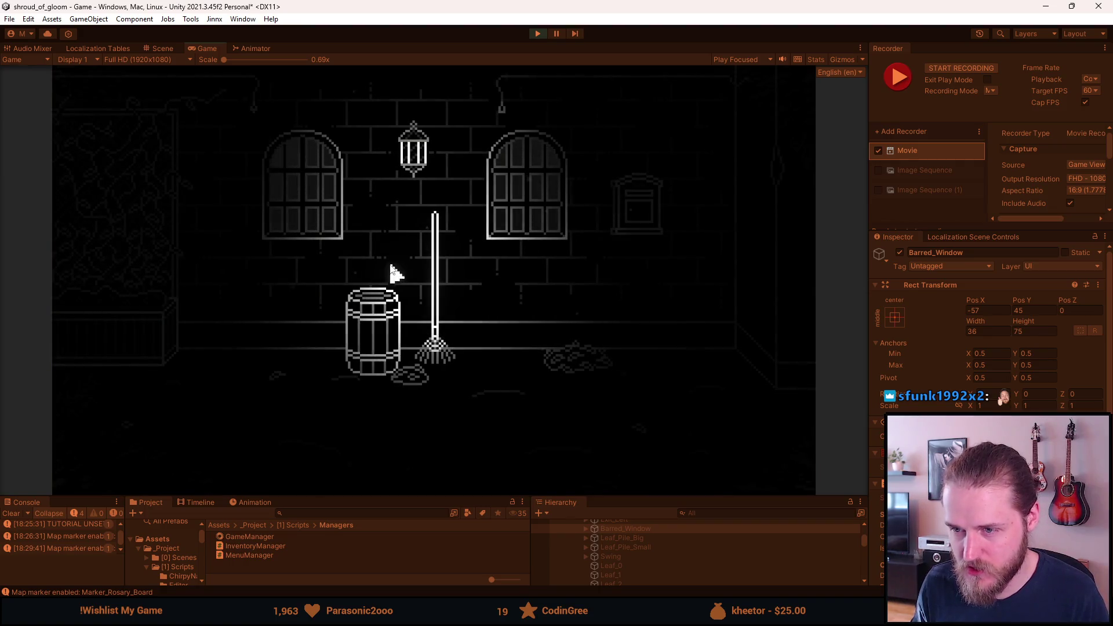
Walk through the exits to the barrel-and-rake room and start recording it
{"action": "left_click", "coordinate": [72, 270]}
{"action": "left_click", "coordinate": [777, 279]}
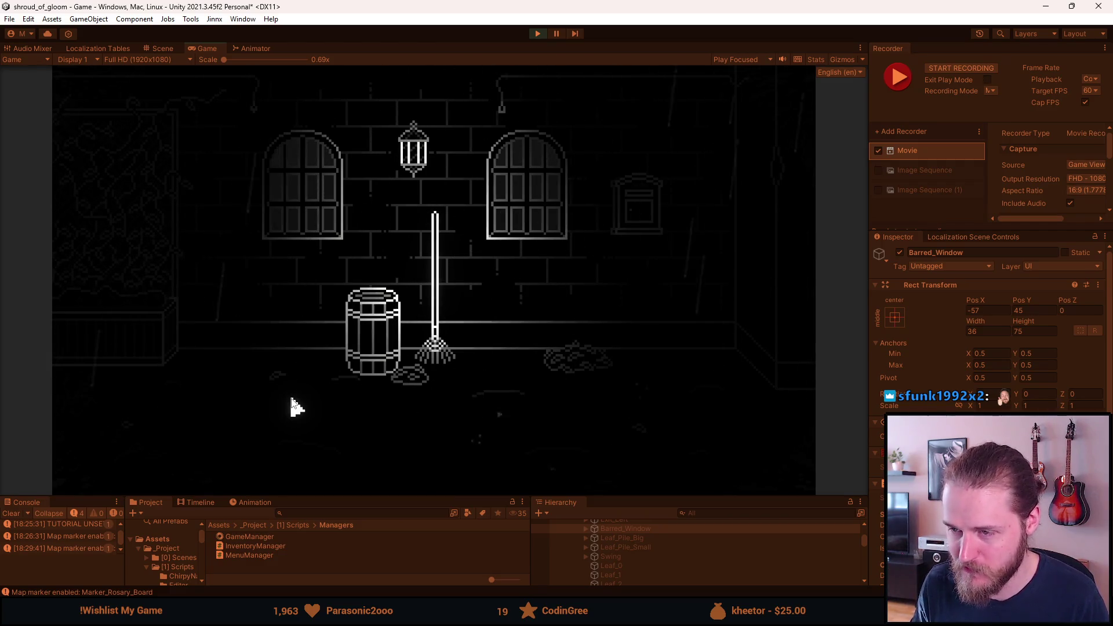
{"action": "key", "text": "F1"}
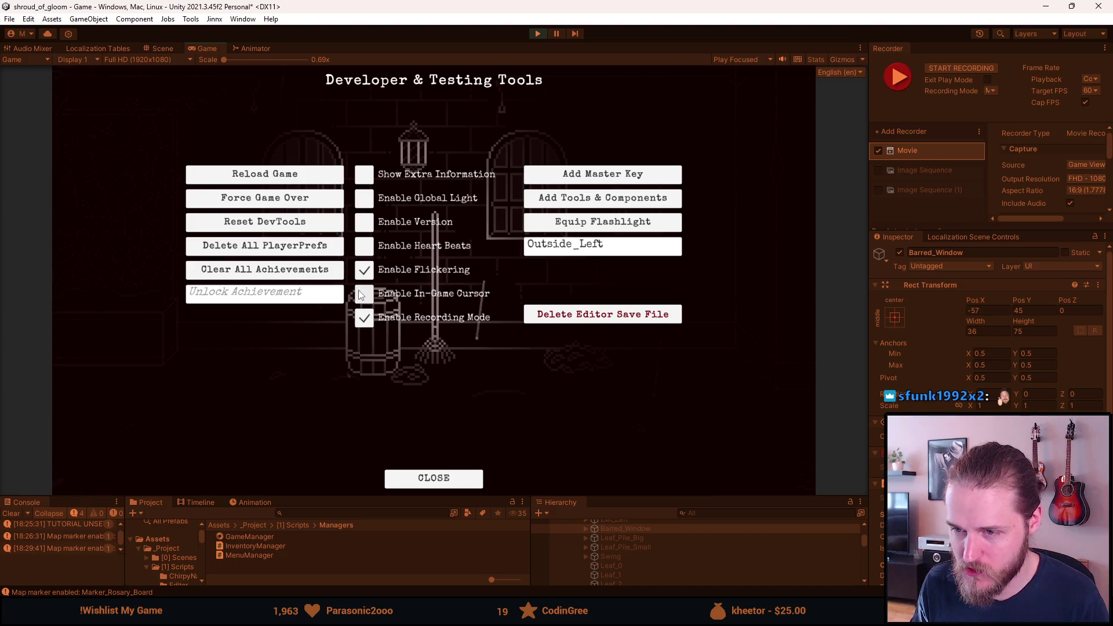
{"action": "key", "text": "F1"}
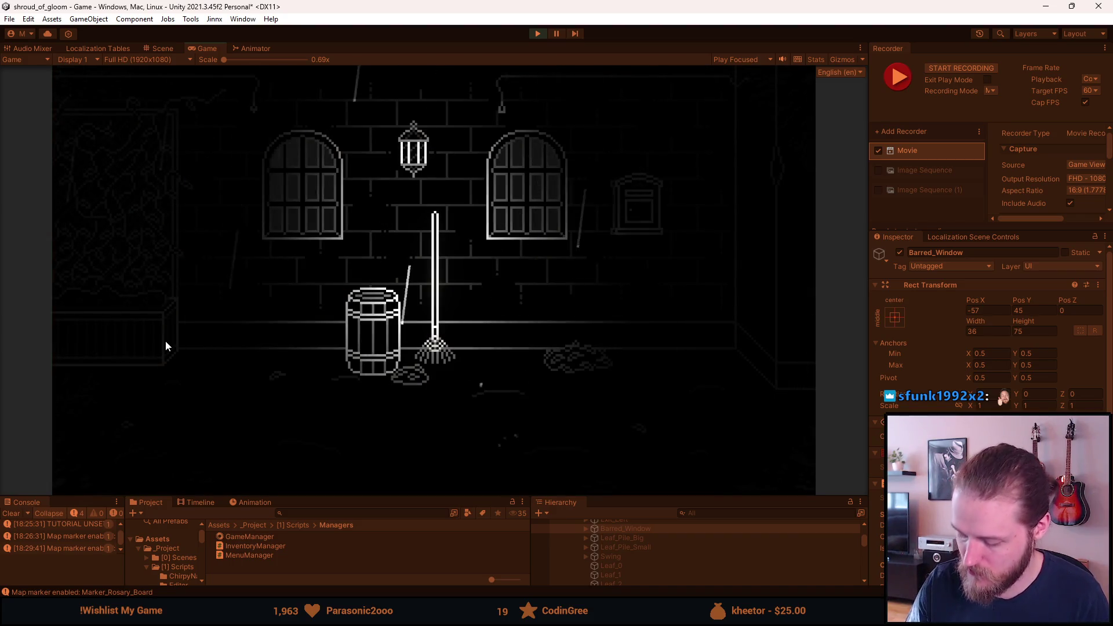
{"action": "key", "text": "F10"}
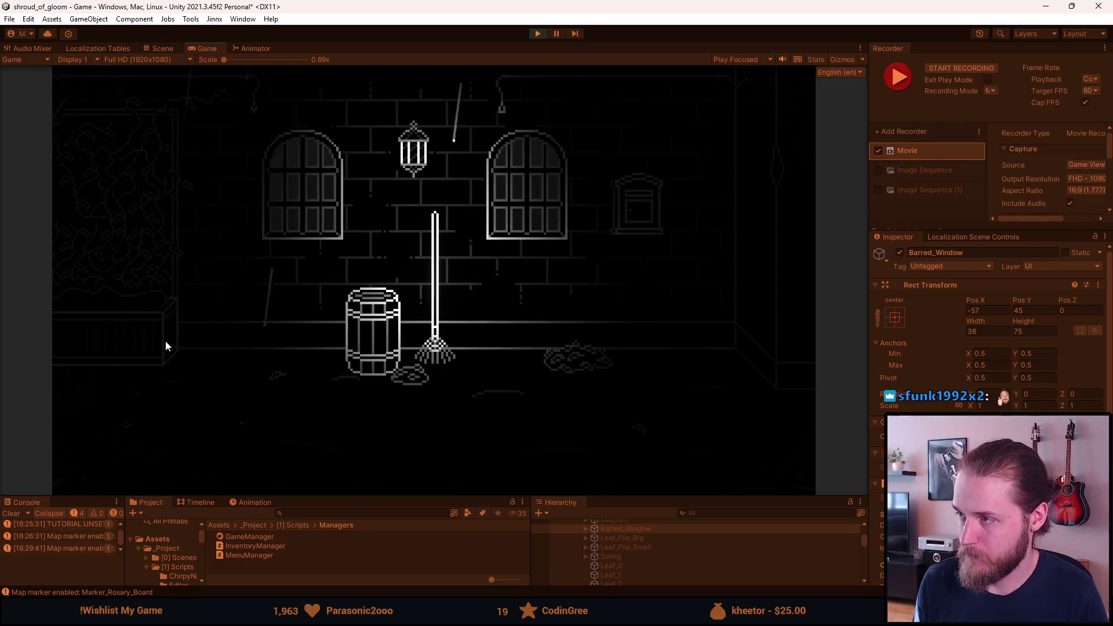
Teleport the game to Basement_Utility_Room
{"action": "key", "text": "F1"}
{"action": "left_click", "coordinate": [617, 249]}
{"action": "type", "text": "Basement_Utility_Room"}
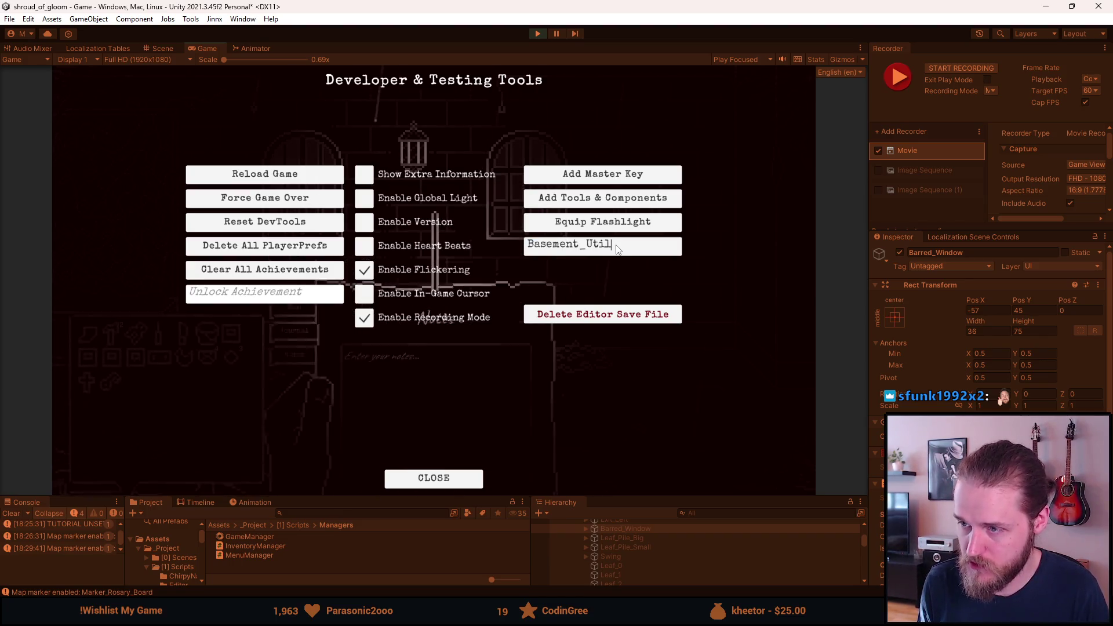
{"action": "key", "text": "Return"}
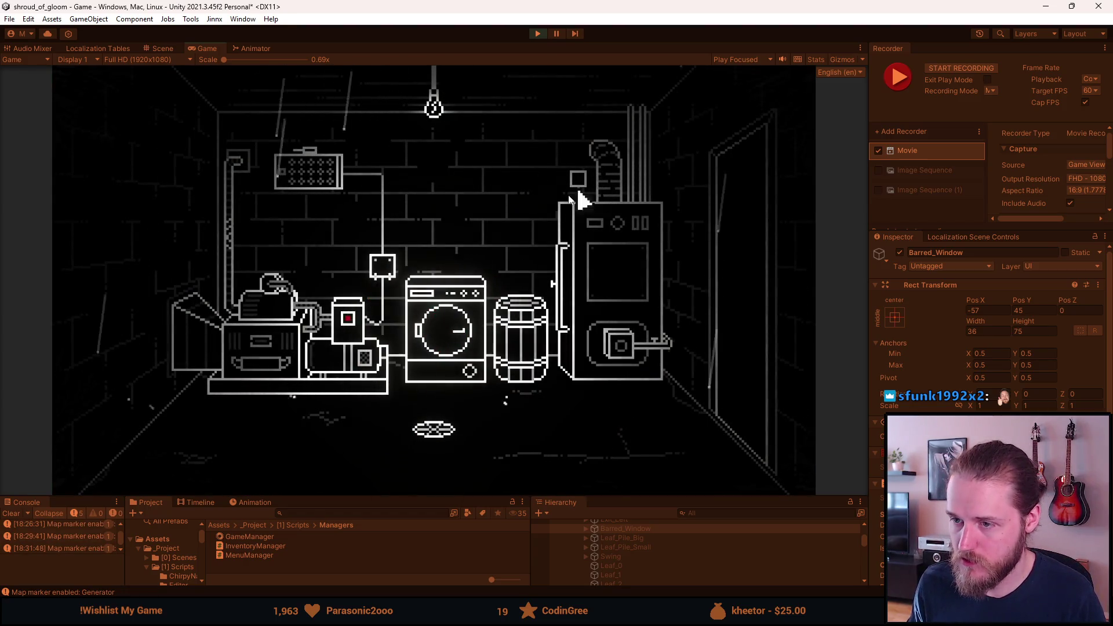
Walk back into the generator-and-washing-machine room and record a short clip of it
{"action": "left_click", "coordinate": [719, 248]}
{"action": "left_click", "coordinate": [97, 299]}
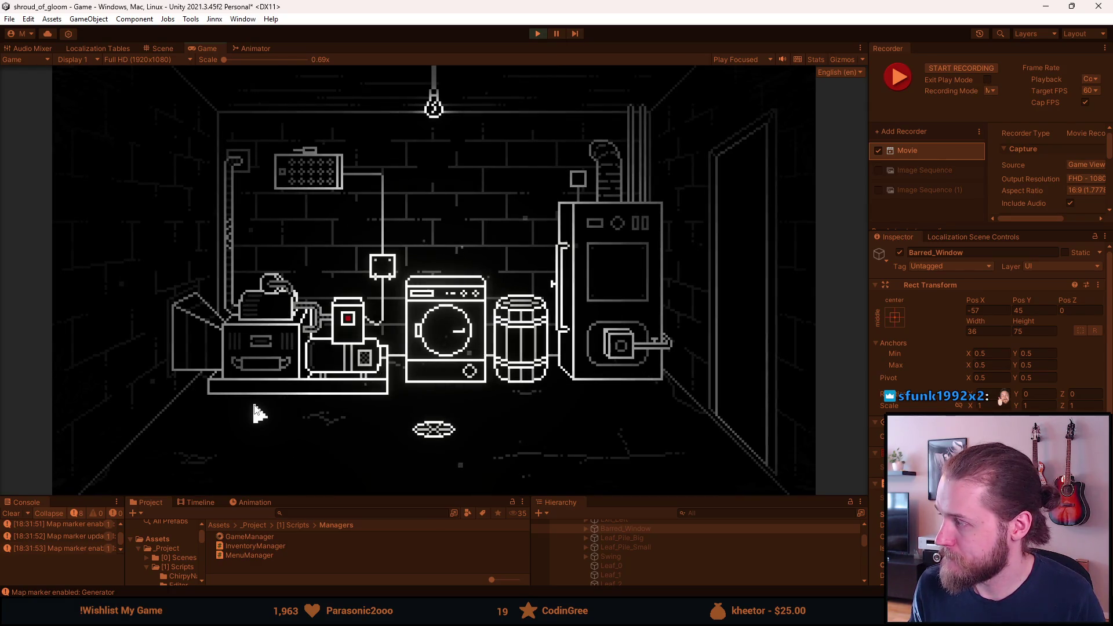
{"action": "key", "text": "F1"}
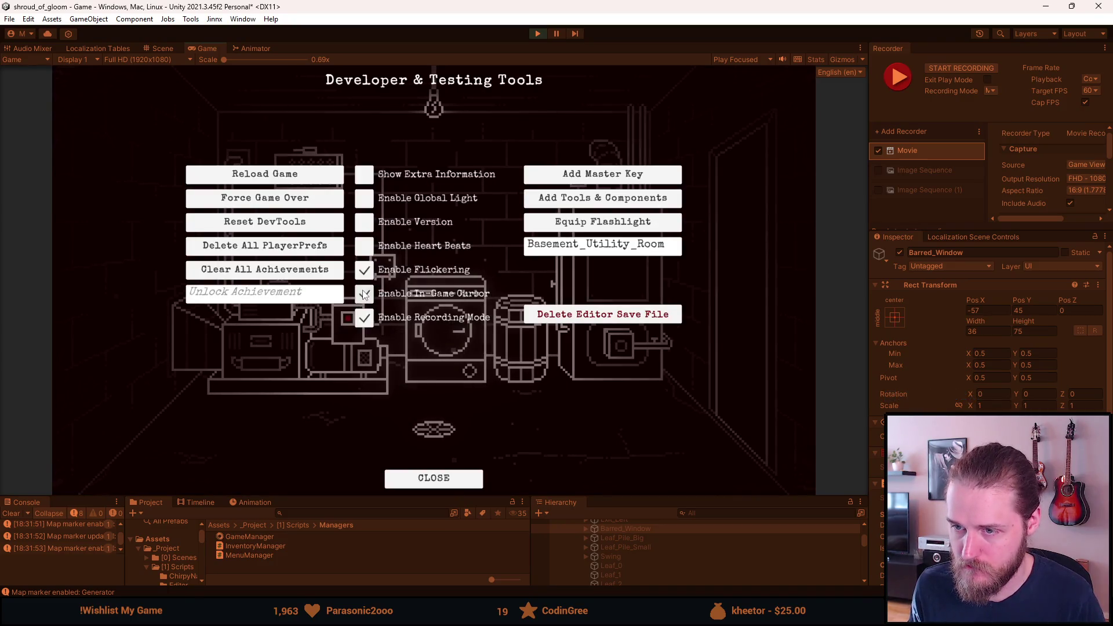
{"action": "left_click", "coordinate": [362, 294]}
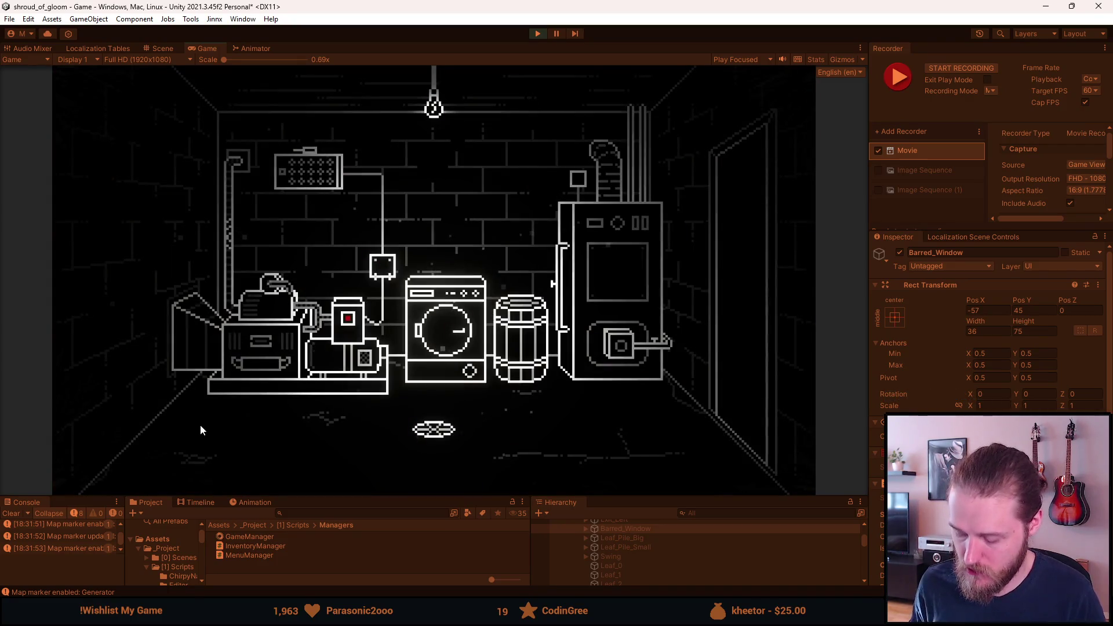
{"action": "key", "text": "F10"}
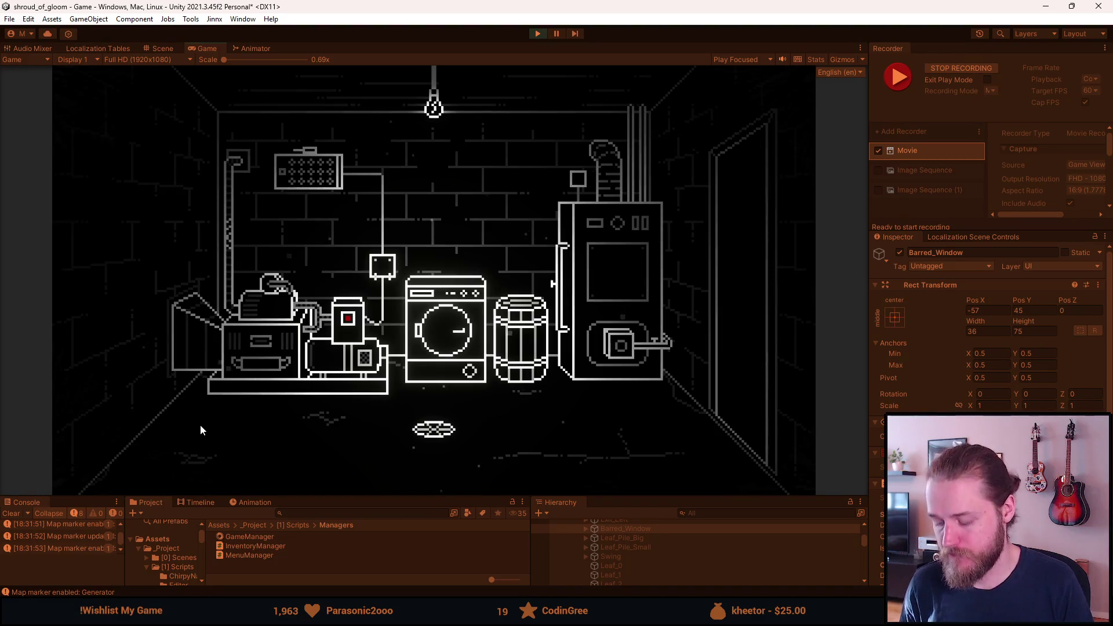
{"action": "key", "text": "F10"}
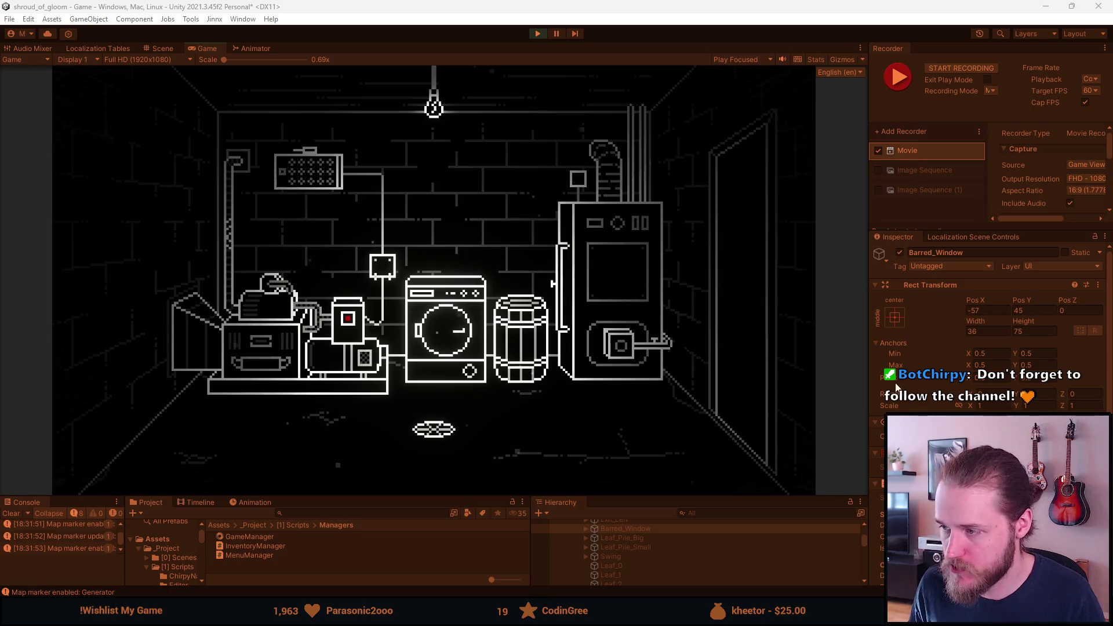
{"action": "key", "text": "F1"}
Teleport to Second_Piano_Room and light the candle on the piano
{"action": "left_click", "coordinate": [639, 251]}
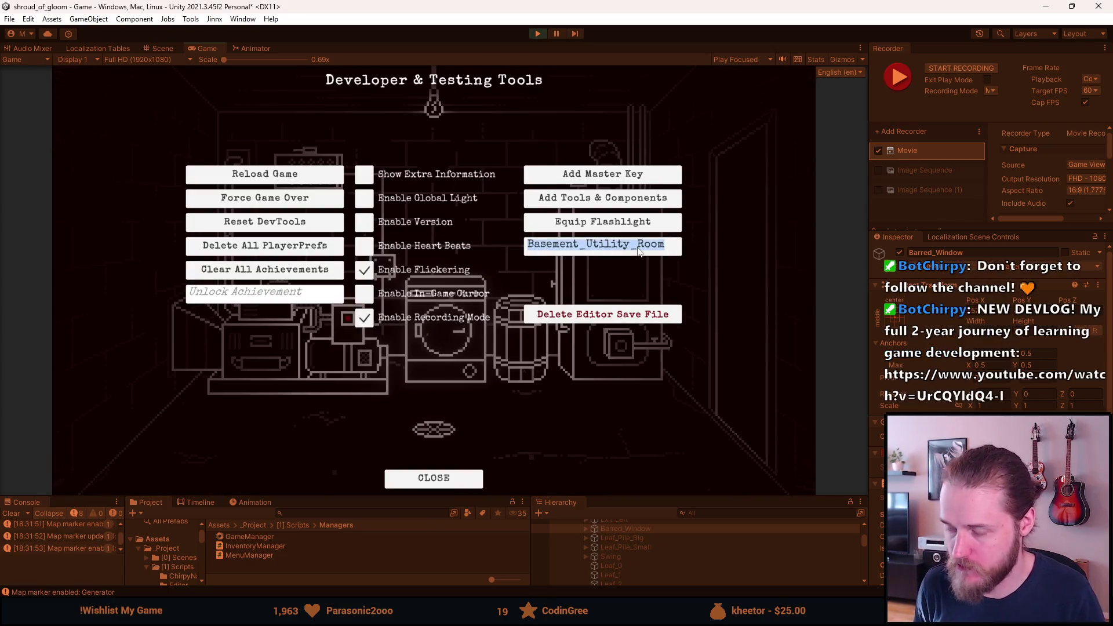
{"action": "type", "text": "Seconds"}
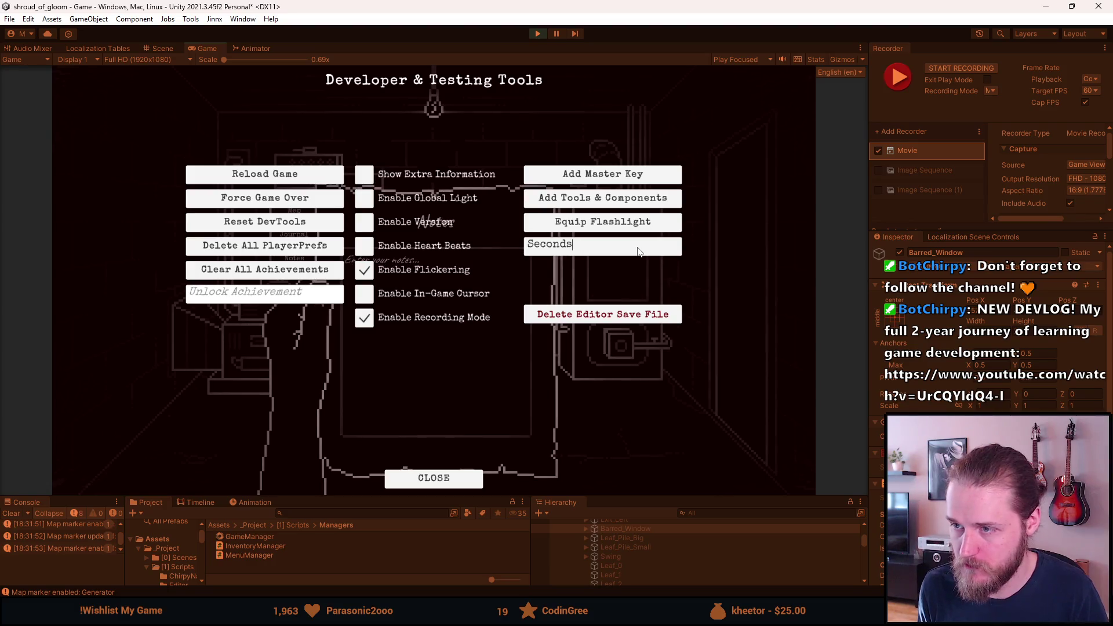
{"action": "key", "text": "BackSpace"}
{"action": "type", "text": "_Piano"}
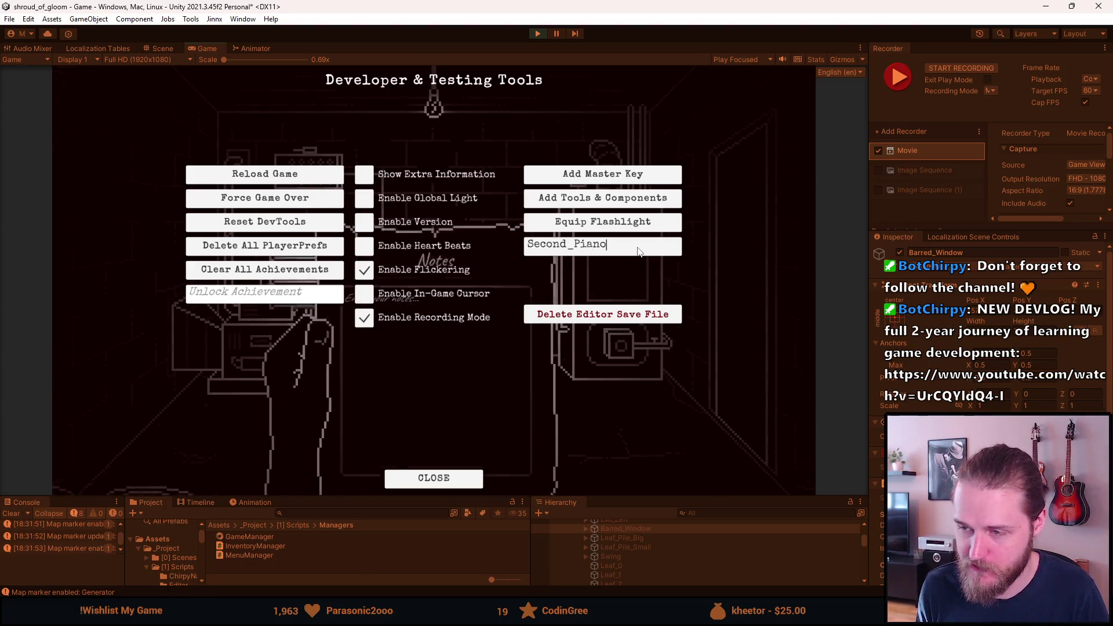
{"action": "type", "text": "_Room"}
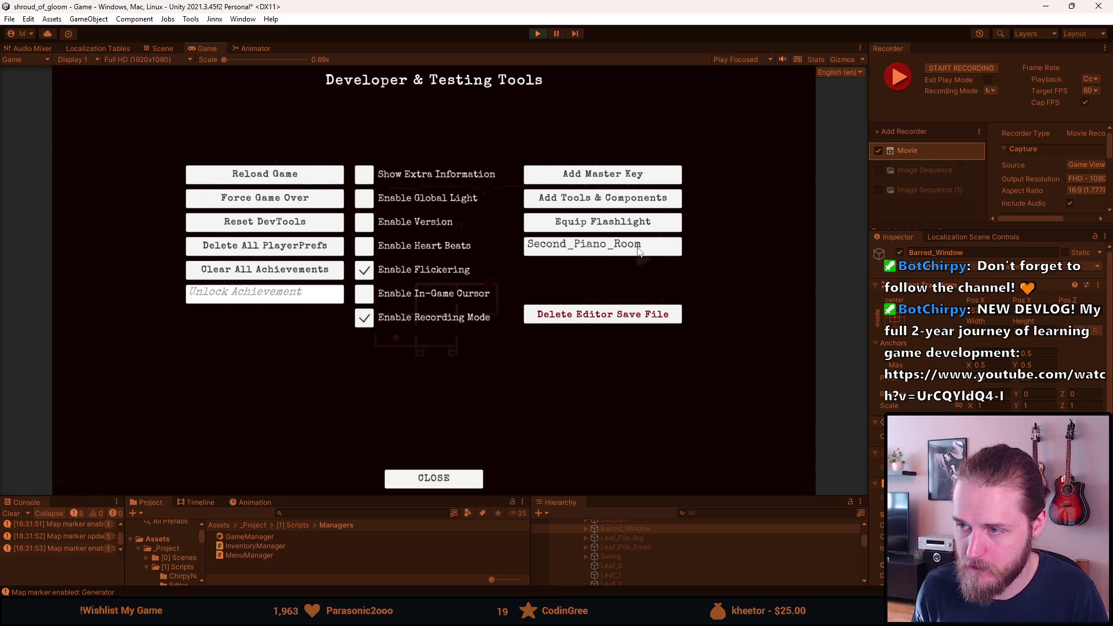
{"action": "key", "text": "Return"}
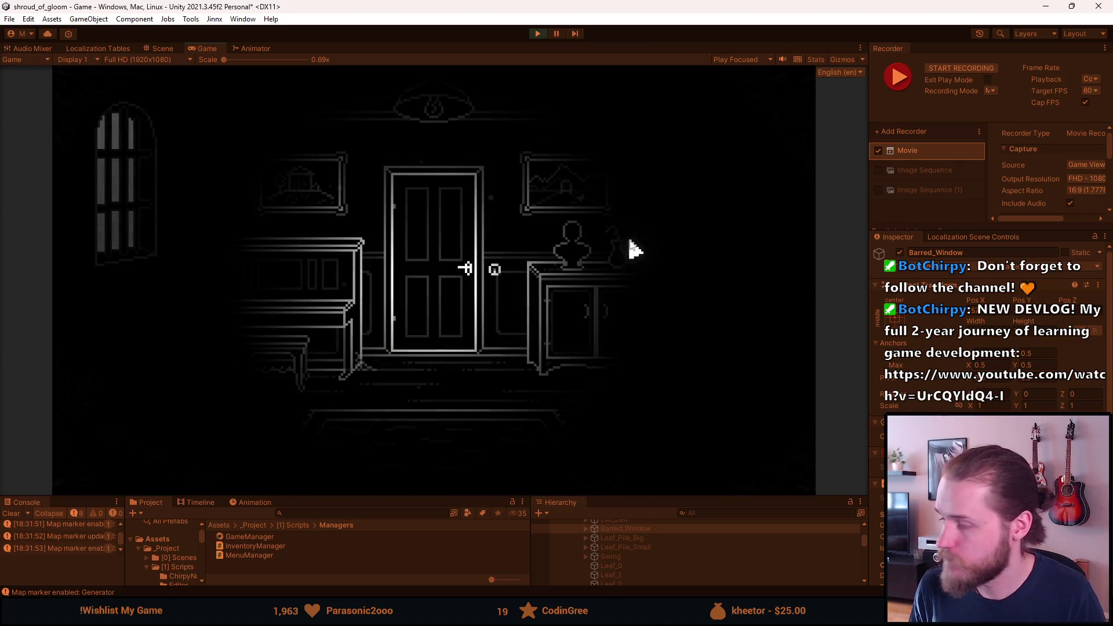
{"action": "left_click", "coordinate": [235, 223]}
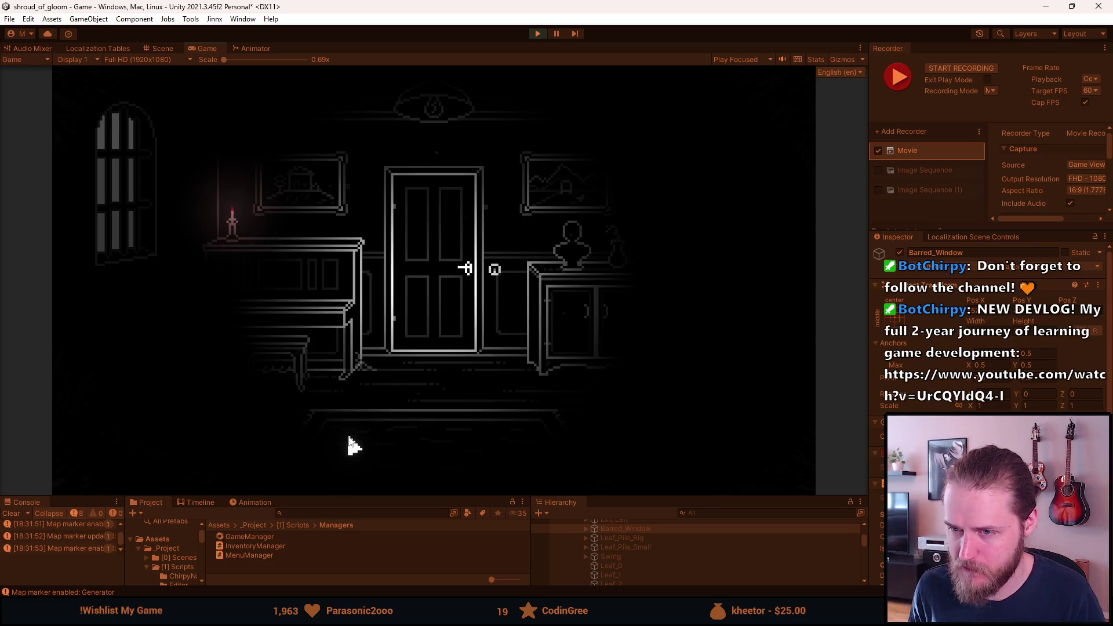
Record a clip of the piano room, then stop the running game
{"action": "key", "text": "F1"}
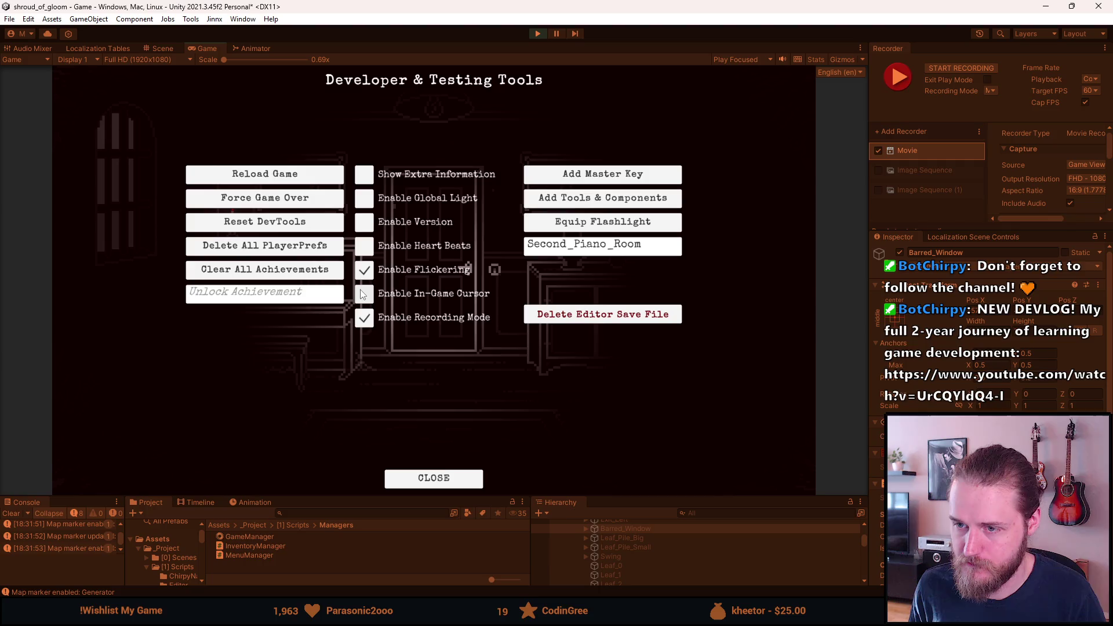
{"action": "key", "text": "F1"}
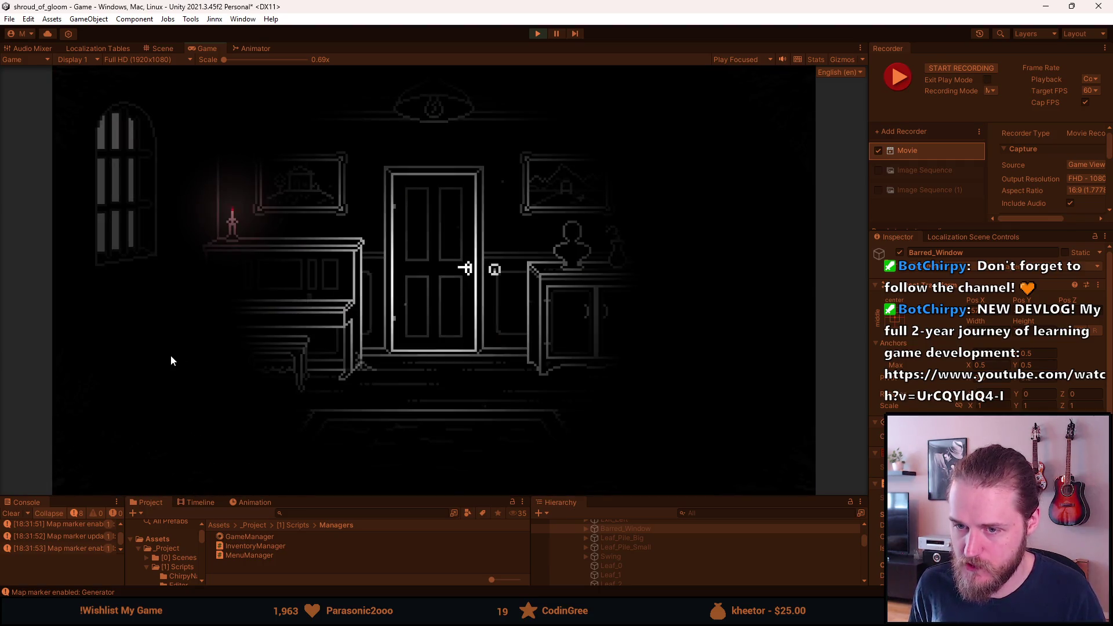
{"action": "key", "text": "F10"}
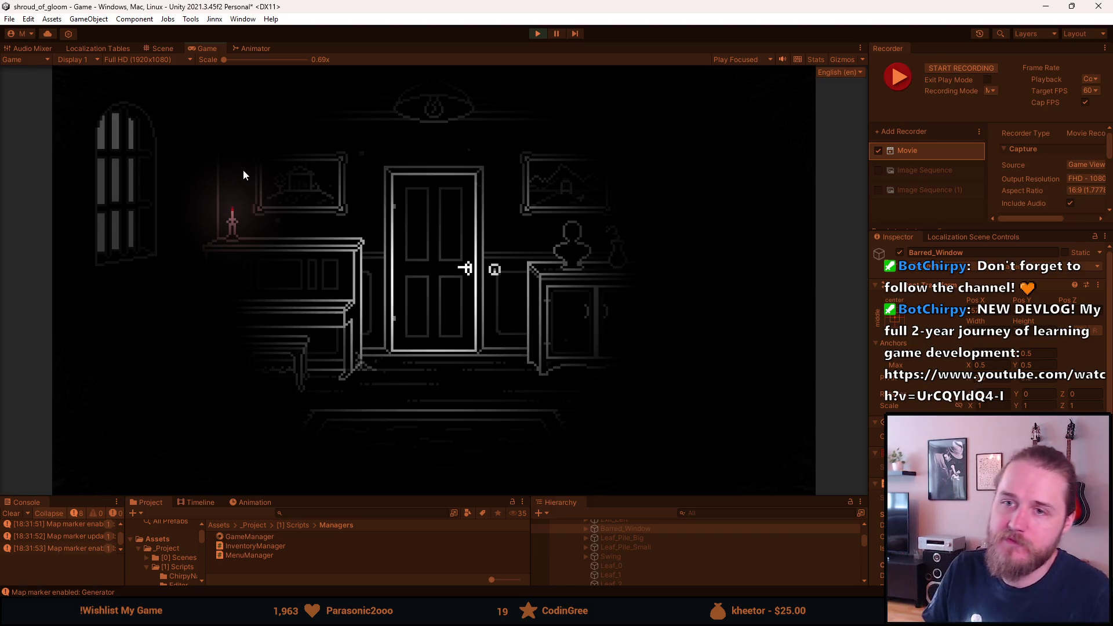
{"action": "left_click", "coordinate": [532, 30]}
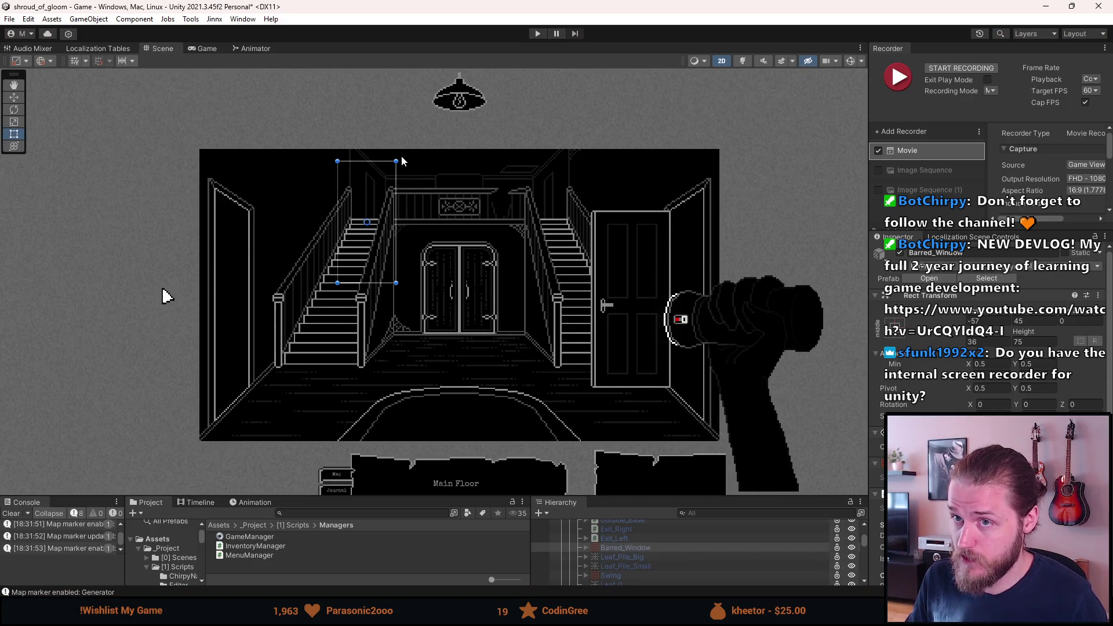
Save the scene and bring the Recordings folder window over the editor
{"action": "key", "text": "ctrl+s"}
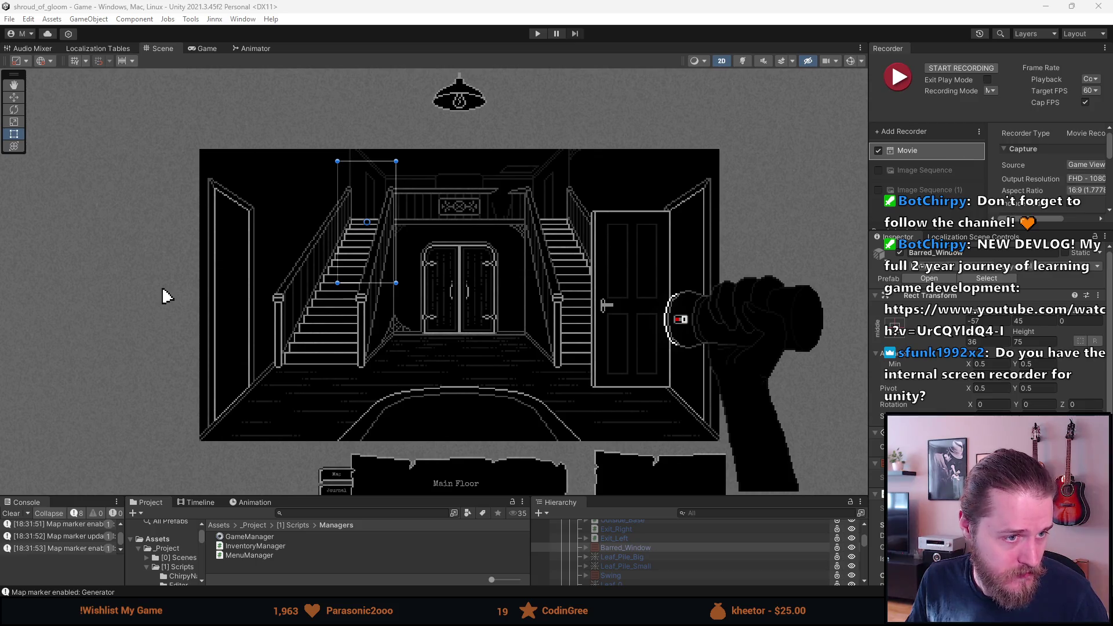
{"action": "mouse_move", "coordinate": [0, 119]}
{"action": "left_mouse_down"}
{"action": "mouse_move", "coordinate": [250, 117]}
{"action": "mouse_move", "coordinate": [333, 59]}
{"action": "left_mouse_up"}
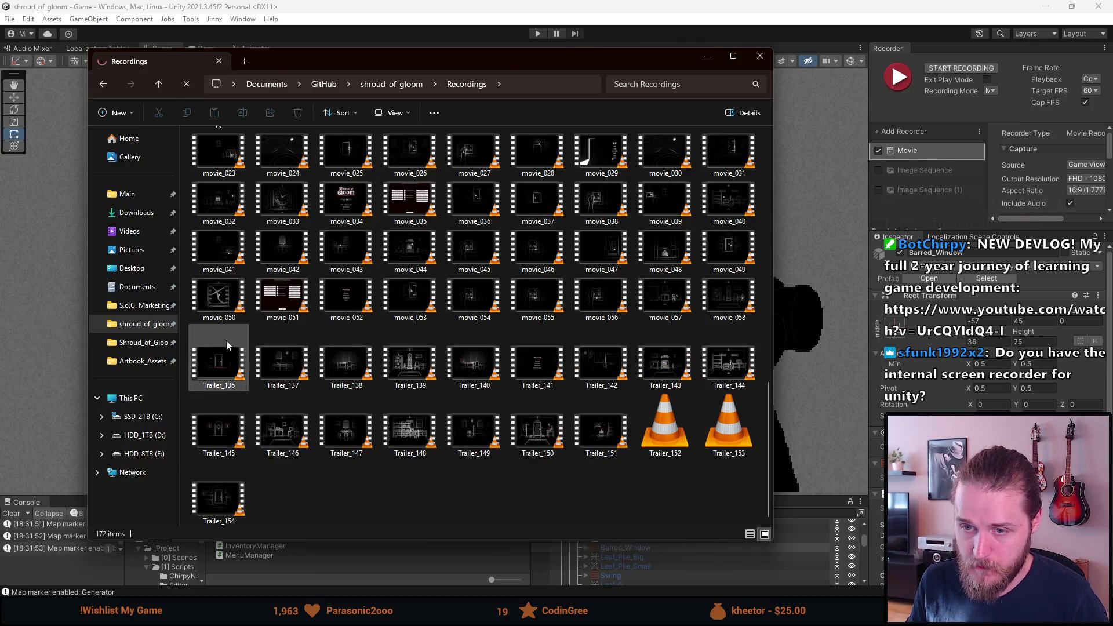
Preview Trailer_136 to Trailer_138 in VLC and delete the unwanted Trailer_138
{"action": "double_click", "coordinate": [226, 356]}
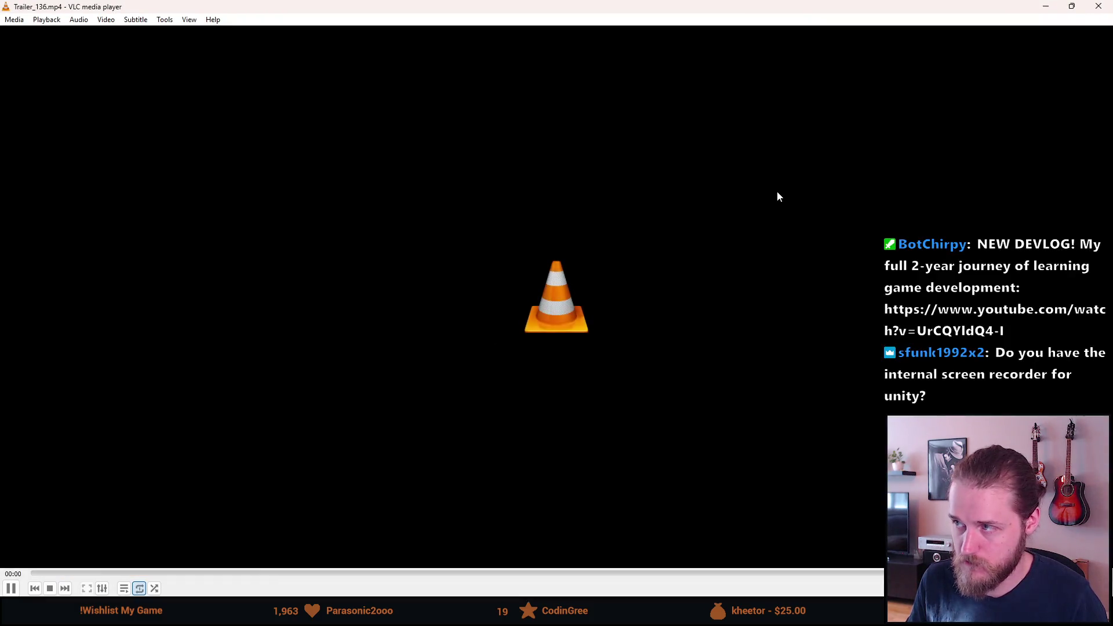
{"action": "left_click", "coordinate": [1100, 7]}
{"action": "double_click", "coordinate": [279, 359]}
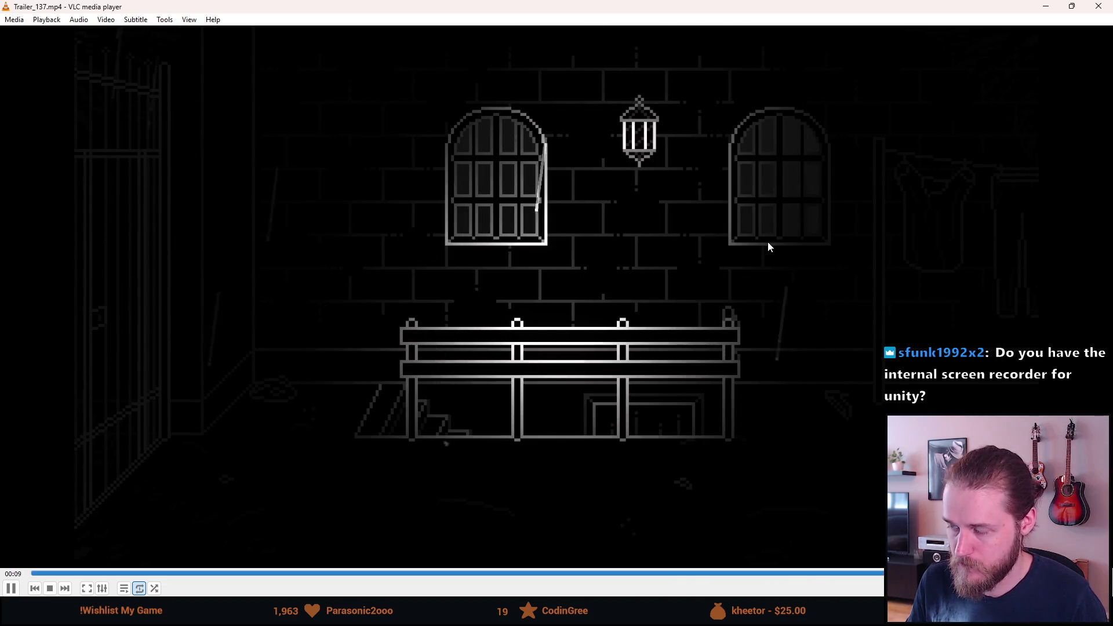
{"action": "left_click", "coordinate": [1099, 6]}
{"action": "double_click", "coordinate": [348, 363]}
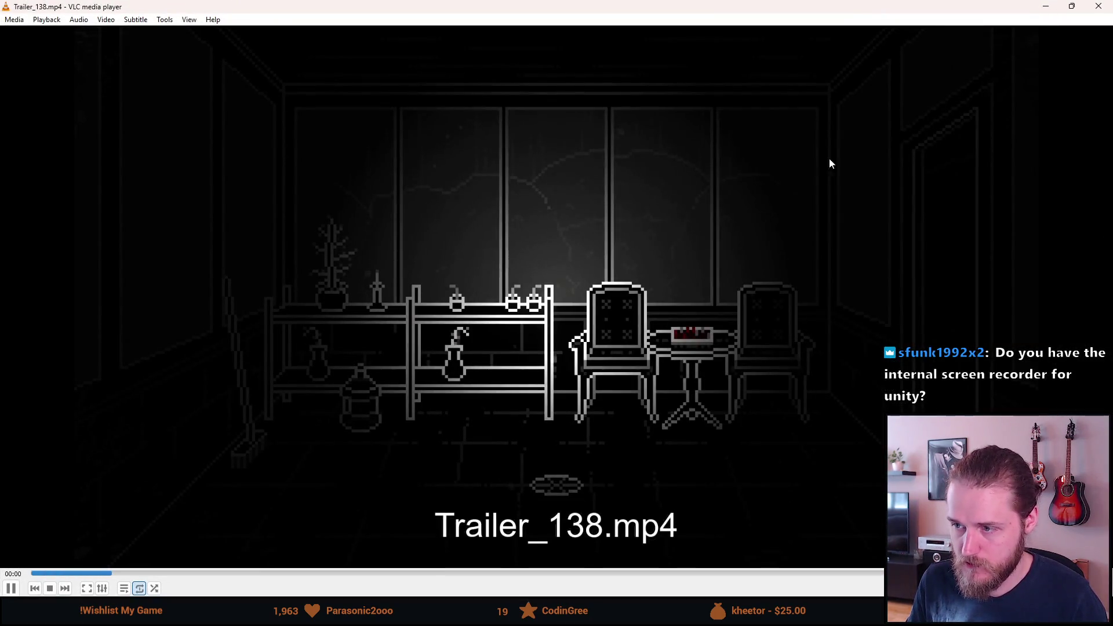
{"action": "left_click", "coordinate": [1099, 6]}
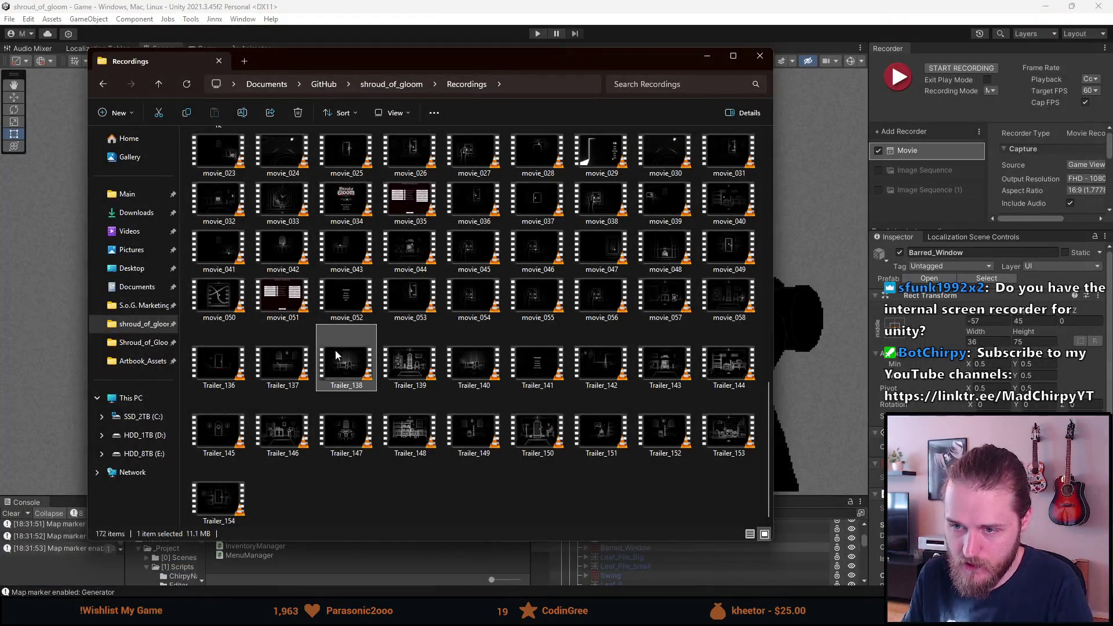
{"action": "key", "text": "Delete"}
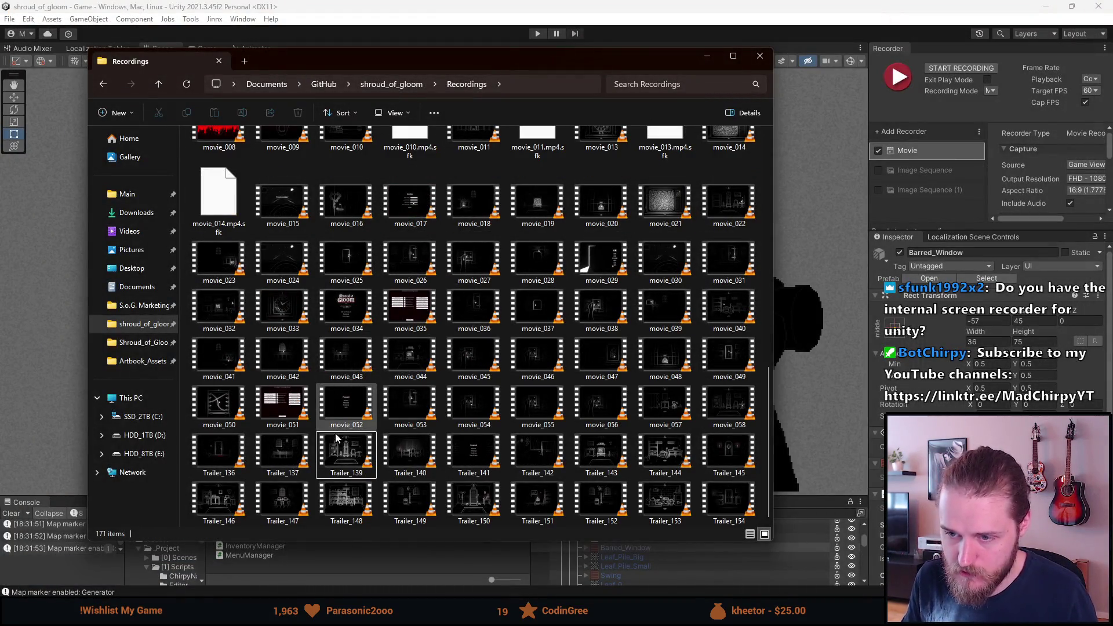
Preview Trailer_139 to Trailer_142 in VLC, replaying Trailer_141
{"action": "double_click", "coordinate": [344, 455]}
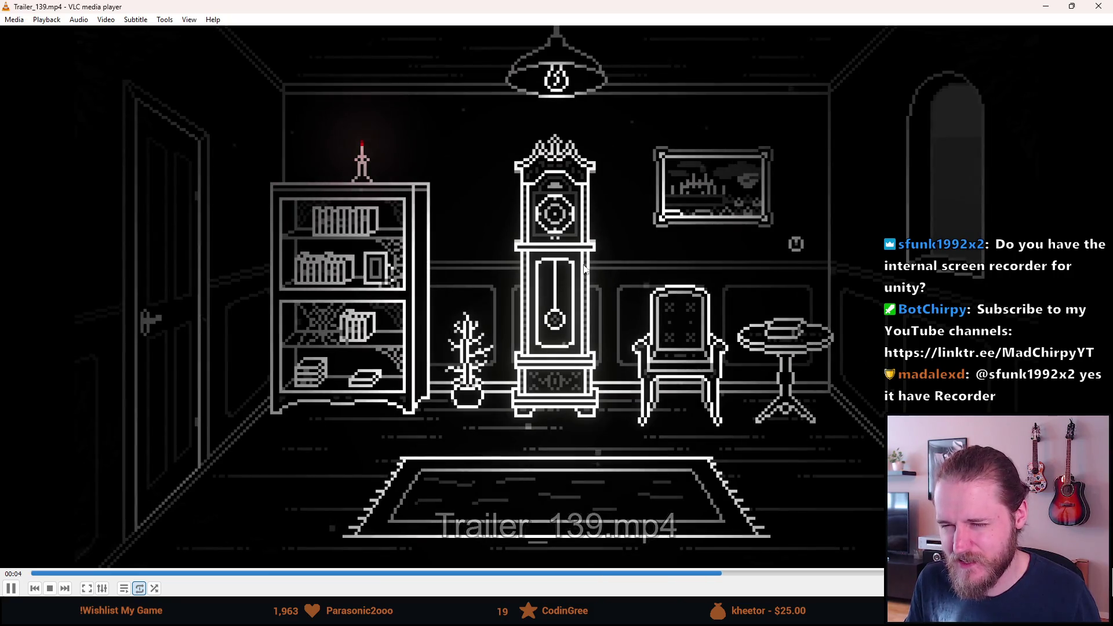
{"action": "left_click", "coordinate": [1099, 7]}
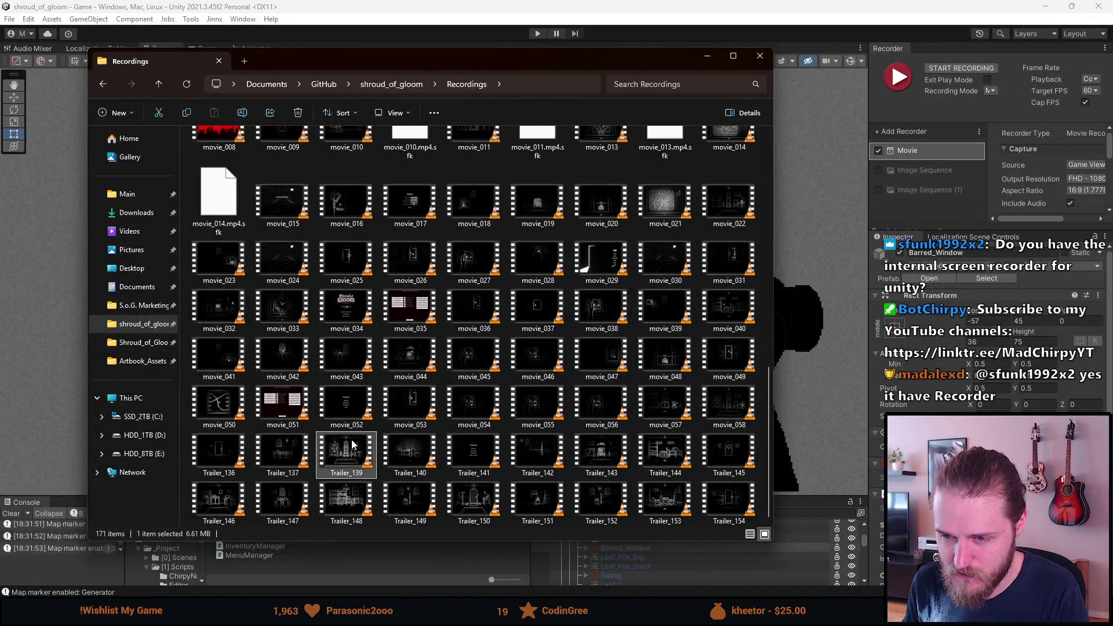
{"action": "key", "text": "Right"}
{"action": "key", "text": "Return"}
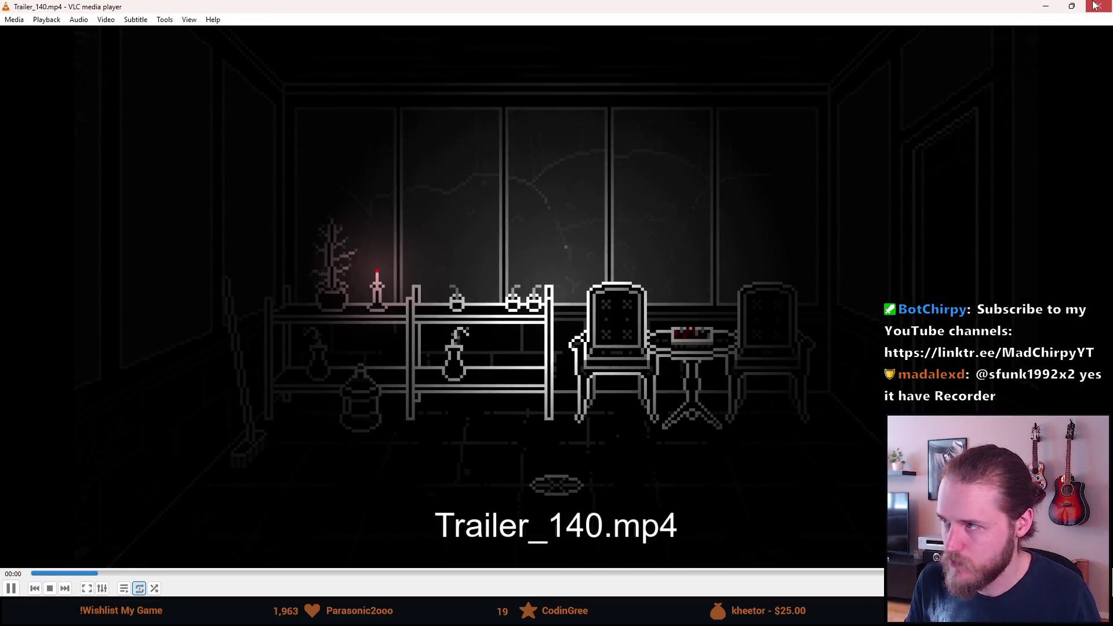
{"action": "left_click", "coordinate": [1096, 6]}
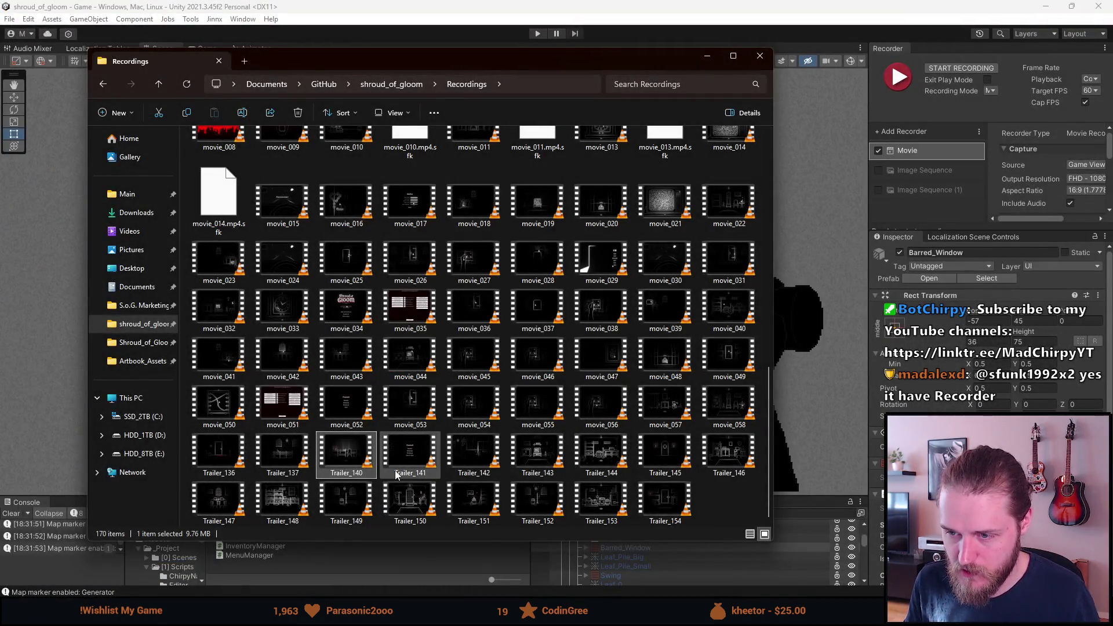
{"action": "double_click", "coordinate": [397, 474]}
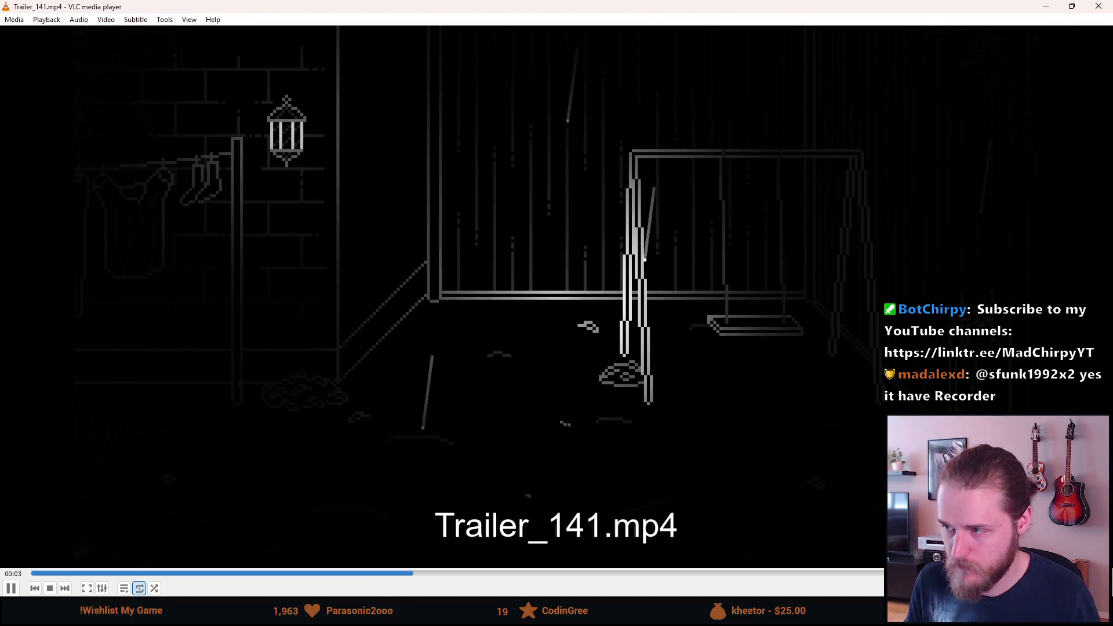
{"action": "left_click", "coordinate": [1097, 6]}
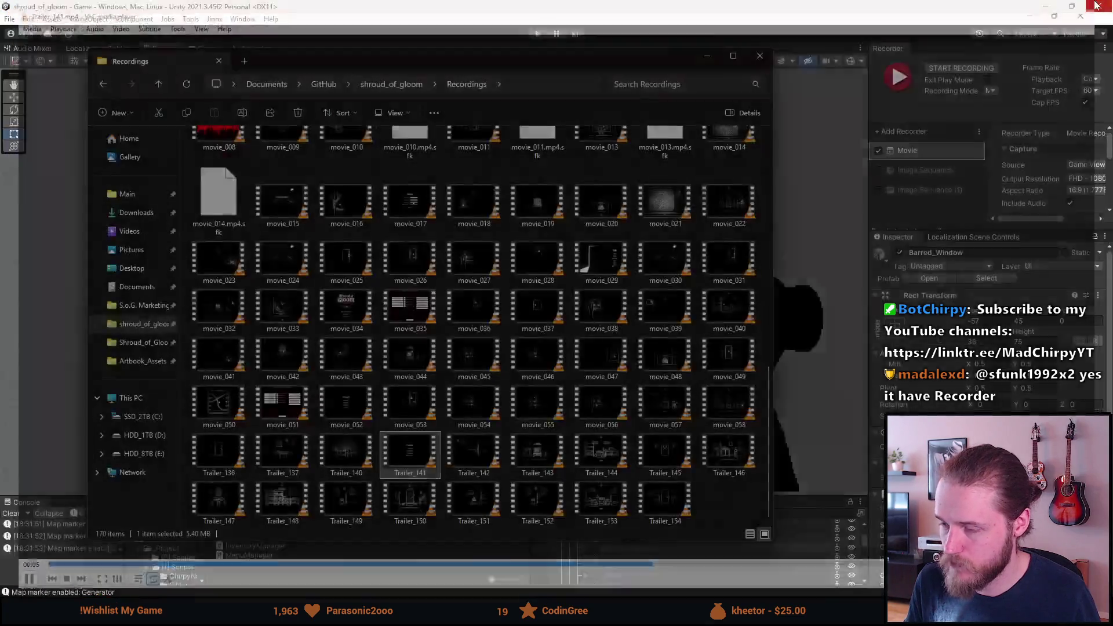
{"action": "double_click", "coordinate": [472, 446]}
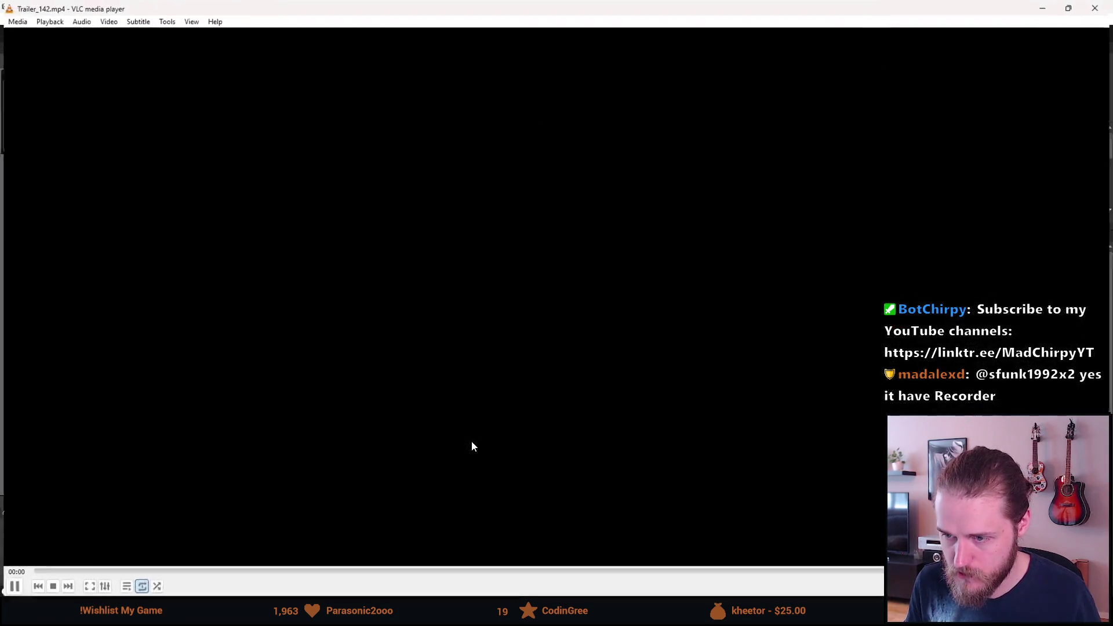
{"action": "left_click", "coordinate": [1108, 6]}
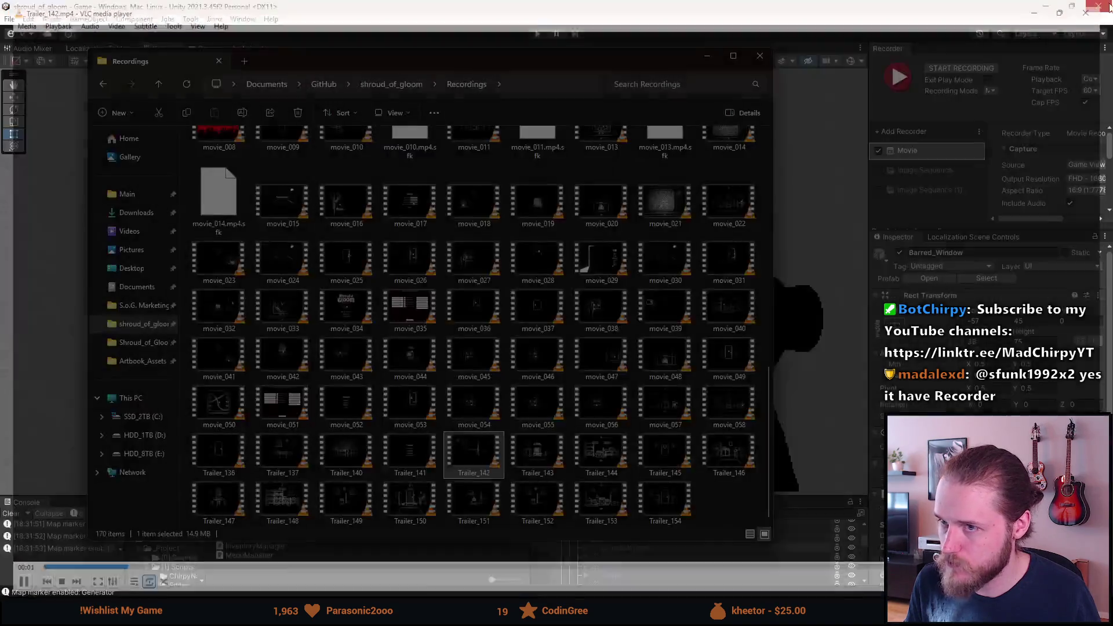
{"action": "double_click", "coordinate": [410, 449]}
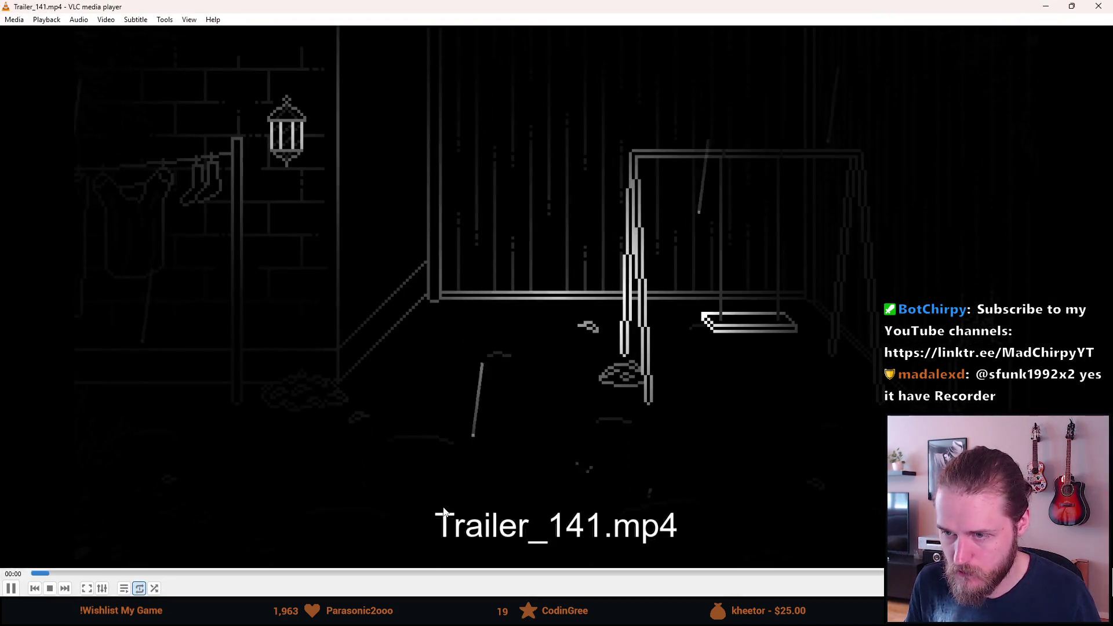
{"action": "key", "text": "ctrl+q"}
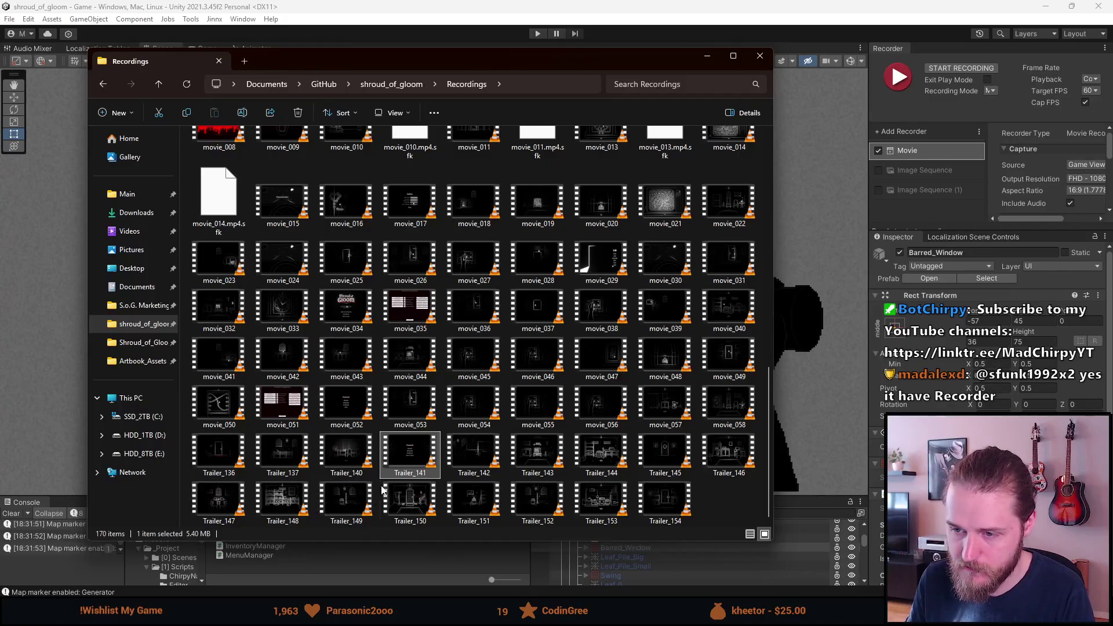
Preview Trailer_143 to Trailer_147 in VLC one after another
{"action": "double_click", "coordinate": [537, 452]}
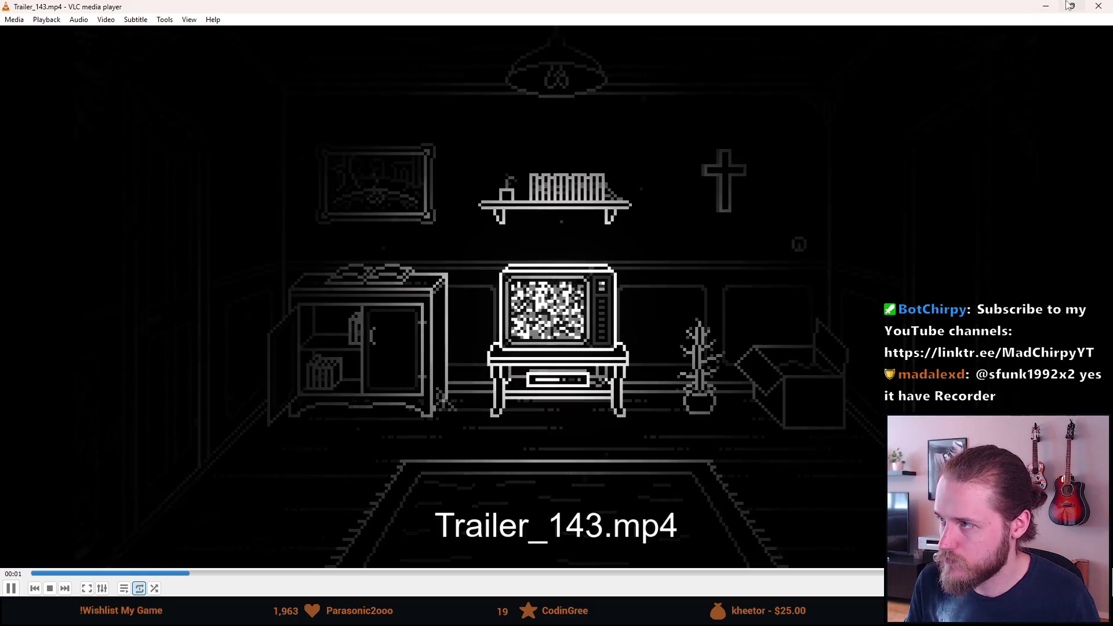
{"action": "left_click", "coordinate": [1093, 7]}
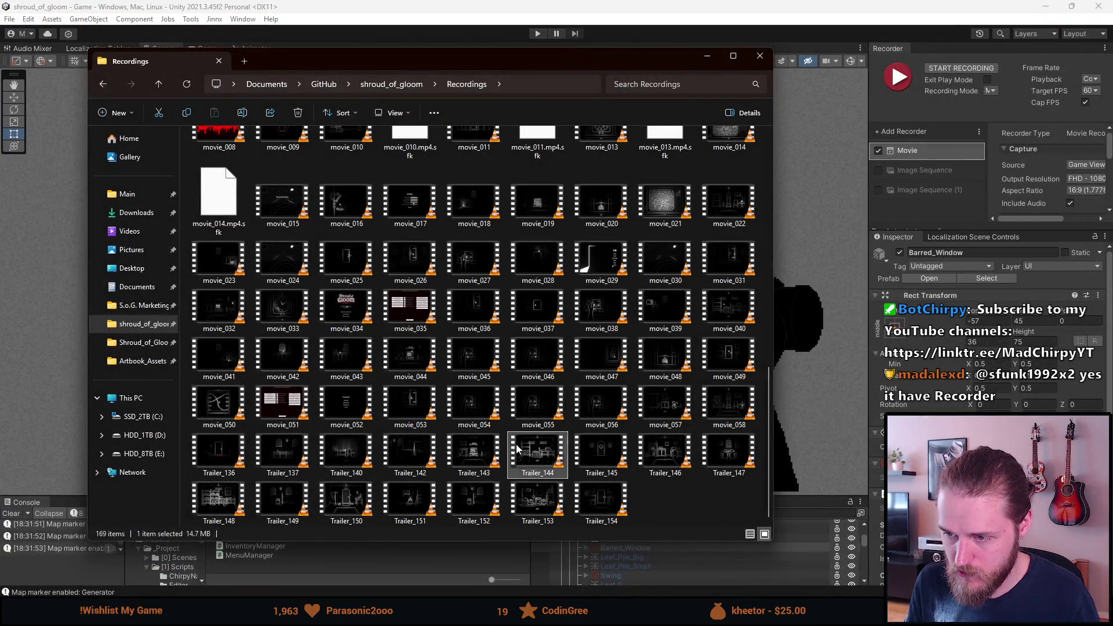
{"action": "double_click", "coordinate": [518, 450]}
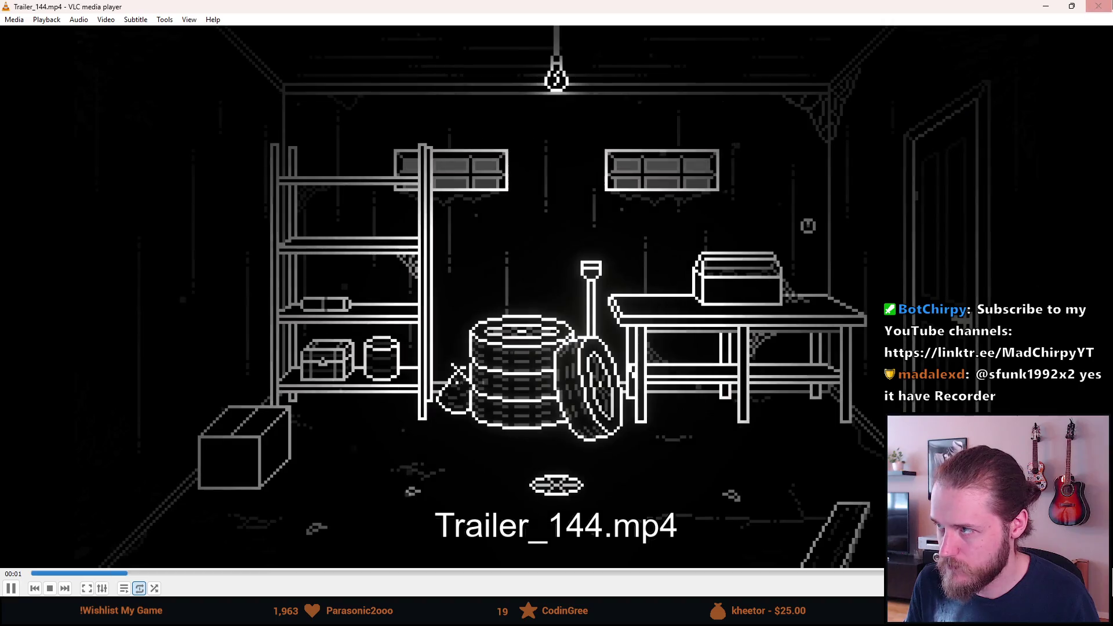
{"action": "left_click", "coordinate": [1097, 7]}
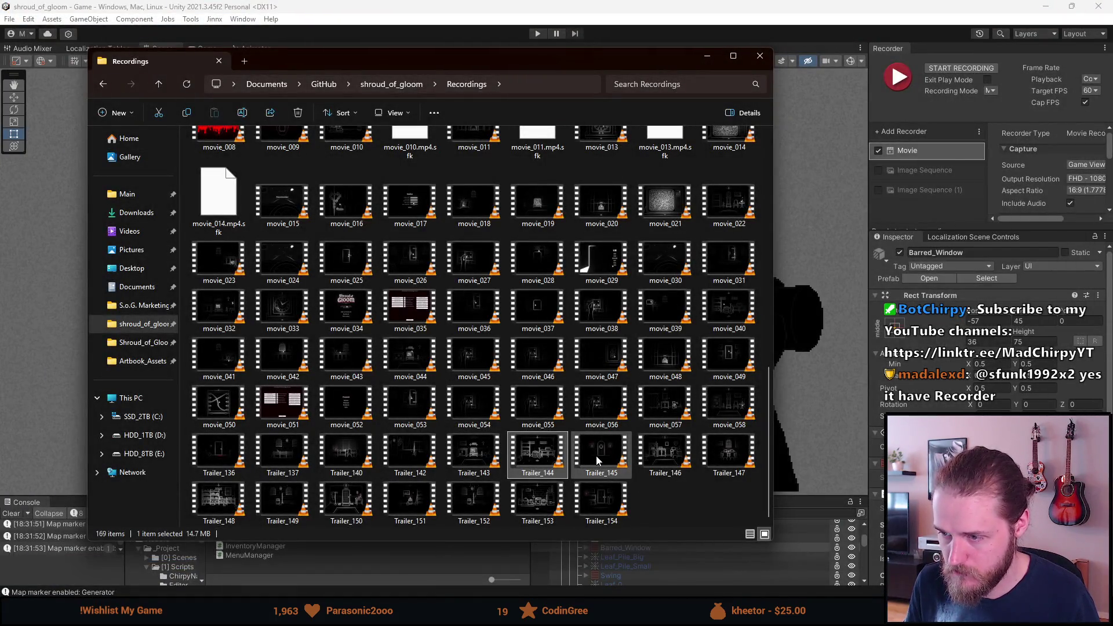
{"action": "double_click", "coordinate": [598, 456]}
{"action": "left_click", "coordinate": [1108, 5]}
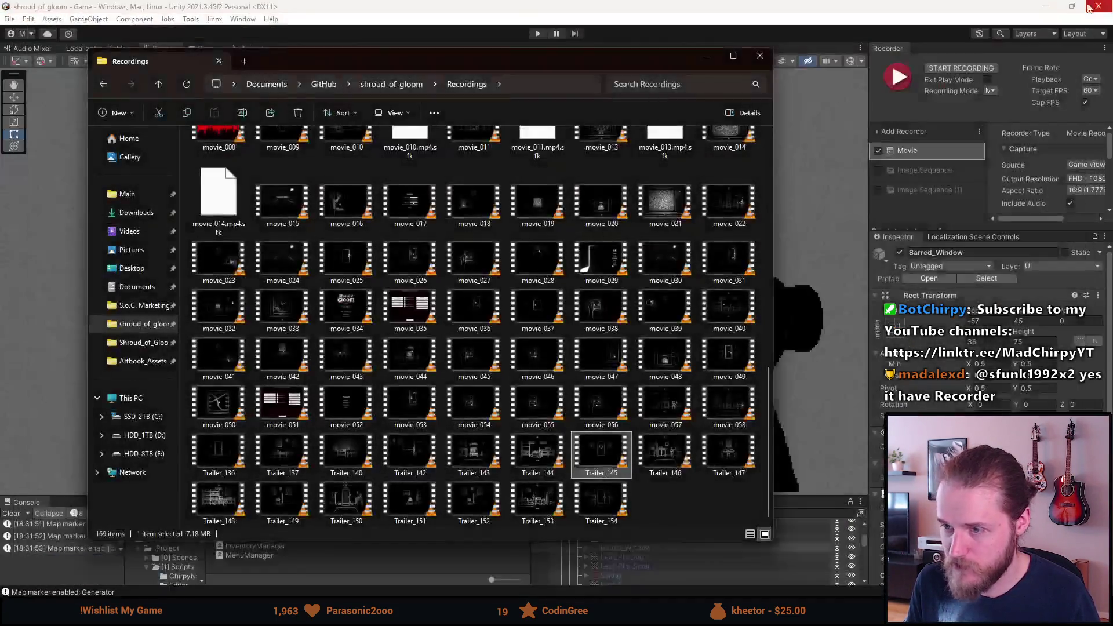
{"action": "double_click", "coordinate": [644, 454]}
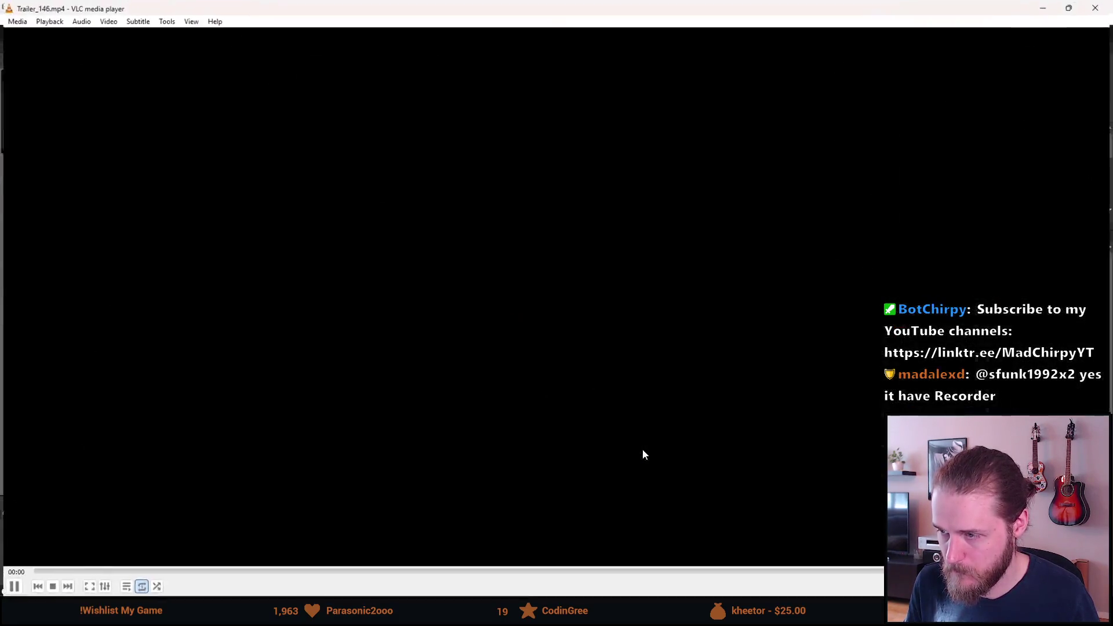
{"action": "left_click", "coordinate": [1099, 6]}
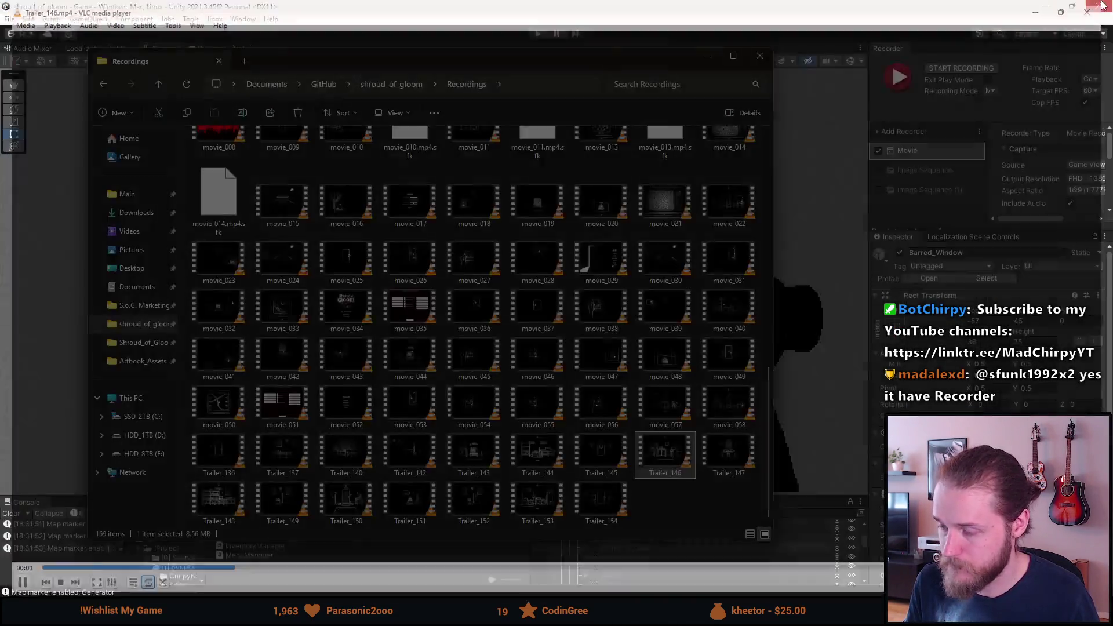
{"action": "double_click", "coordinate": [737, 458]}
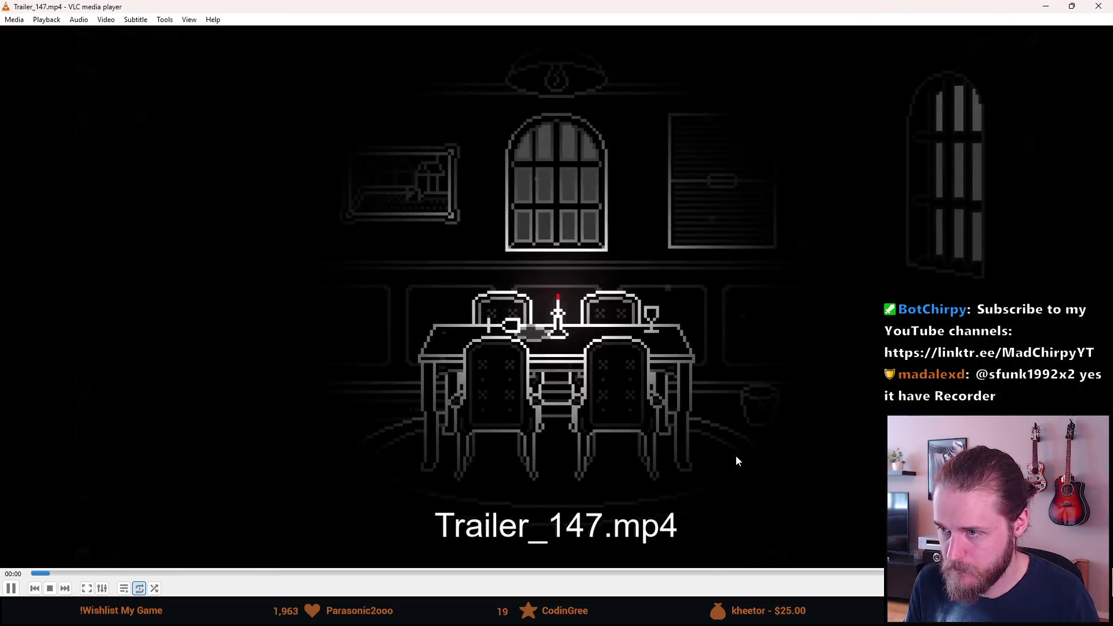
{"action": "left_click", "coordinate": [1092, 7]}
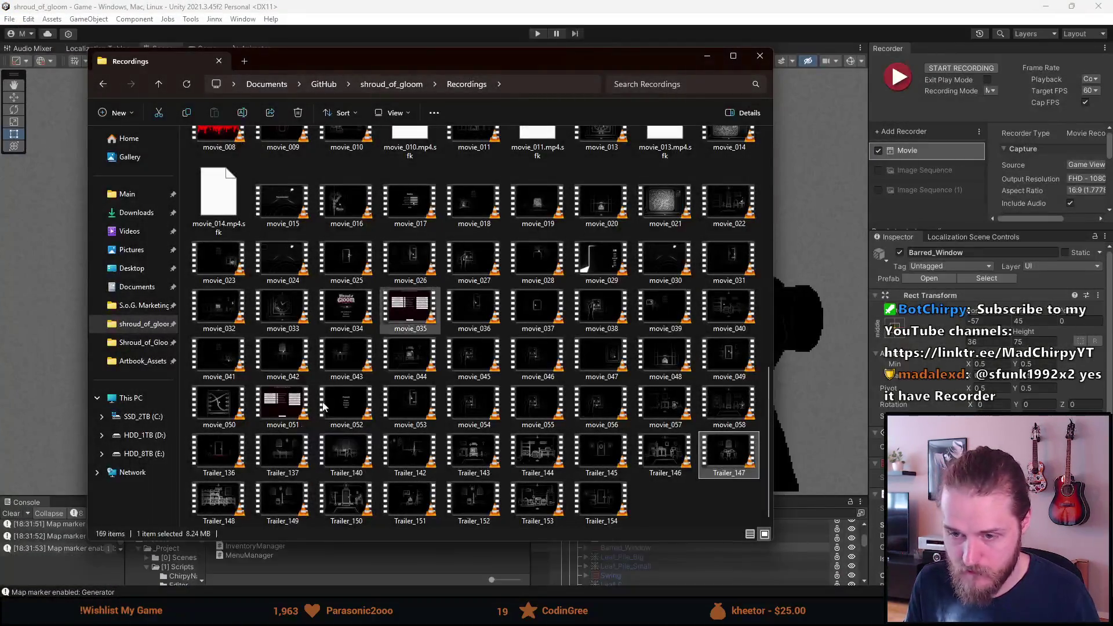
Preview Trailer_148 to Trailer_151 in VLC
{"action": "double_click", "coordinate": [216, 511]}
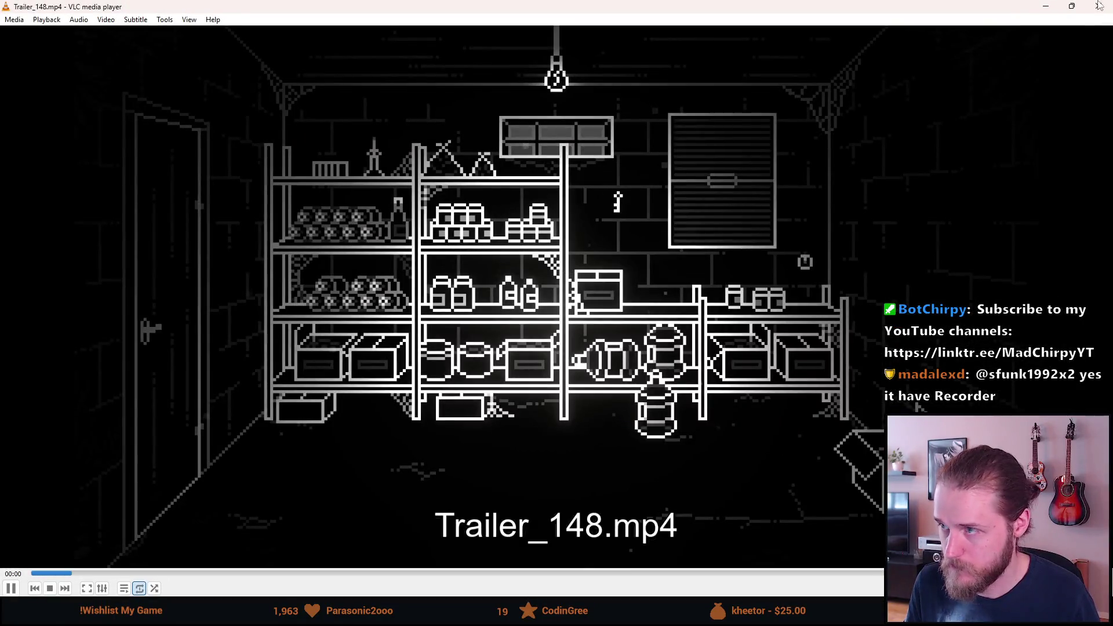
{"action": "left_click", "coordinate": [1093, 7]}
{"action": "double_click", "coordinate": [311, 509]}
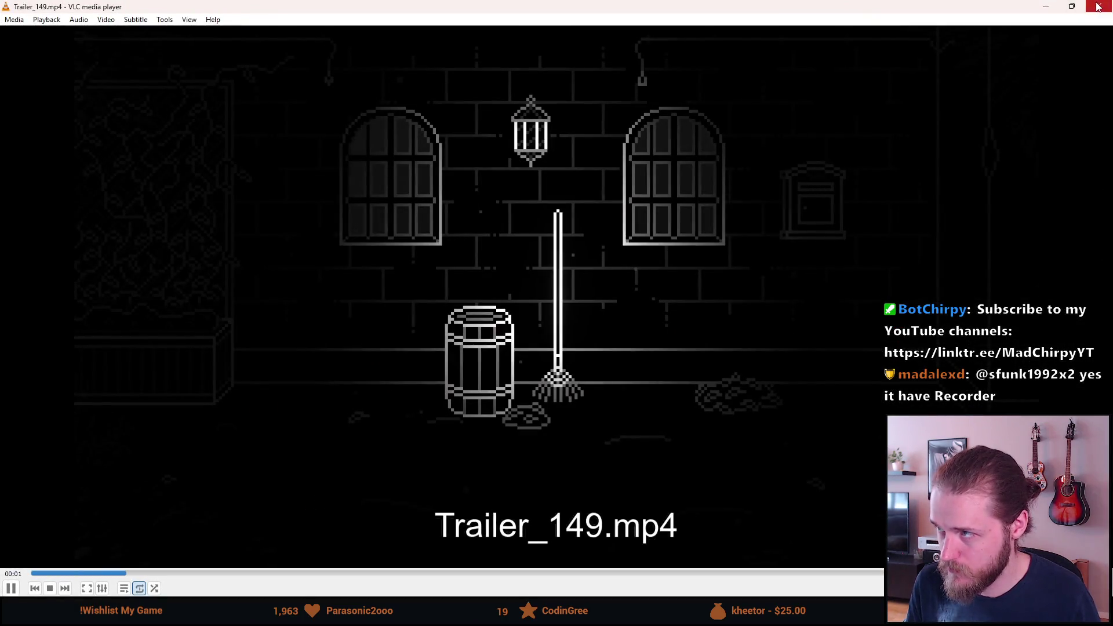
{"action": "left_click", "coordinate": [1098, 7]}
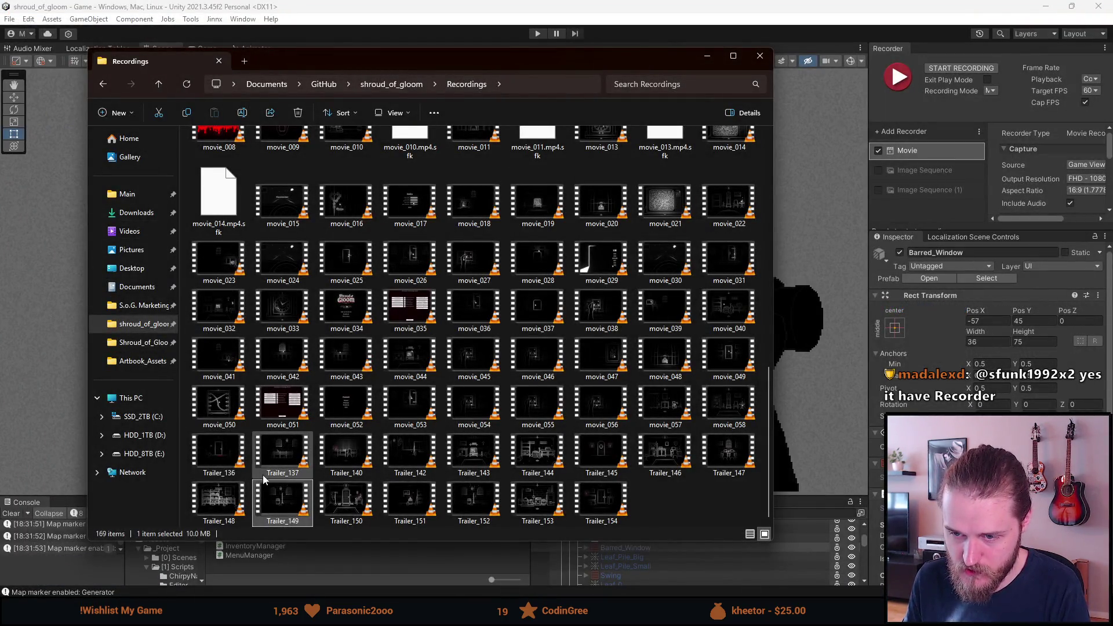
{"action": "key", "text": "Right"}
{"action": "key", "text": "Return"}
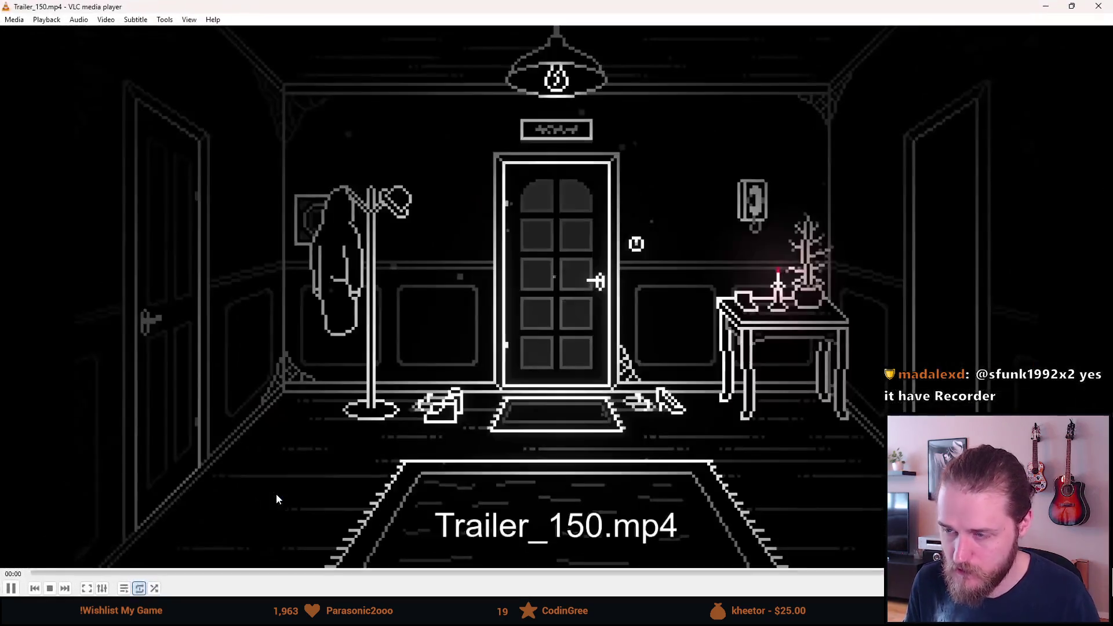
{"action": "left_click", "coordinate": [1098, 7]}
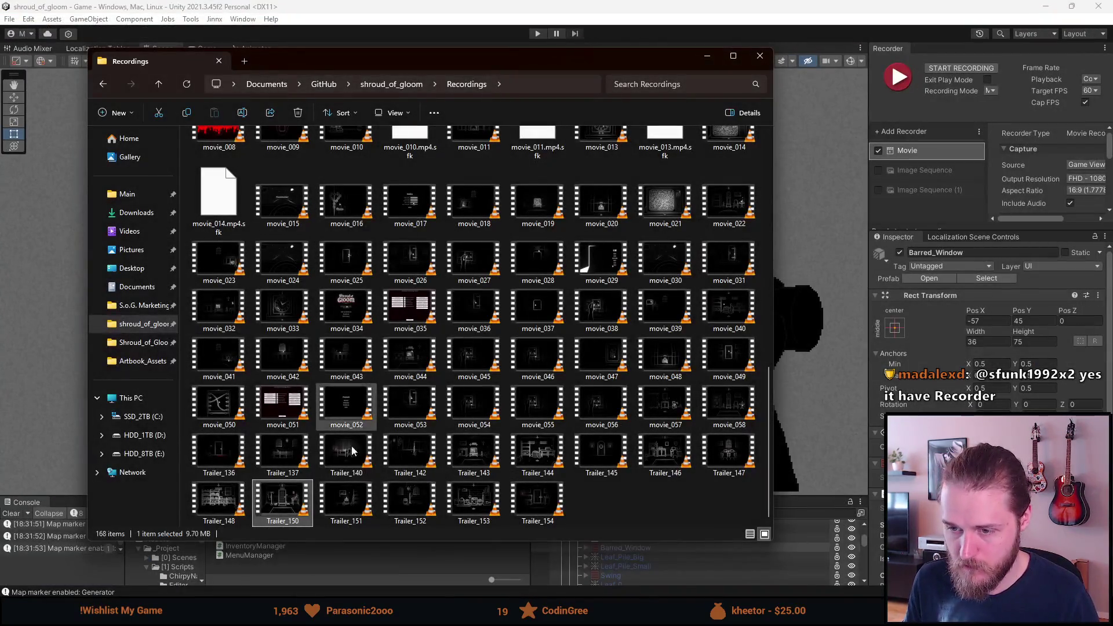
{"action": "double_click", "coordinate": [331, 490]}
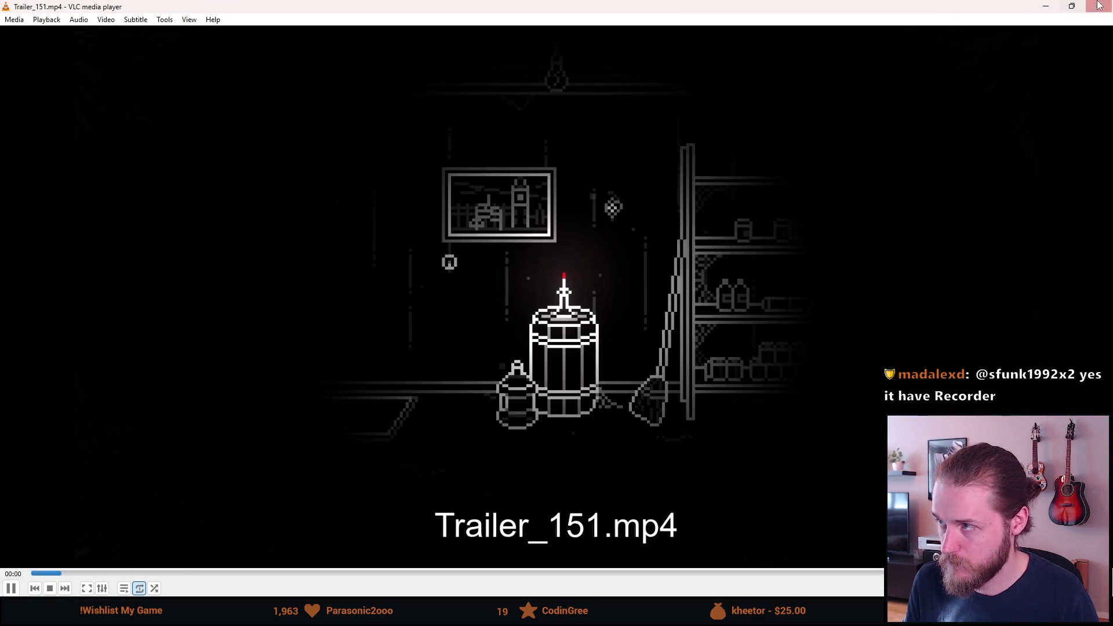
{"action": "left_click", "coordinate": [1098, 6]}
Preview Trailer_152 to Trailer_154, then put the Recordings folder away
{"action": "double_click", "coordinate": [395, 498]}
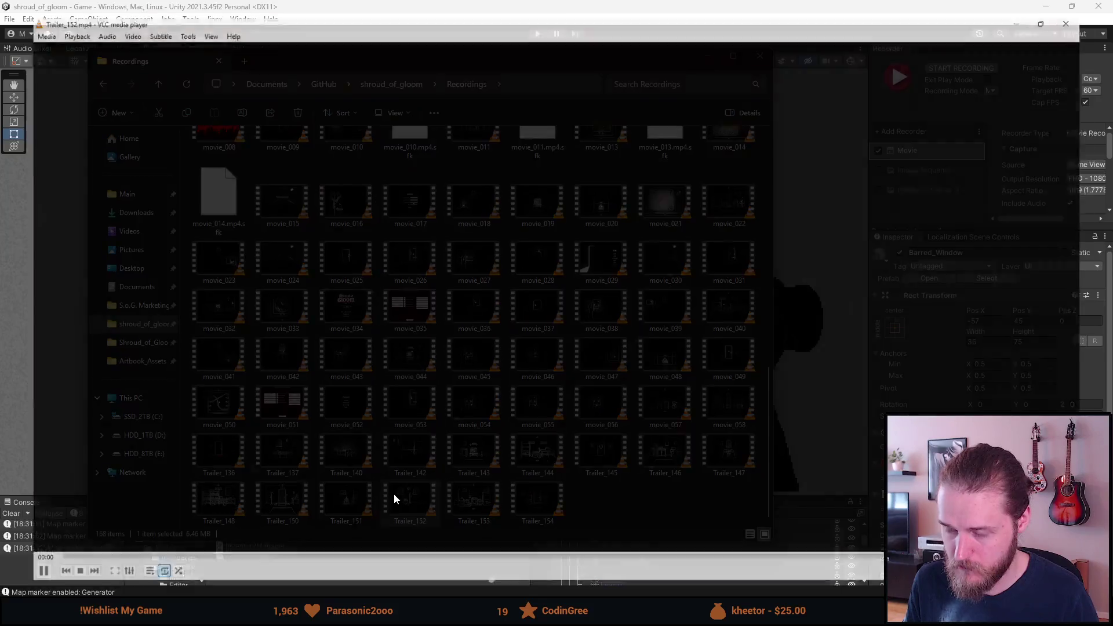
{"action": "left_click", "coordinate": [1097, 6]}
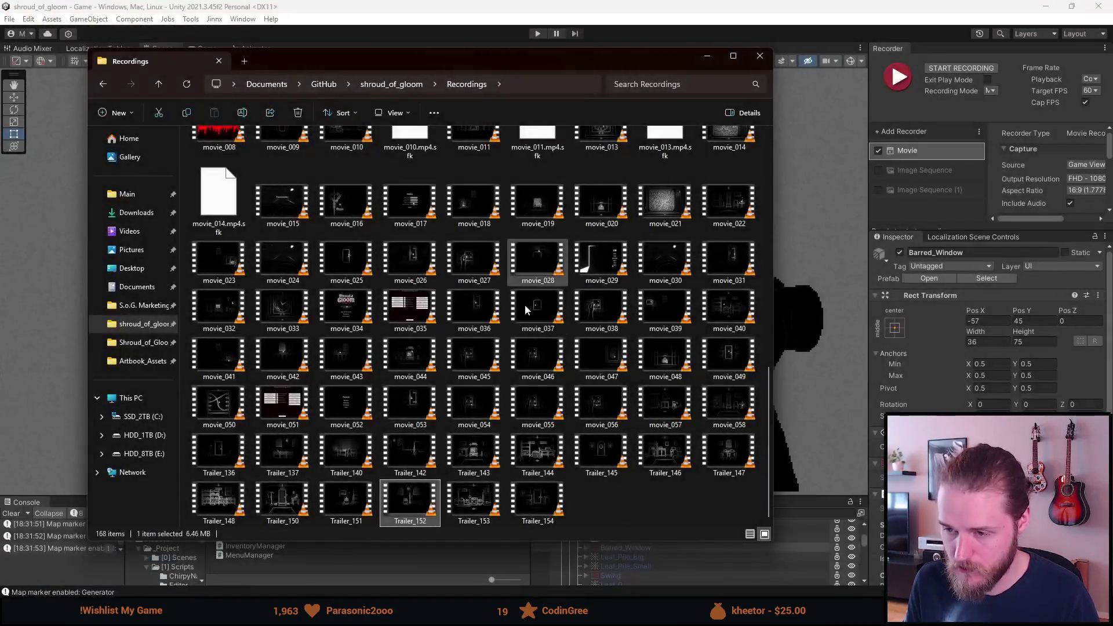
{"action": "double_click", "coordinate": [466, 481]}
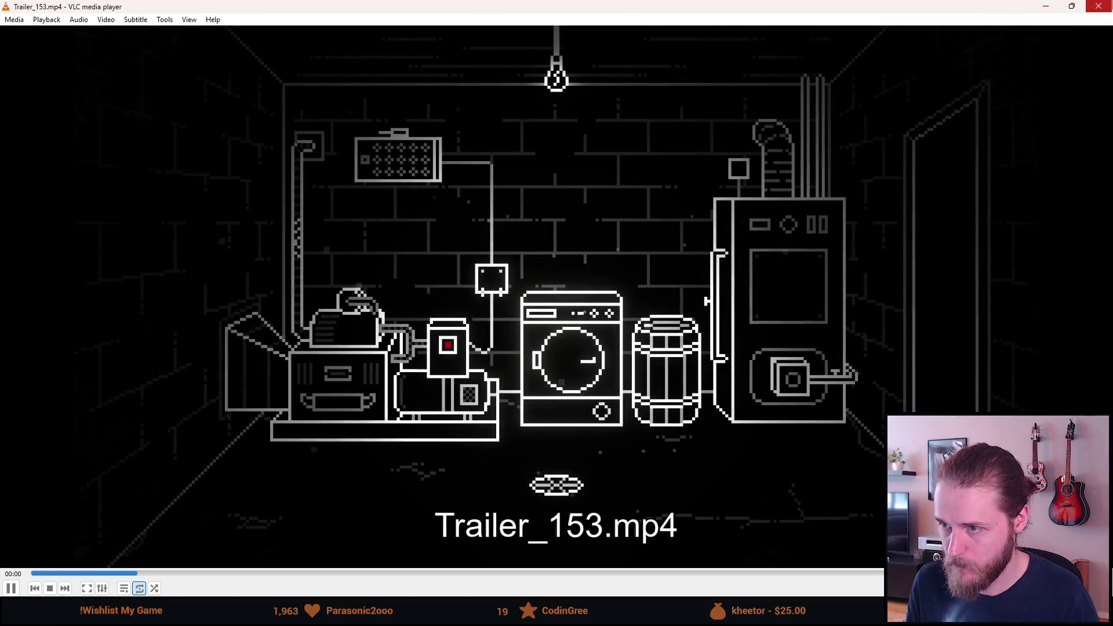
{"action": "key", "text": "ctrl+q"}
{"action": "left_click", "coordinate": [518, 503]}
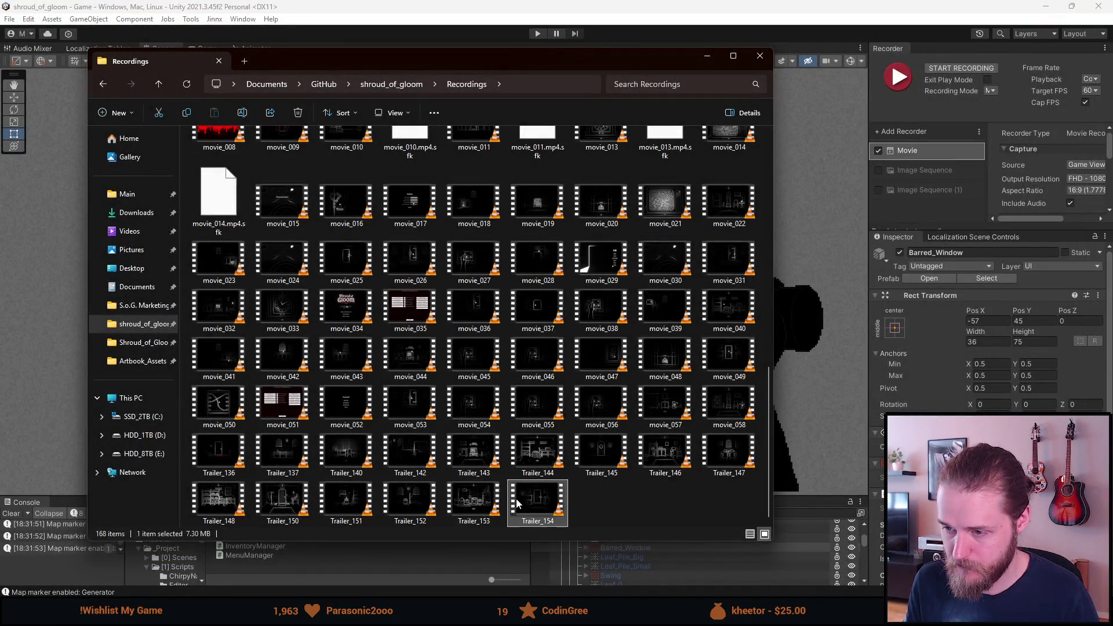
{"action": "double_click", "coordinate": [518, 503]}
{"action": "left_click", "coordinate": [1101, 6]}
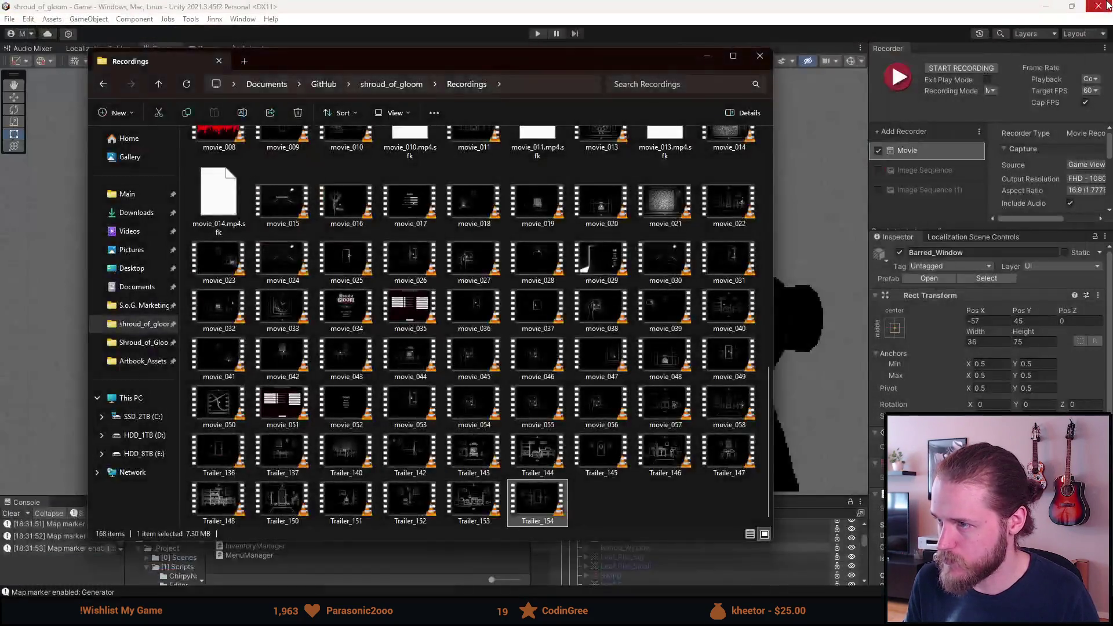
{"action": "left_click", "coordinate": [700, 36]}
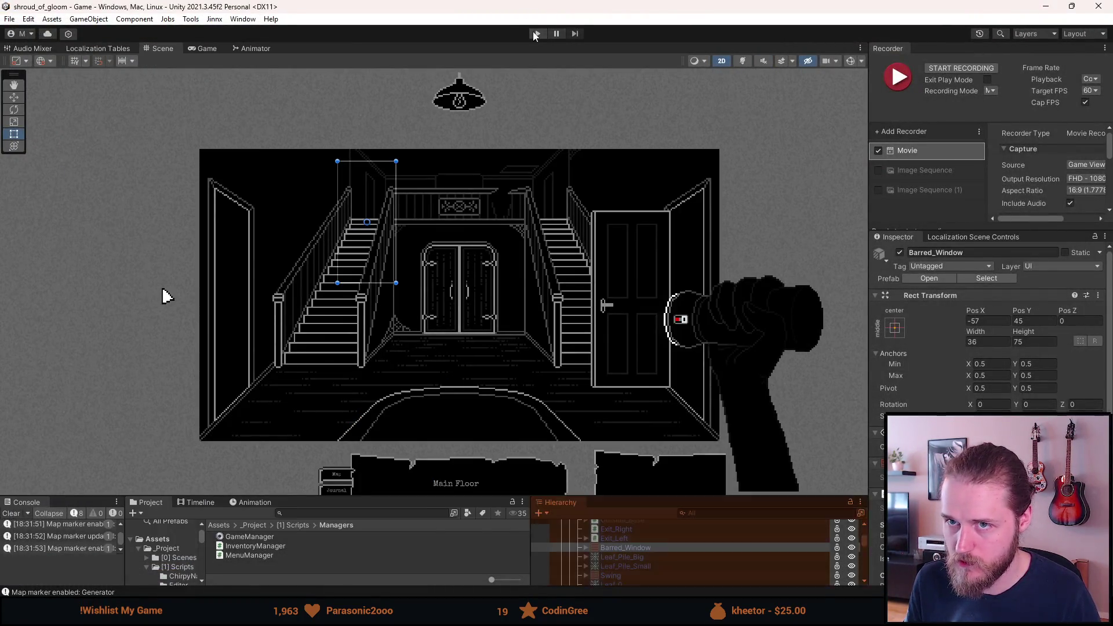
Run the game, teleport to First_Library, then replay Trailer_154
{"action": "left_click", "coordinate": [537, 34]}
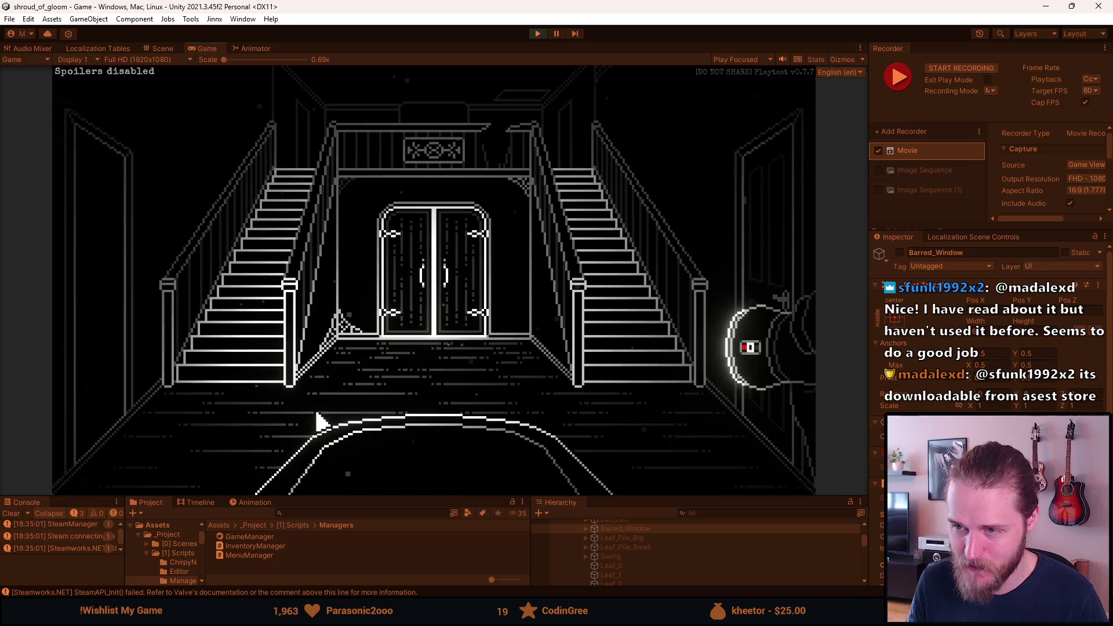
{"action": "key", "text": "F1"}
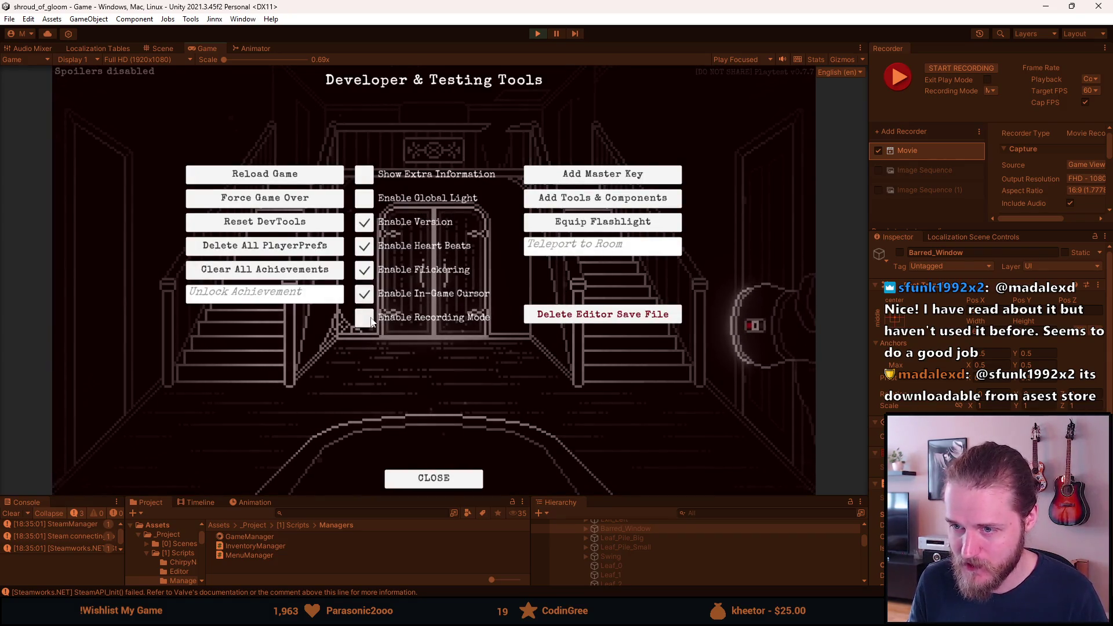
{"action": "left_click", "coordinate": [577, 253]}
{"action": "type", "text": "First_LO"}
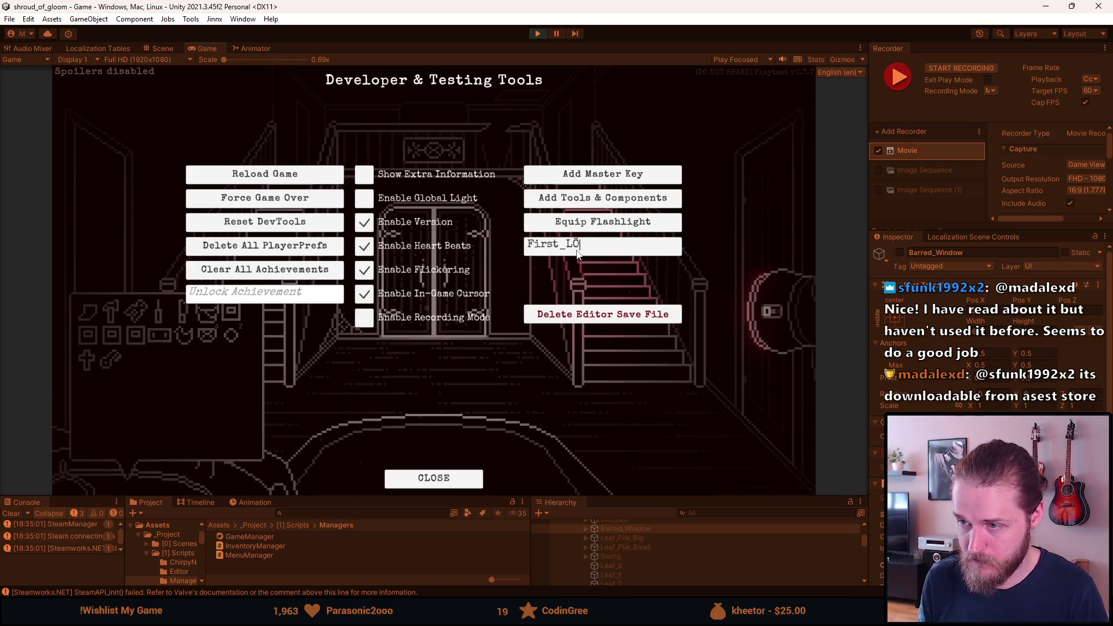
{"action": "key", "text": "BackSpace"}
{"action": "type", "text": "ibrary"}
{"action": "key", "text": "Return"}
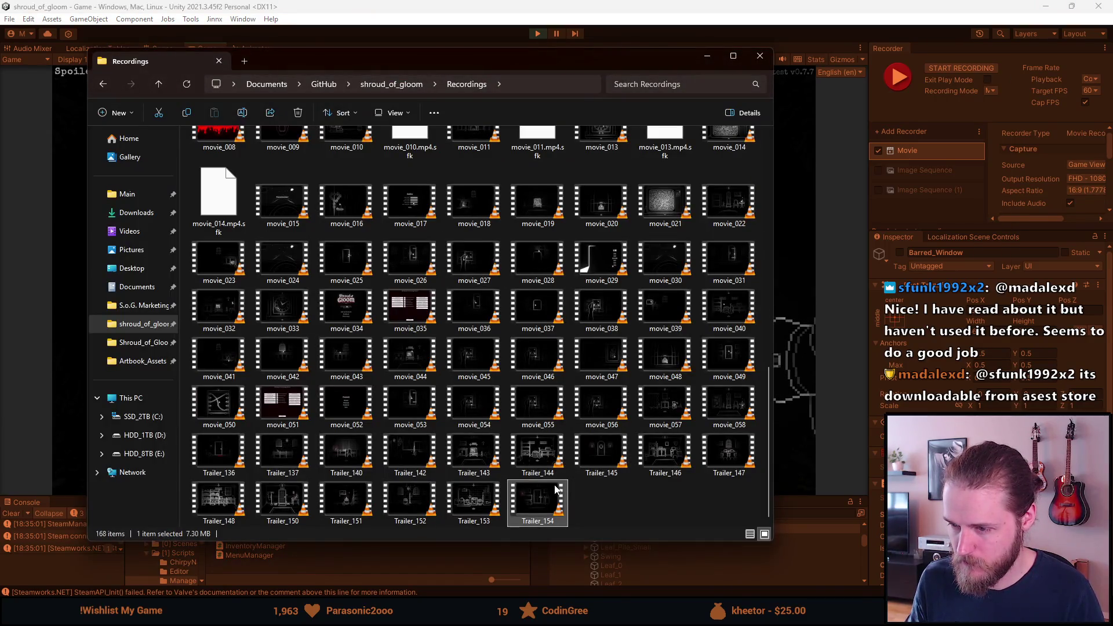
{"action": "double_click", "coordinate": [554, 490]}
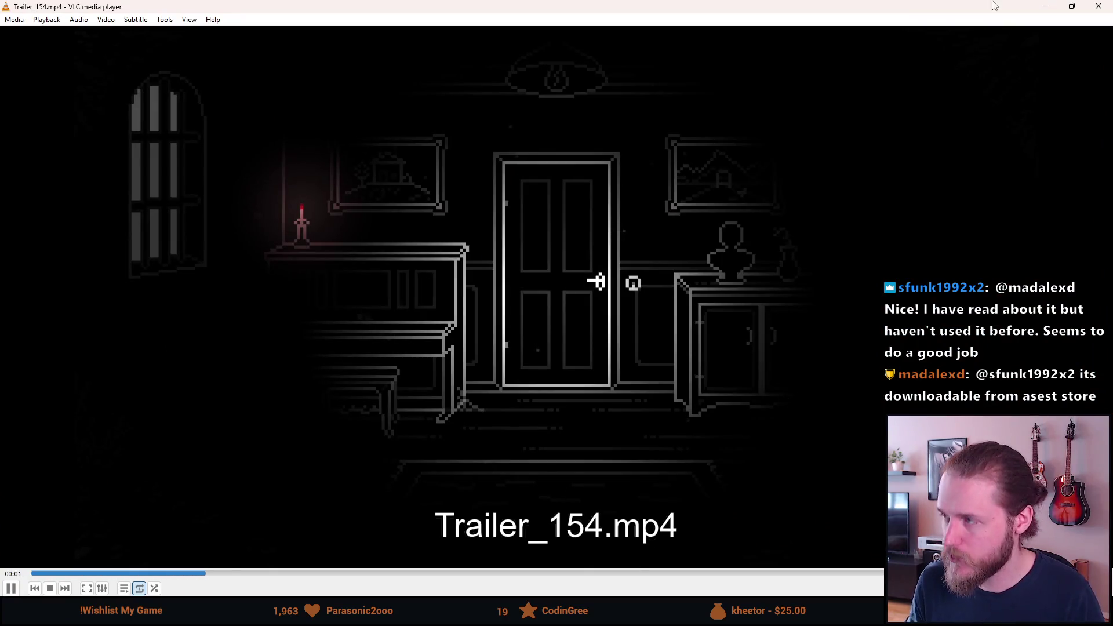
{"action": "left_click", "coordinate": [1094, 5]}
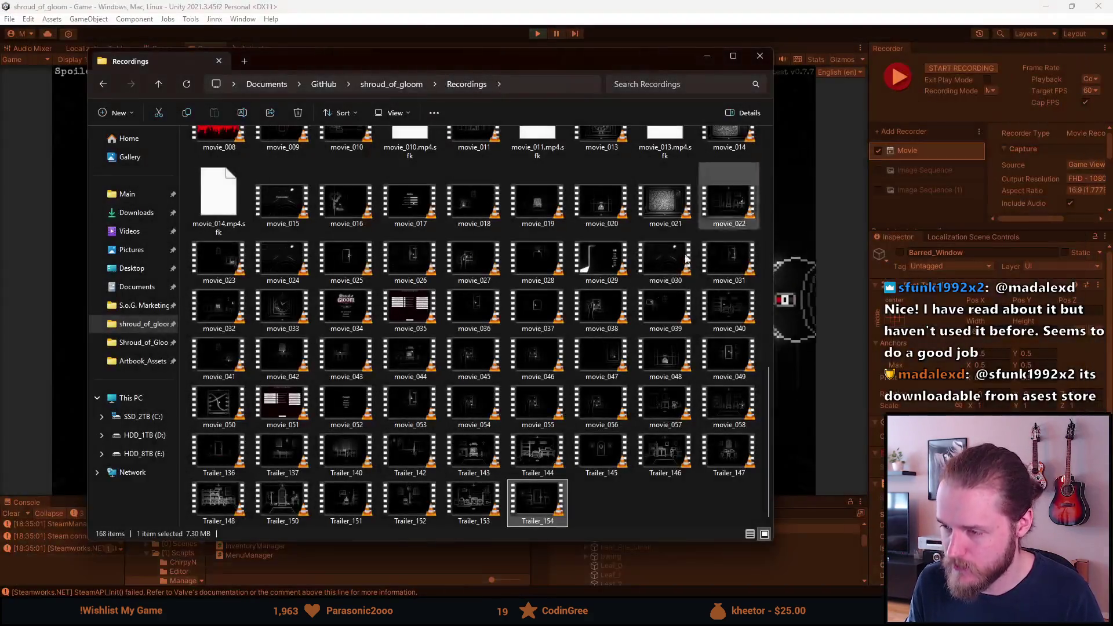
{"action": "left_click", "coordinate": [709, 58]}
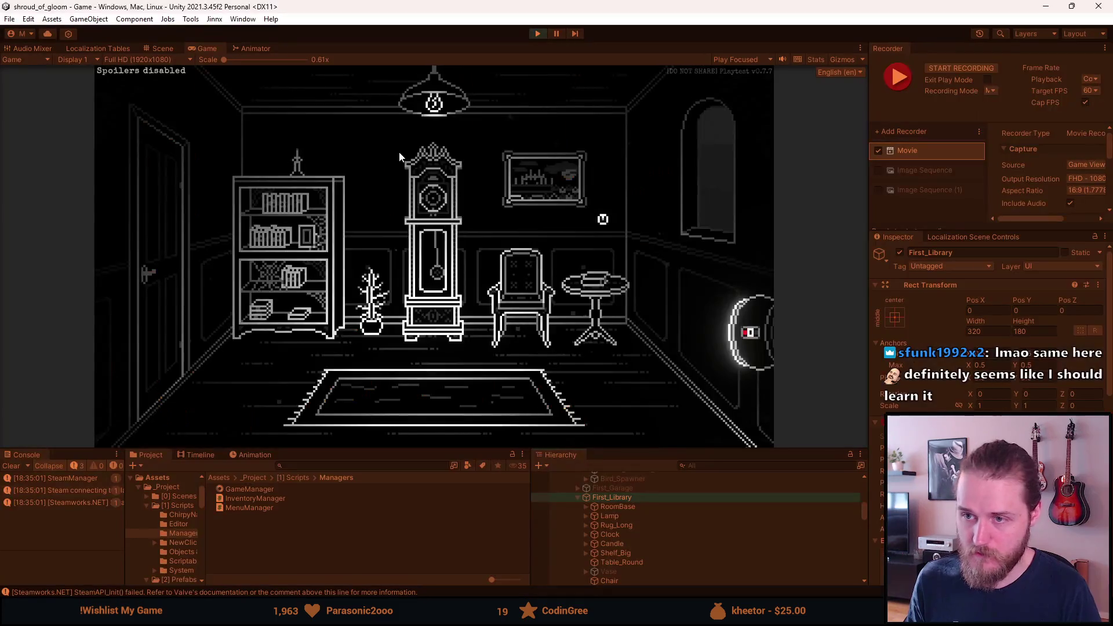
Turn off Version and Heart Beats and enable Recording Mode in the testing tools
{"action": "key", "text": "F1"}
{"action": "left_click", "coordinate": [372, 204]}
{"action": "left_click", "coordinate": [373, 226]}
{"action": "left_click", "coordinate": [372, 290]}
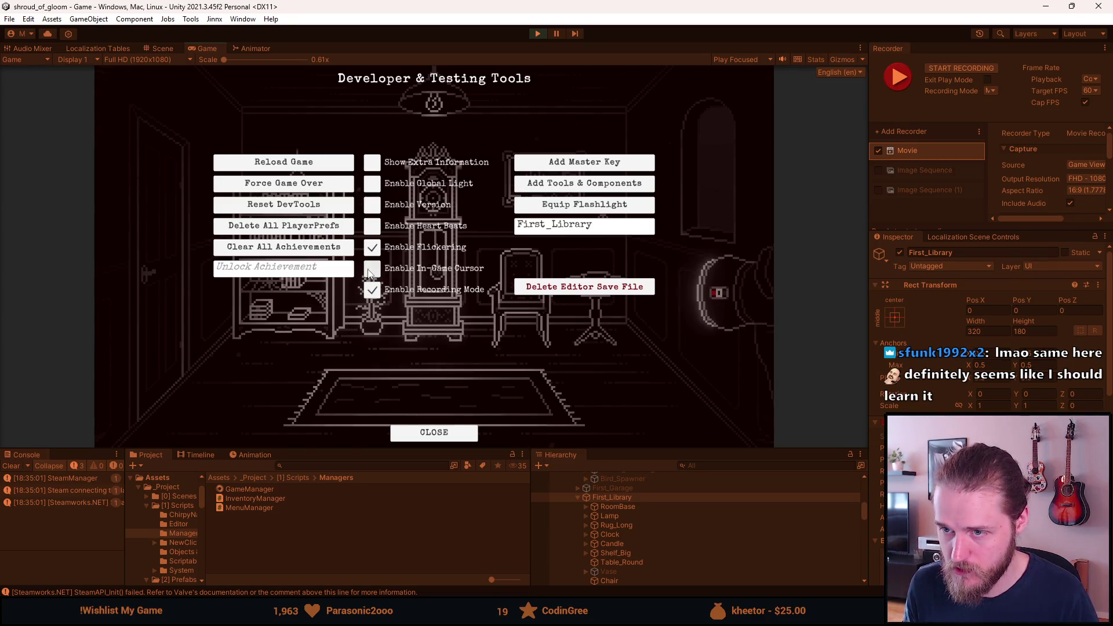
Return to the running game and select the Flashlight object in the Hierarchy
{"action": "left_click", "coordinate": [547, 614]}
{"action": "left_click", "coordinate": [796, 460]}
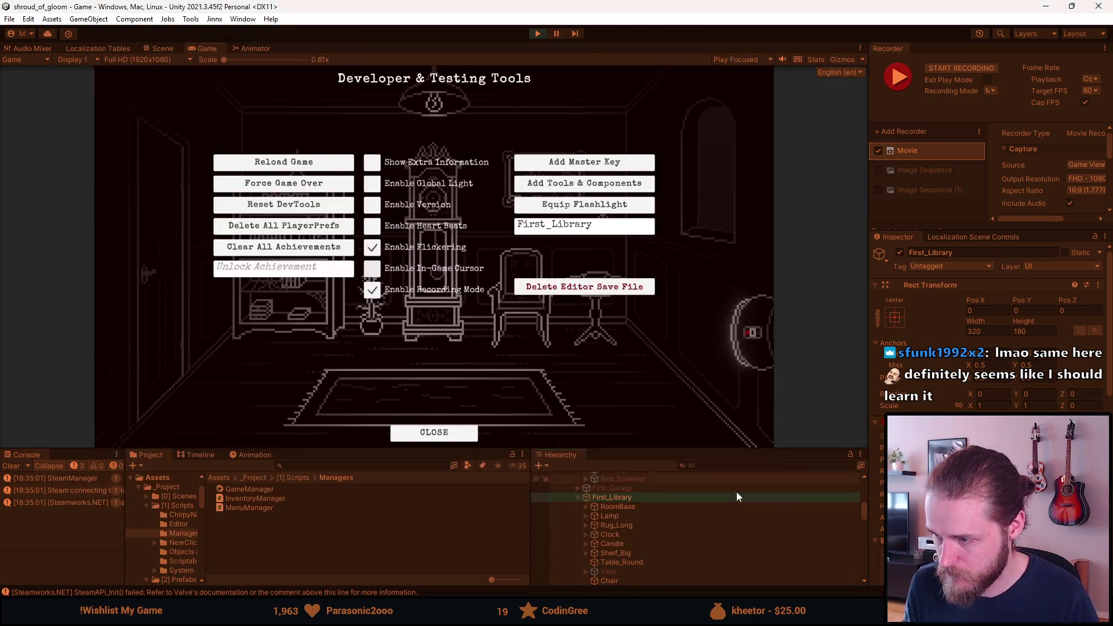
{"action": "scroll", "coordinate": [651, 552], "scroll_direction": "down", "scroll_amount": 5}
{"action": "scroll", "coordinate": [651, 552], "scroll_direction": "down", "scroll_amount": 5}
{"action": "scroll", "coordinate": [652, 552], "scroll_direction": "down", "scroll_amount": 10}
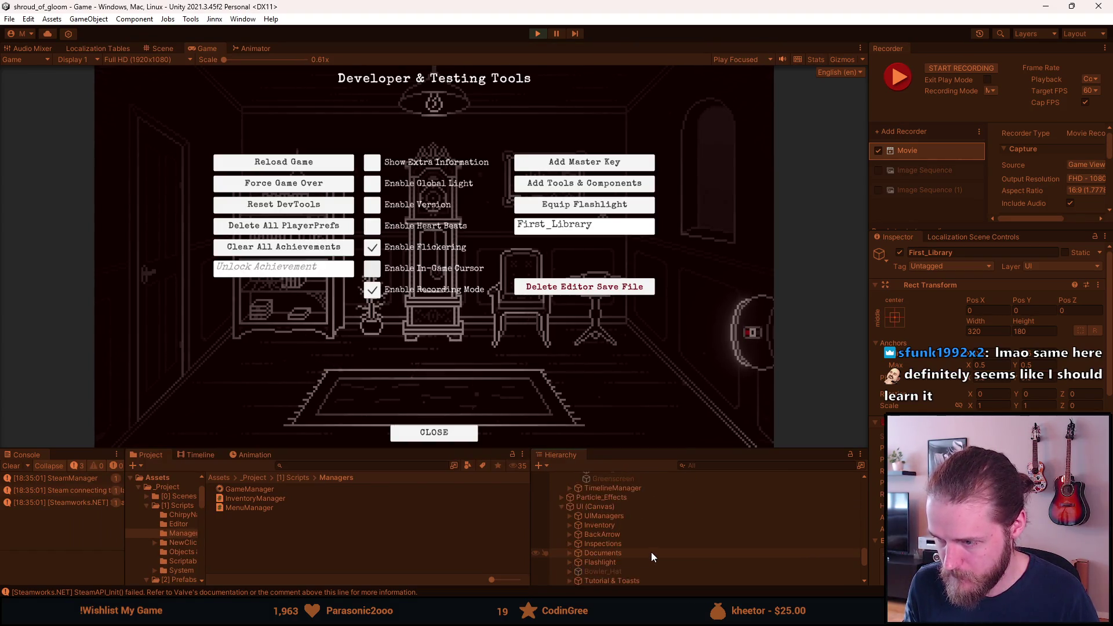
{"action": "left_click", "coordinate": [608, 561]}
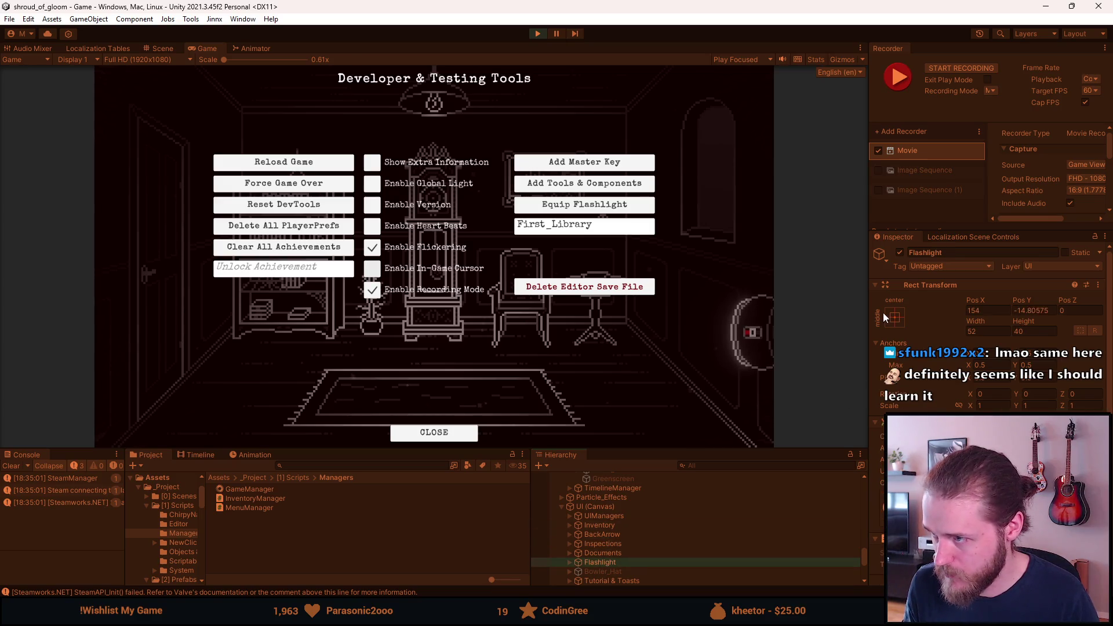
{"action": "scroll", "coordinate": [690, 552], "scroll_direction": "down", "scroll_amount": 5}
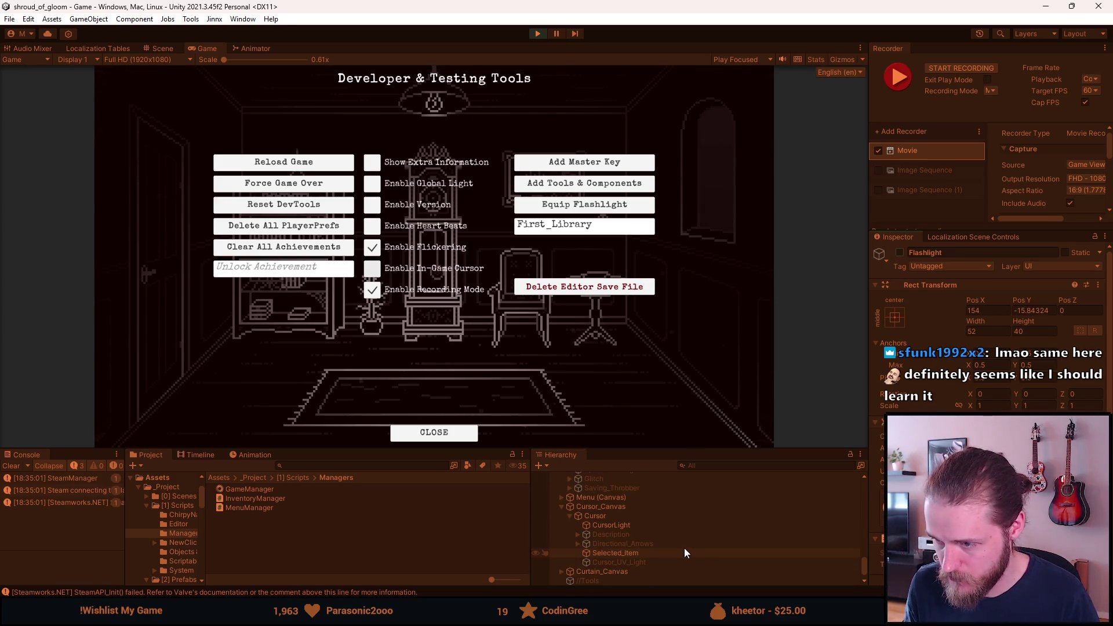
Deactivate CursorLight and place an active duplicate, CursorLight (1), under Cursor_Canvas
{"action": "left_click", "coordinate": [627, 527]}
{"action": "left_click", "coordinate": [900, 253]}
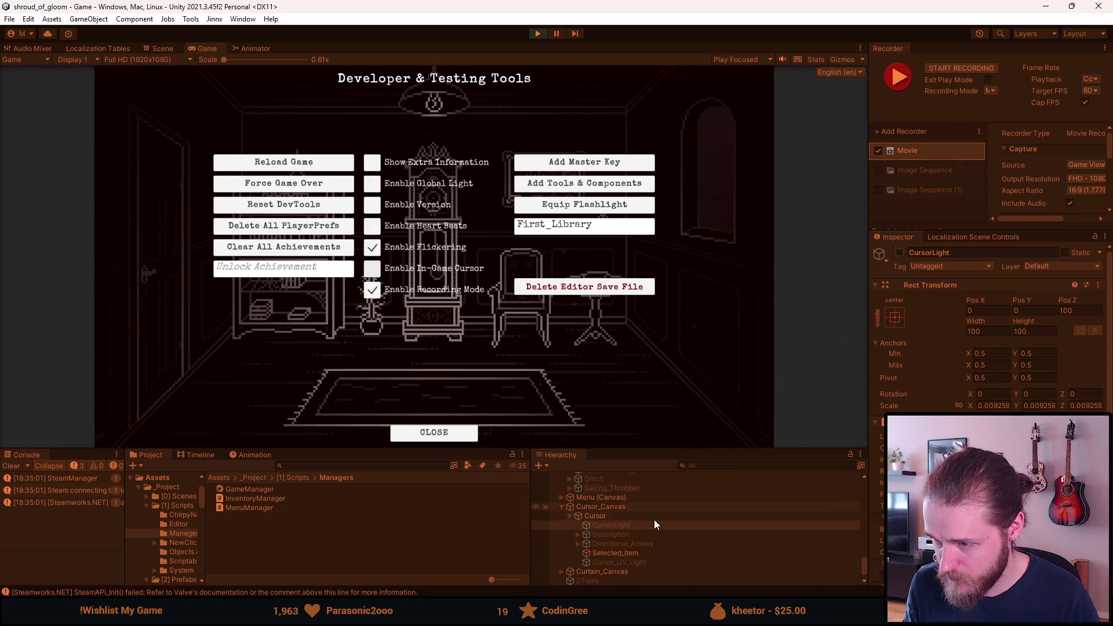
{"action": "key", "text": "ctrl+d"}
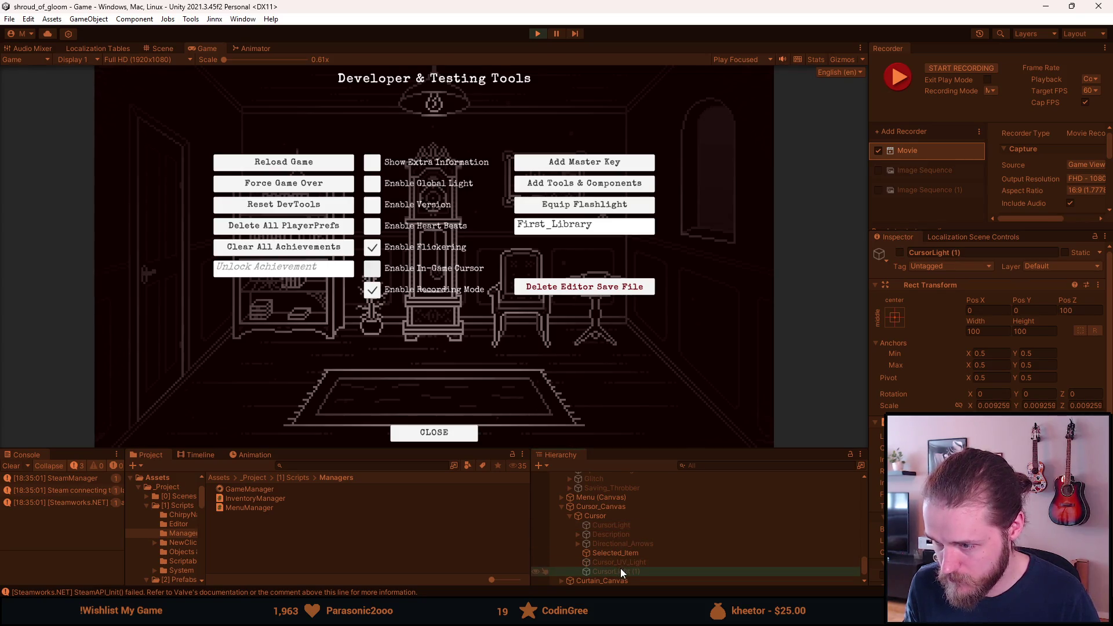
{"action": "left_click_drag", "start_coordinate": [620, 570], "coordinate": [587, 514]}
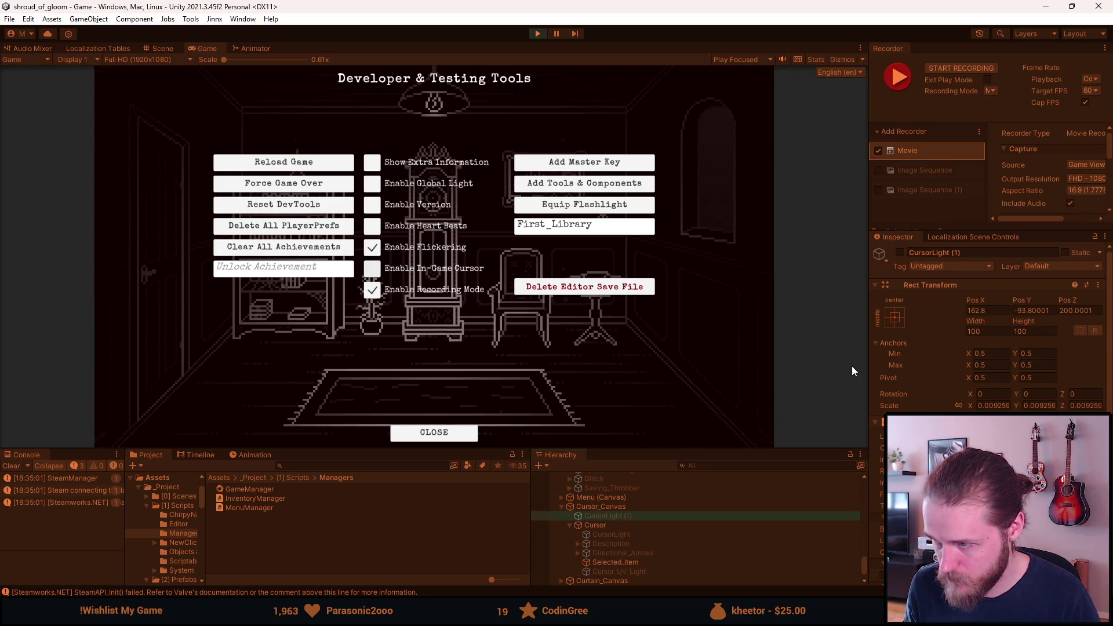
{"action": "left_click", "coordinate": [900, 253]}
Set CursorLight (1) to Pos X 0, Pos Y 0 and close the testing tools
{"action": "left_click", "coordinate": [993, 313]}
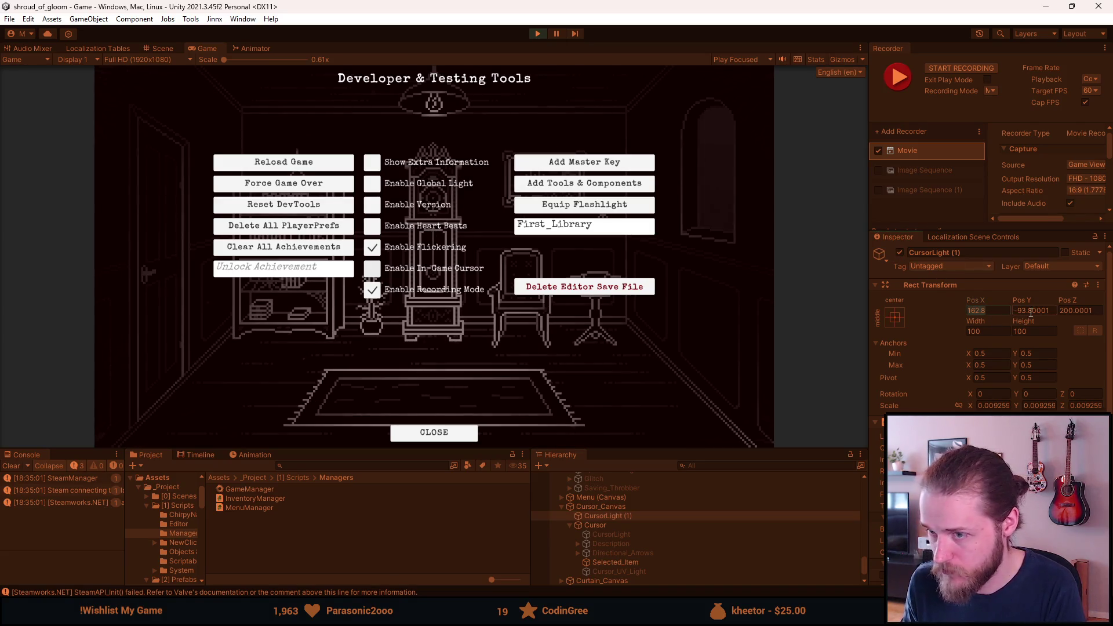
{"action": "left_click", "coordinate": [1038, 314]}
{"action": "type", "text": "0"}
{"action": "key", "text": "shift+Tab"}
{"action": "type", "text": "0"}
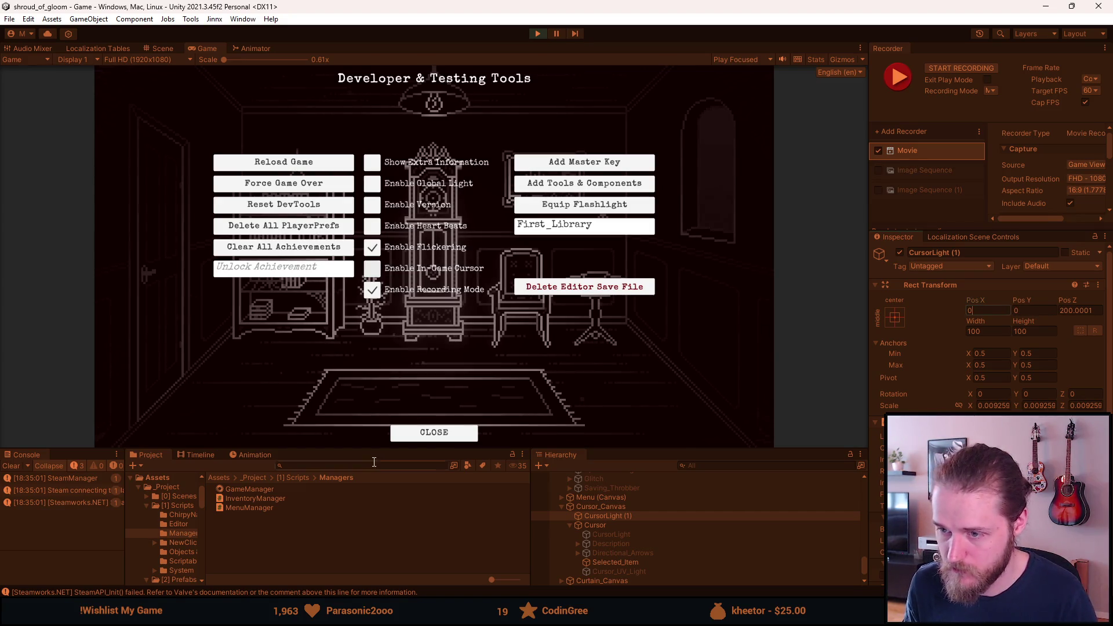
{"action": "left_click", "coordinate": [440, 439]}
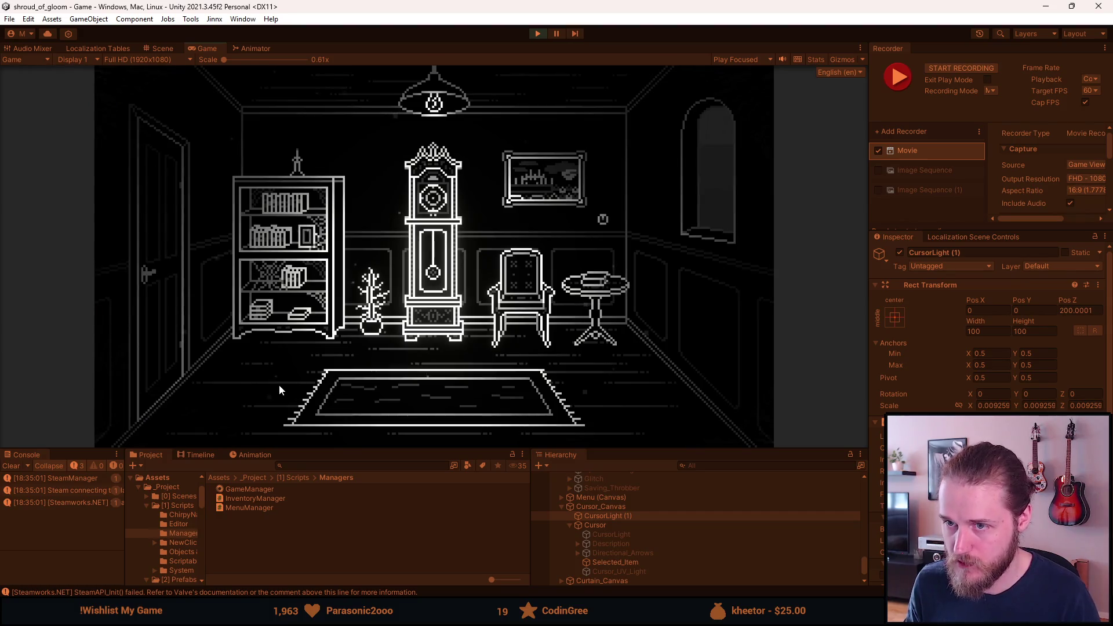
{"action": "key", "text": "F1"}
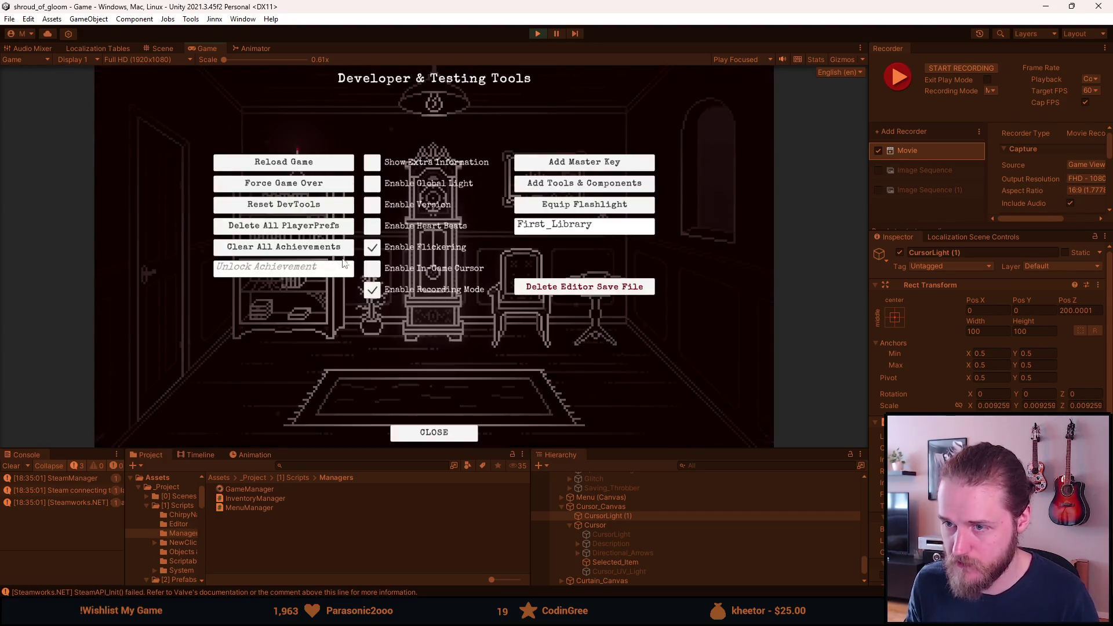
{"action": "key", "text": "F1"}
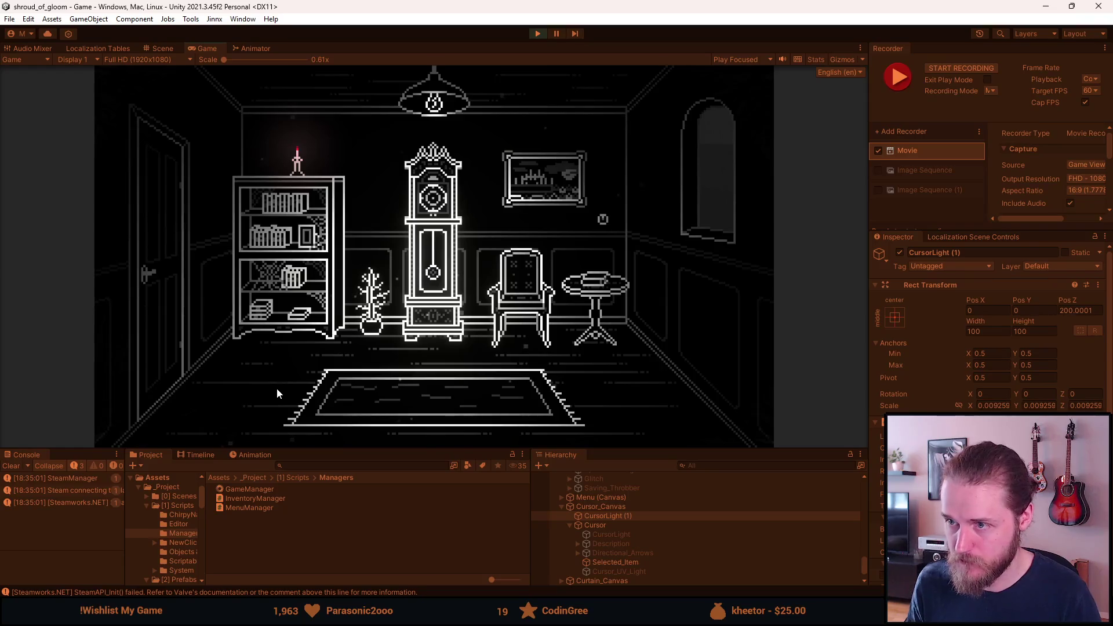
Record a short gameplay clip of the room scene with F10, then switch to the Recordings folder
{"action": "key", "text": "F10"}
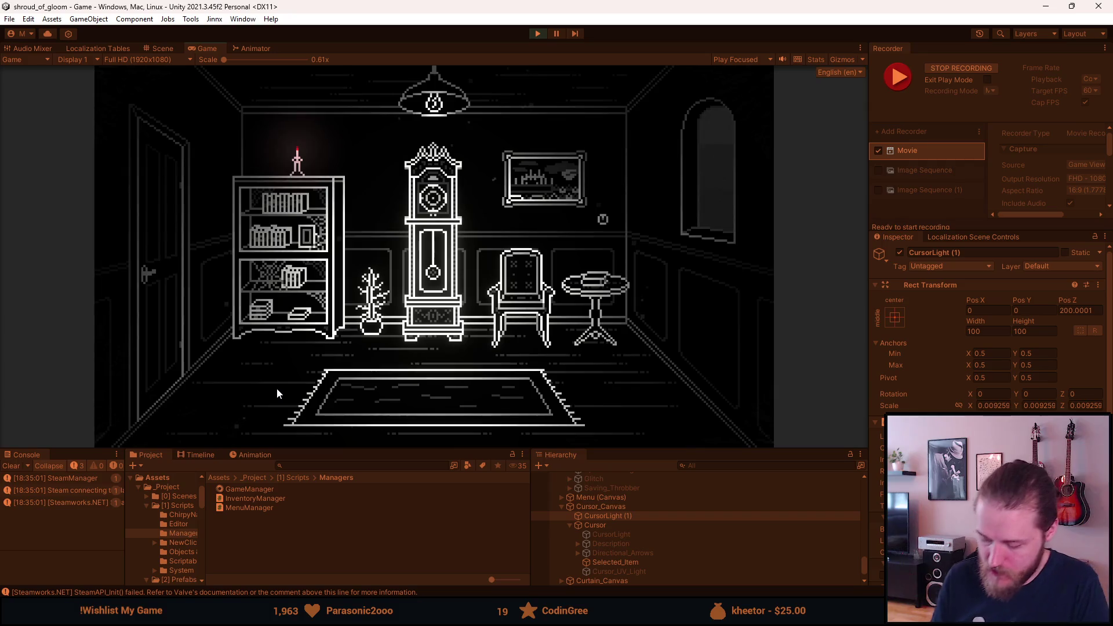
{"action": "key", "text": "ctrl+F10"}
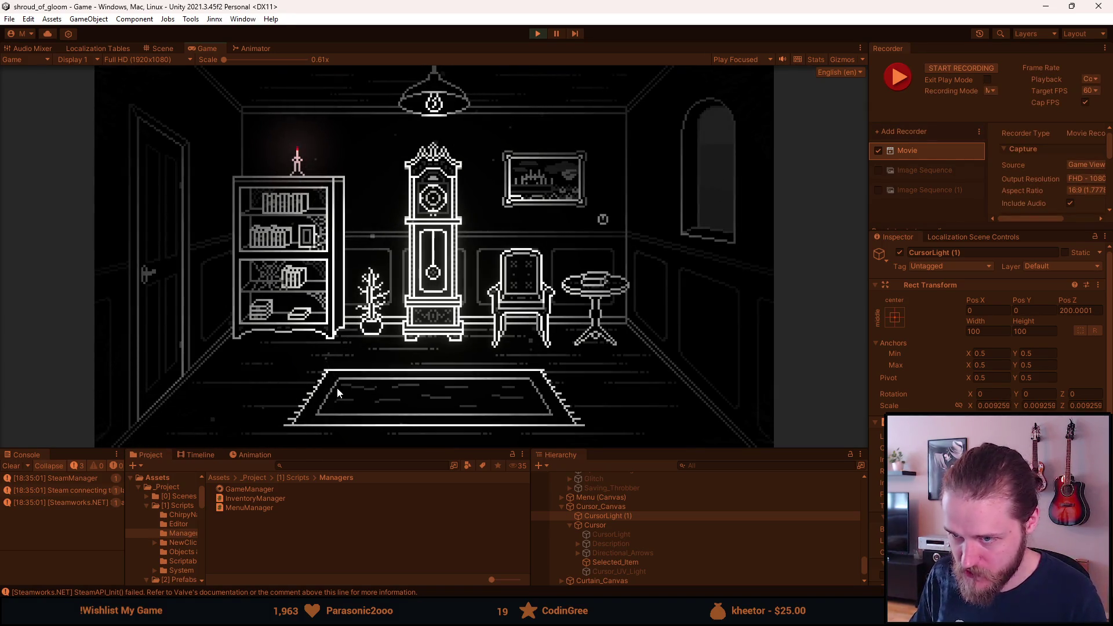
{"action": "key", "text": "alt+Tab"}
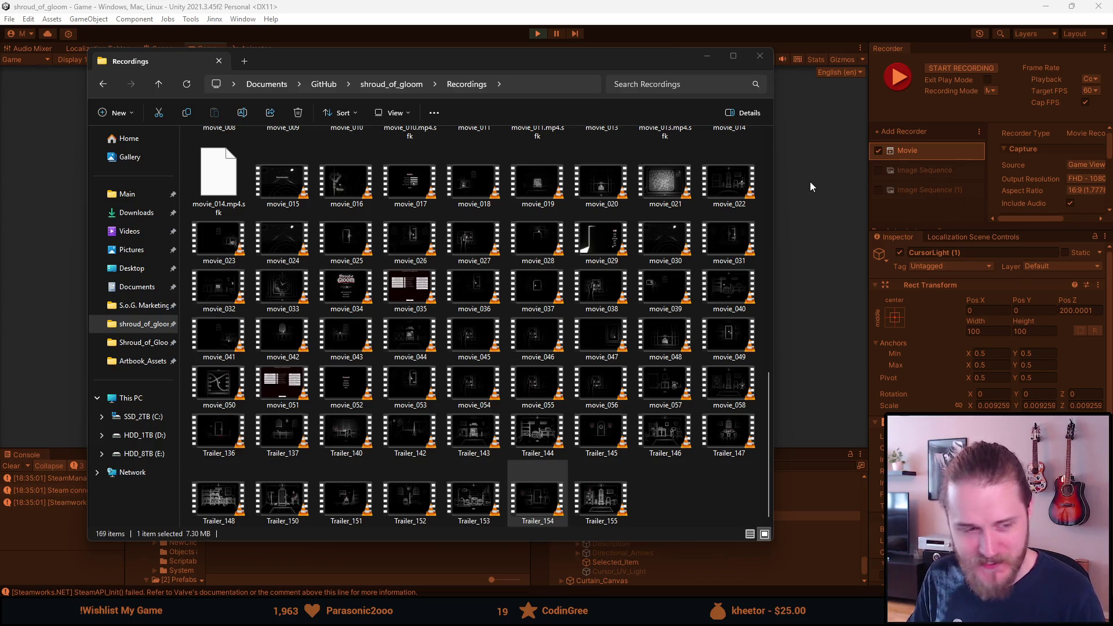
Stop the running game and rename Trailer_136 to Trailer_SNF_Attic
{"action": "left_click", "coordinate": [543, 33]}
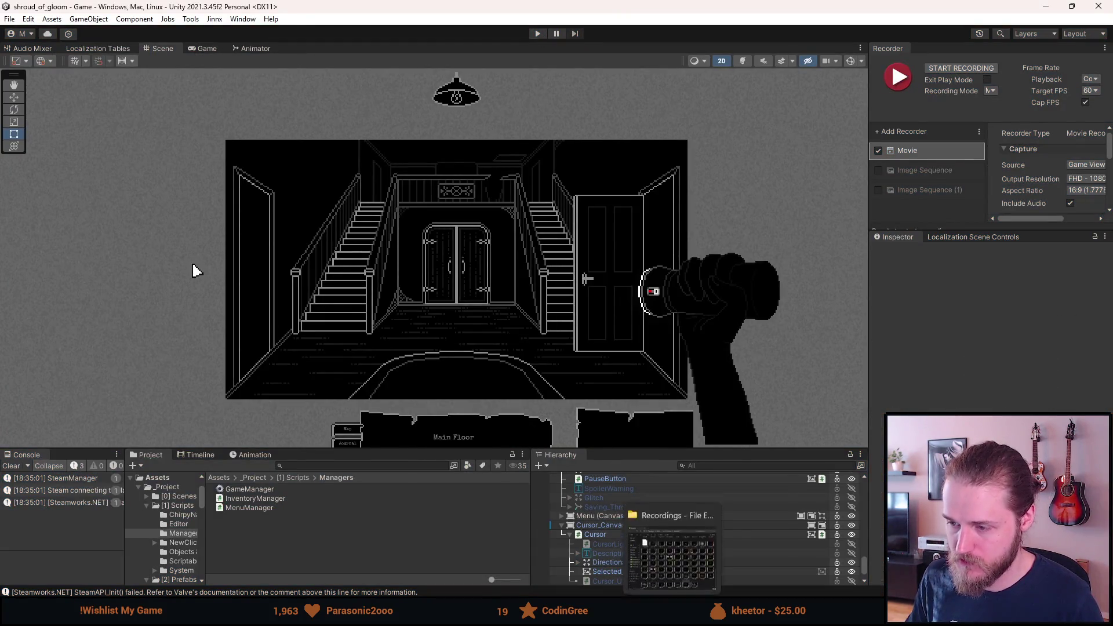
{"action": "left_click", "coordinate": [671, 616]}
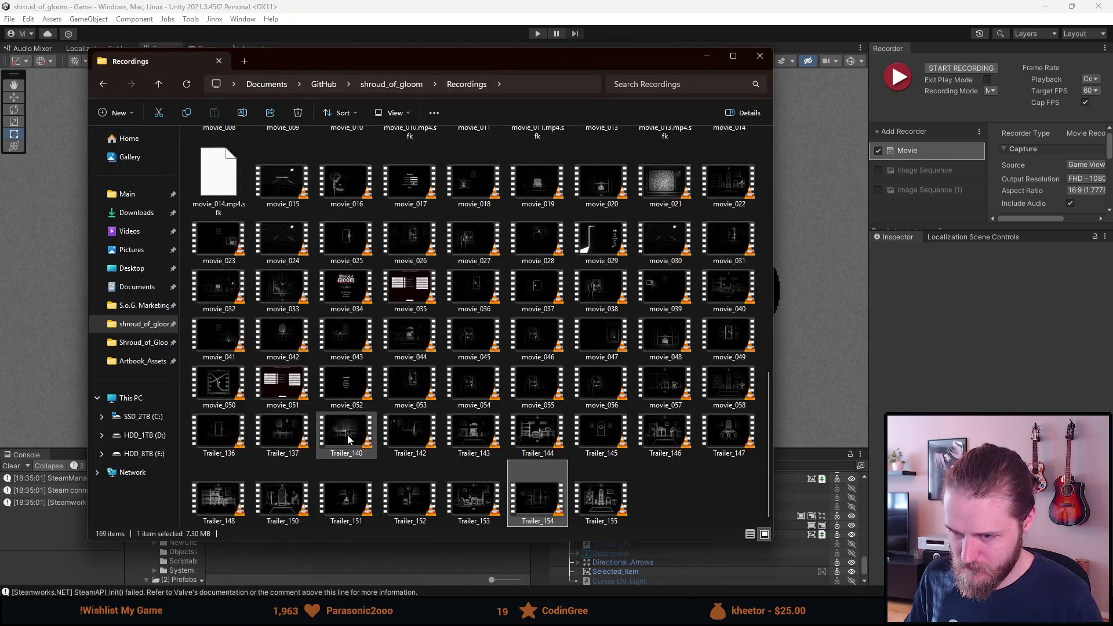
{"action": "mouse_move", "coordinate": [348, 439]}
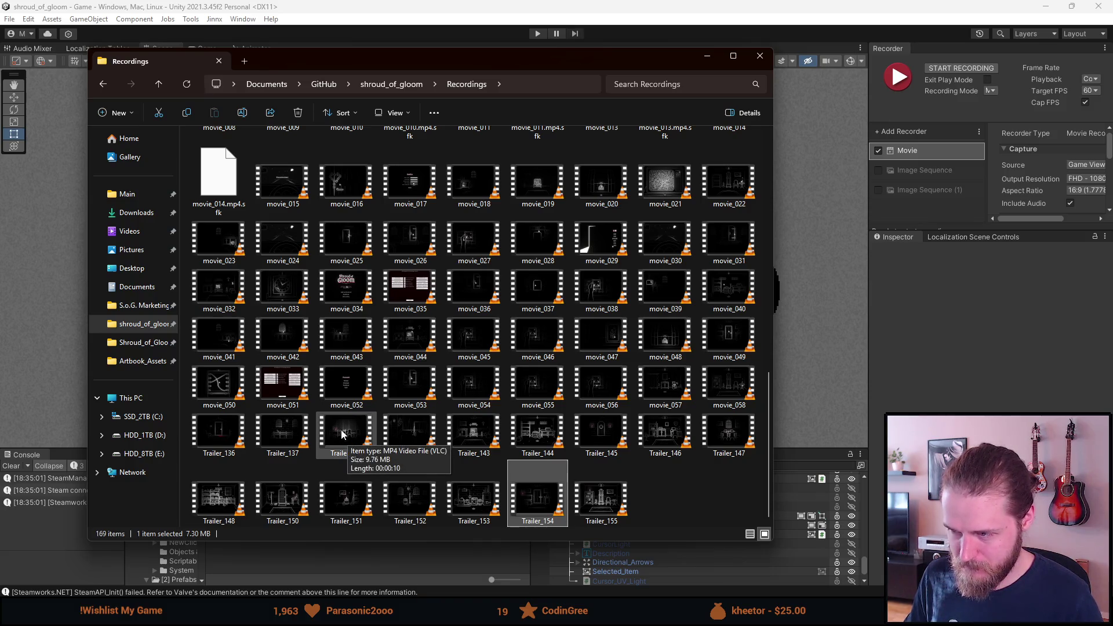
{"action": "right_click", "coordinate": [233, 432]}
{"action": "left_click", "coordinate": [266, 403]}
{"action": "type", "text": "Trailer_13"}
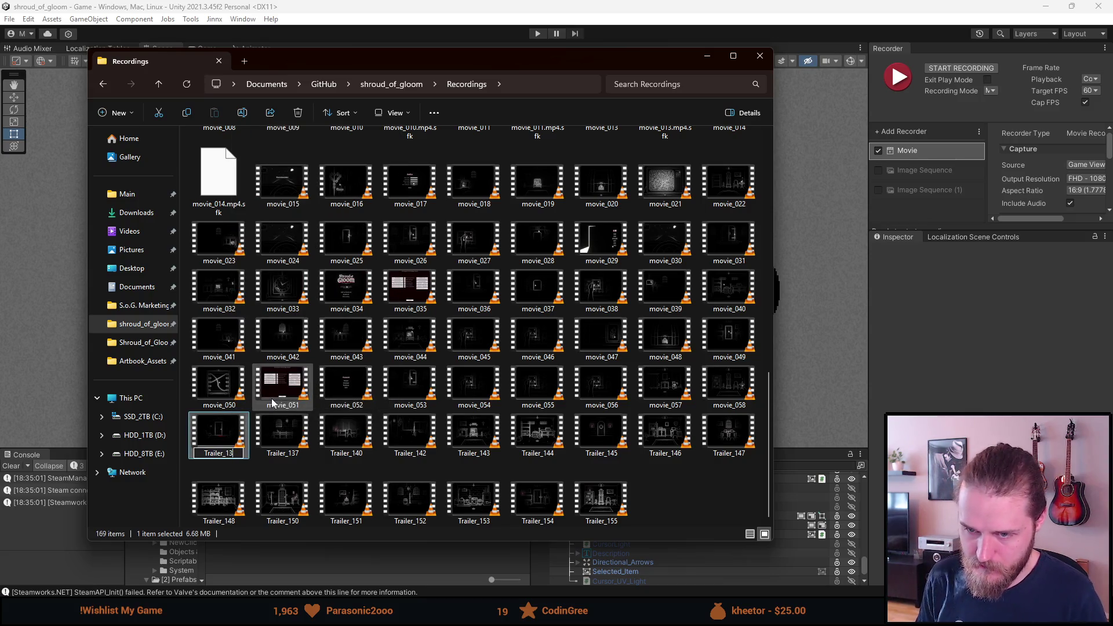
{"action": "key", "text": "BackSpace"}
{"action": "key", "text": "BackSpace"}
{"action": "type", "text": "SNF_"}
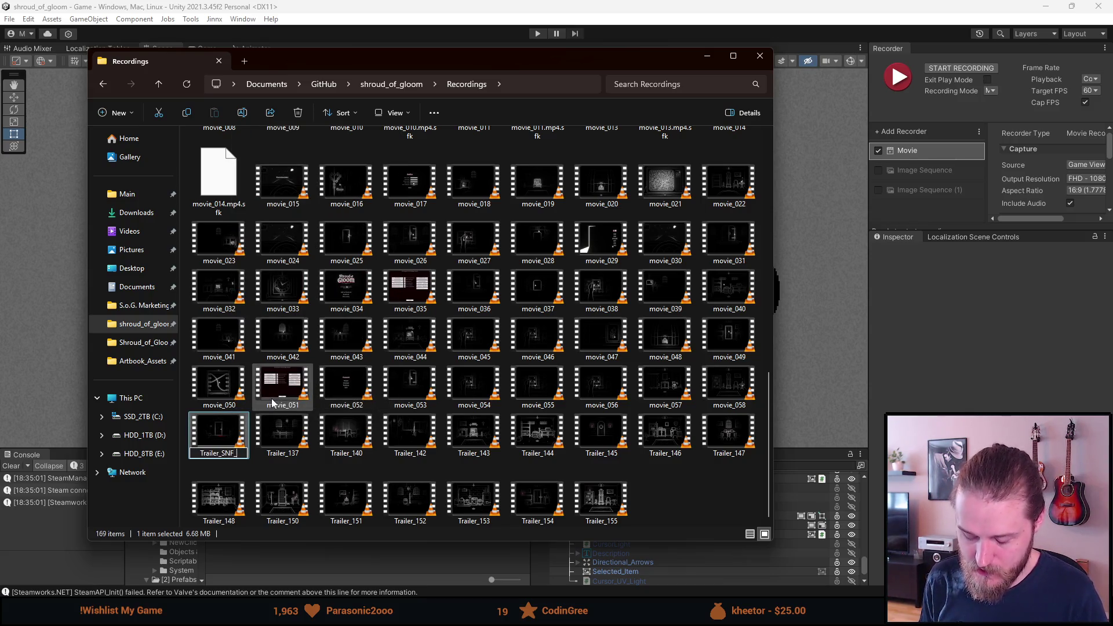
{"action": "type", "text": "Attic"}
{"action": "key", "text": "Return"}
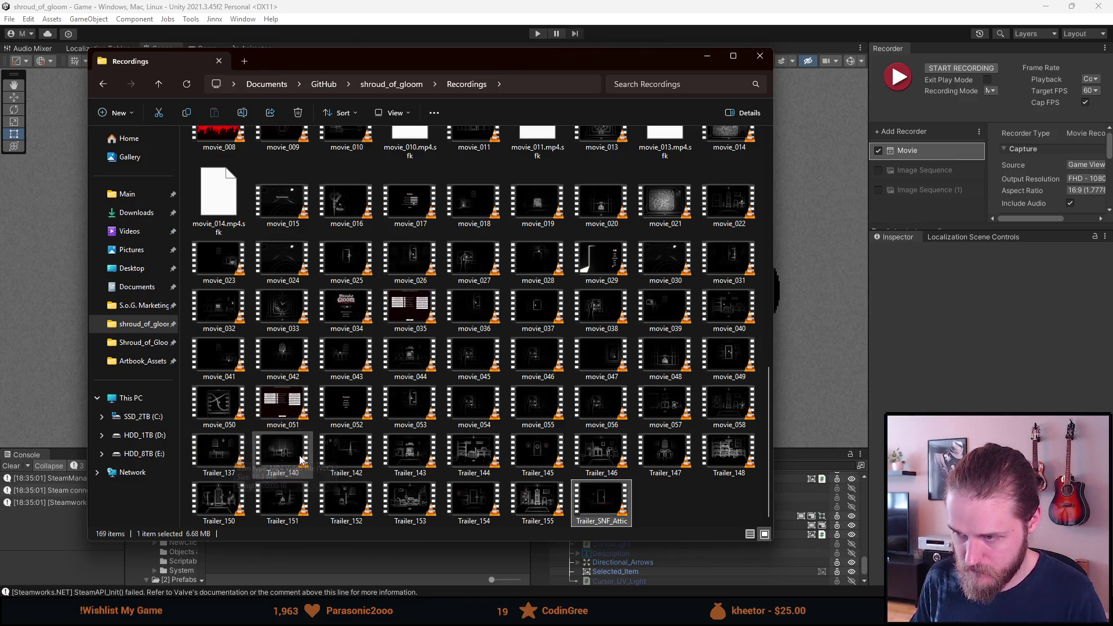
Rename Trailer_137 to Trailer_SNF_Outside_Left, then correct it to Trailer_SNF_Outside_Right
{"action": "left_click", "coordinate": [244, 456]}
{"action": "right_click", "coordinate": [244, 455]}
{"action": "left_click", "coordinate": [271, 424]}
{"action": "type", "text": "Trailer_SNF"}
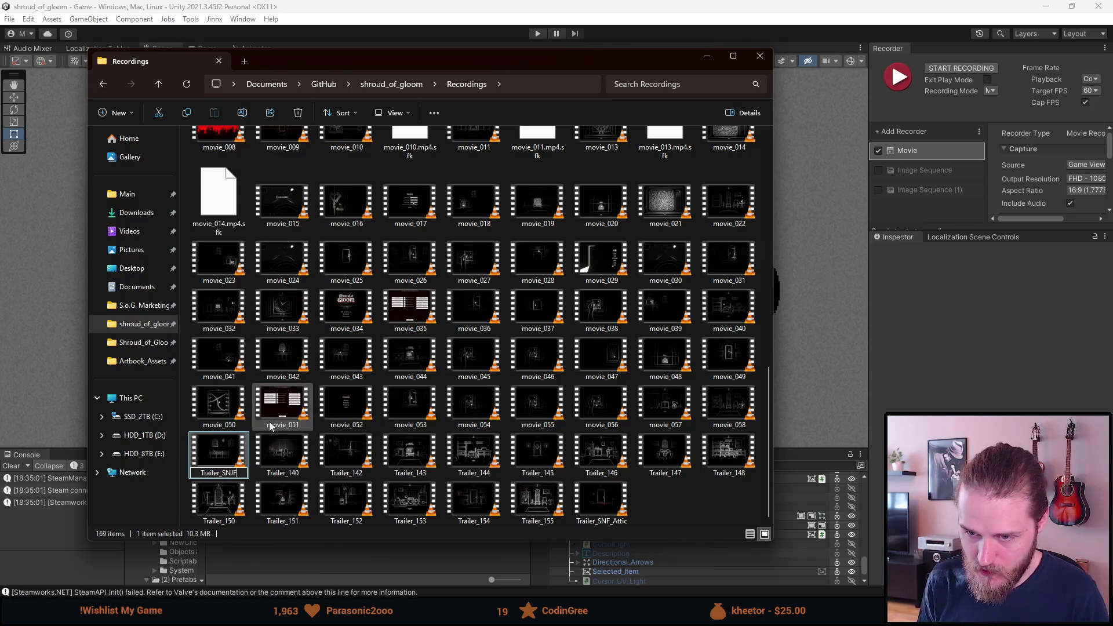
{"action": "type", "text": "_Outside_Left"}
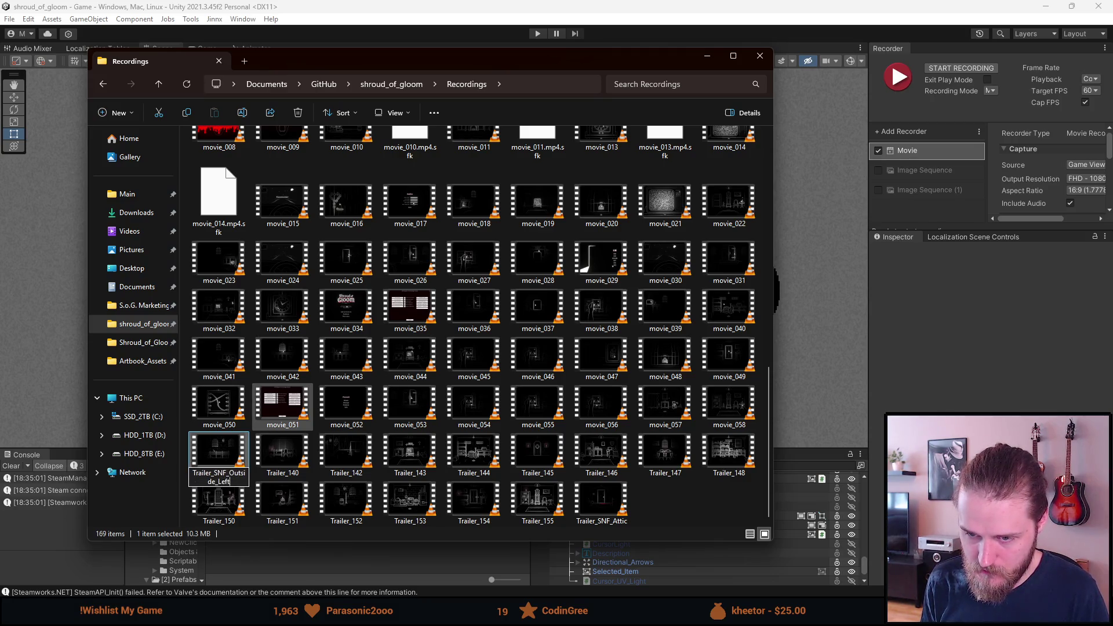
{"action": "key", "text": "Return"}
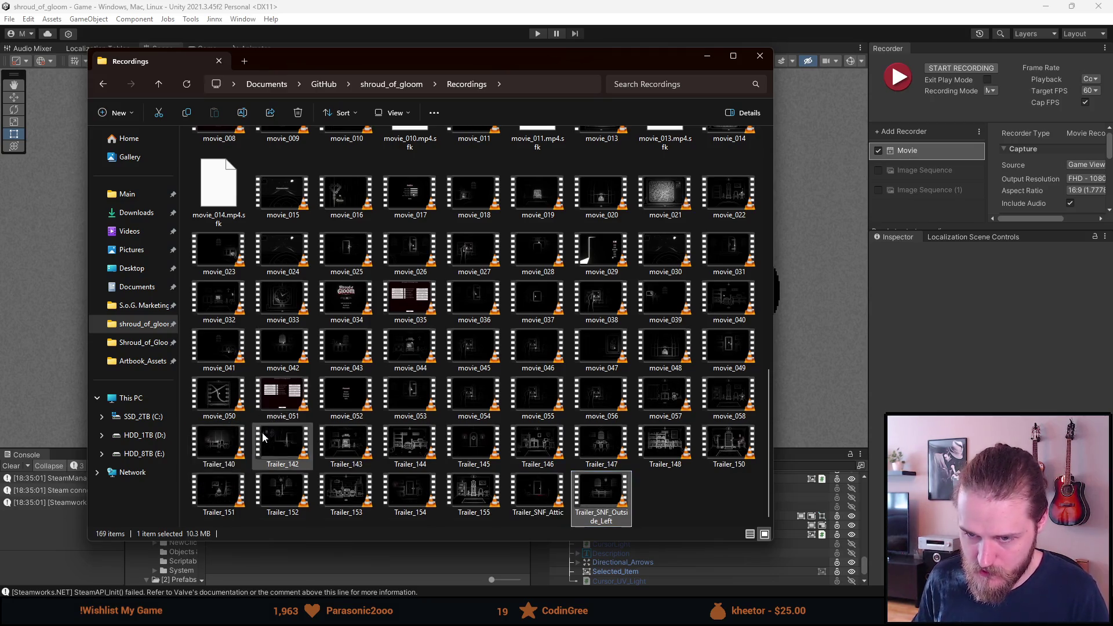
{"action": "right_click", "coordinate": [627, 501]}
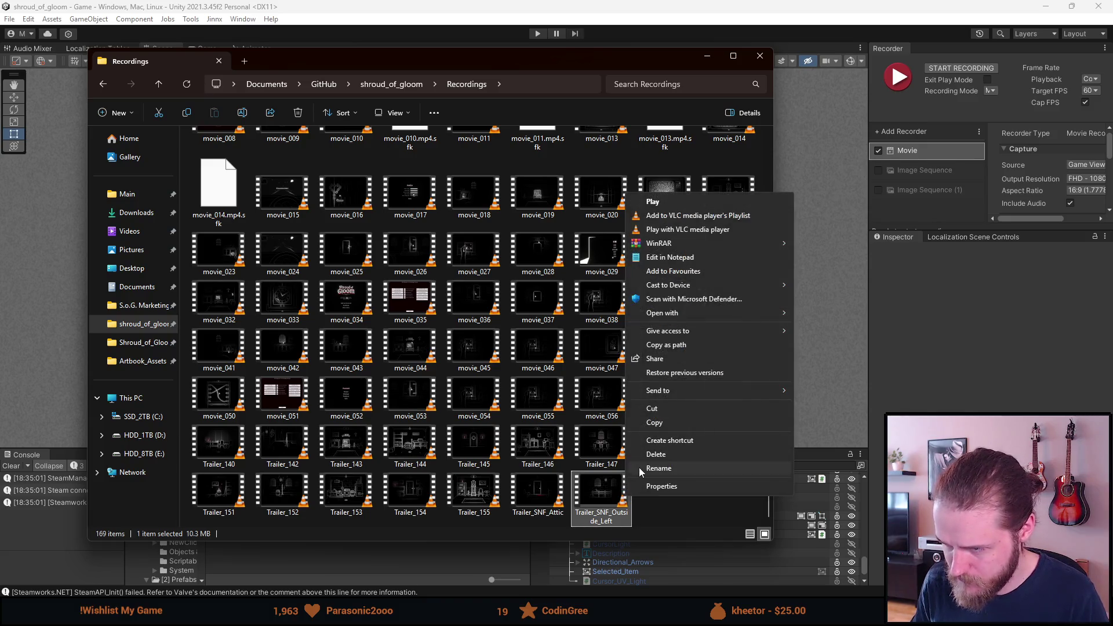
{"action": "left_click", "coordinate": [640, 471]}
{"action": "key", "text": "End"}
{"action": "key", "text": "BackSpace"}
{"action": "key", "text": "BackSpace"}
{"action": "type", "text": "_Right"}
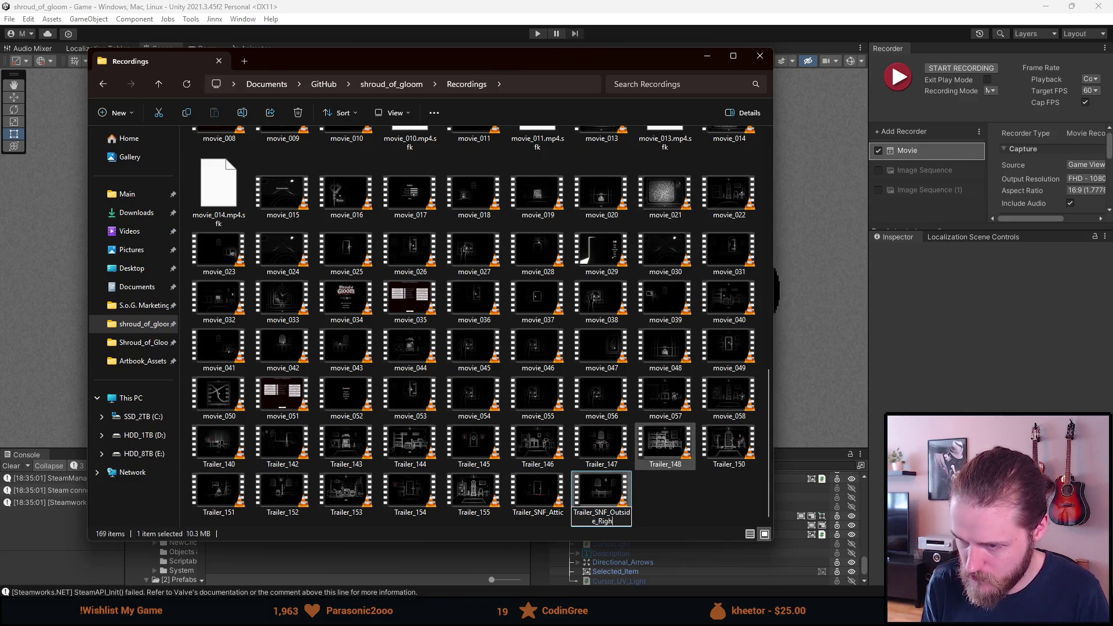
{"action": "key", "text": "Return"}
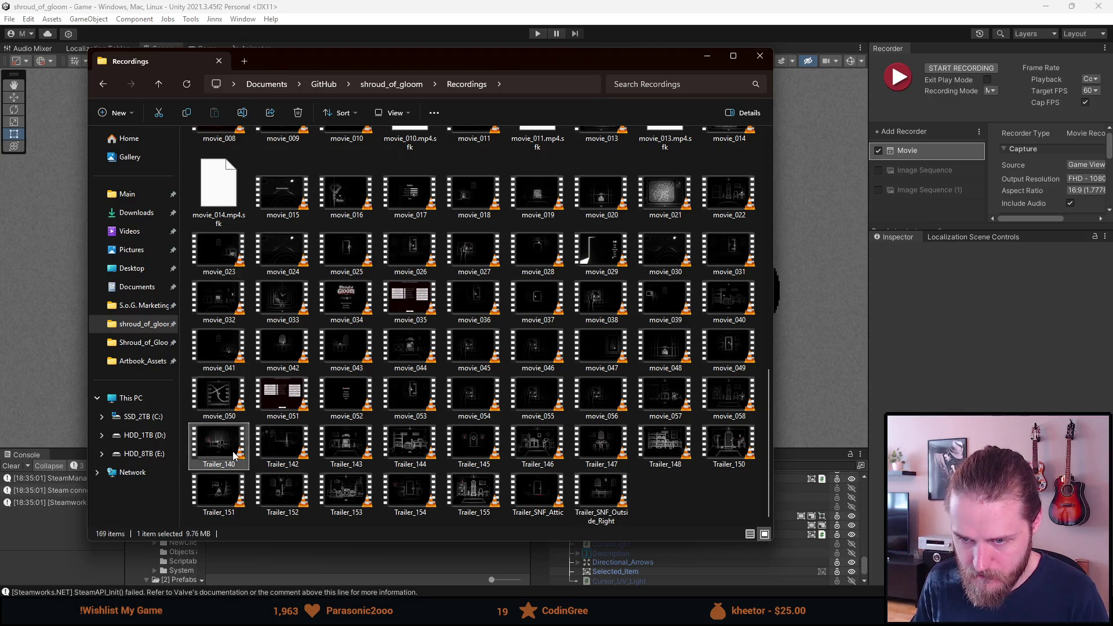
Rename Trailer_140 to Trailer_SNF_Conservatory
{"action": "right_click", "coordinate": [235, 456]}
{"action": "left_click", "coordinate": [284, 428]}
{"action": "key", "text": "End"}
{"action": "key", "text": "BackSpace"}
{"action": "key", "text": "BackSpace"}
{"action": "key", "text": "BackSpace"}
{"action": "type", "text": "SNF_Conser"}
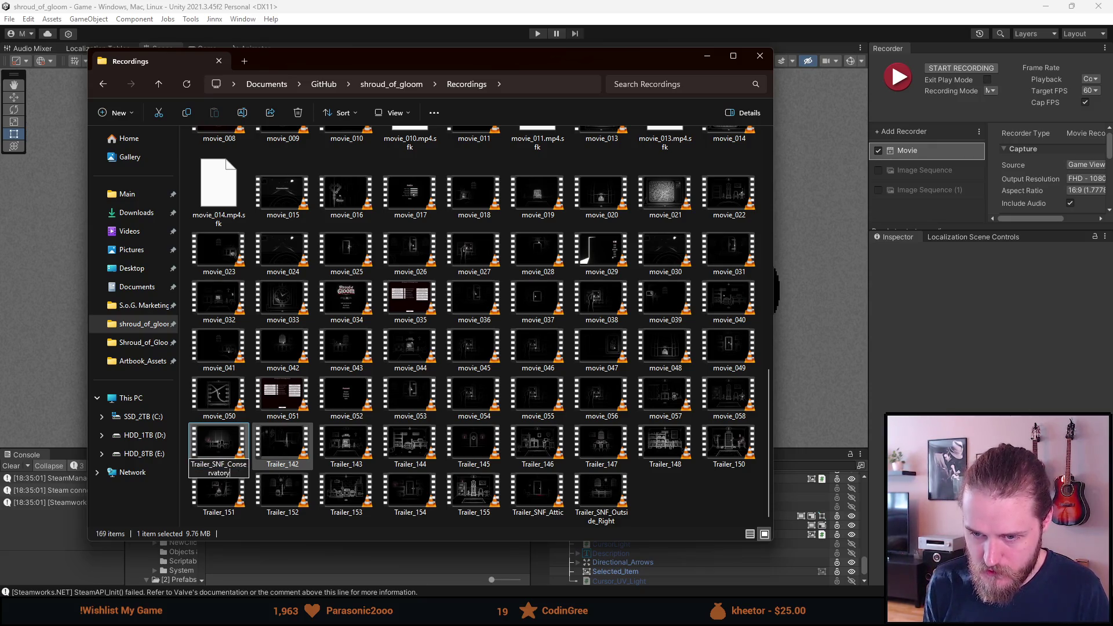
{"action": "key", "text": "Return"}
Rename Trailer_142 to Trailer_SNF_Outside_Corner and Trailer_143 to Trailer_SNF_Livingroom
{"action": "right_click", "coordinate": [235, 440]}
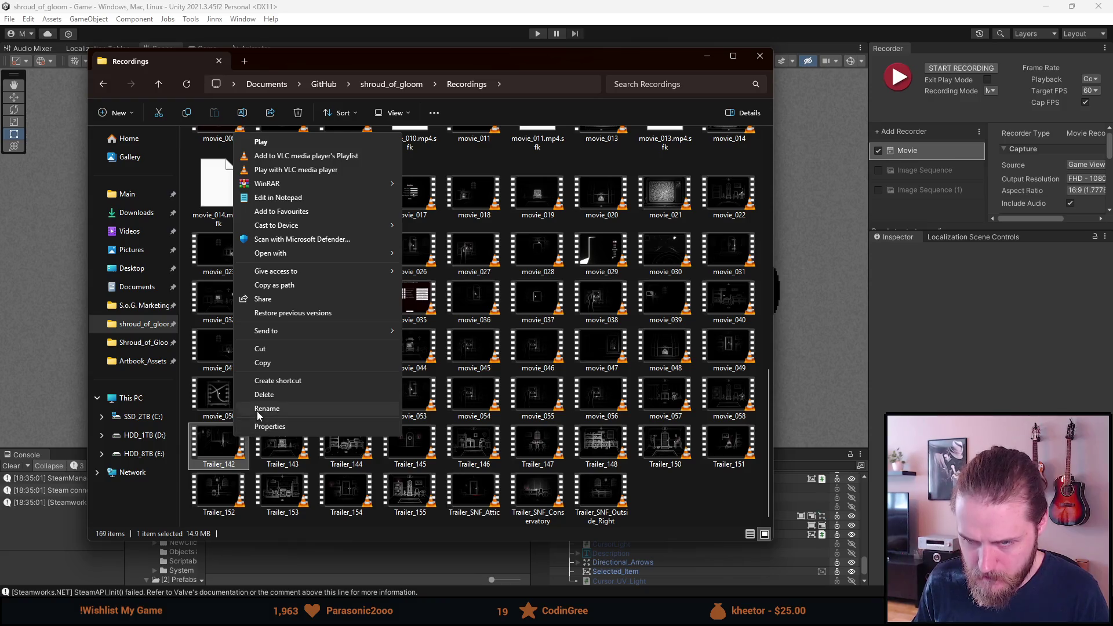
{"action": "left_click", "coordinate": [258, 410]}
{"action": "type", "text": "Trailer_SNF_"}
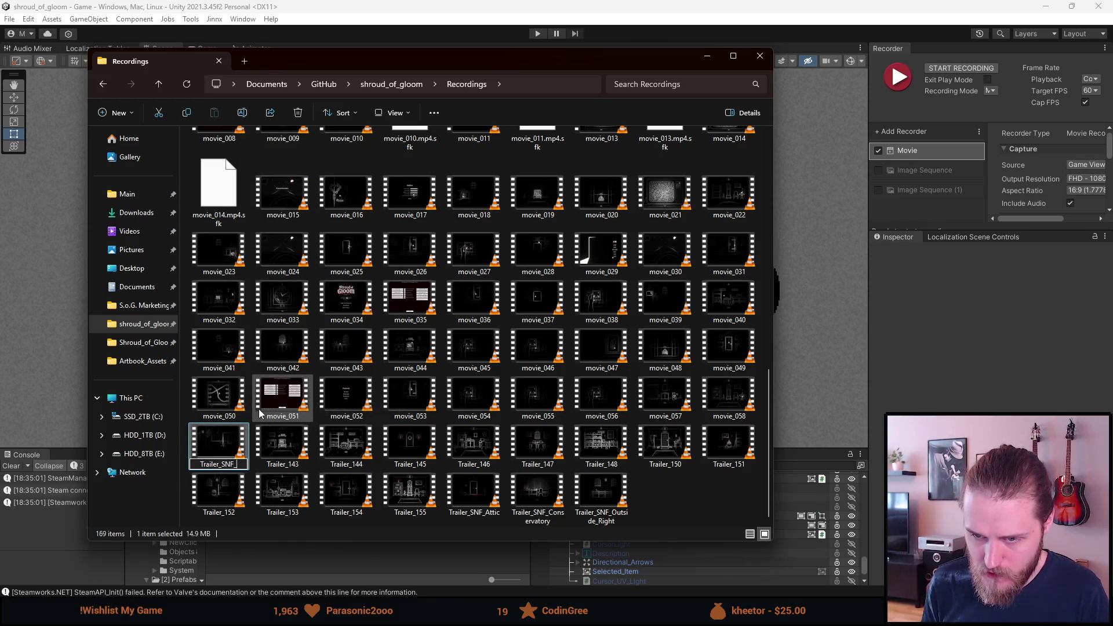
{"action": "type", "text": "Outside"}
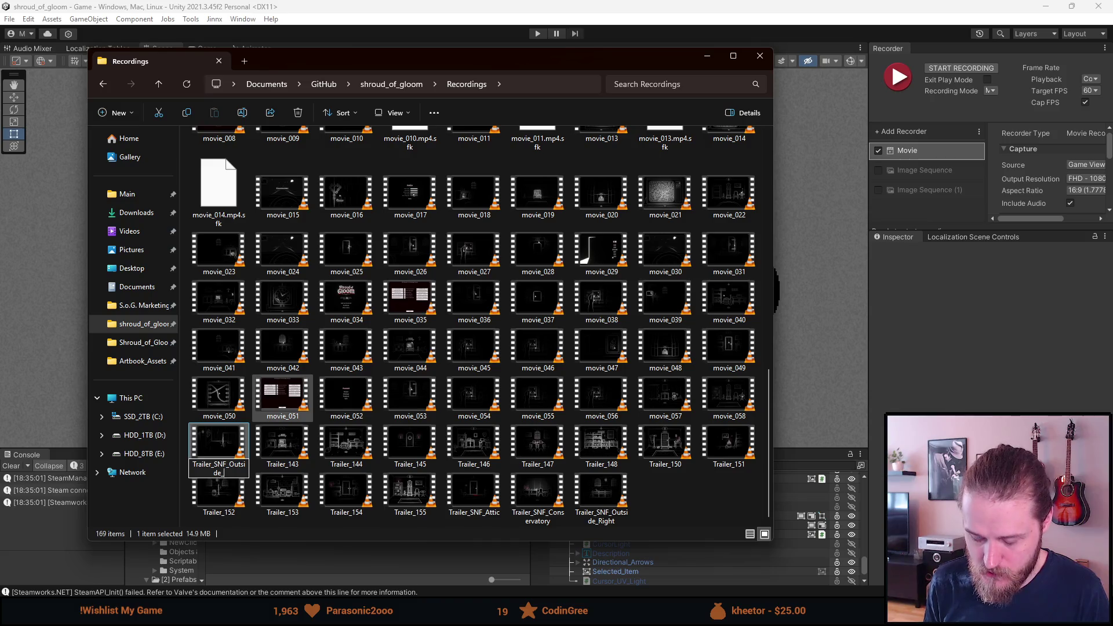
{"action": "type", "text": "Righ"}
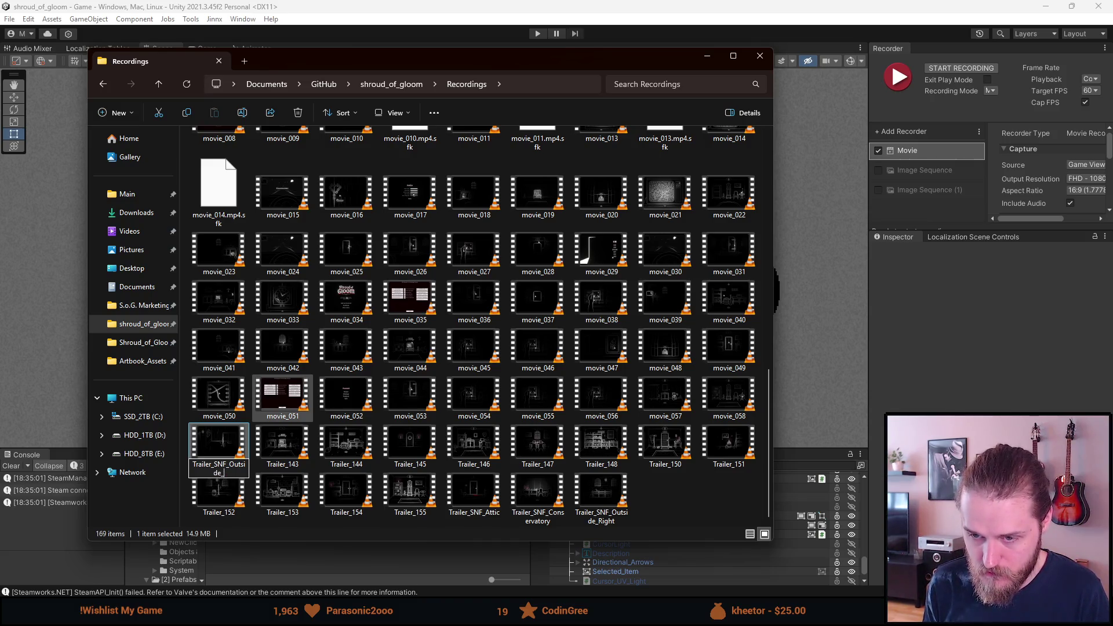
{"action": "type", "text": "ner"}
{"action": "key", "text": "Return"}
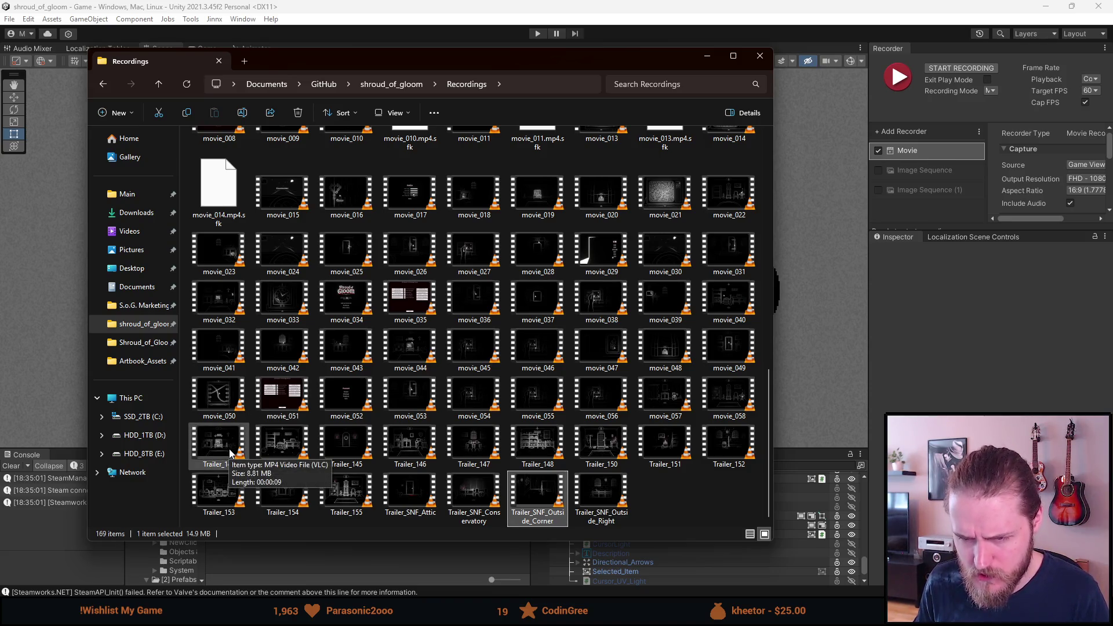
{"action": "right_click", "coordinate": [230, 453]}
{"action": "left_click", "coordinate": [268, 427]}
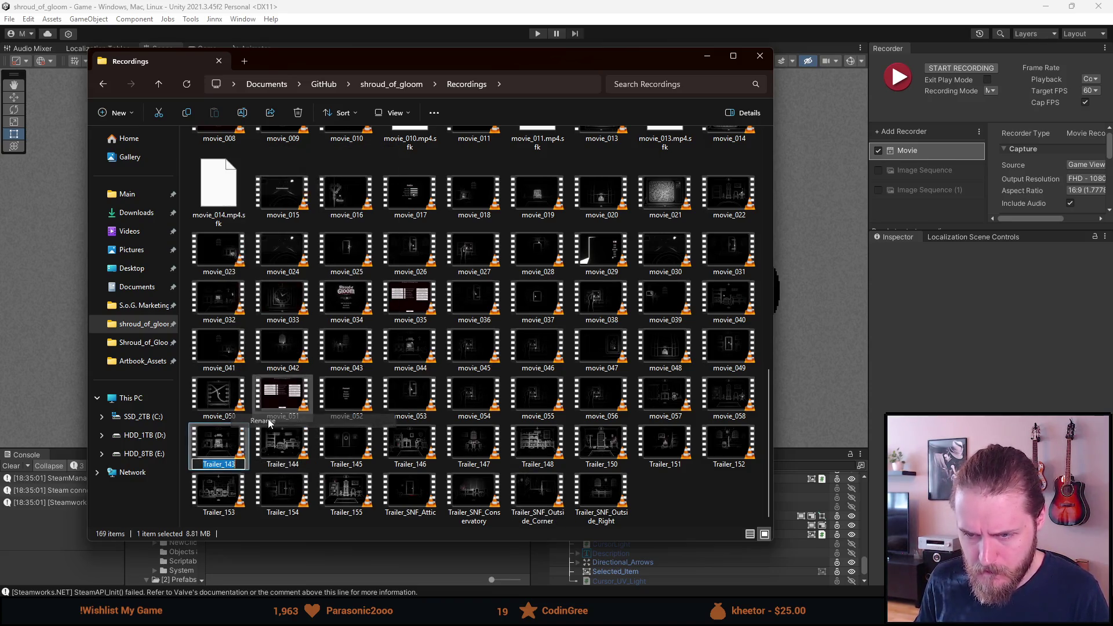
{"action": "type", "text": "Trailer_SNF"}
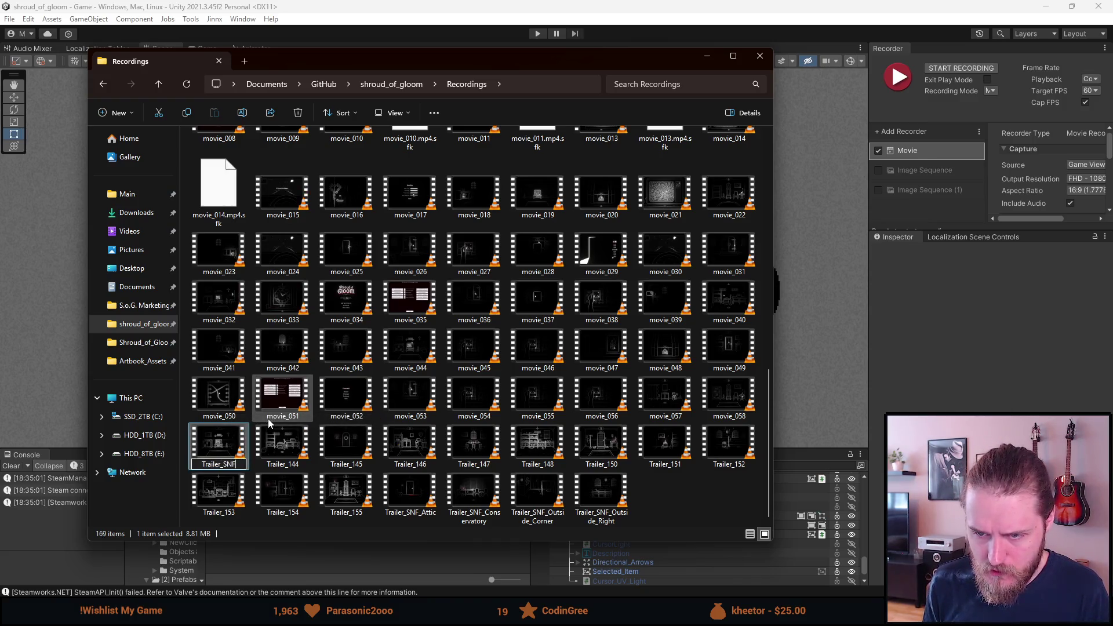
{"action": "type", "text": "_Living"}
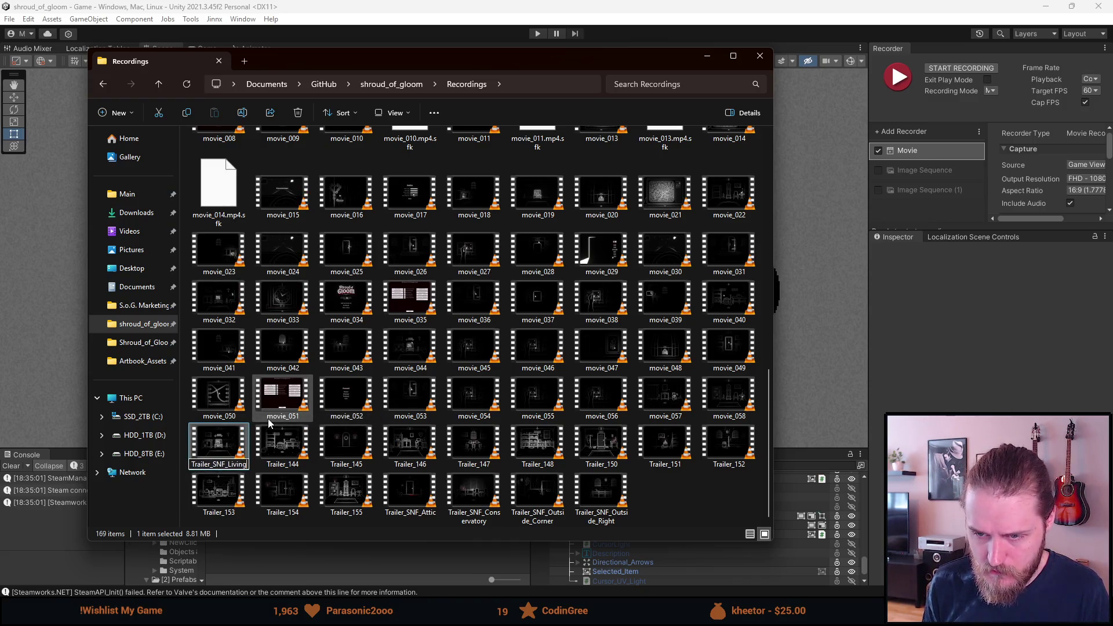
{"action": "type", "text": "room"}
{"action": "key", "text": "Return"}
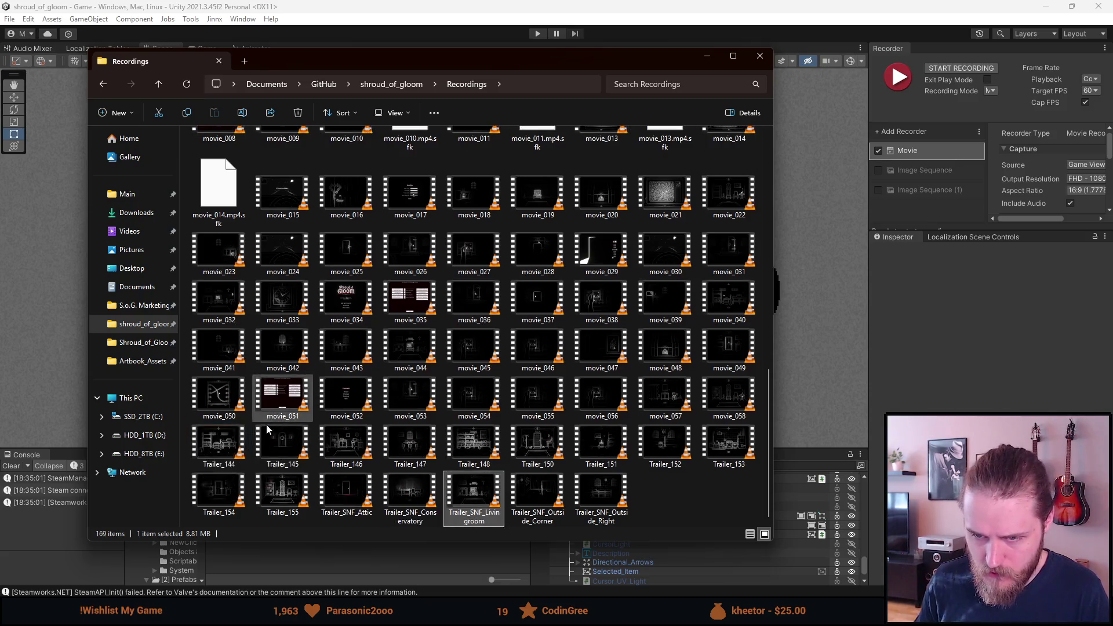
Rename Trailer_144 to Trailer_SNF_Garage and Trailer_145 to Trailer_SNF_Basement_North
{"action": "right_click", "coordinate": [236, 452]}
{"action": "left_click", "coordinate": [274, 420]}
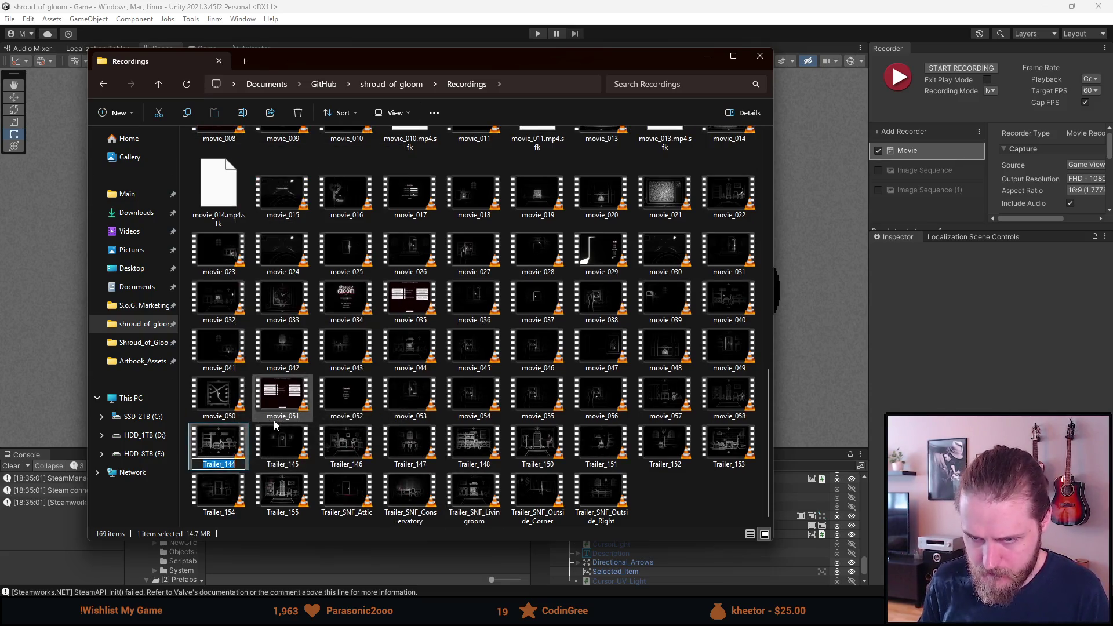
{"action": "key", "text": "BackSpace"}
{"action": "type", "text": "SNF_Garage"}
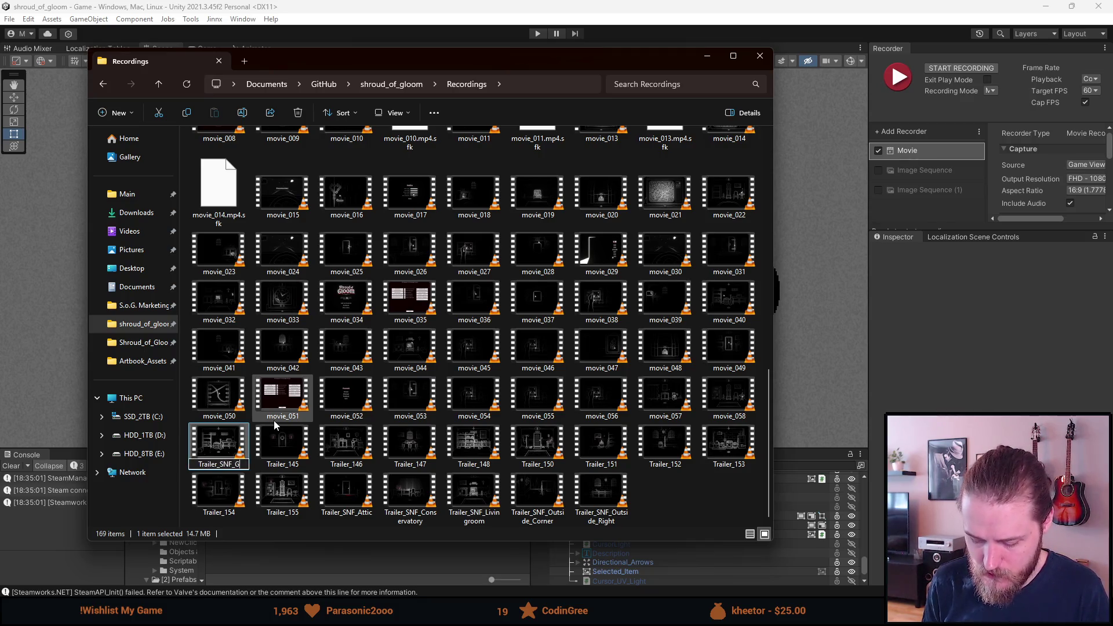
{"action": "key", "text": "Return"}
{"action": "right_click", "coordinate": [238, 455]}
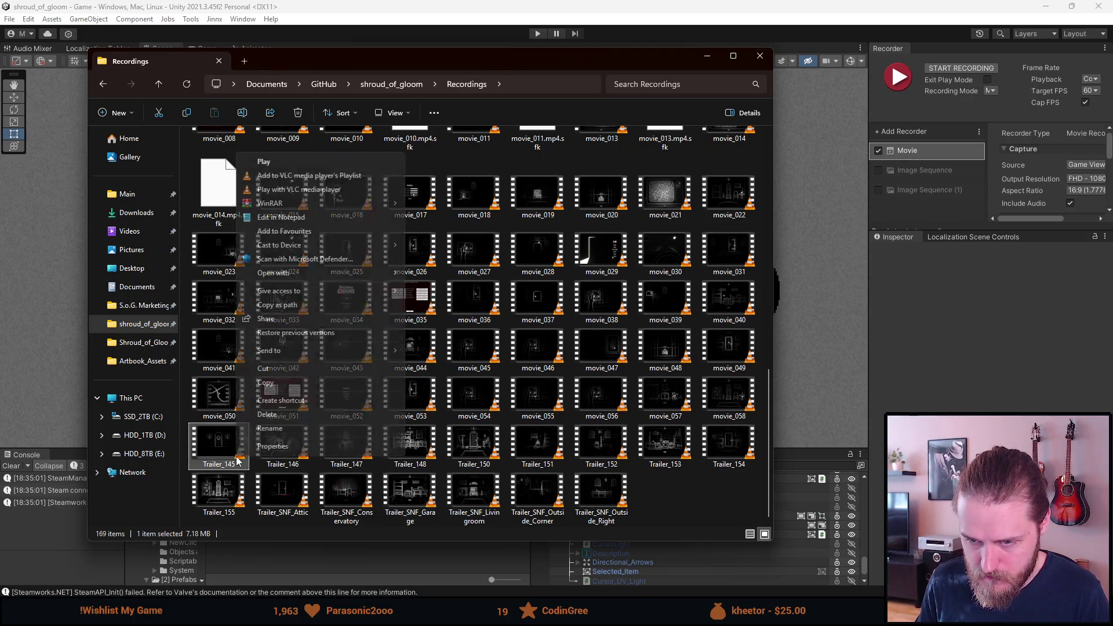
{"action": "left_click", "coordinate": [276, 430]}
{"action": "key", "text": "BackSpace"}
{"action": "key", "text": "BackSpace"}
{"action": "key", "text": "BackSpace"}
{"action": "type", "text": "SNF_"}
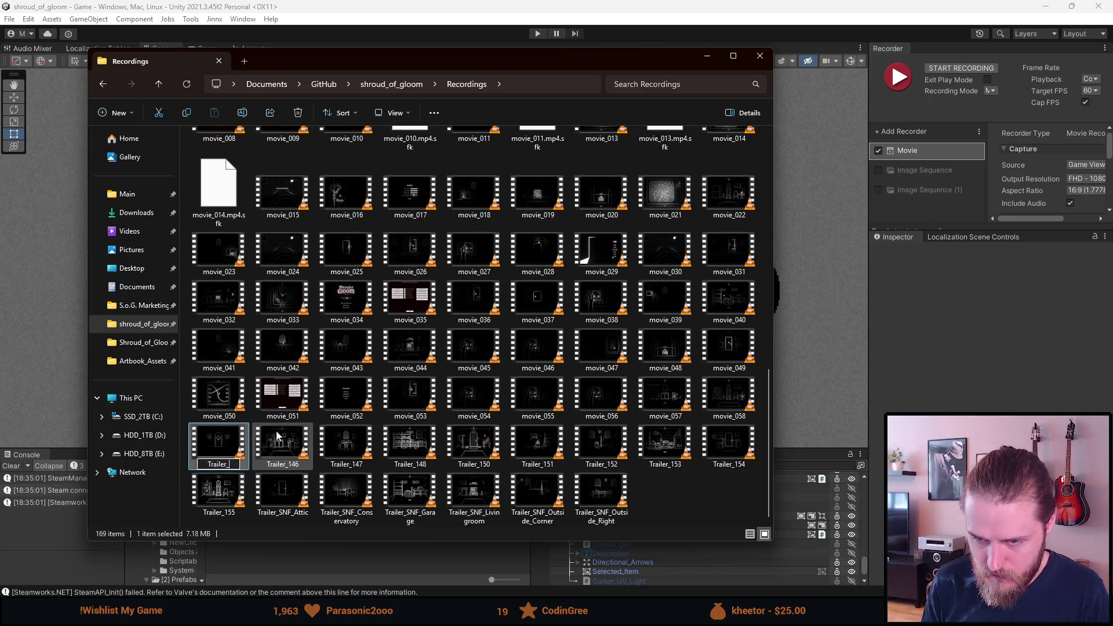
{"action": "type", "text": "Basemen"}
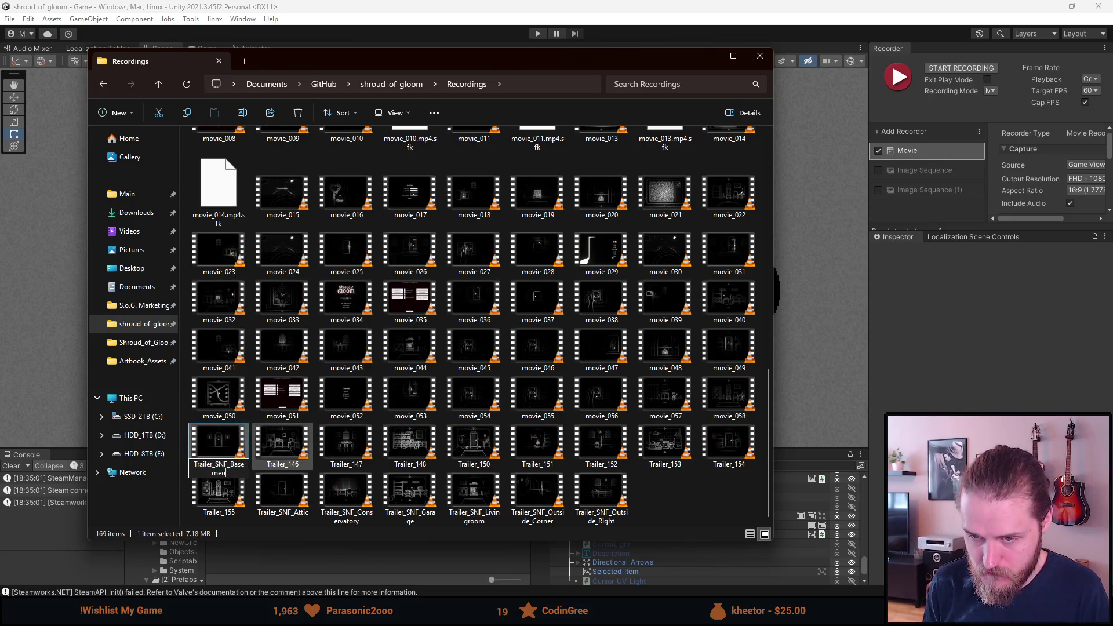
{"action": "type", "text": "t_North"}
{"action": "key", "text": "Return"}
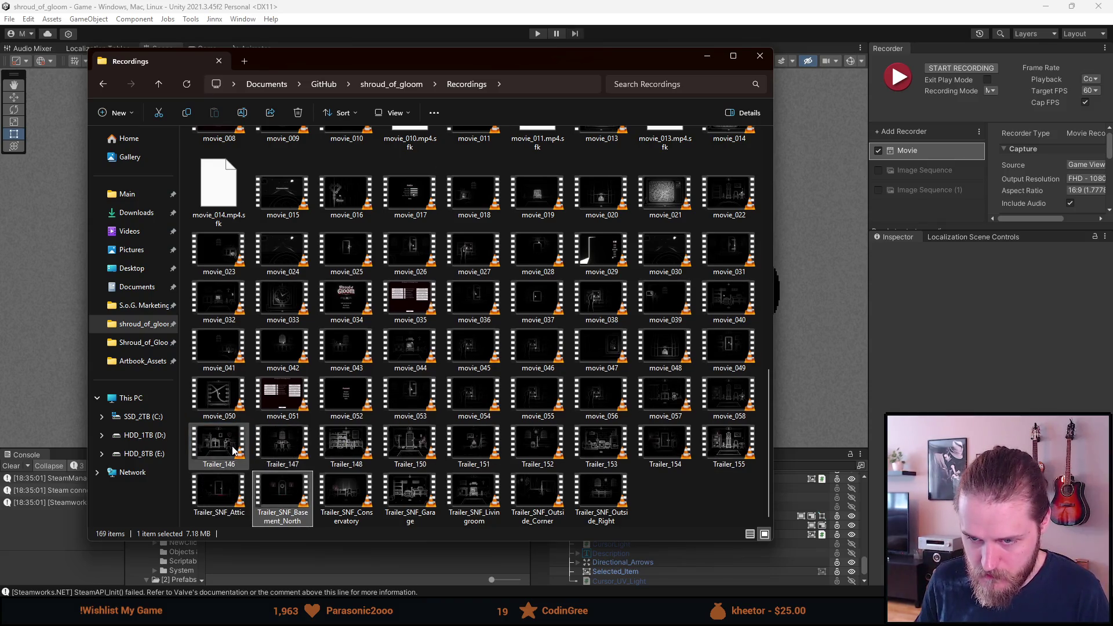
Start renaming Trailer_146 to Trailer_SNF_Office
{"action": "right_click", "coordinate": [239, 448]}
{"action": "left_click", "coordinate": [266, 418]}
{"action": "key", "text": "BackSpace"}
{"action": "key", "text": "BackSpace"}
{"action": "key", "text": "BackSpace"}
{"action": "type", "text": "SNF_"}
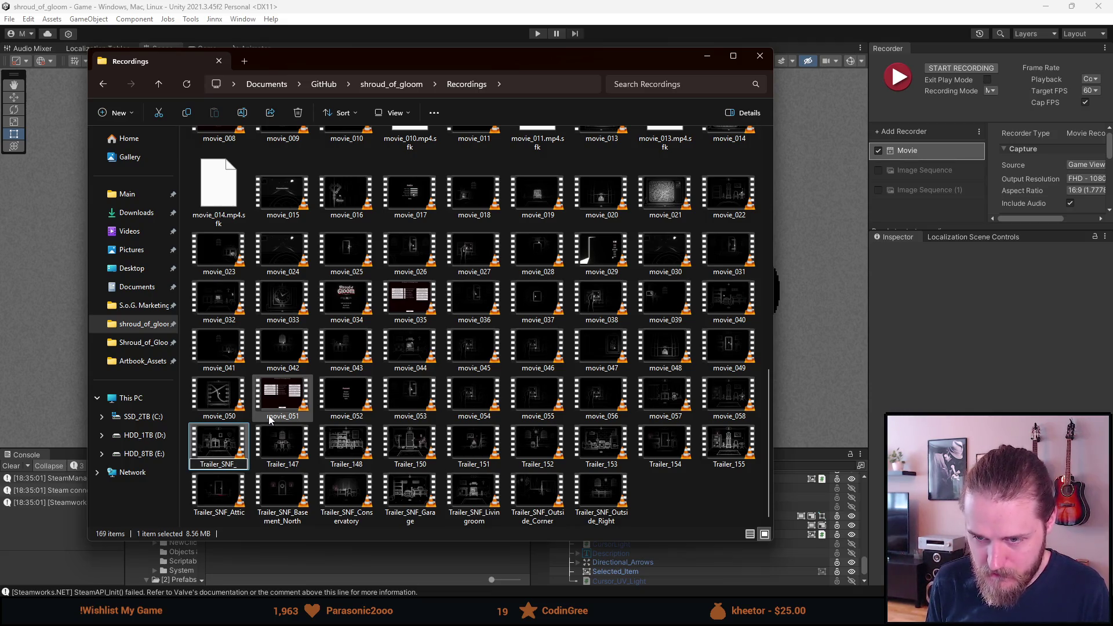
{"action": "type", "text": "Office"}
Confirm Trailer_SNF_Office and rename Trailer_147 to Trailer_SNF_Dining_Room
{"action": "key", "text": "Return"}
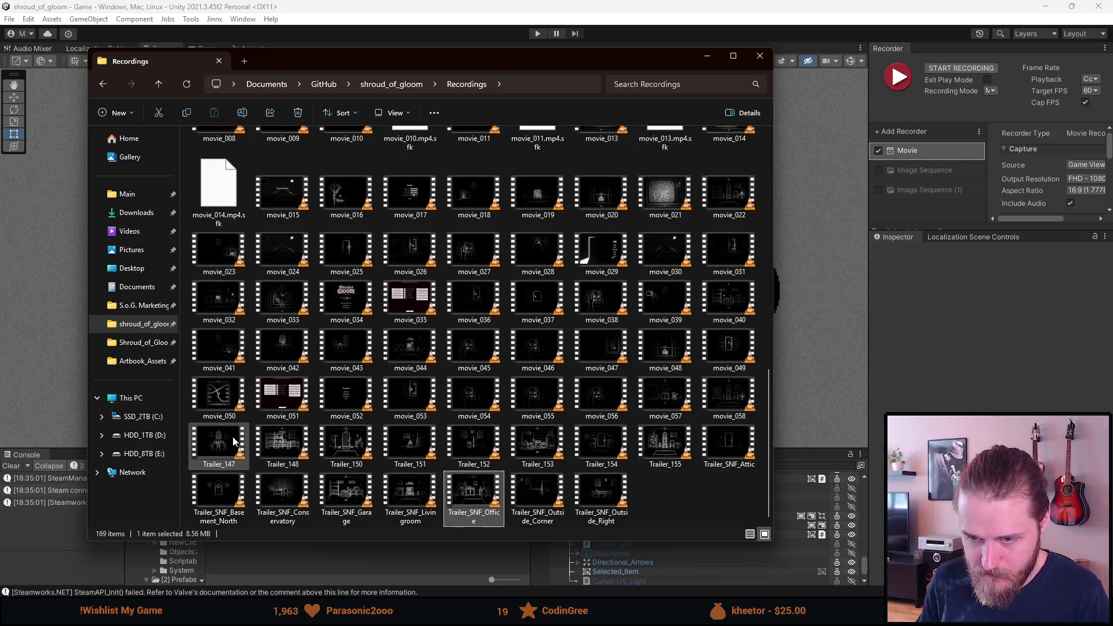
{"action": "left_click", "coordinate": [235, 443]}
{"action": "right_click", "coordinate": [235, 442]}
{"action": "left_click", "coordinate": [272, 410]}
{"action": "type", "text": "Trailer_SNF_Din"}
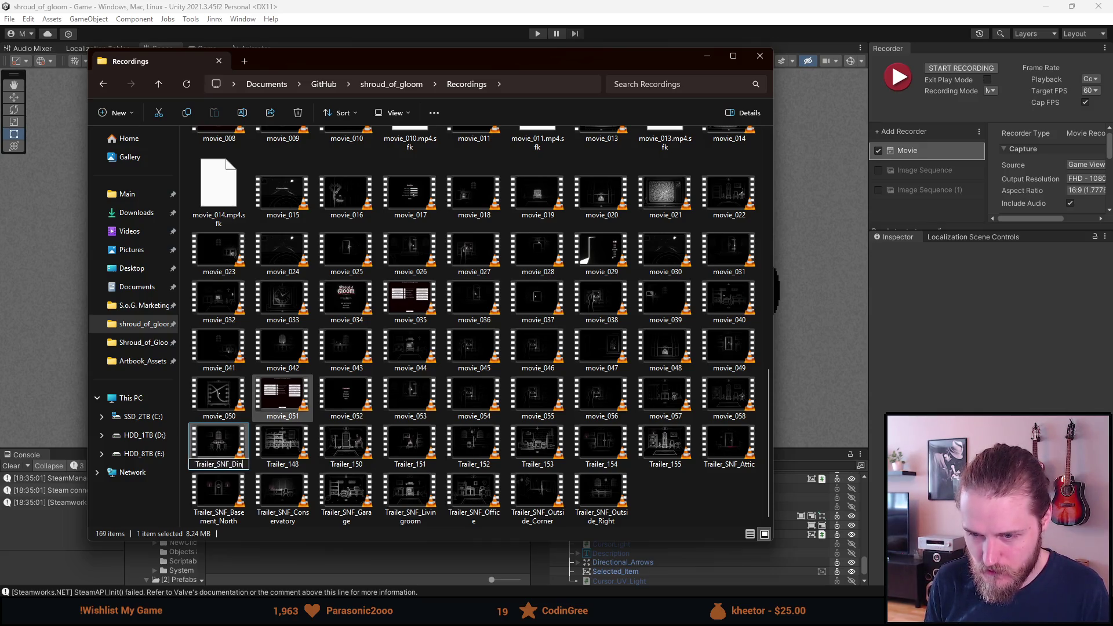
{"action": "type", "text": "ing_Room"}
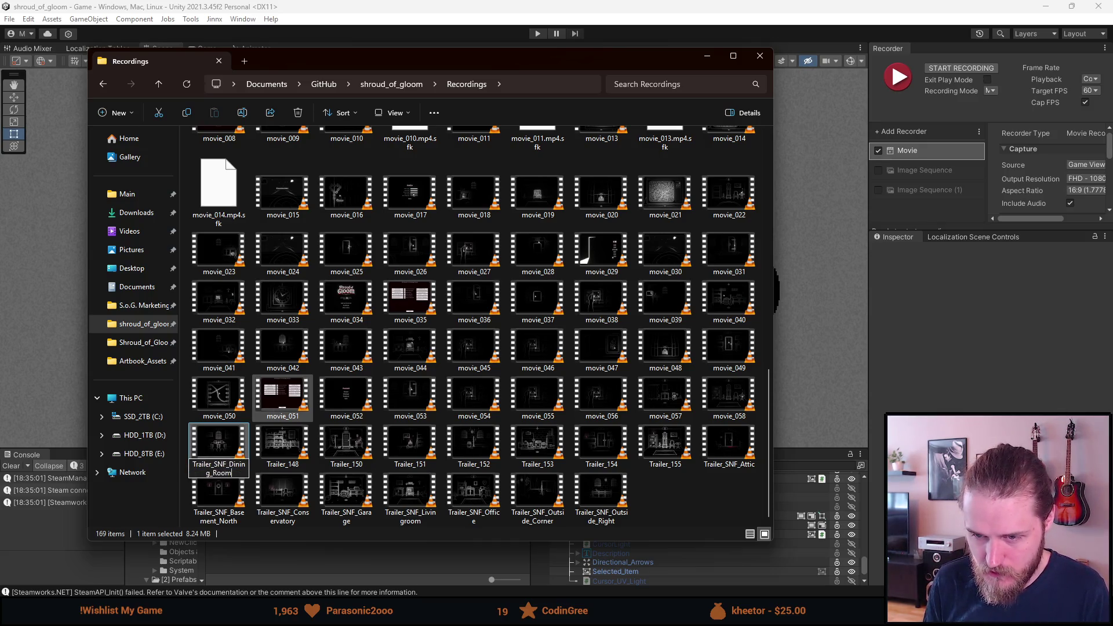
{"action": "key", "text": "Return"}
Rename Trailer_148 to Trailer_SNF_Pantry and Trailer_150 to Trailer_SNF_Entrance
{"action": "left_click", "coordinate": [234, 442]}
{"action": "right_click", "coordinate": [235, 443]}
{"action": "left_click", "coordinate": [289, 410]}
{"action": "key", "text": "BackSpace"}
{"action": "key", "text": "BackSpace"}
{"action": "key", "text": "BackSpace"}
{"action": "type", "text": "NF_Pantry"}
{"action": "key", "text": "Return"}
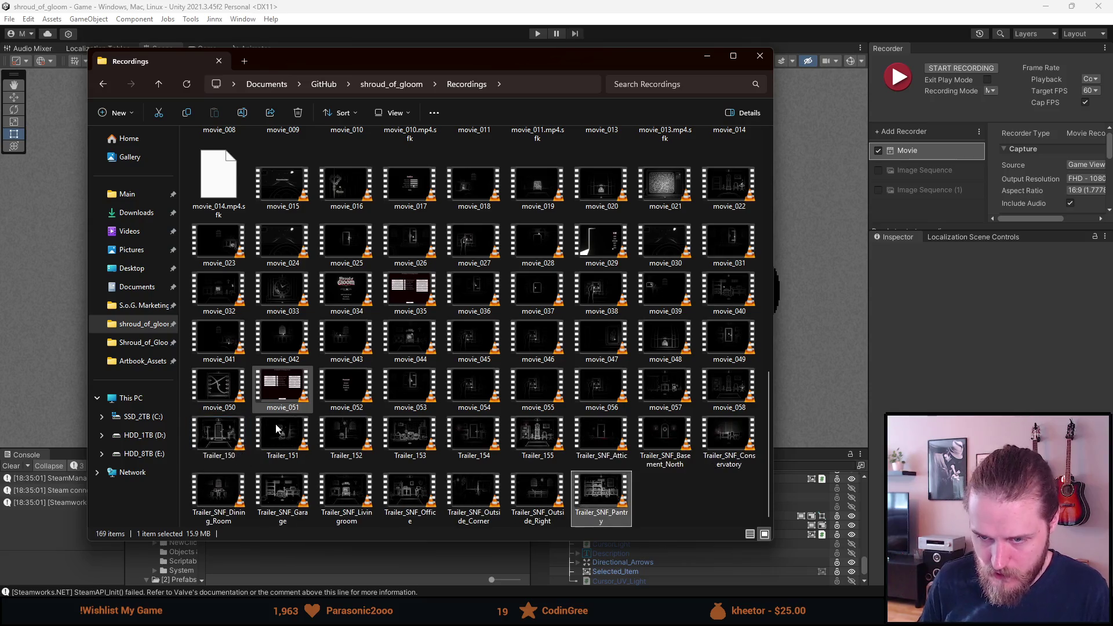
{"action": "right_click", "coordinate": [238, 424]}
{"action": "left_click", "coordinate": [267, 392]}
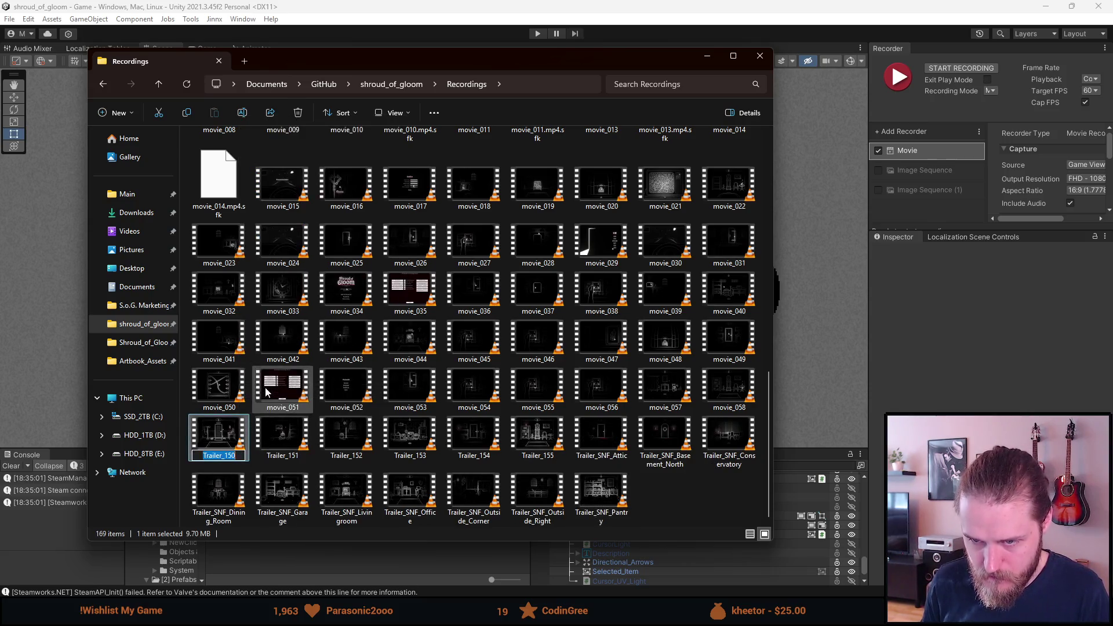
{"action": "key", "text": "BackSpace"}
{"action": "key", "text": "BackSpace"}
{"action": "key", "text": "BackSpace"}
{"action": "type", "text": "SNF_"}
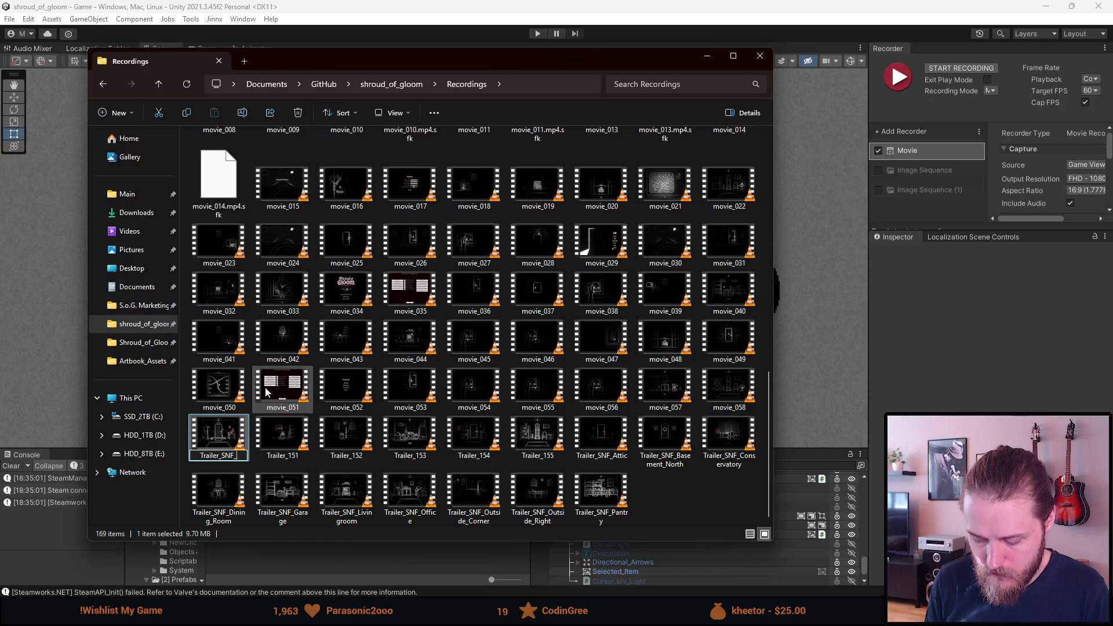
{"action": "type", "text": "Entrance"}
{"action": "key", "text": "Return"}
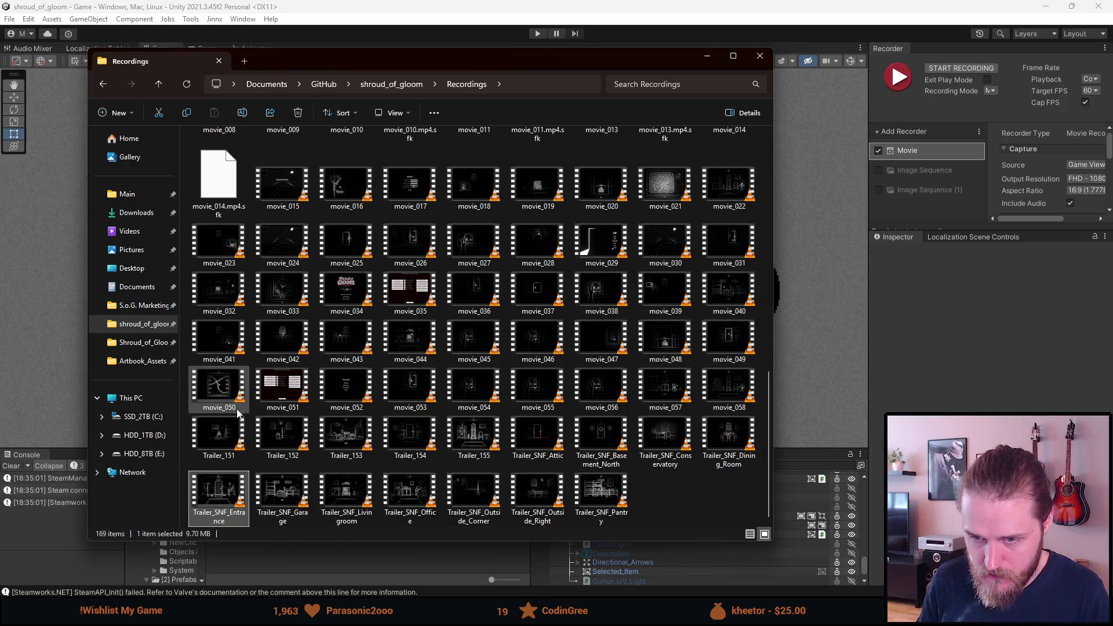
Rename Trailer_151 to Trailer_SNF_Storage and Trailer_152 to Trailer_SNF_Outside_Left
{"action": "right_click", "coordinate": [240, 427]}
{"action": "left_click", "coordinate": [279, 392]}
{"action": "key", "text": "BackSpace"}
{"action": "key", "text": "BackSpace"}
{"action": "key", "text": "BackSpace"}
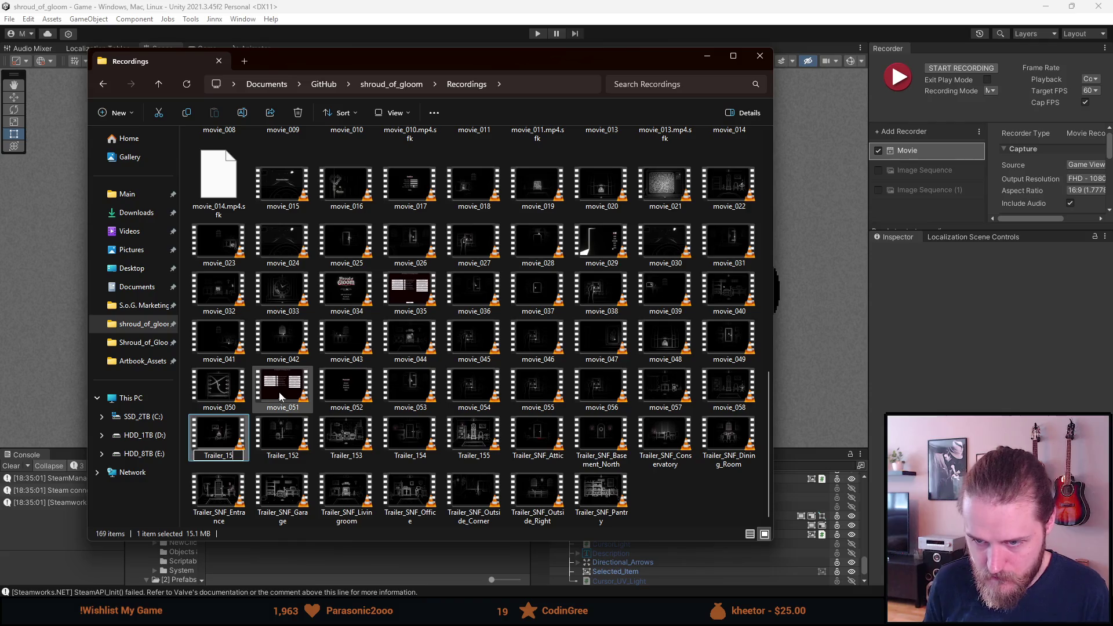
{"action": "type", "text": "SNF_Storage"}
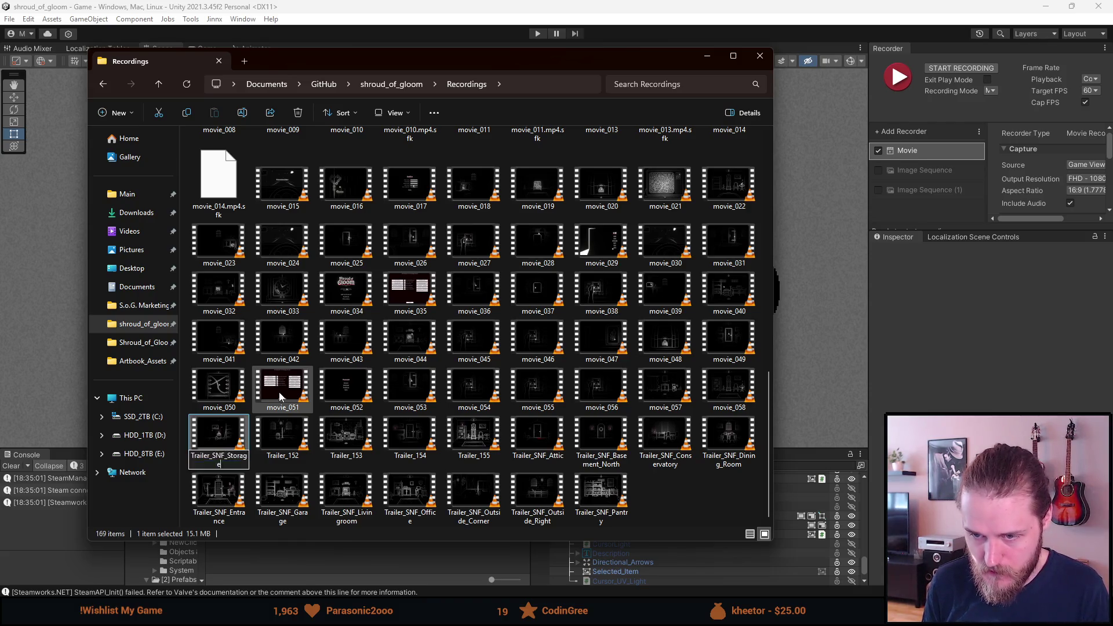
{"action": "key", "text": "Return"}
{"action": "right_click", "coordinate": [220, 444]}
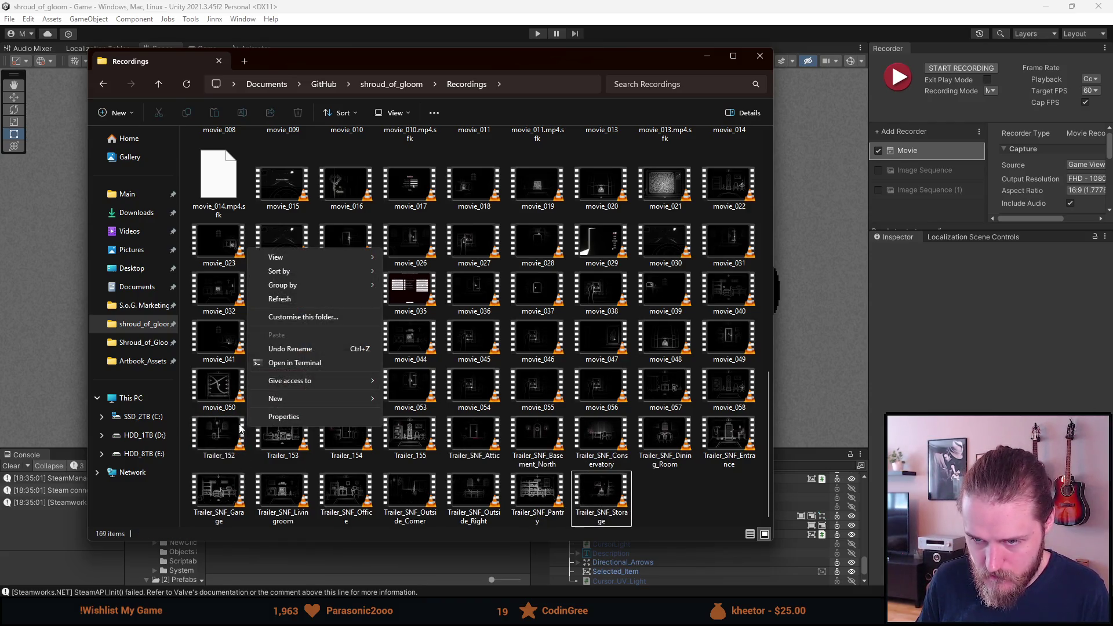
{"action": "left_click", "coordinate": [248, 422]}
{"action": "left_click", "coordinate": [284, 420]}
{"action": "key", "text": "BackSpace"}
{"action": "key", "text": "BackSpace"}
{"action": "key", "text": "BackSpace"}
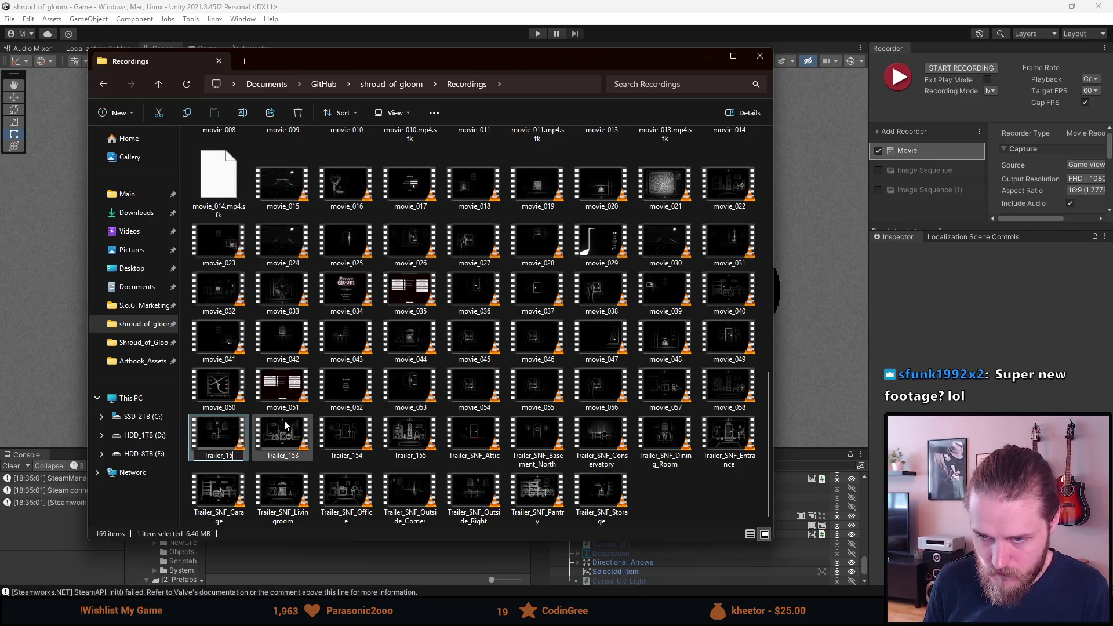
{"action": "type", "text": "SNF_Outsi"}
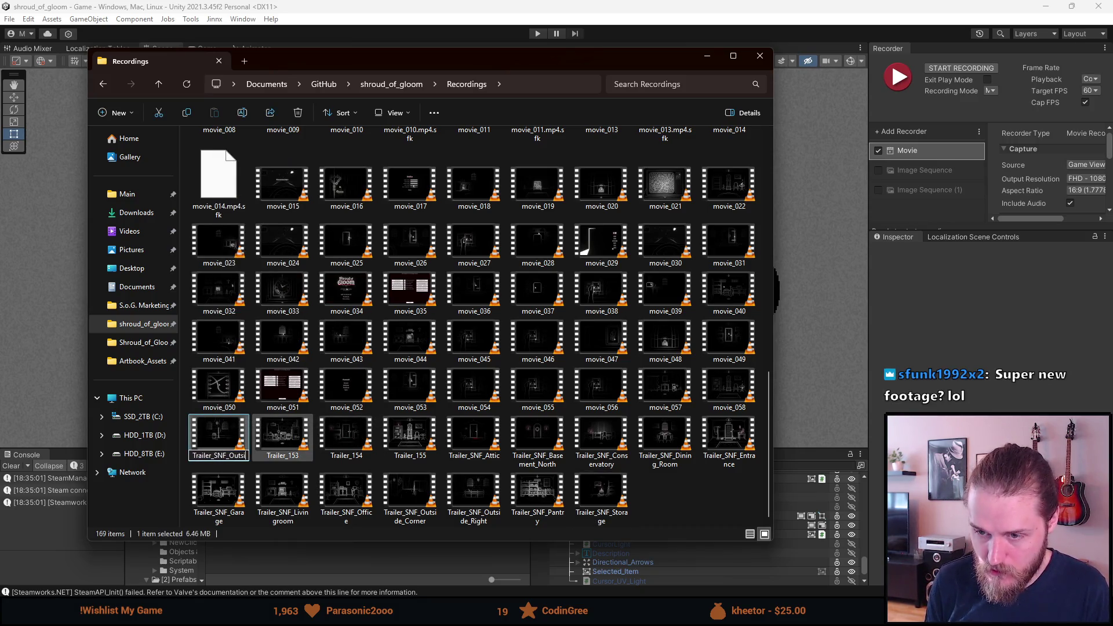
{"action": "type", "text": "de_Left"}
{"action": "key", "text": "Return"}
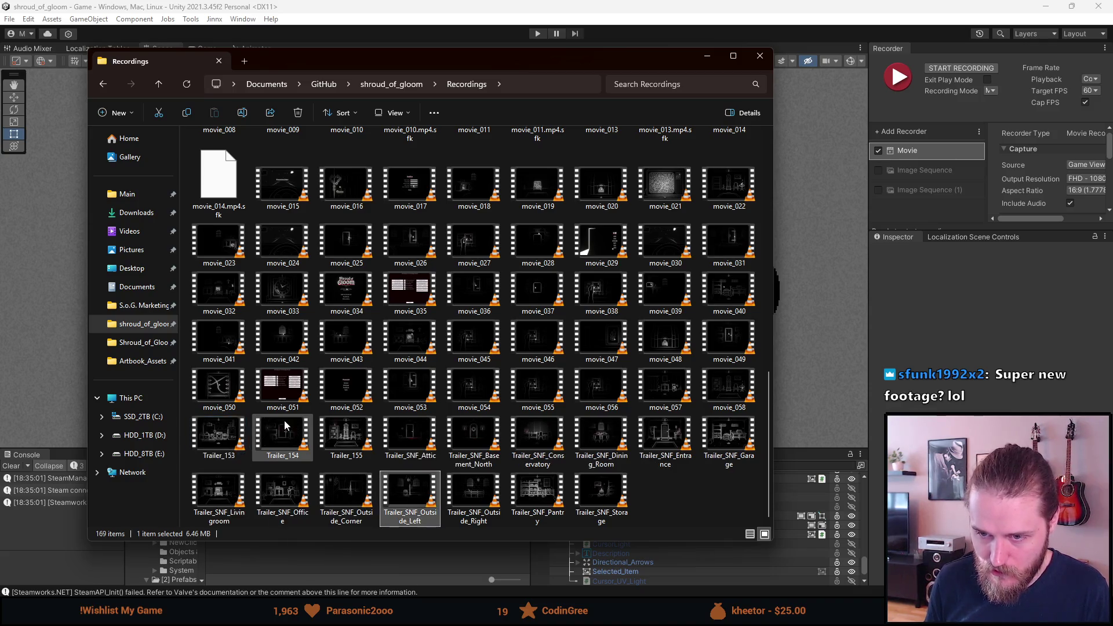
Rename Trailer_153 to Trailer_SNF_Utility and Trailer_154 to Trailer_SNF_Piano
{"action": "right_click", "coordinate": [218, 434]}
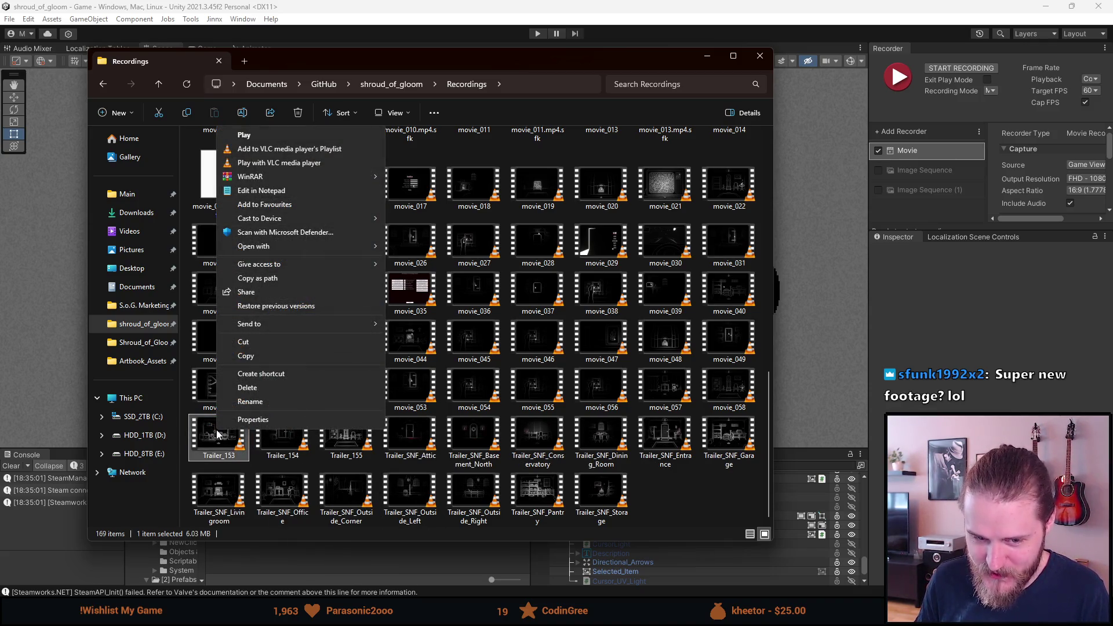
{"action": "left_click", "coordinate": [251, 401]}
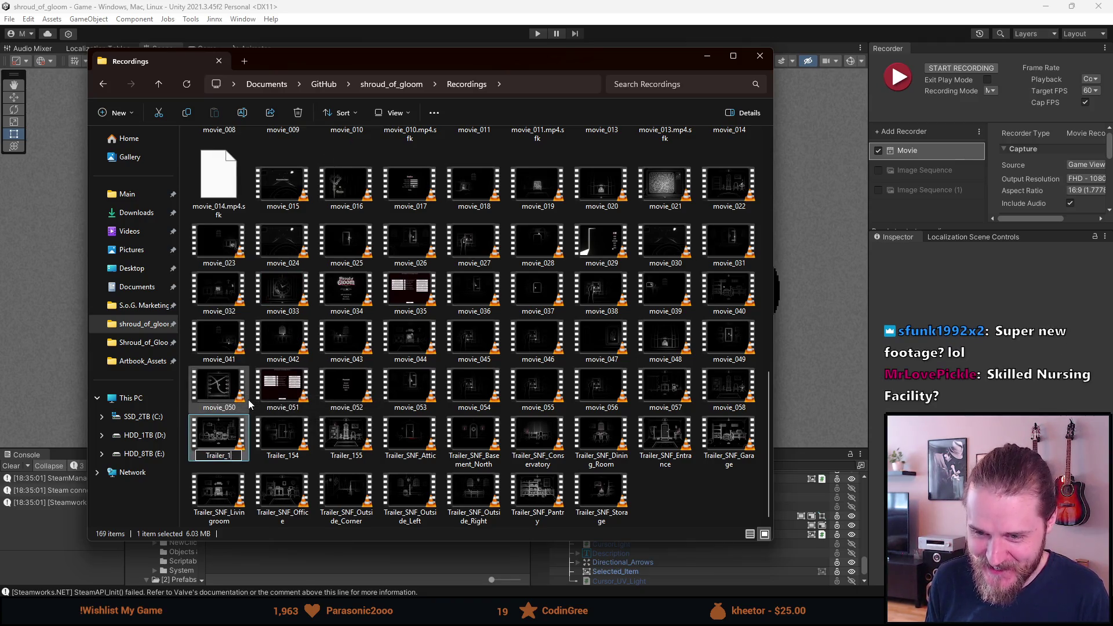
{"action": "type", "text": "SNF_"}
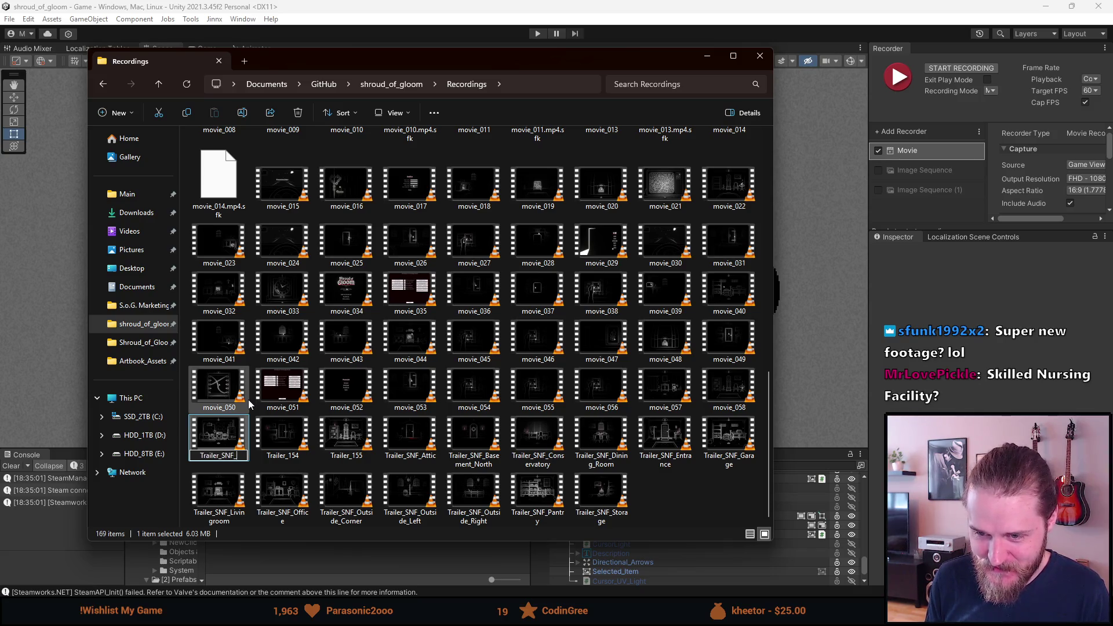
{"action": "type", "text": "Utility"}
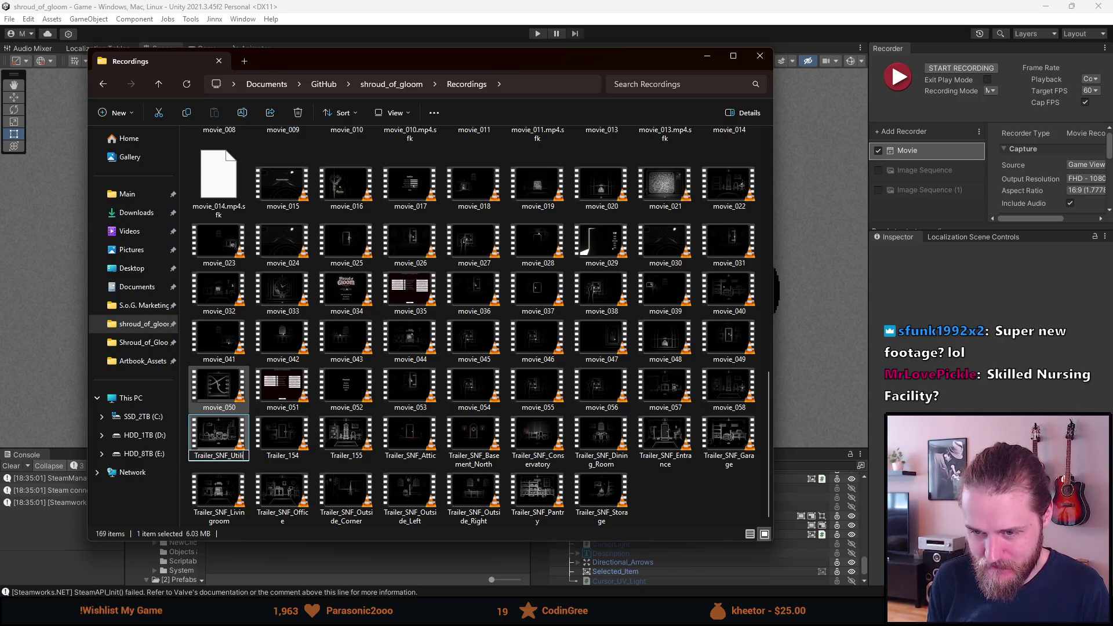
{"action": "key", "text": "Return"}
{"action": "right_click", "coordinate": [223, 427]}
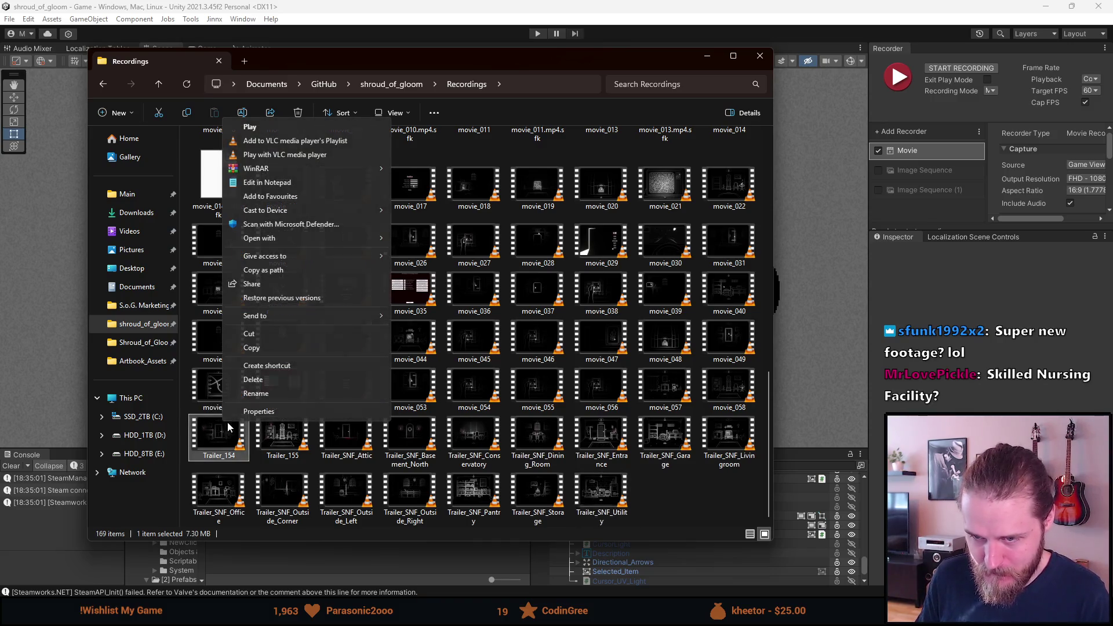
{"action": "left_click", "coordinate": [262, 396]}
{"action": "type", "text": "SNF_Piano"}
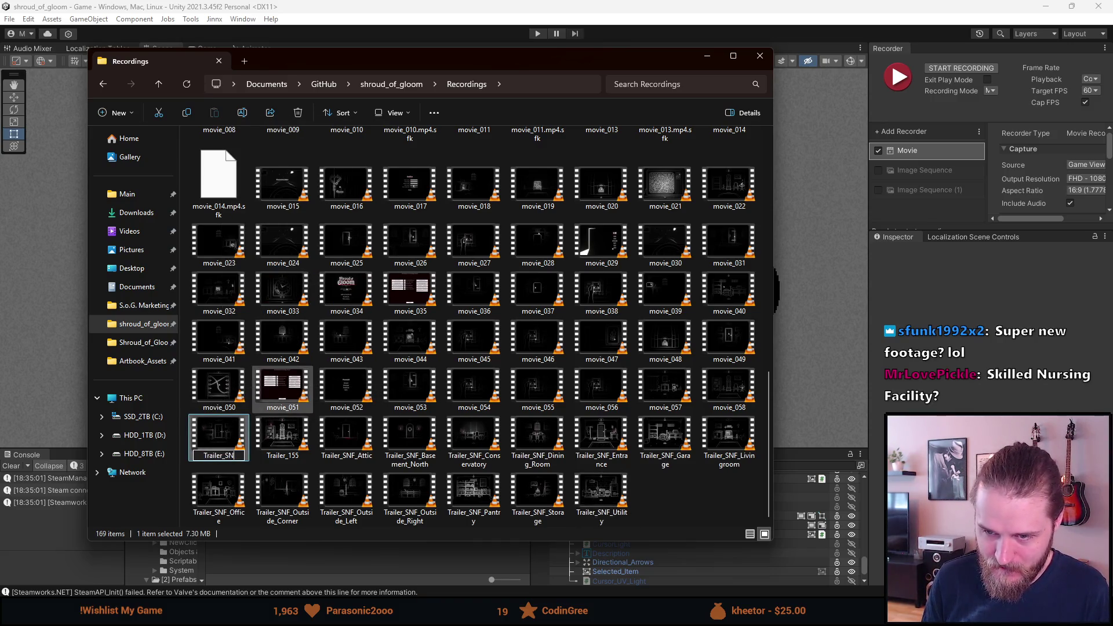
{"action": "key", "text": "Return"}
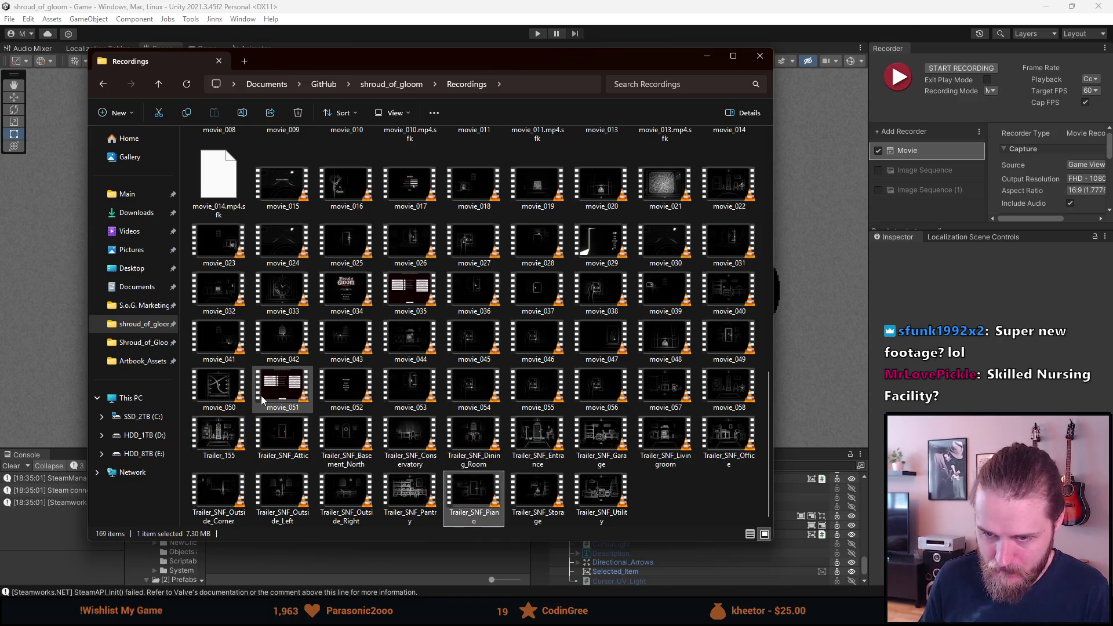
Rename Trailer_155 to Trailer_SNF_Library and select all 16 Trailer_SNF clips
{"action": "right_click", "coordinate": [227, 426]}
{"action": "left_click", "coordinate": [246, 410]}
{"action": "key", "text": "End"}
{"action": "key", "text": "BackSpace"}
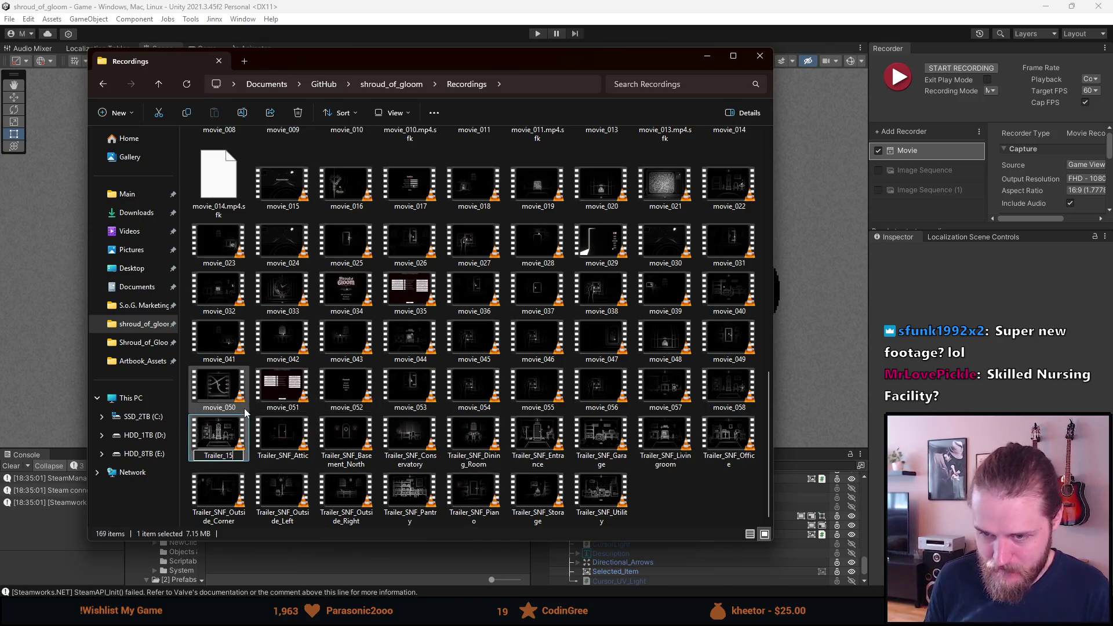
{"action": "type", "text": "ary"}
{"action": "key", "text": "Return"}
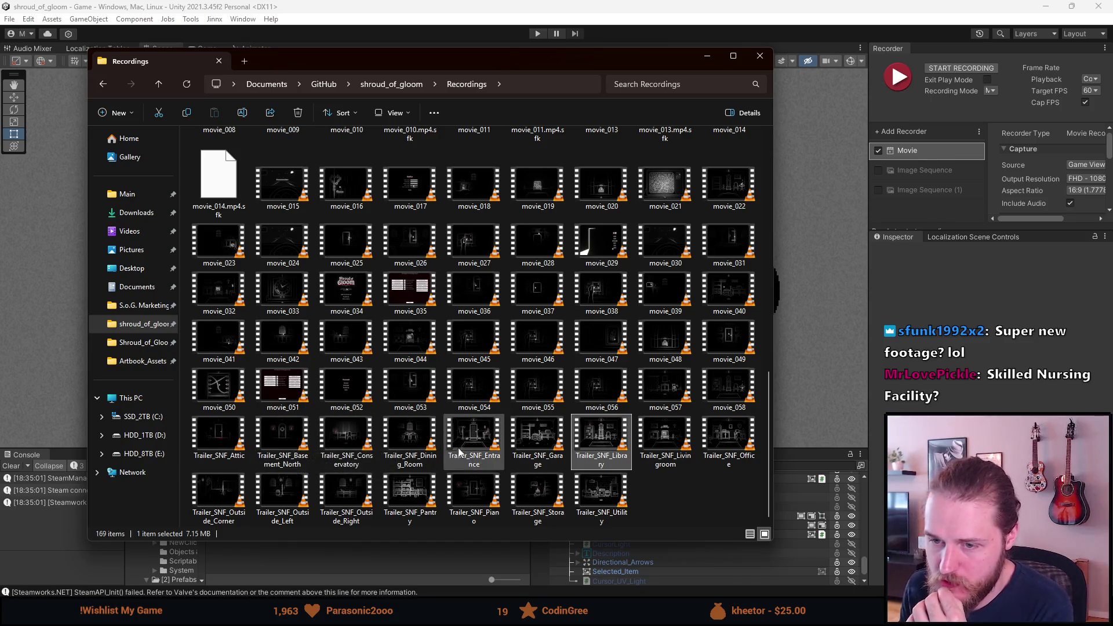
{"action": "mouse_move", "coordinate": [739, 503]}
{"action": "left_mouse_down"}
{"action": "mouse_move", "coordinate": [319, 473]}
{"action": "mouse_move", "coordinate": [191, 420]}
{"action": "mouse_move", "coordinate": [213, 435]}
{"action": "left_mouse_up"}
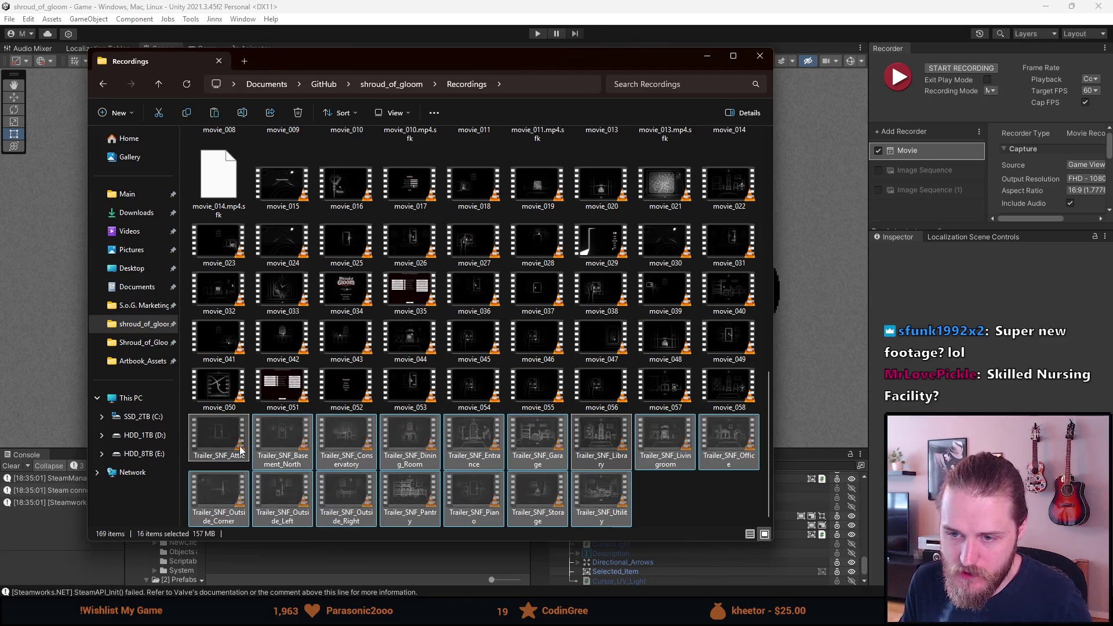
Paste the 16 Trailer_SNF clips into the Trailer_Recordings folder, then minimize File Explorer
{"action": "scroll", "coordinate": [220, 420], "scroll_direction": "up", "scroll_amount": 10}
{"action": "double_click", "coordinate": [232, 168]}
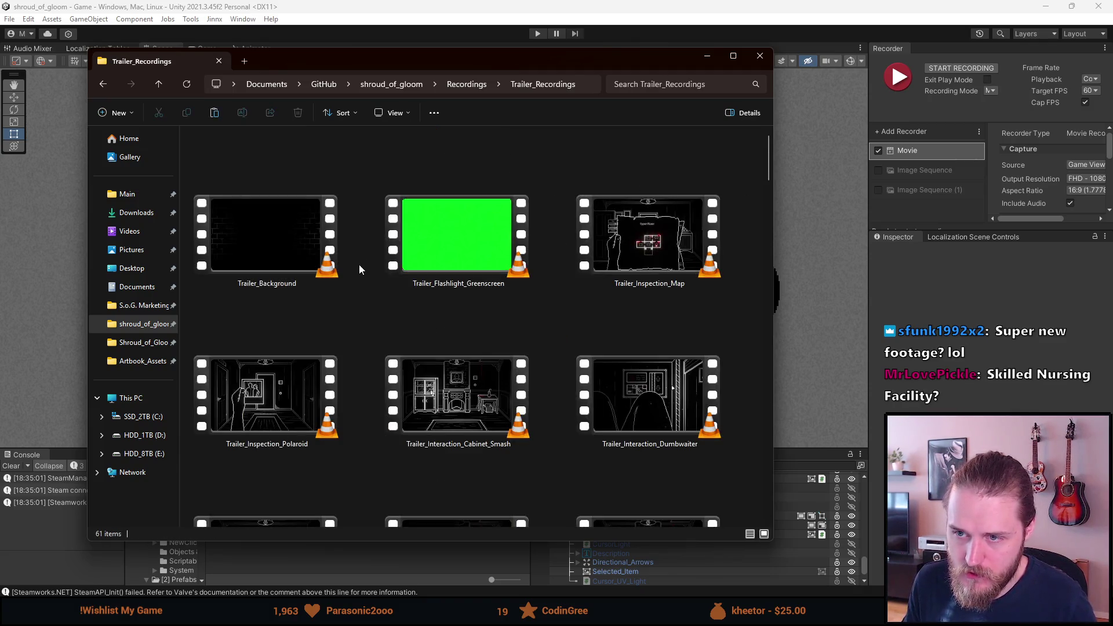
{"action": "left_click", "coordinate": [422, 260]}
{"action": "key", "text": "ctrl+v"}
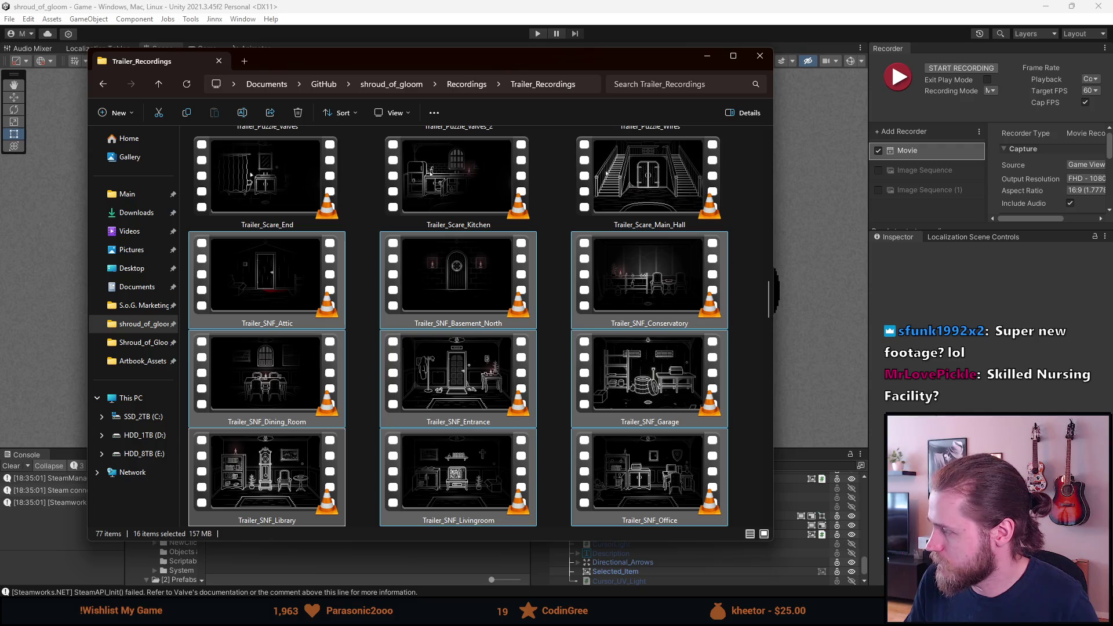
{"action": "key", "text": "Tab"}
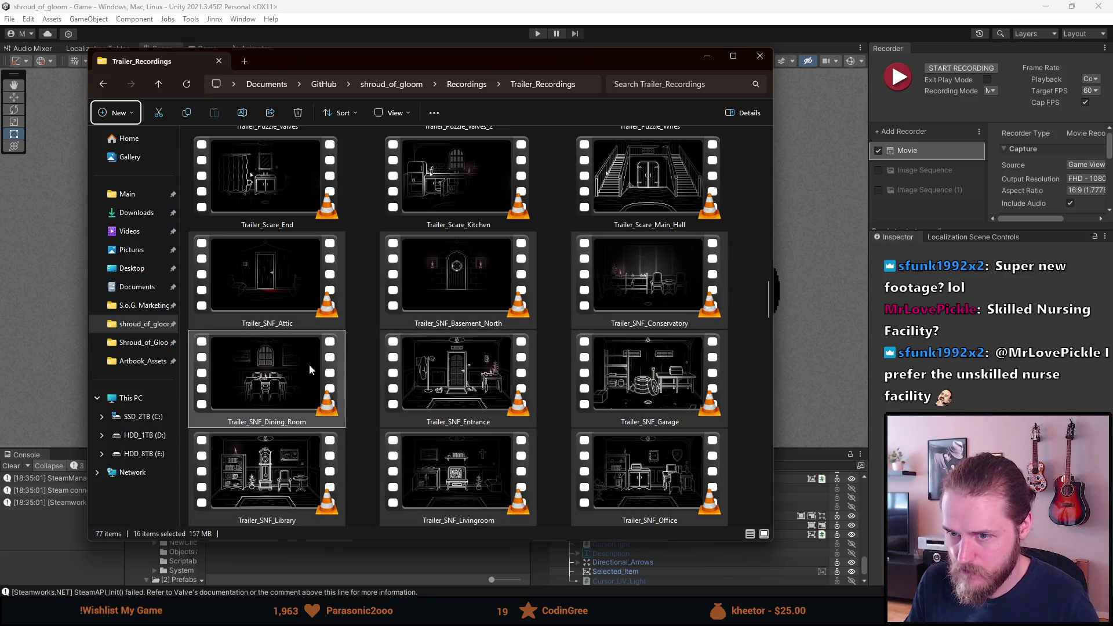
{"action": "key", "text": "shift+Tab"}
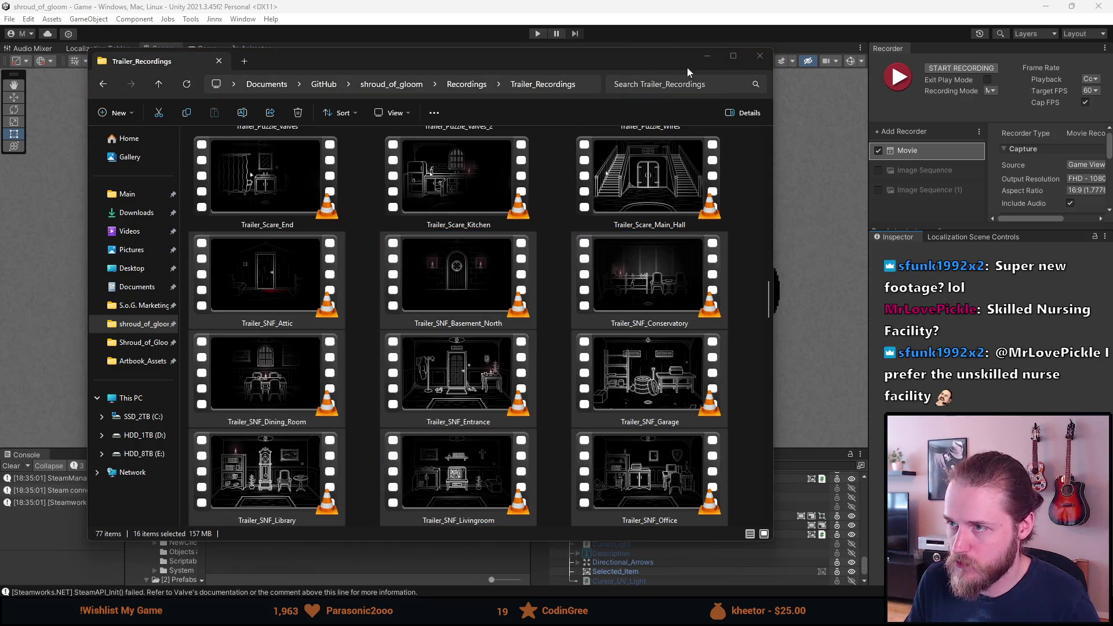
{"action": "left_click", "coordinate": [704, 53]}
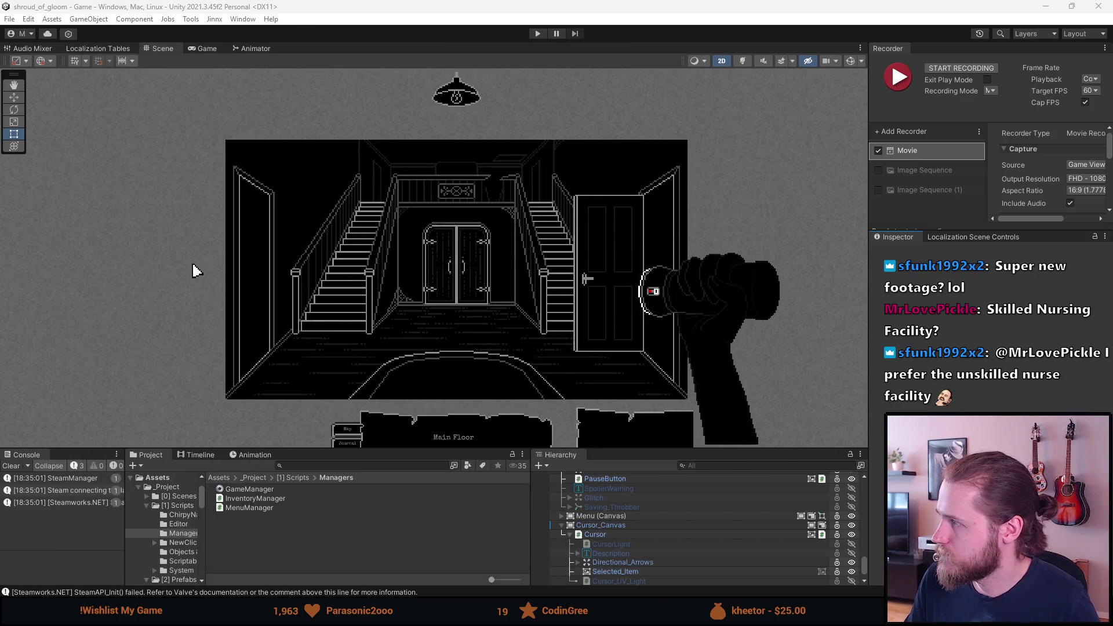
Switch from Unity Editor to the SoG_Trailer edit in DaVinci Resolve
{"action": "key", "text": "alt+Tab"}
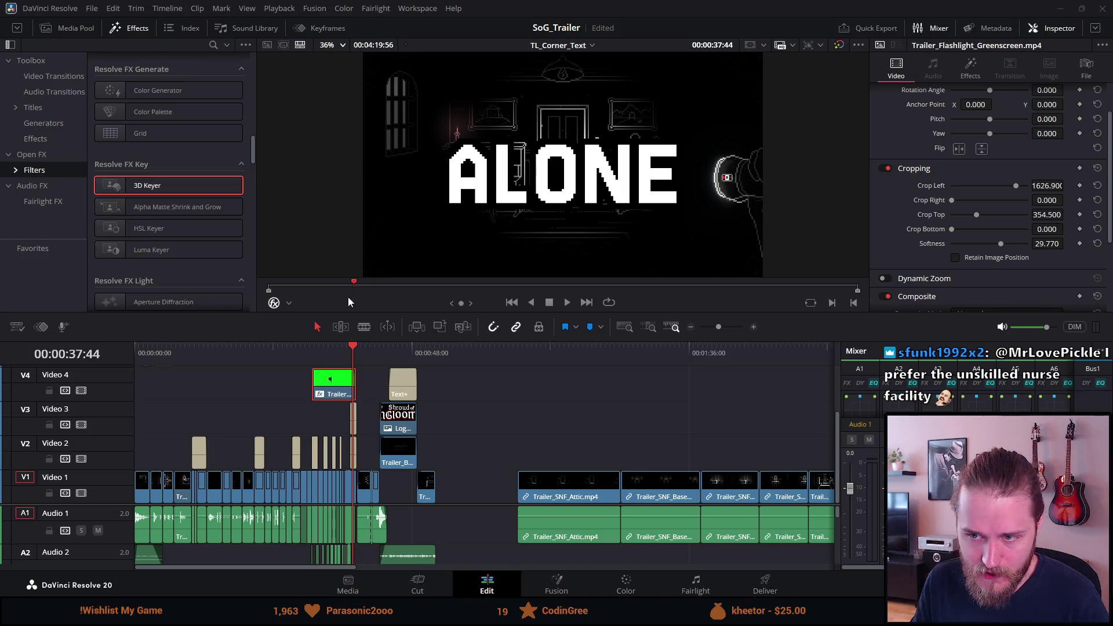
{"action": "left_click", "coordinate": [525, 355]}
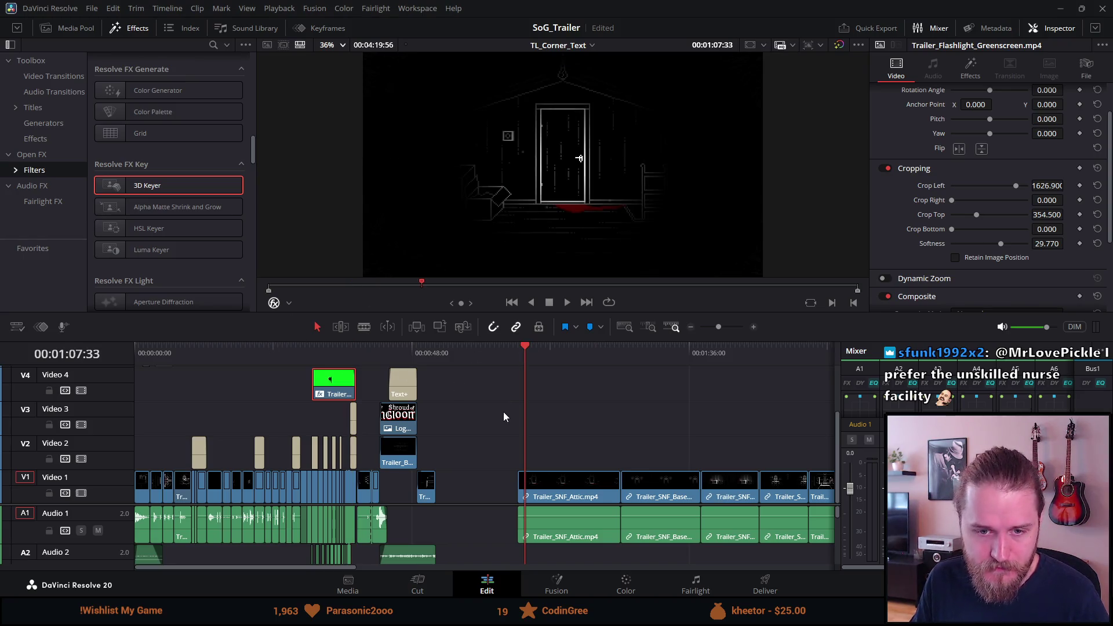
{"action": "scroll", "coordinate": [499, 410], "scroll_direction": "up", "scroll_amount": 2}
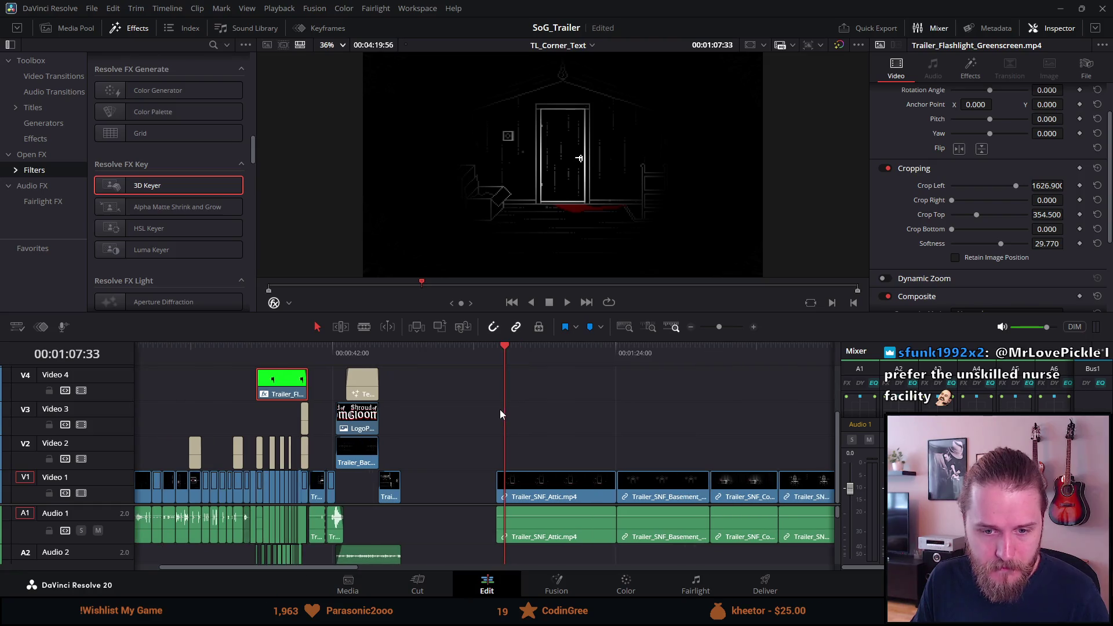
{"action": "scroll", "coordinate": [499, 409], "scroll_direction": "up", "scroll_amount": 1}
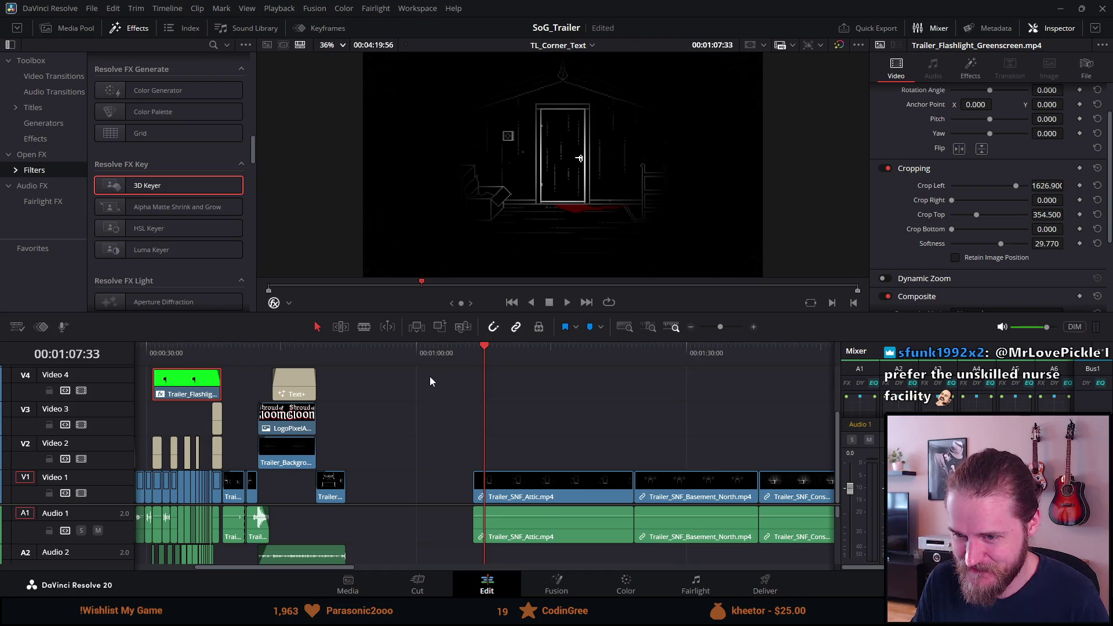
{"action": "left_click", "coordinate": [174, 357]}
{"action": "scroll", "coordinate": [178, 362], "scroll_direction": "up", "scroll_amount": 3}
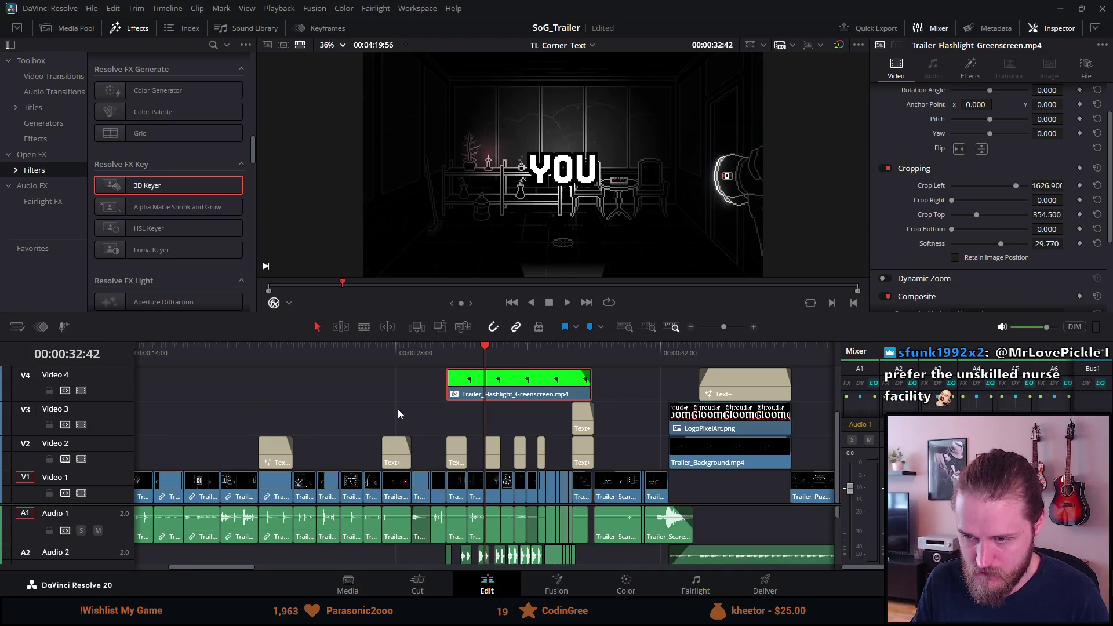
{"action": "left_click", "coordinate": [445, 355]}
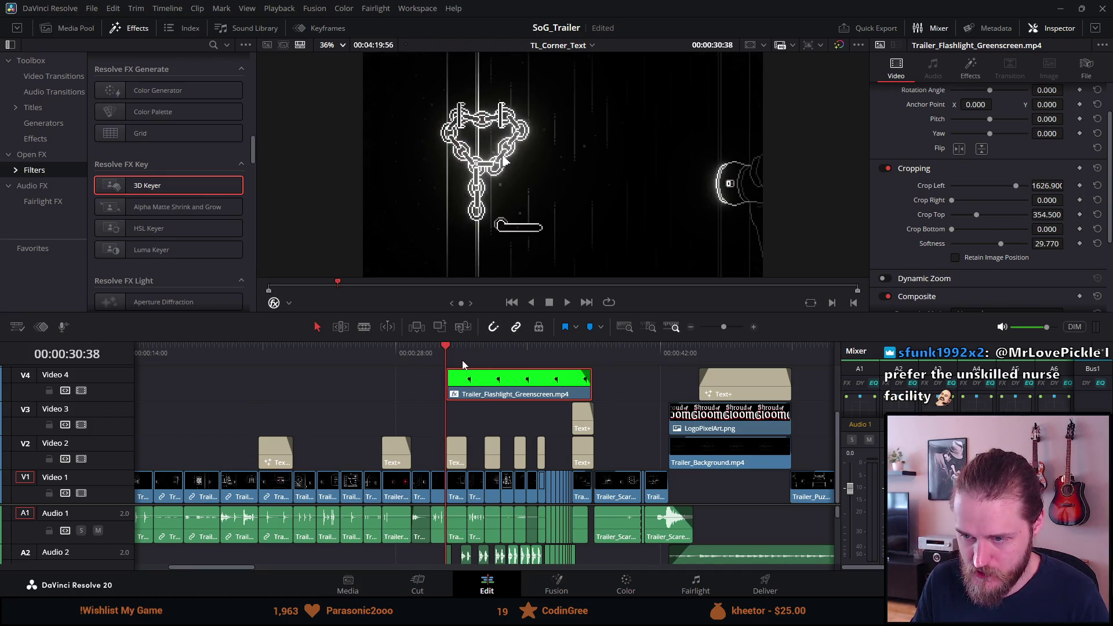
{"action": "left_click", "coordinate": [462, 359]}
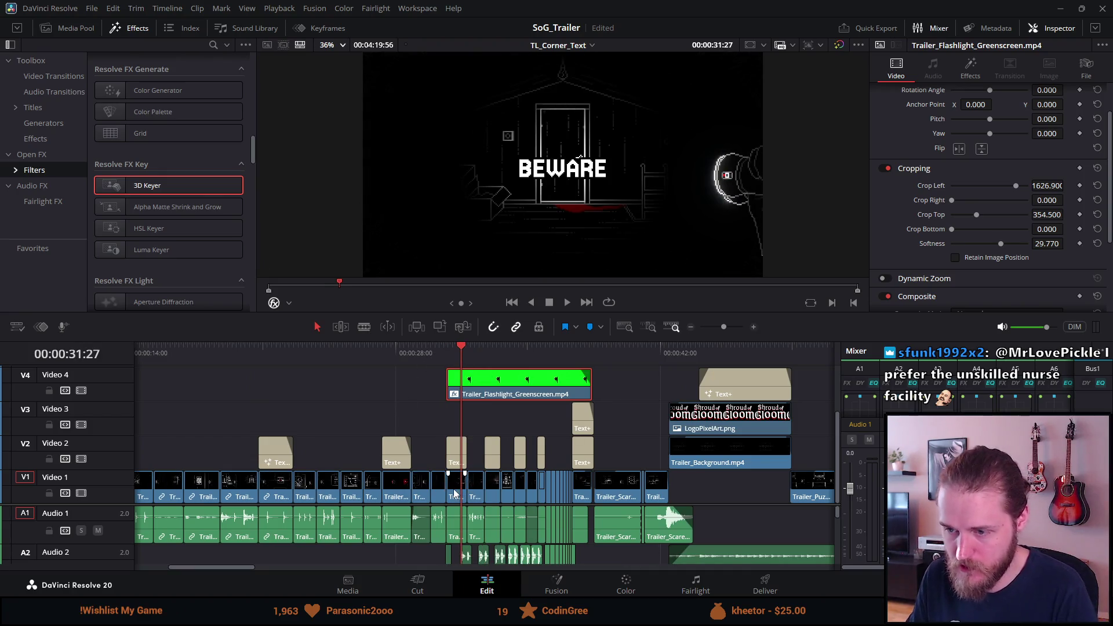
{"action": "left_click", "coordinate": [447, 355]}
{"action": "key", "text": "space"}
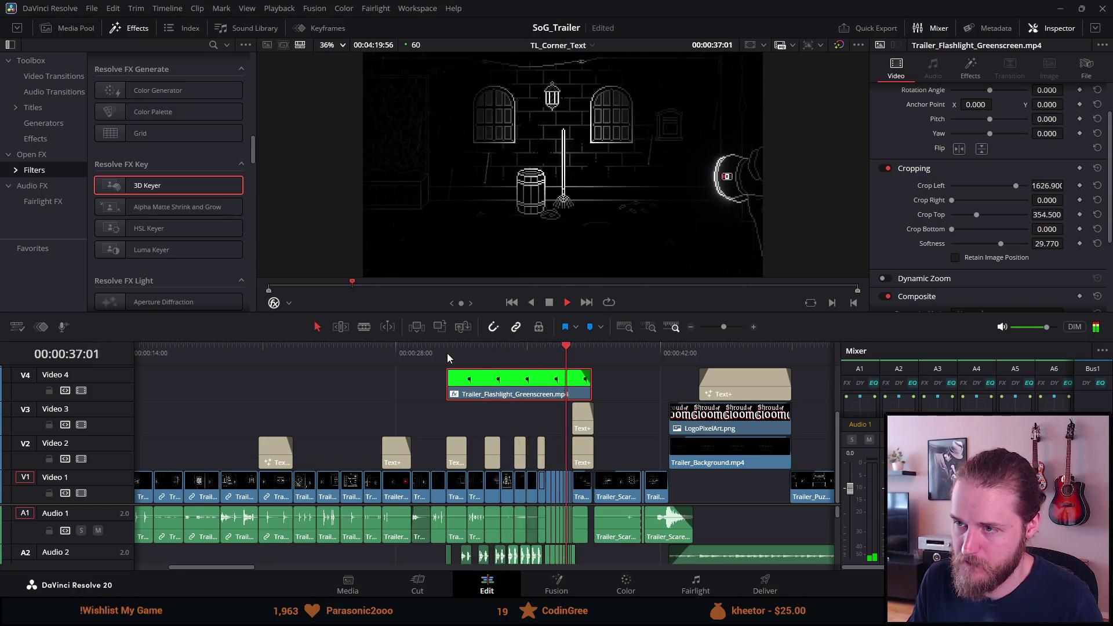
{"action": "key", "text": "space"}
{"action": "left_click", "coordinate": [577, 349]}
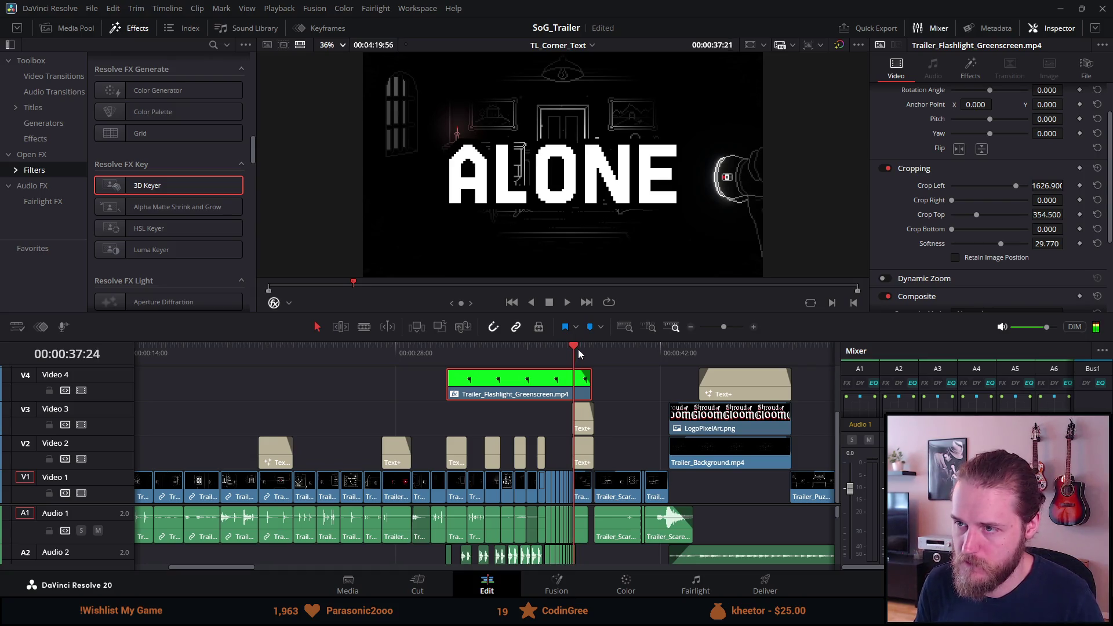
{"action": "key", "text": "Left"}
{"action": "key", "text": "Left"}
{"action": "key", "text": "Left"}
{"action": "key", "text": "Left"}
{"action": "key", "text": "Left"}
{"action": "key", "text": "Left"}
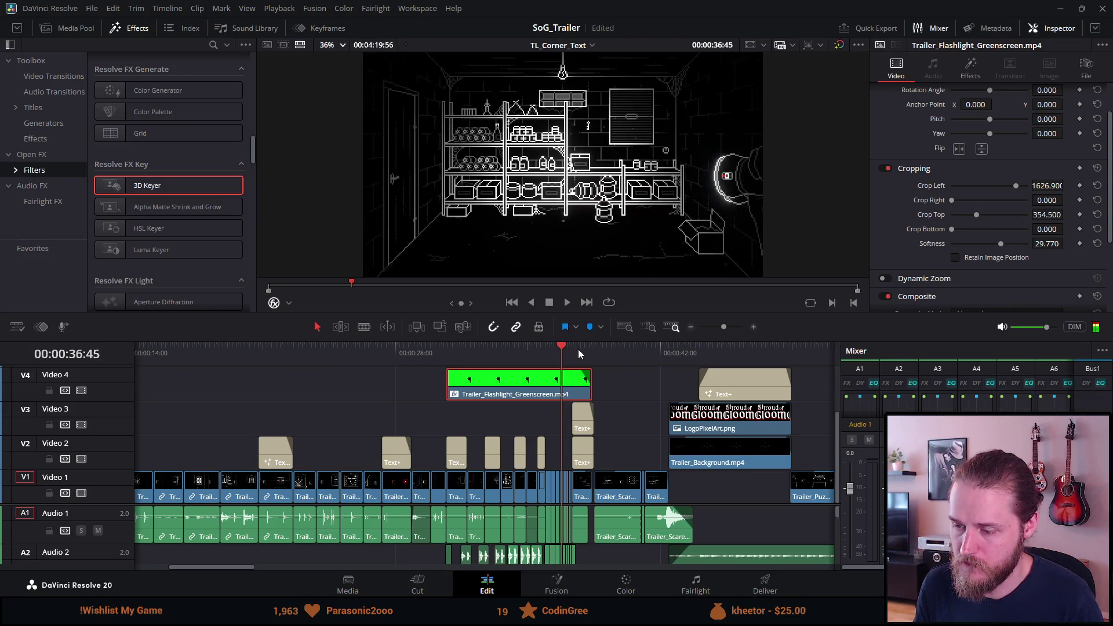
{"action": "key", "text": "Left"}
{"action": "key", "text": "Left"}
{"action": "key", "text": "Left"}
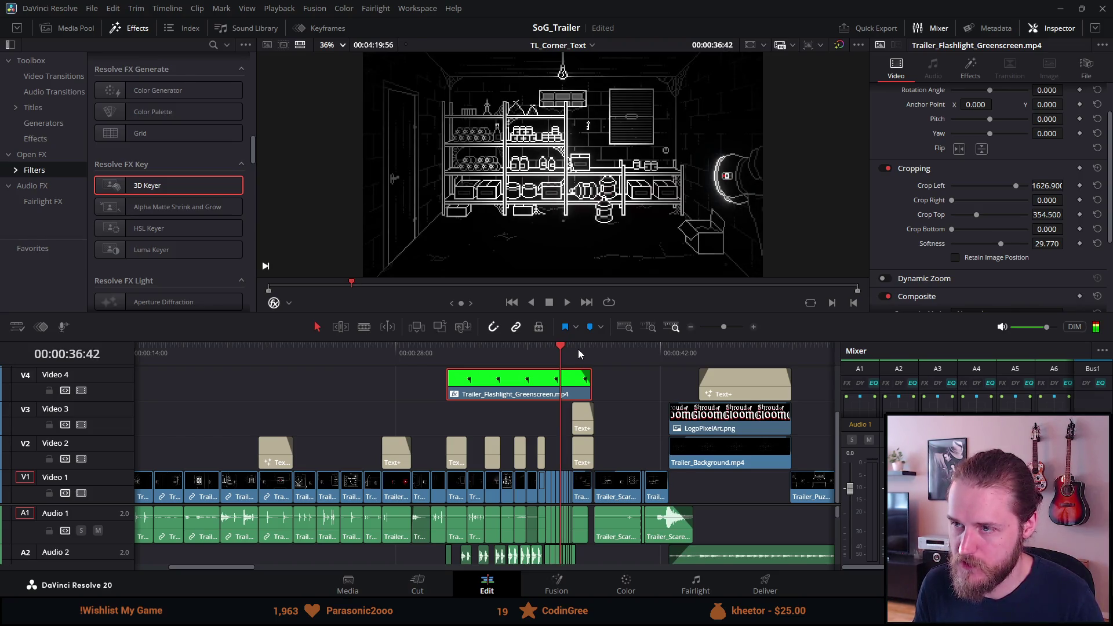
{"action": "key", "text": "Left"}
{"action": "key", "text": "Left"}
{"action": "key", "text": "Left"}
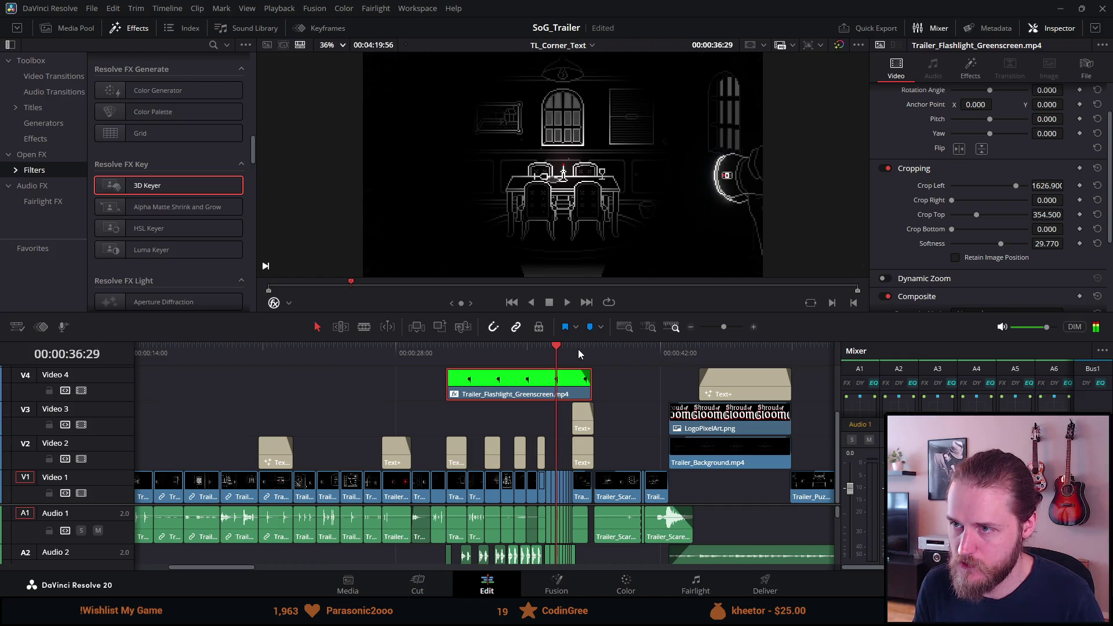
{"action": "key", "text": "Left"}
{"action": "key", "text": "Left"}
{"action": "key", "text": "Left"}
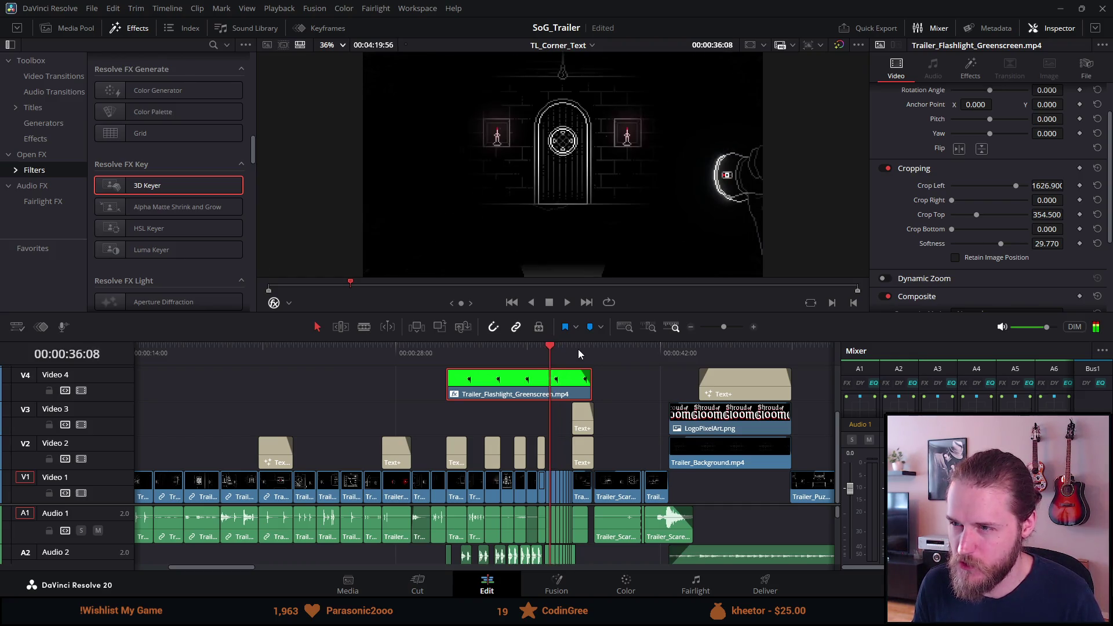
{"action": "key", "text": "Left"}
{"action": "key", "text": "Left"}
{"action": "key", "text": "Left"}
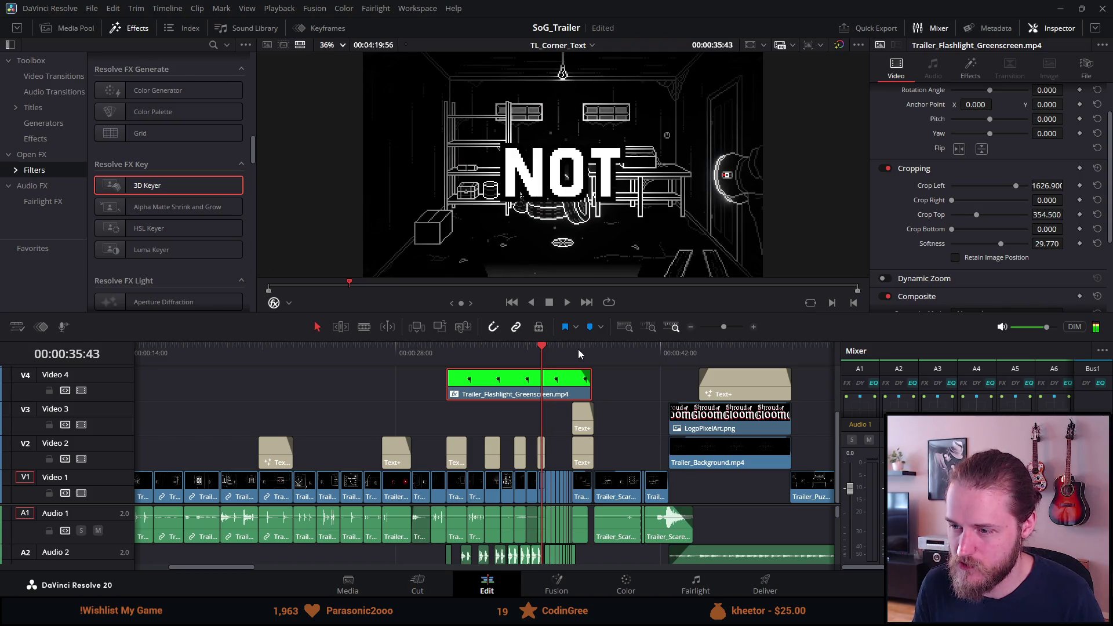
{"action": "key", "text": "space"}
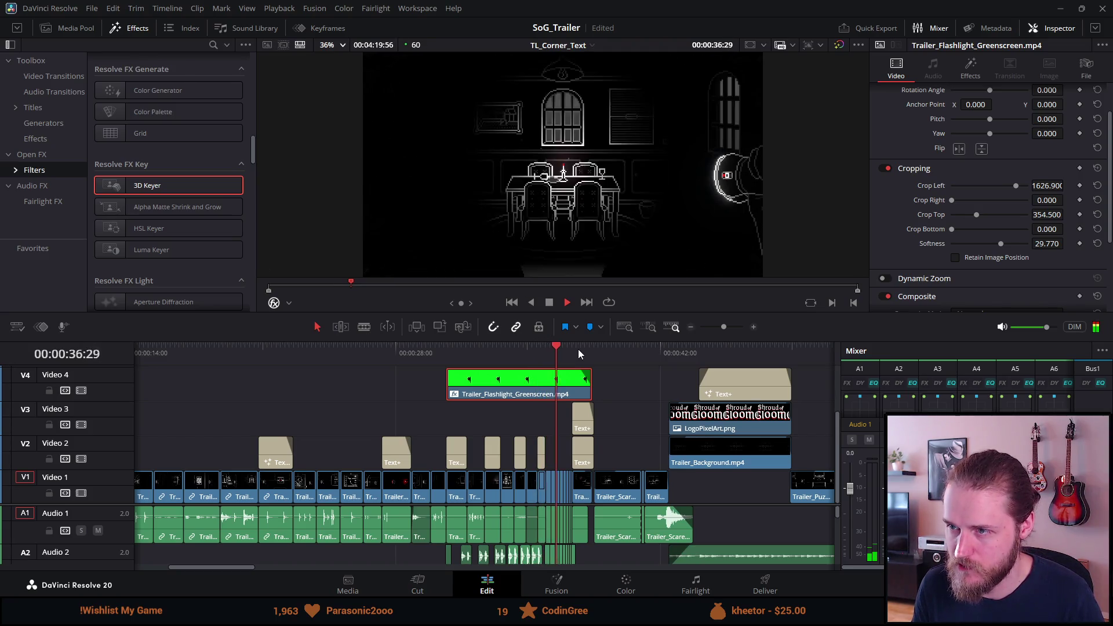
{"action": "key", "text": "space"}
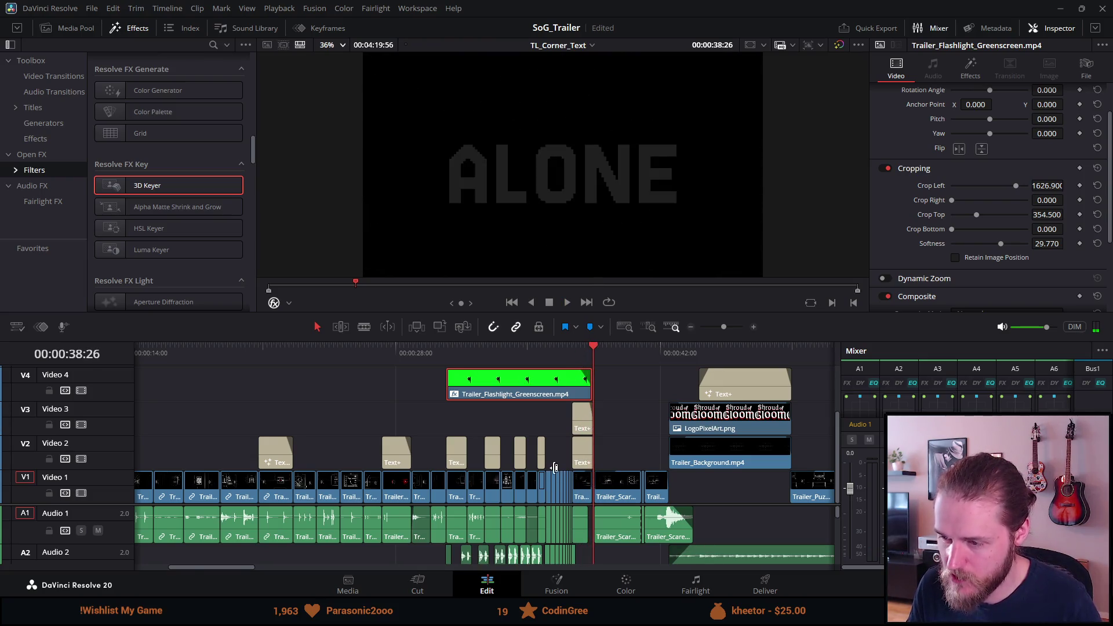
Delete the Standing Attic shot under the BEWARE overlay, leaving a gap
{"action": "key", "text": "ctrl+equal"}
{"action": "key", "text": "ctrl+equal"}
{"action": "key", "text": "ctrl+equal"}
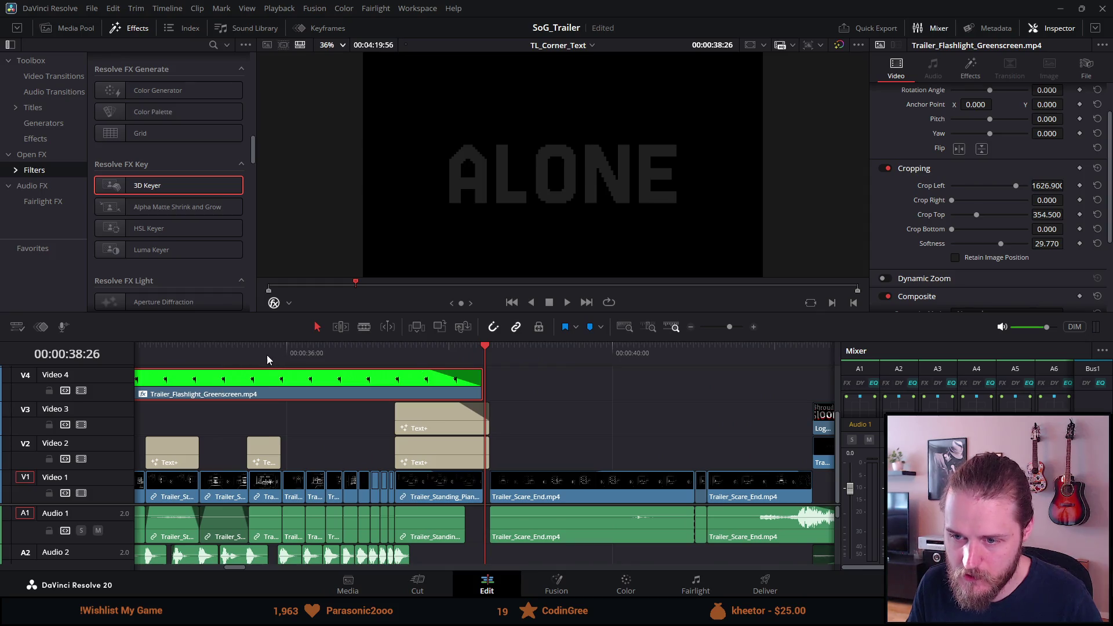
{"action": "left_click", "coordinate": [267, 354]}
{"action": "left_click", "coordinate": [235, 350]}
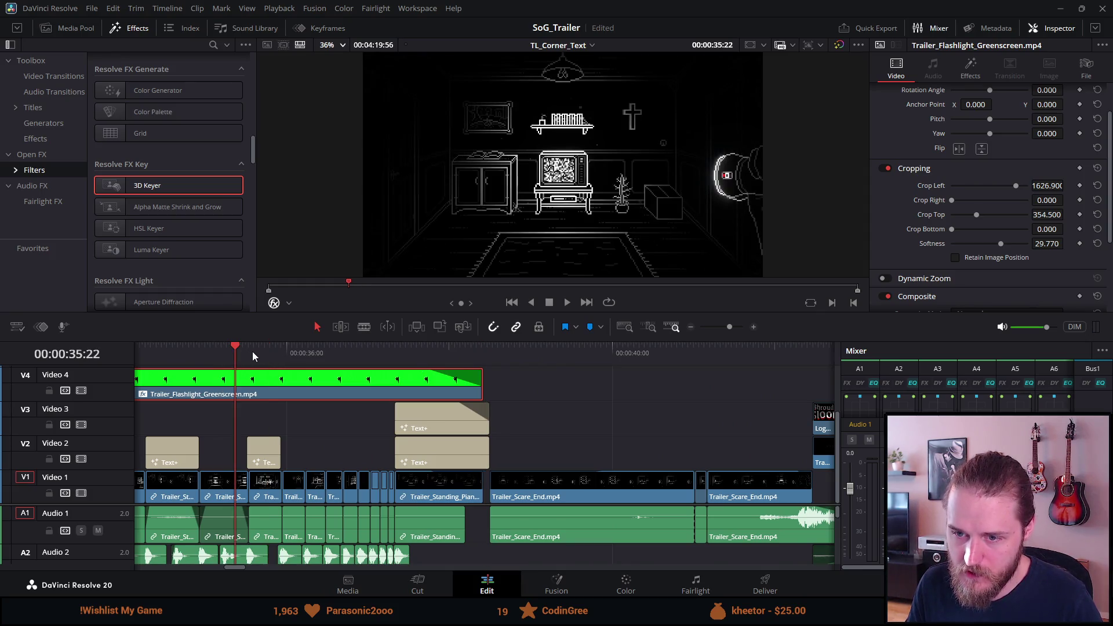
{"action": "left_click", "coordinate": [177, 349]}
{"action": "key", "text": "ctrl+minus"}
{"action": "key", "text": "ctrl+minus"}
{"action": "key", "text": "ctrl+minus"}
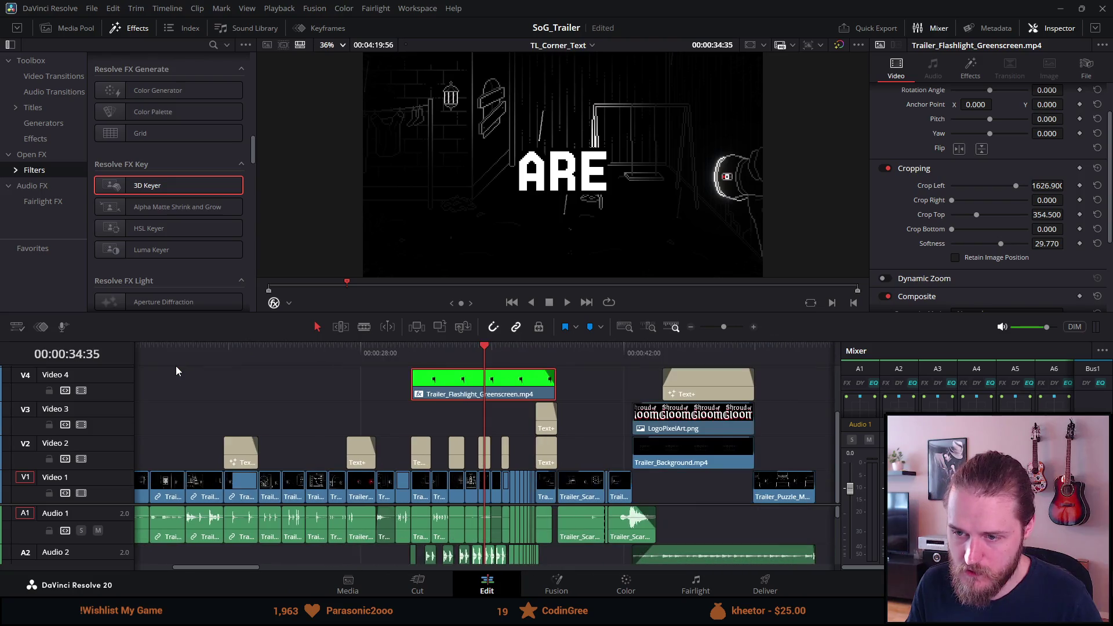
{"action": "left_click", "coordinate": [415, 353]}
{"action": "left_click_drag", "start_coordinate": [400, 351], "coordinate": [412, 349]}
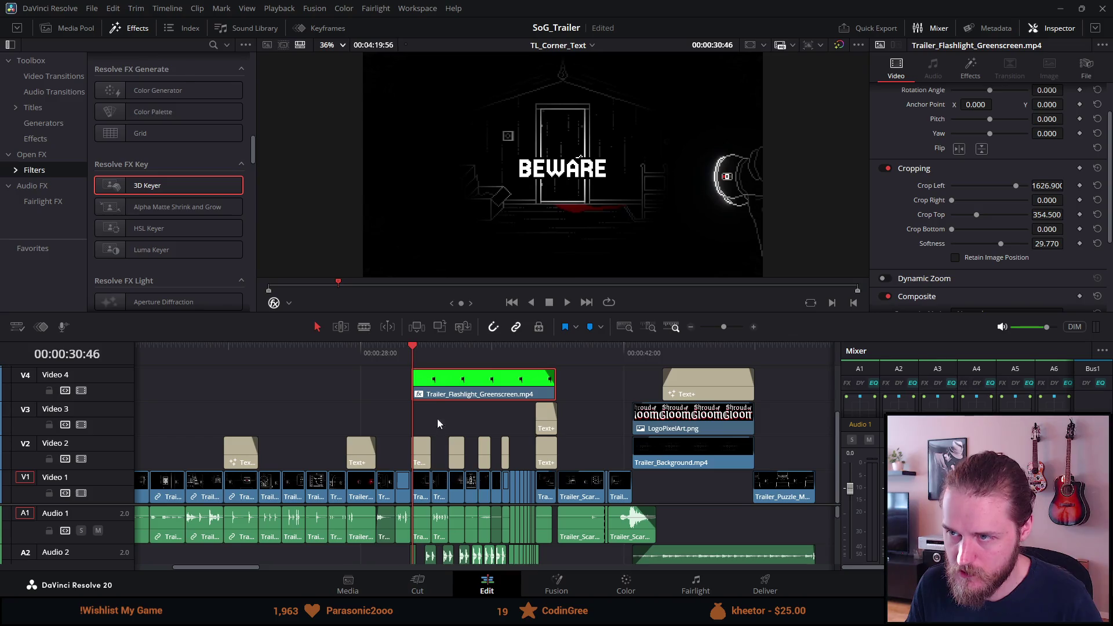
{"action": "left_click", "coordinate": [422, 500]}
{"action": "key", "text": "Delete"}
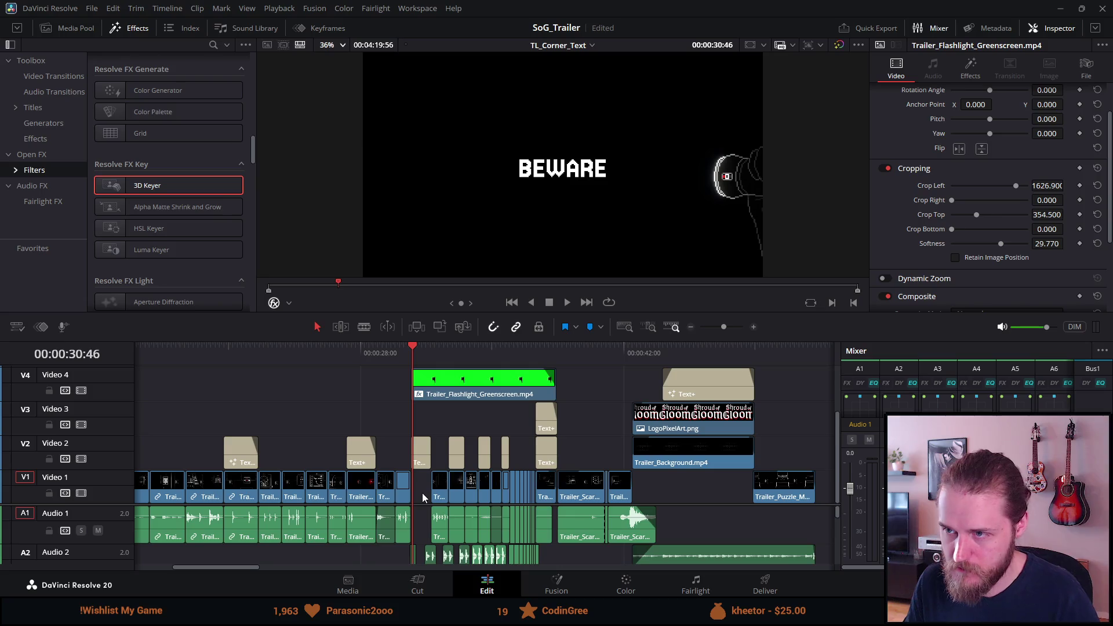
Move the Trailer_SNF_Attic clip into the gap and trim off its start
{"action": "mouse_move", "coordinate": [762, 356]}
{"action": "left_mouse_down"}
{"action": "mouse_move", "coordinate": [824, 360]}
{"action": "mouse_move", "coordinate": [814, 360]}
{"action": "left_mouse_up"}
{"action": "left_click_drag", "start_coordinate": [576, 496], "coordinate": [471, 481]}
{"action": "left_click", "coordinate": [461, 352]}
{"action": "left_click", "coordinate": [389, 352]}
{"action": "key", "text": "space"}
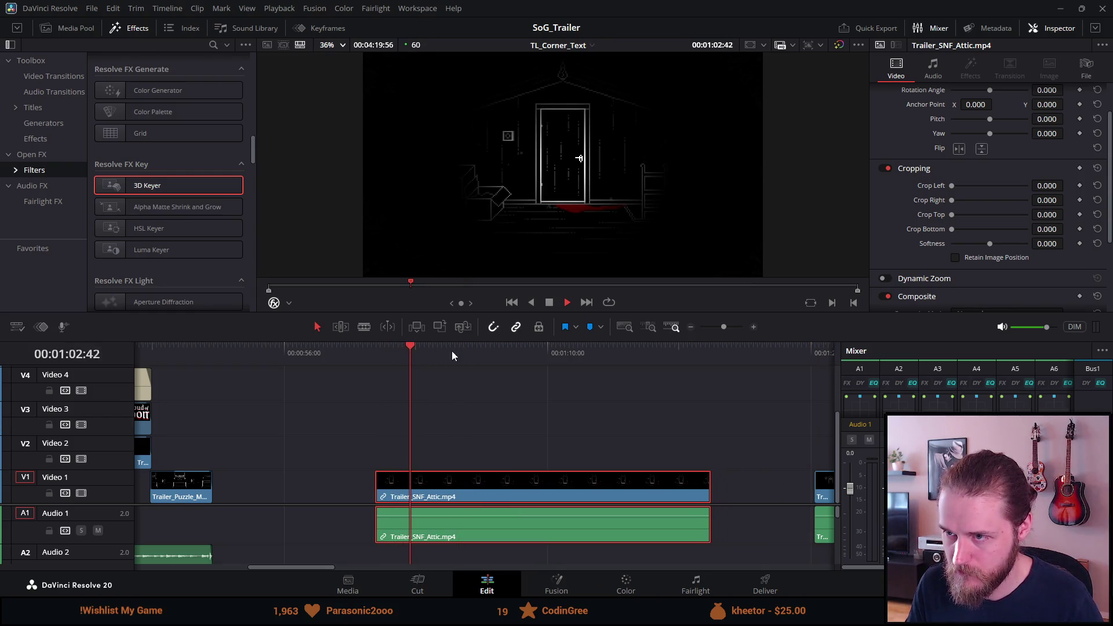
{"action": "left_click_drag", "start_coordinate": [475, 349], "coordinate": [600, 349]}
{"action": "left_click", "coordinate": [644, 354]}
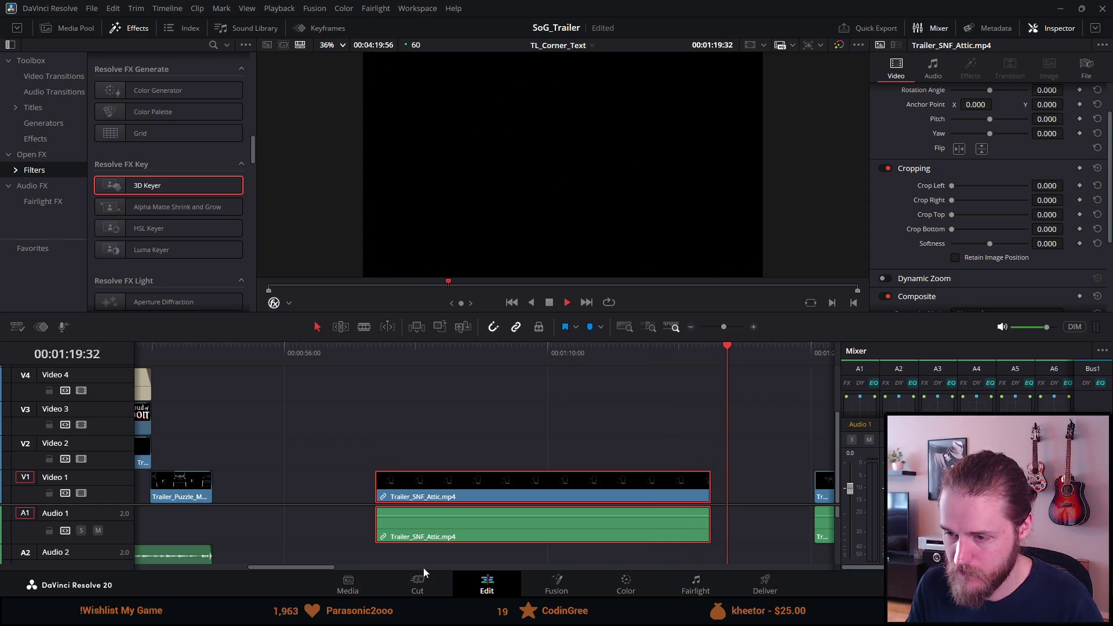
{"action": "mouse_move", "coordinate": [377, 497]}
{"action": "left_mouse_down"}
{"action": "mouse_move", "coordinate": [693, 502]}
{"action": "mouse_move", "coordinate": [602, 487]}
{"action": "mouse_move", "coordinate": [203, 490]}
{"action": "mouse_move", "coordinate": [682, 502]}
{"action": "left_mouse_up"}
{"action": "key", "text": "space"}
Extend the SNF Attic clip's left edge to the chained-door shot and review the BEWARE cut
{"action": "left_click", "coordinate": [682, 367]}
{"action": "scroll", "coordinate": [649, 464], "scroll_direction": "up", "scroll_amount": 6}
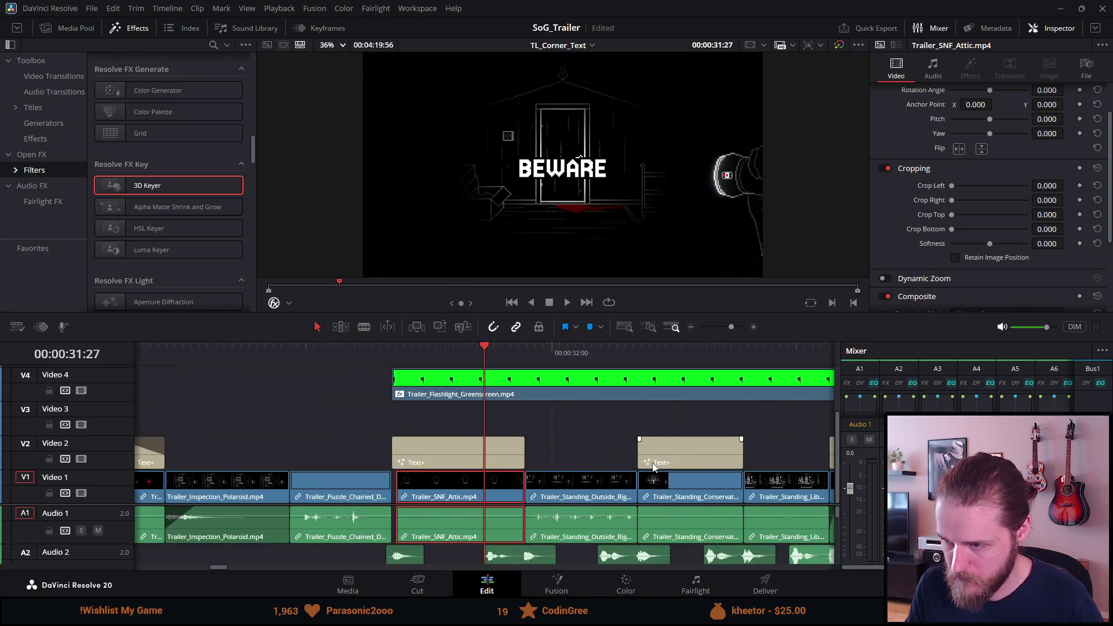
{"action": "left_click_drag", "start_coordinate": [342, 488], "coordinate": [332, 488]}
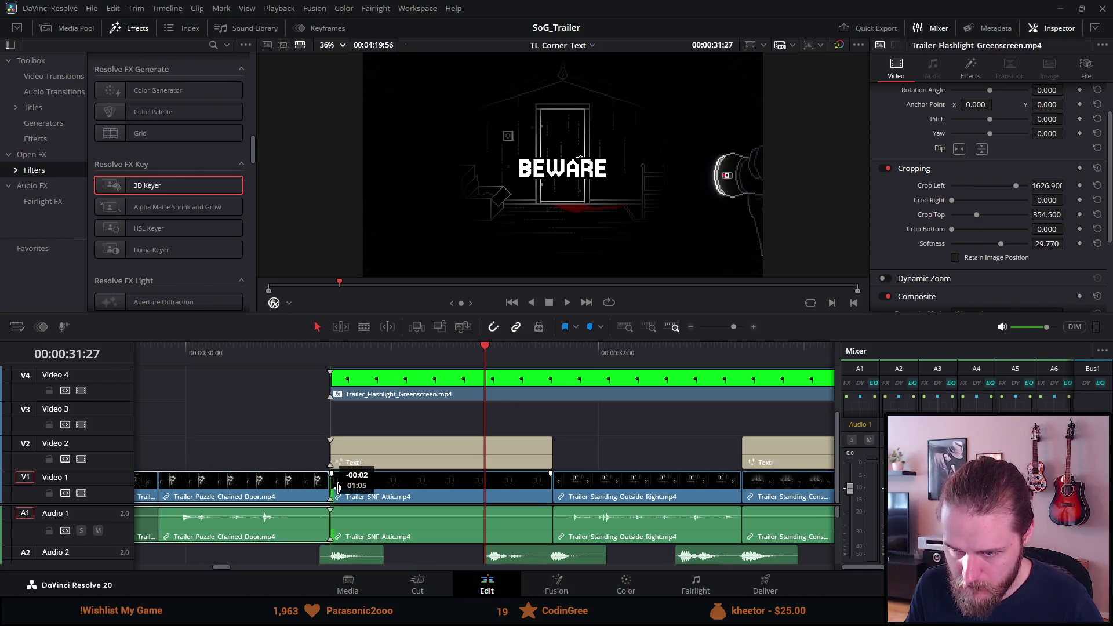
{"action": "left_click", "coordinate": [319, 353]}
{"action": "key", "text": "Right"}
{"action": "key", "text": "Right"}
{"action": "key", "text": "Right"}
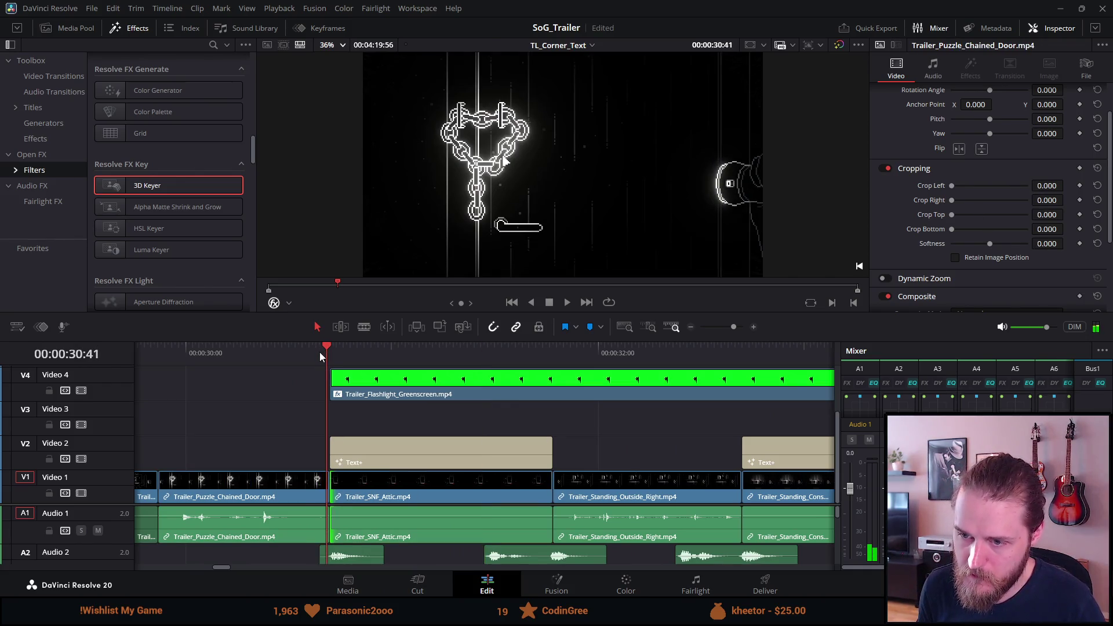
{"action": "key", "text": "space"}
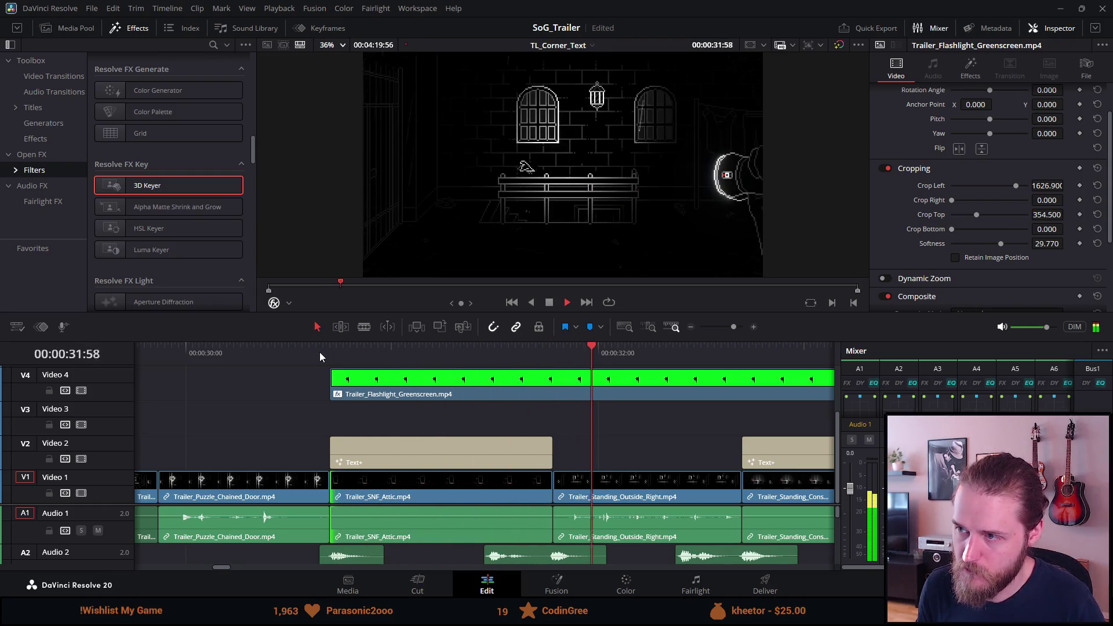
{"action": "key", "text": "space"}
Delete the Trailer_Standing_Outside_Right clip, leaving a gap
{"action": "left_click", "coordinate": [613, 500]}
{"action": "key", "text": "BackSpace"}
{"action": "key", "text": "ctrl+equal"}
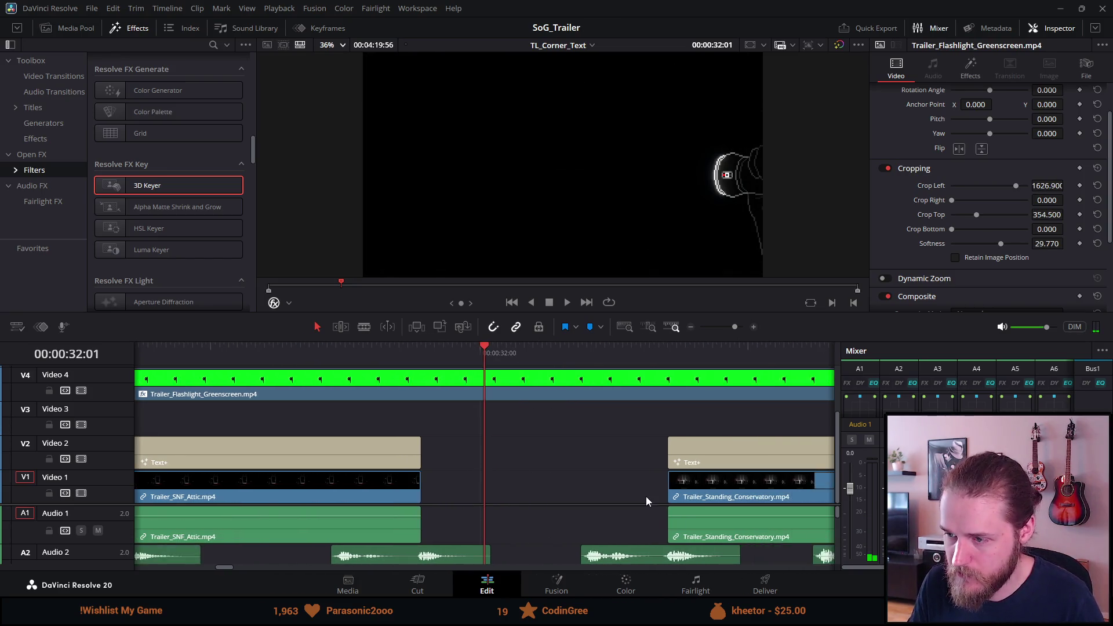
{"action": "key", "text": "ctrl+minus"}
{"action": "key", "text": "ctrl+minus"}
{"action": "key", "text": "ctrl+minus"}
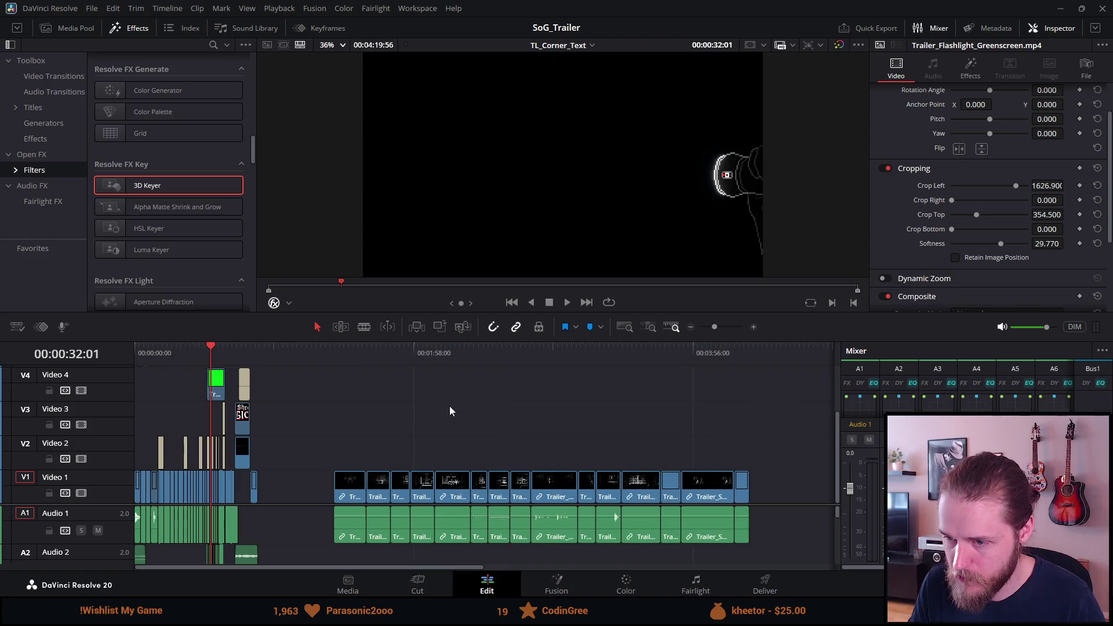
Scrub to the outdoor SNF shots near 00:03:23 and preview the bench scene
{"action": "left_click_drag", "start_coordinate": [362, 366], "coordinate": [510, 359]}
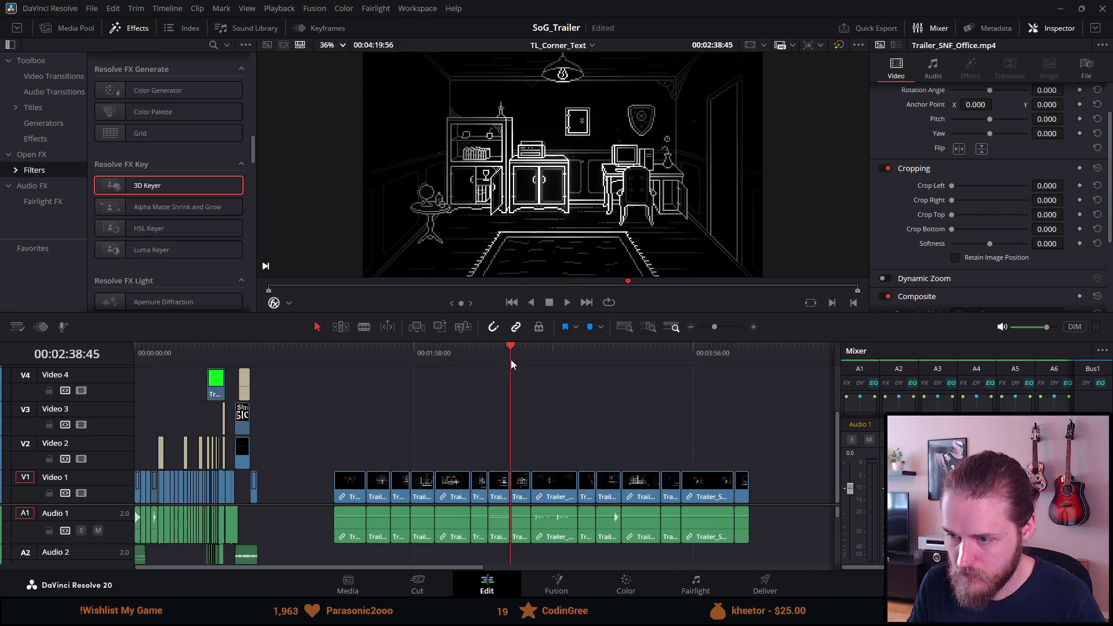
{"action": "left_click", "coordinate": [557, 364]}
{"action": "left_click", "coordinate": [580, 357]}
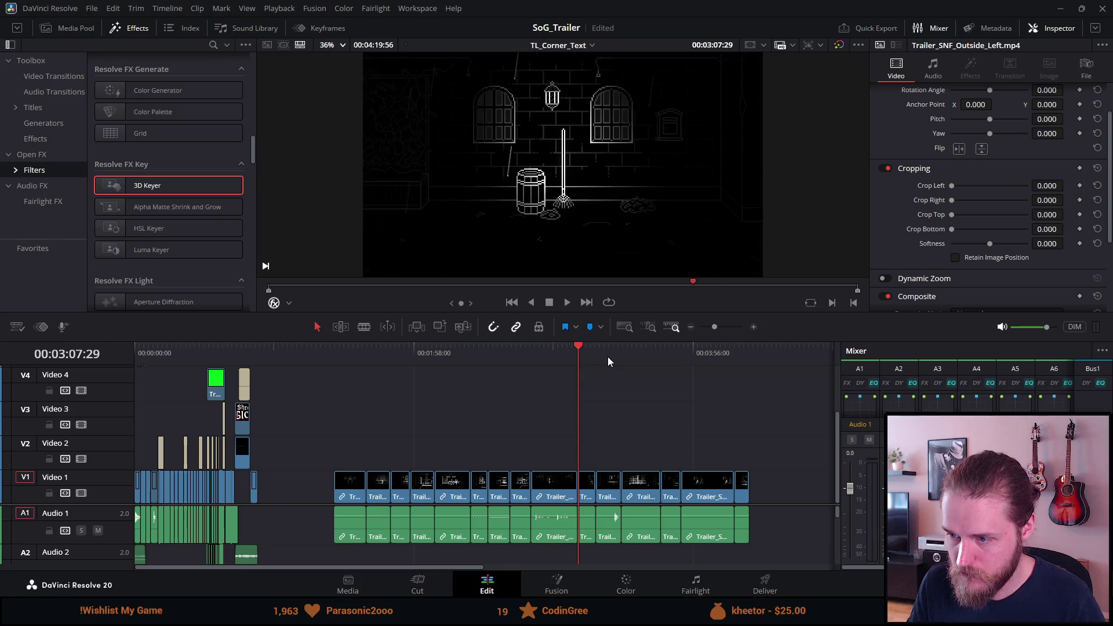
{"action": "left_click", "coordinate": [608, 359]}
{"action": "key", "text": "ctrl+equal"}
{"action": "key", "text": "ctrl+equal"}
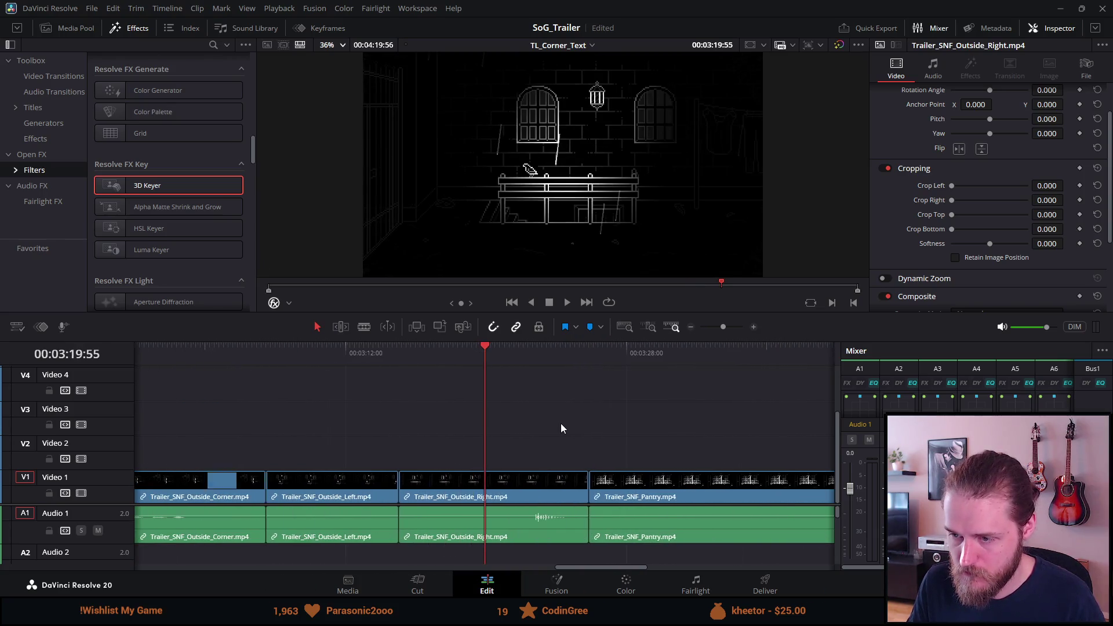
{"action": "key", "text": "space"}
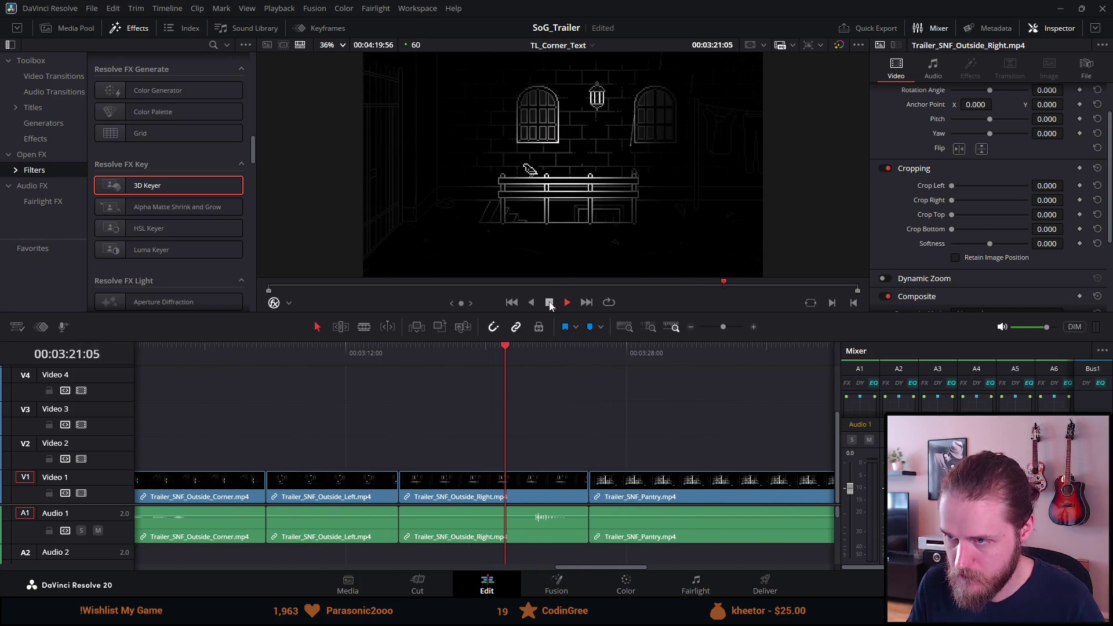
{"action": "left_click", "coordinate": [549, 303]}
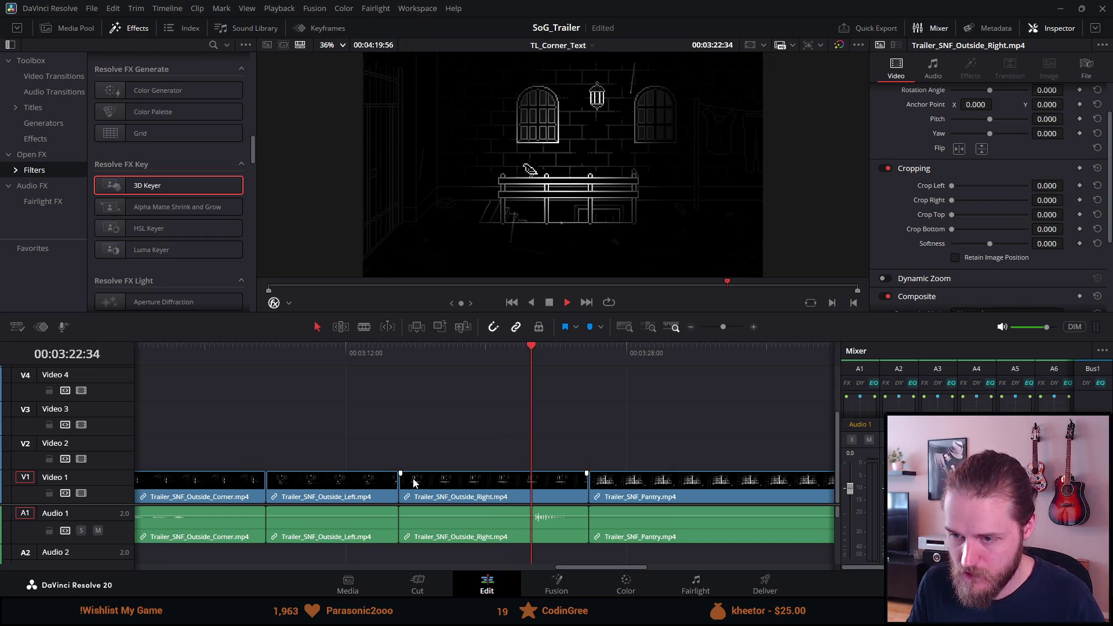
{"action": "key", "text": "space"}
Trim the Outside_Right clip's start later and return the playhead to 00:03:22:29
{"action": "left_click_drag", "start_coordinate": [402, 490], "coordinate": [538, 492]}
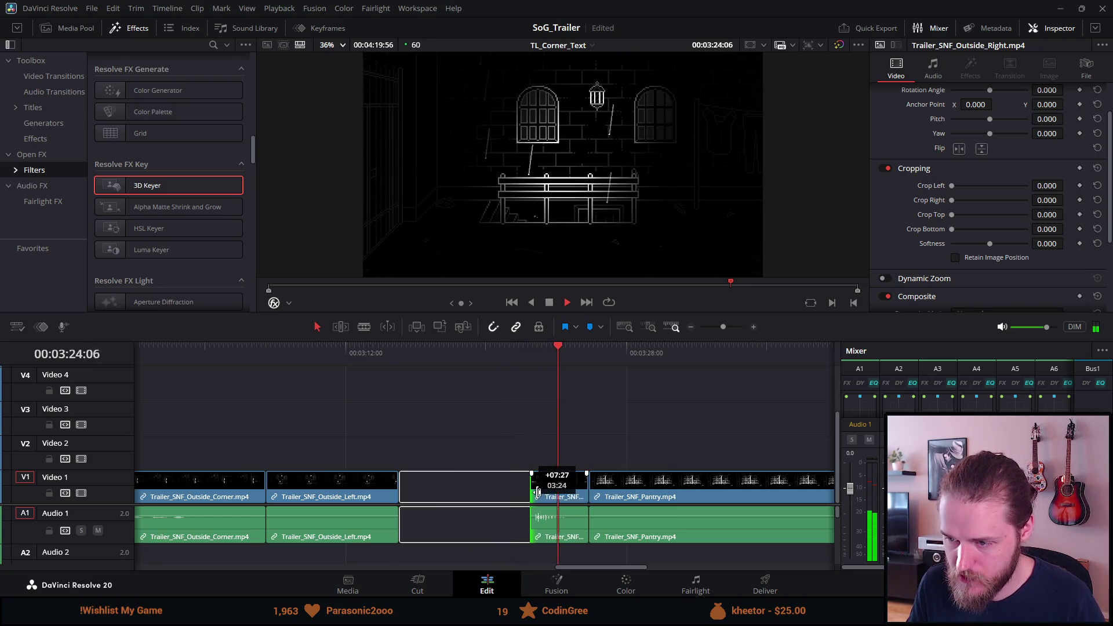
{"action": "left_click", "coordinate": [527, 354]}
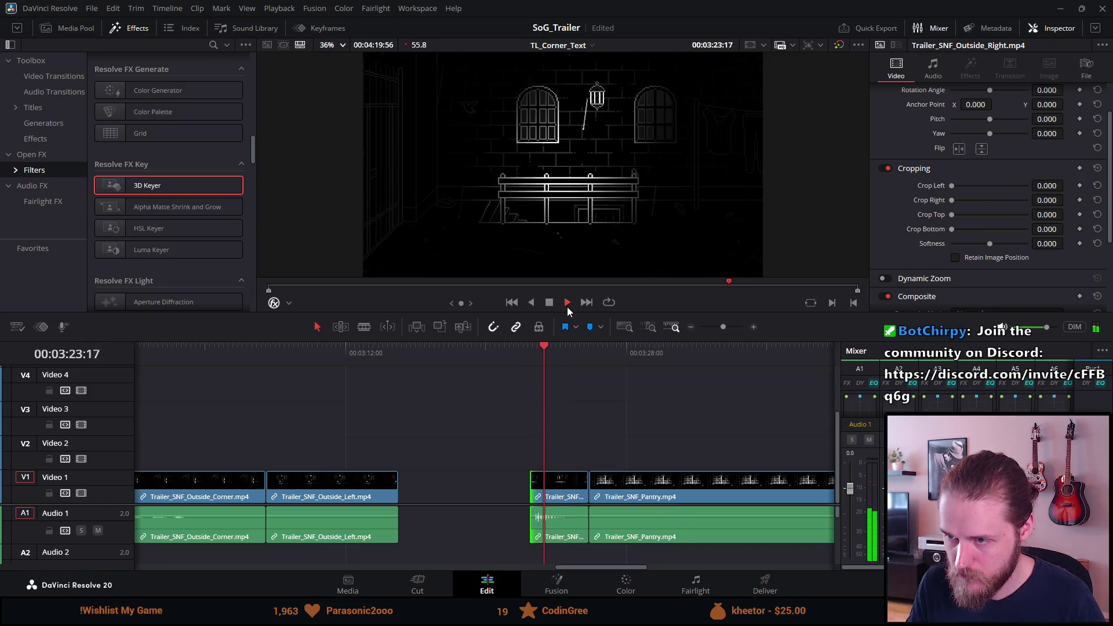
{"action": "key", "text": "space"}
{"action": "left_click", "coordinate": [532, 349]}
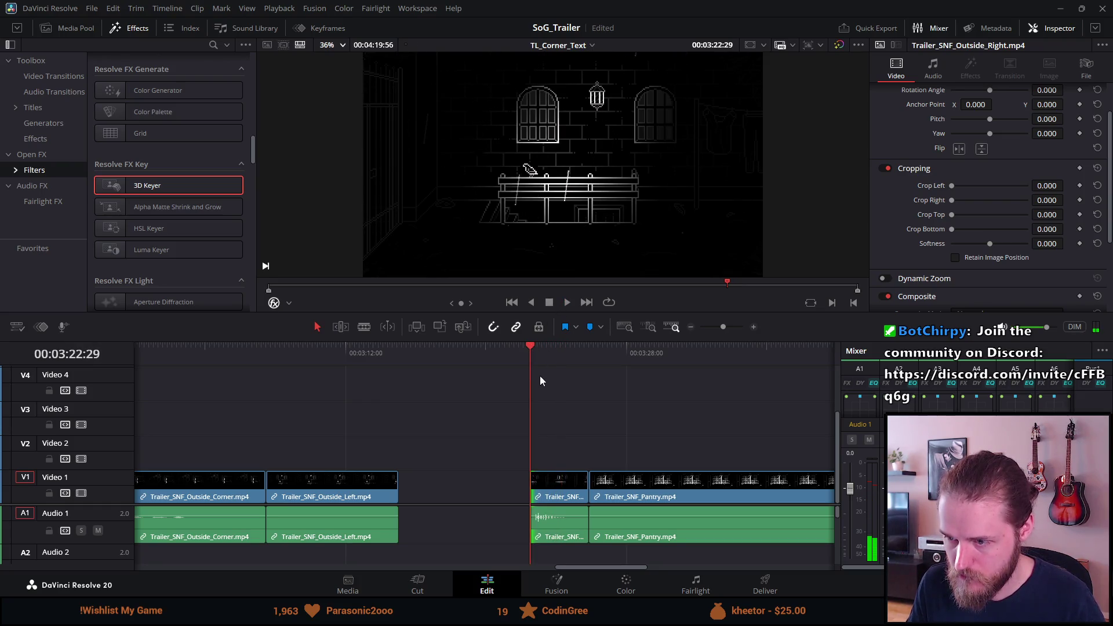
Trim the Outside_Right clip's end back to 00:03:24:06, leaving a gap before Pantry
{"action": "key", "text": "ctrl+equal"}
{"action": "key", "text": "space"}
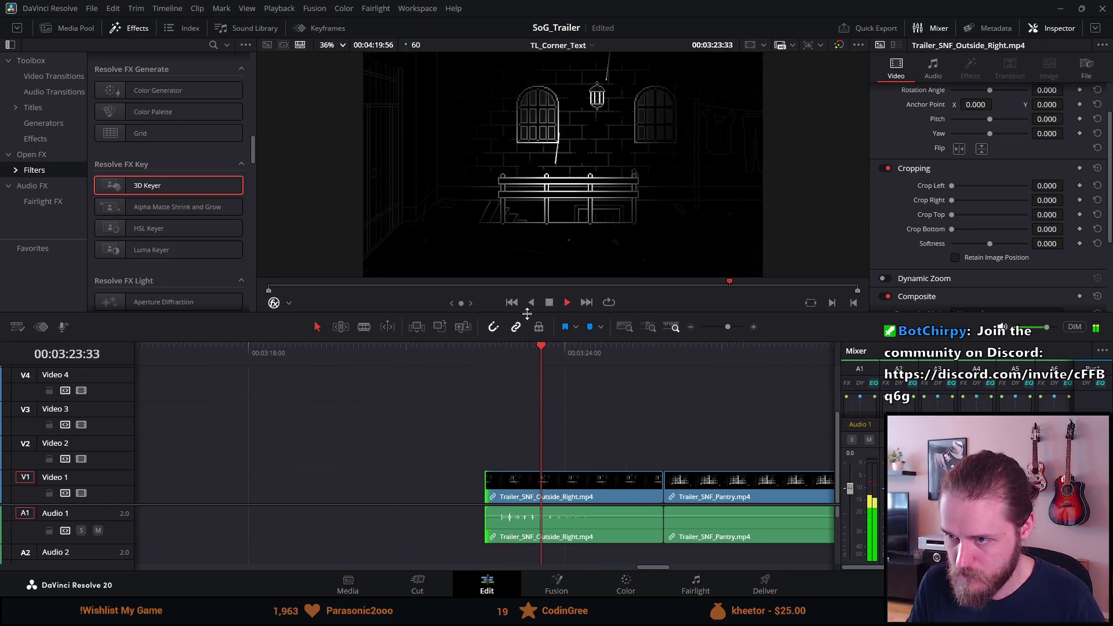
{"action": "key", "text": "space"}
{"action": "left_click_drag", "start_coordinate": [655, 493], "coordinate": [562, 491]}
{"action": "key", "text": "ctrl+equal"}
{"action": "key", "text": "ctrl+minus"}
{"action": "key", "text": "ctrl+minus"}
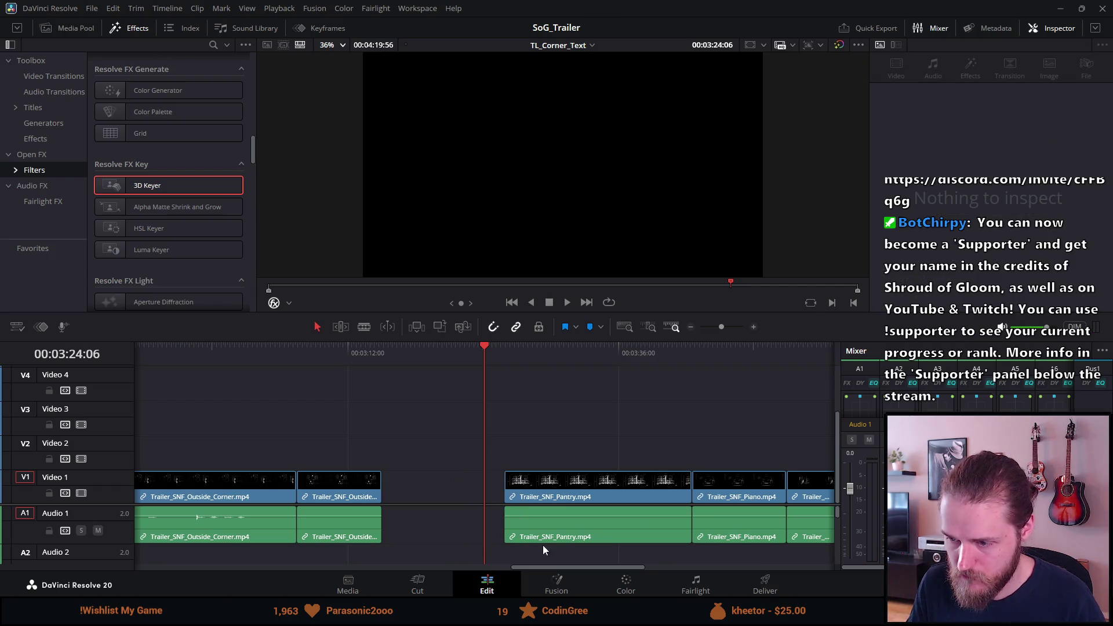
{"action": "left_click_drag", "start_coordinate": [560, 568], "coordinate": [231, 543]}
{"action": "scroll", "coordinate": [233, 522], "scroll_direction": "left", "scroll_amount": 2}
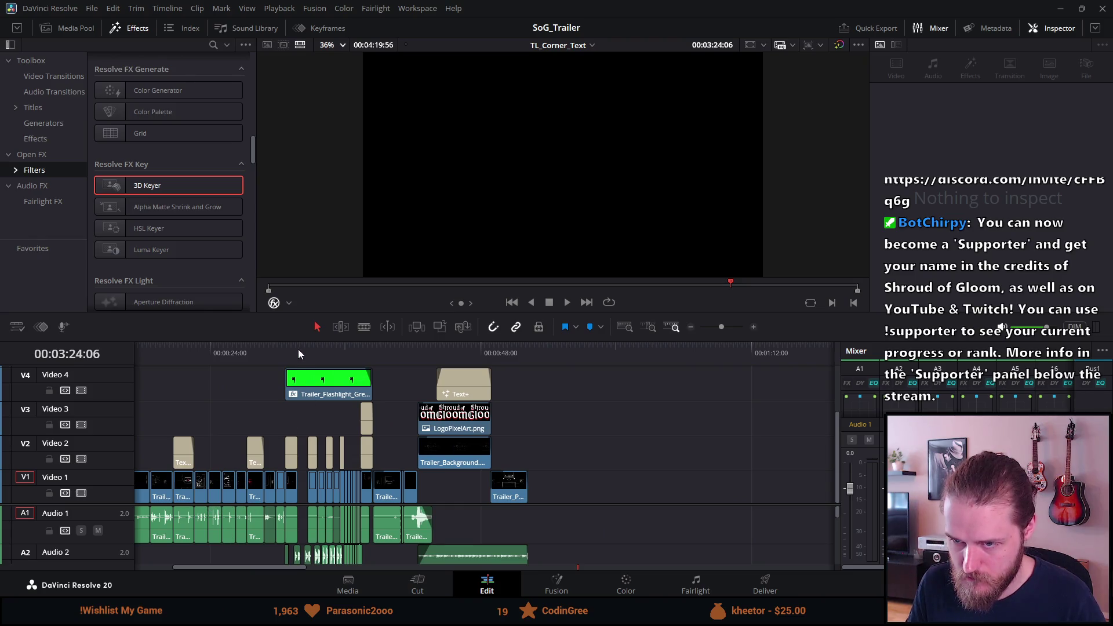
Shorten Outside_Right's end near 00:00:33 and undo the stray Conservatory extension
{"action": "left_click", "coordinate": [298, 349]}
{"action": "key", "text": "ctrl+equal"}
{"action": "key", "text": "ctrl+equal"}
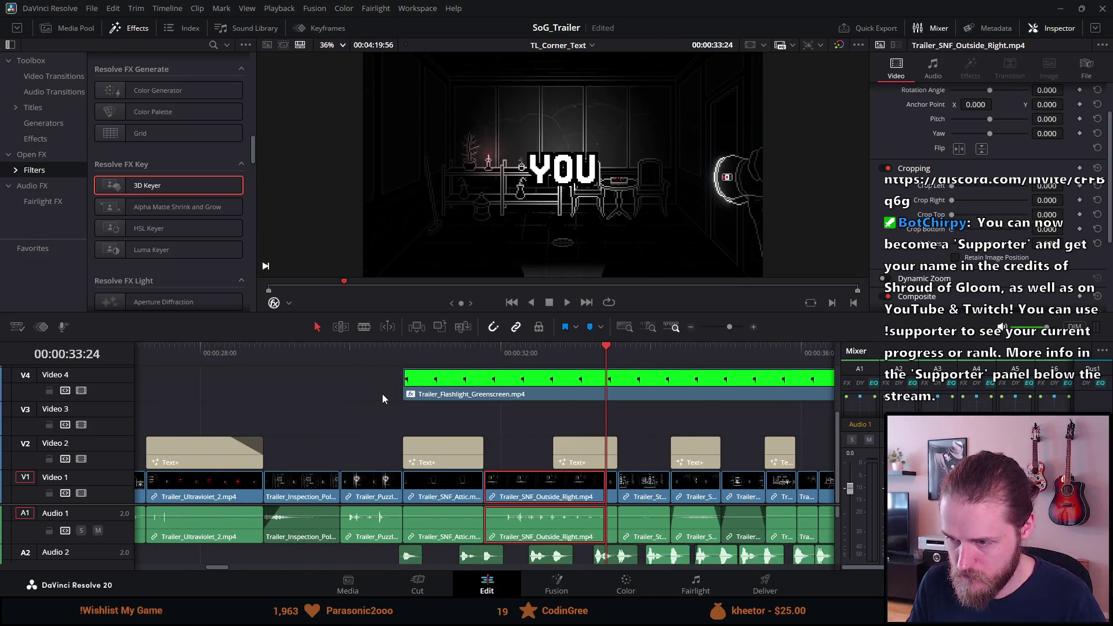
{"action": "left_click_drag", "start_coordinate": [601, 491], "coordinate": [550, 487]}
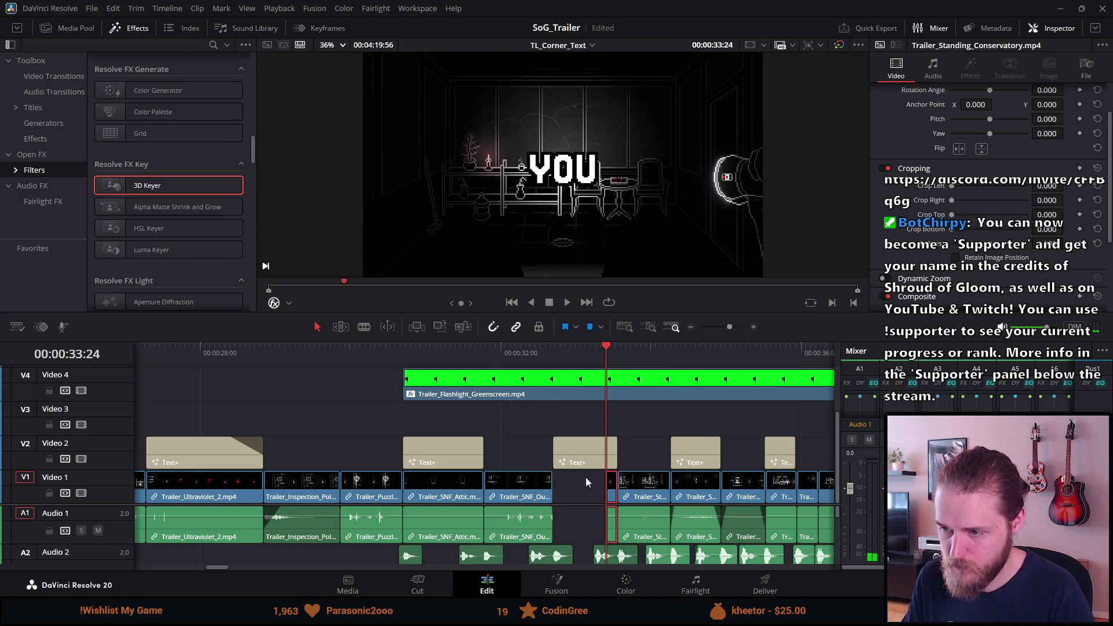
{"action": "left_click_drag", "start_coordinate": [618, 492], "coordinate": [611, 492]}
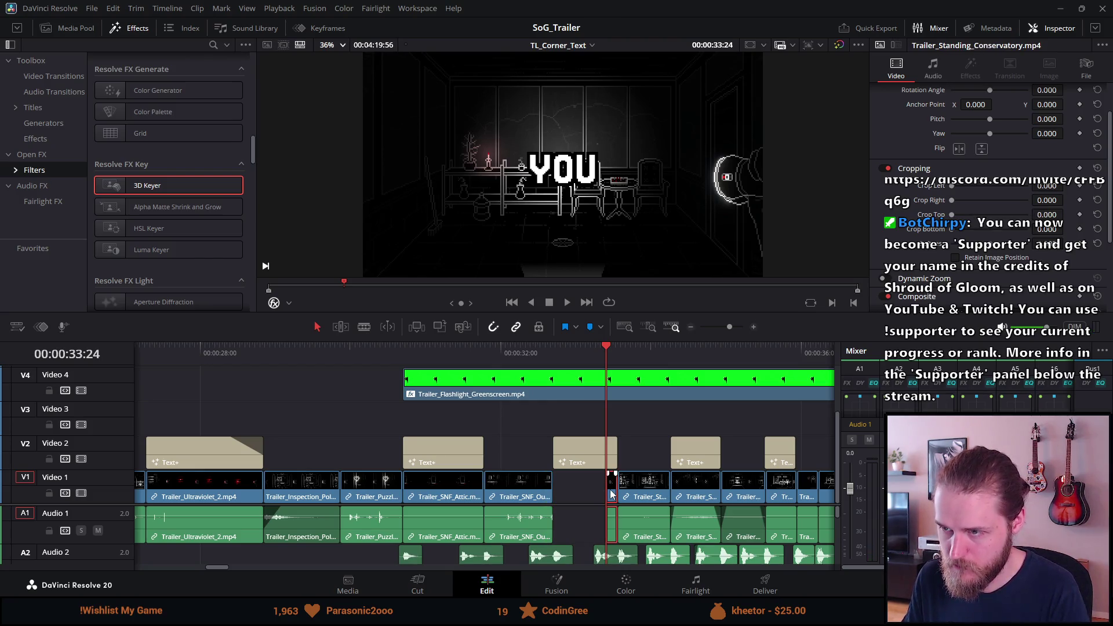
{"action": "key", "text": "ctrl+z"}
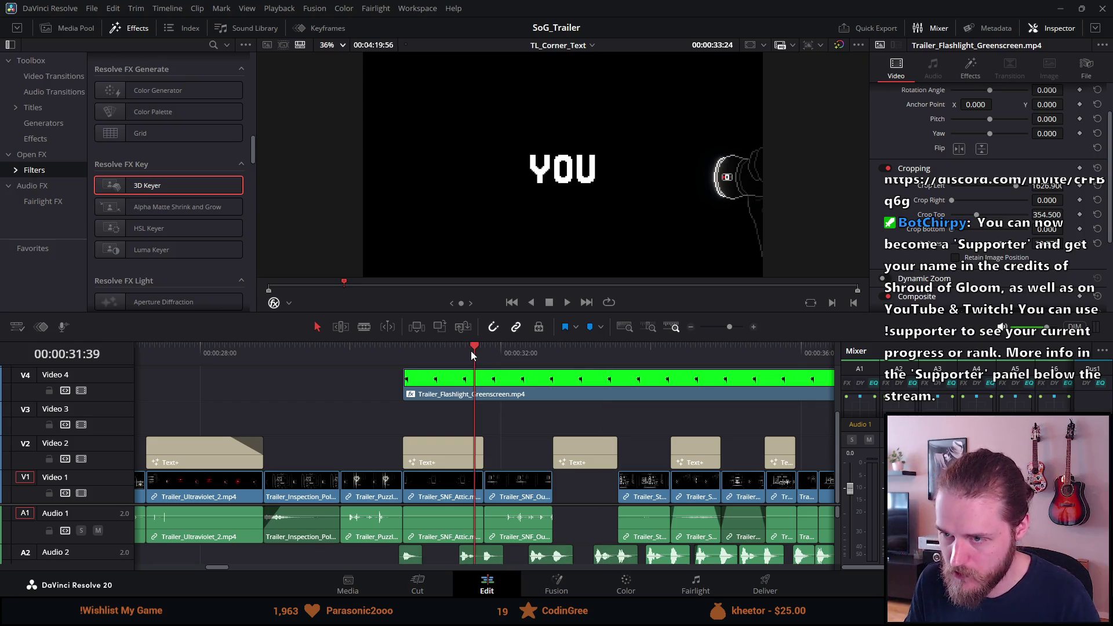
Preview the cut from about 00:00:31:38 and trim Outside_Right's head at 00:00:31:47
{"action": "left_click", "coordinate": [470, 351]}
{"action": "key", "text": "space"}
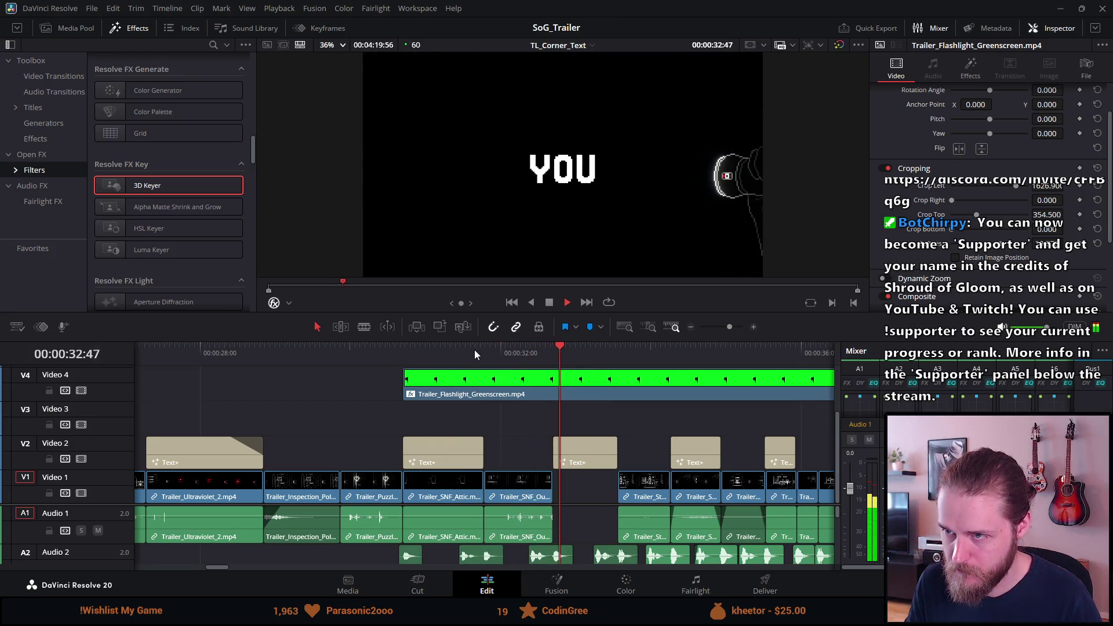
{"action": "left_click", "coordinate": [400, 352]}
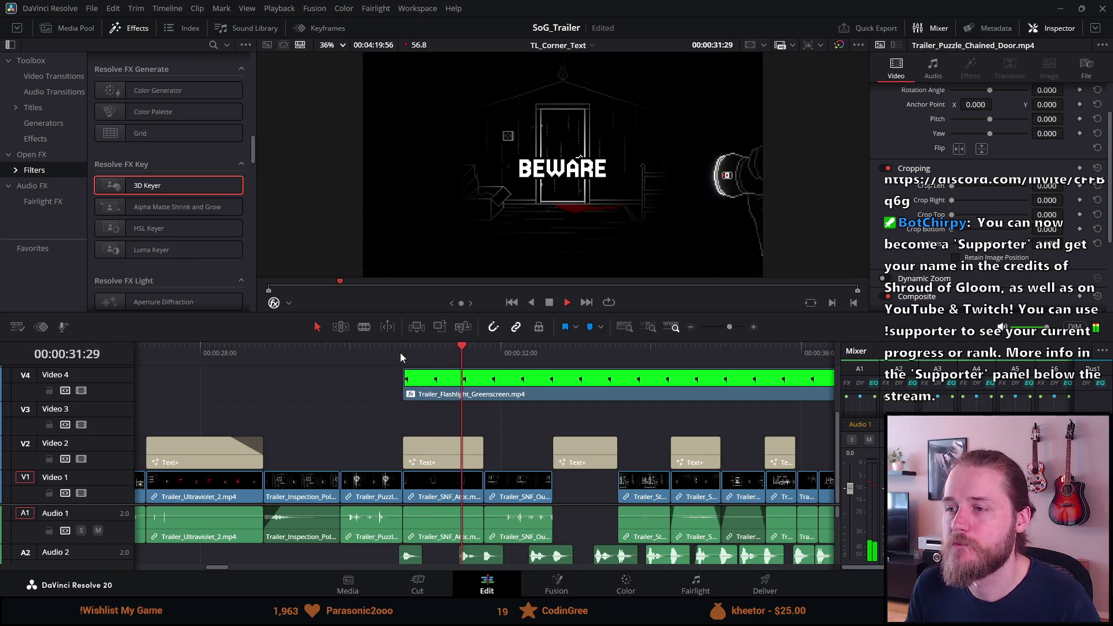
{"action": "key", "text": "space"}
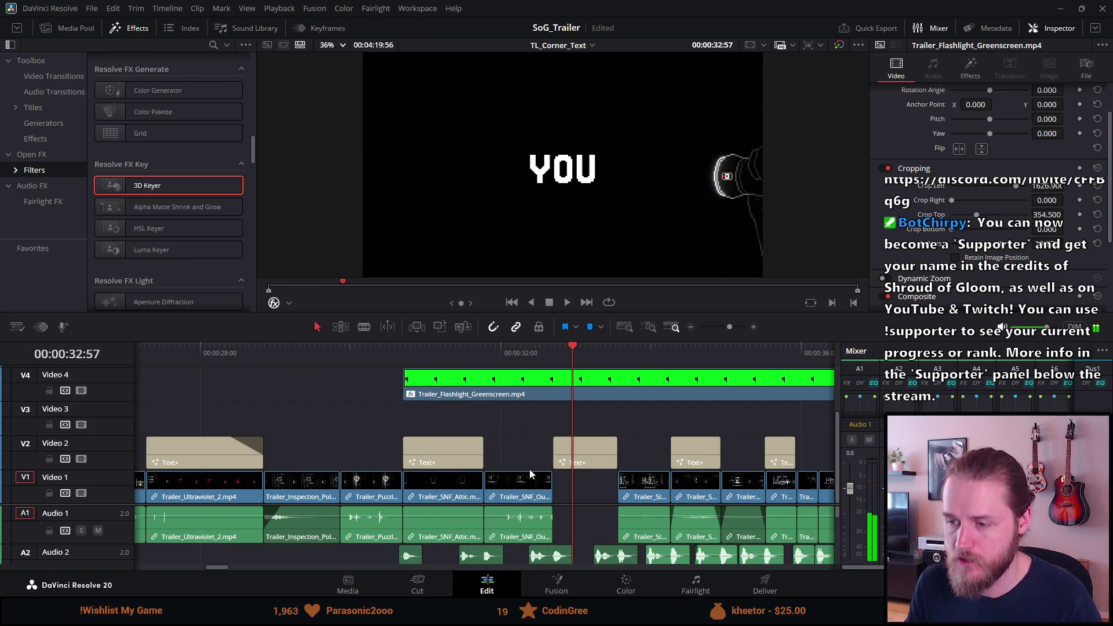
{"action": "left_click", "coordinate": [485, 348]}
{"action": "scroll", "coordinate": [483, 456], "scroll_direction": "up", "scroll_amount": 3}
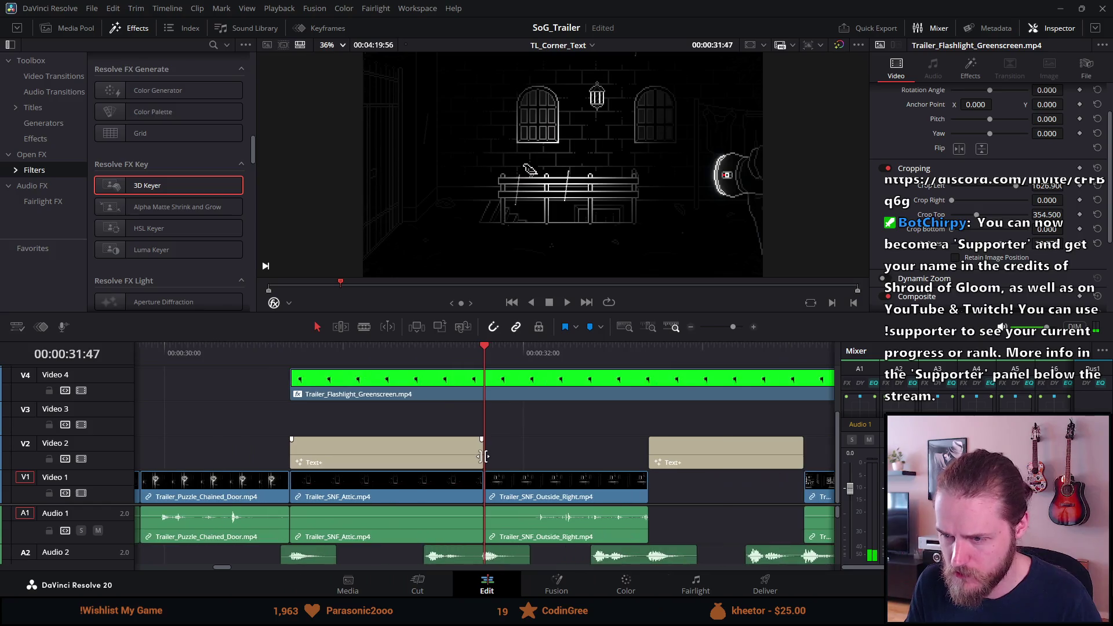
{"action": "mouse_move", "coordinate": [492, 492]}
{"action": "left_mouse_down"}
{"action": "mouse_move", "coordinate": [522, 491]}
{"action": "mouse_move", "coordinate": [486, 486]}
{"action": "left_mouse_up"}
Extend Outside_Right's tail to 00:00:32:40 and preview the adjusted section
{"action": "key", "text": "space"}
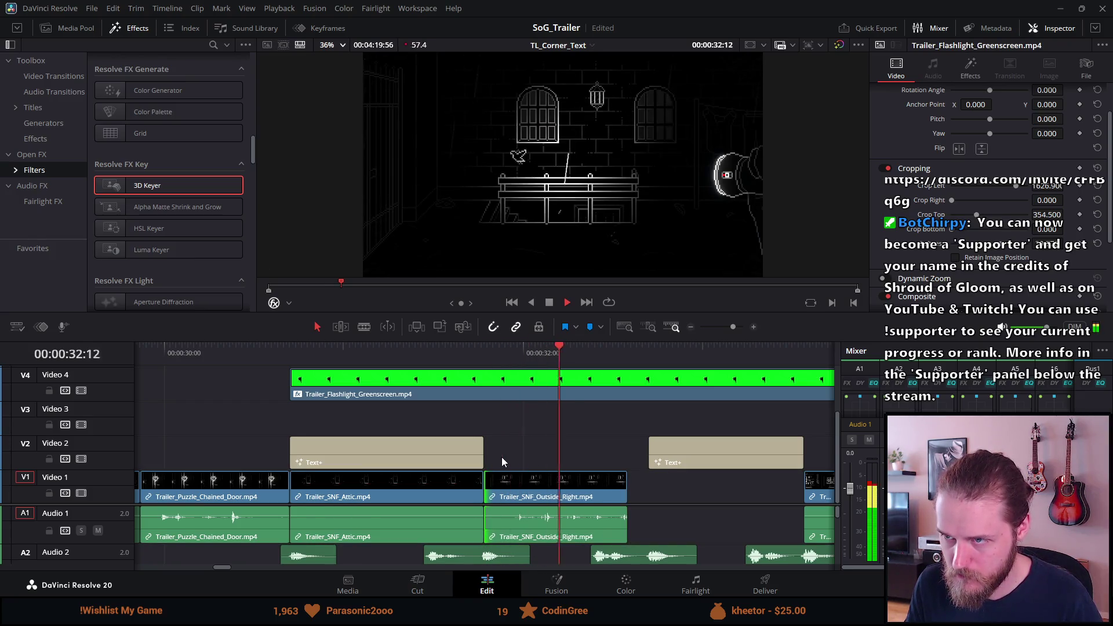
{"action": "key", "text": "space"}
{"action": "left_click_drag", "start_coordinate": [623, 492], "coordinate": [645, 493]}
{"action": "left_click", "coordinate": [443, 355]}
{"action": "key", "text": "space"}
{"action": "key", "text": "space"}
{"action": "key", "text": "ctrl+minus"}
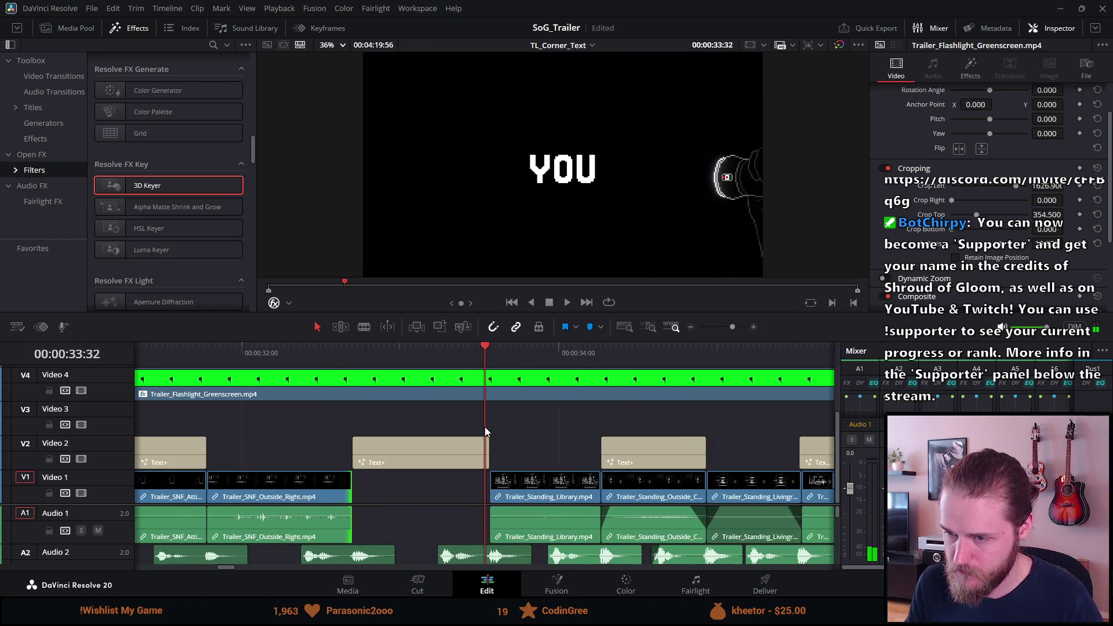
{"action": "key", "text": "ctrl+minus"}
{"action": "key", "text": "ctrl+minus"}
{"action": "key", "text": "ctrl+minus"}
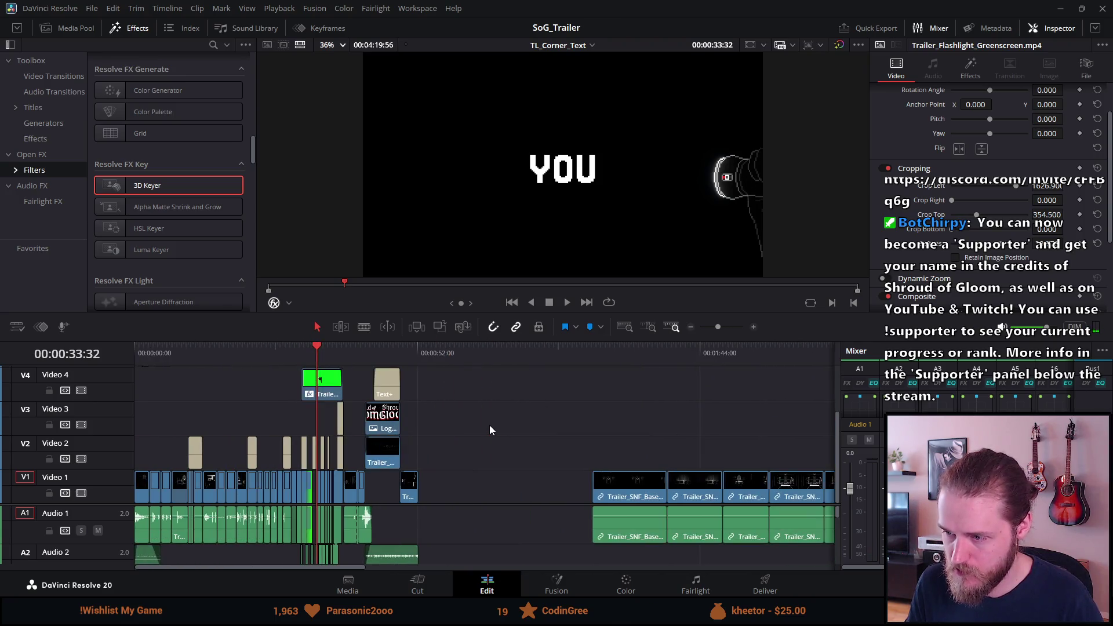
Preview the Conservatory clip from 00:01:42:28, stopping at 00:01:47:32
{"action": "left_click", "coordinate": [789, 364]}
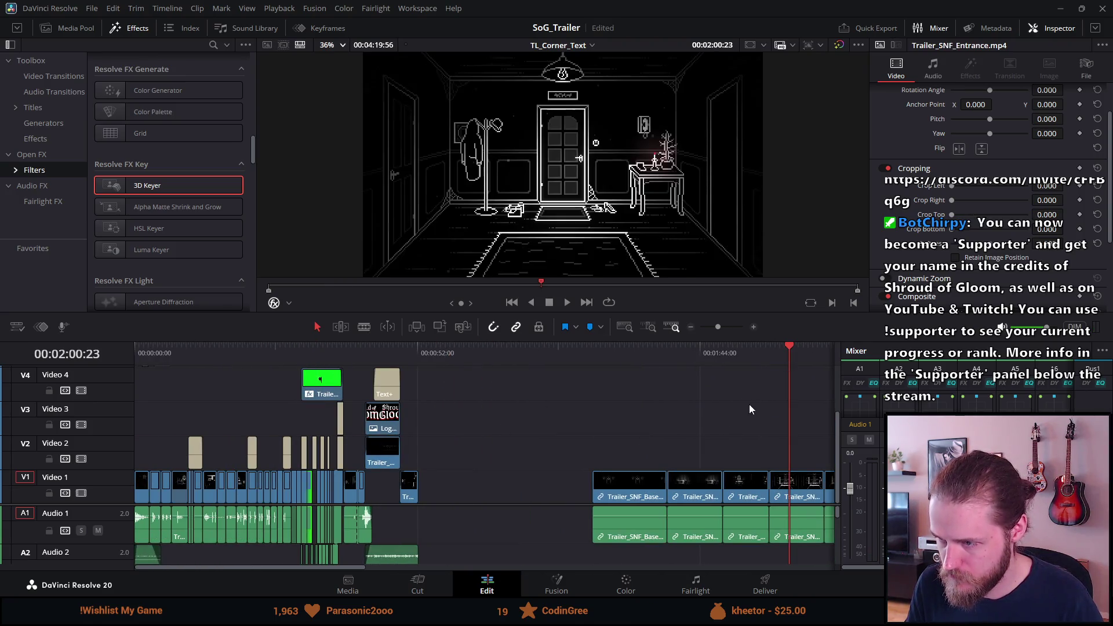
{"action": "left_click", "coordinate": [693, 360]}
{"action": "key", "text": "ctrl+equal"}
{"action": "key", "text": "ctrl+equal"}
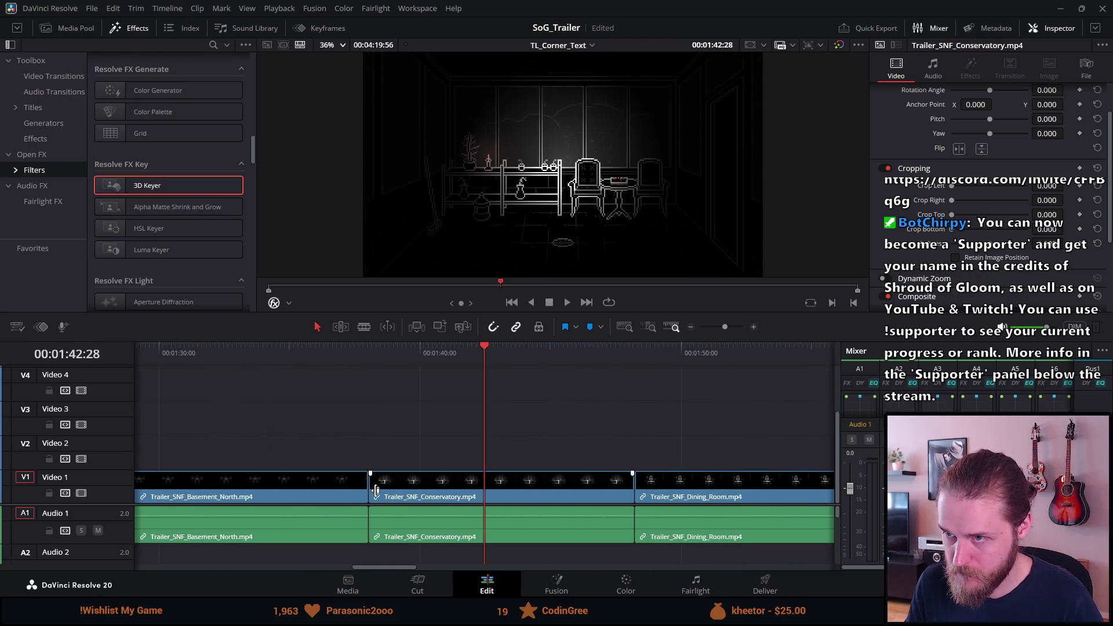
{"action": "key", "text": "space"}
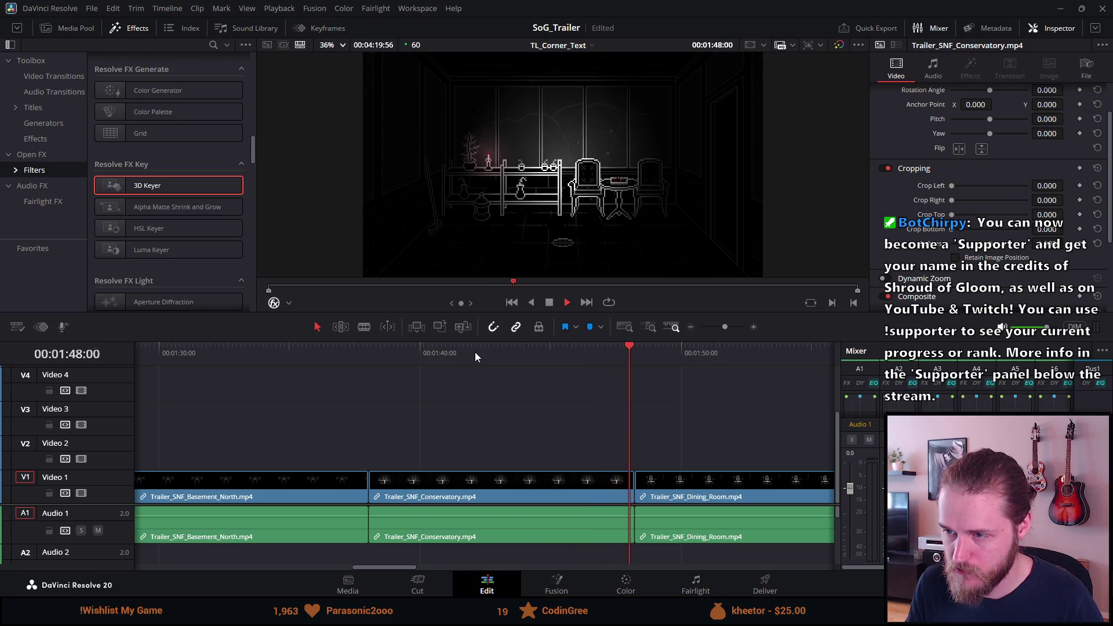
{"action": "left_click", "coordinate": [521, 351]}
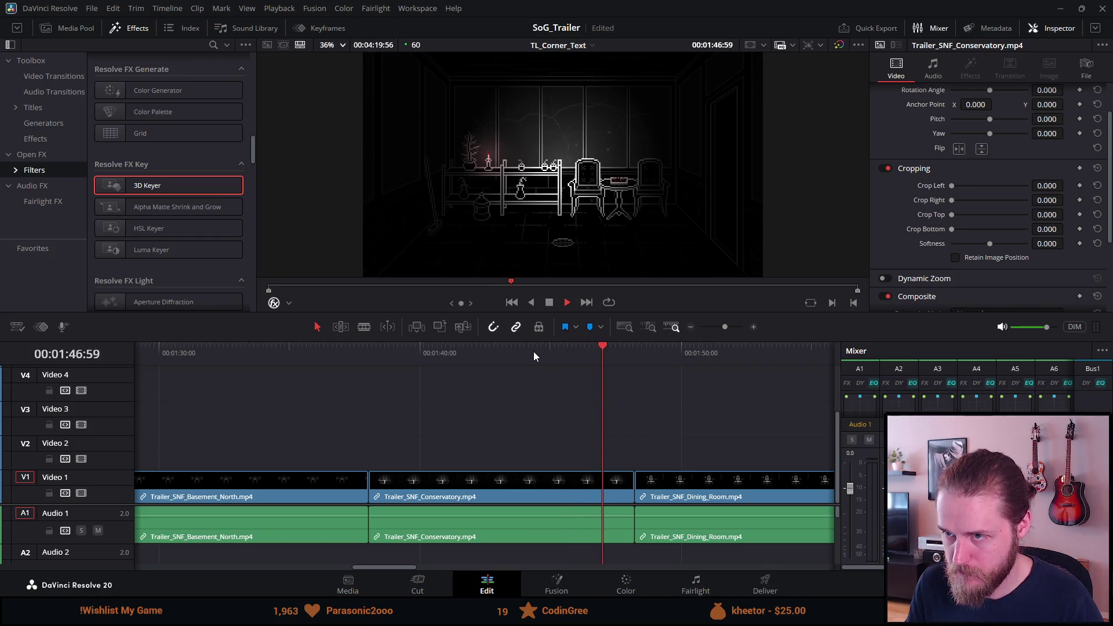
{"action": "key", "text": "space"}
{"action": "key", "text": "ctrl+equal"}
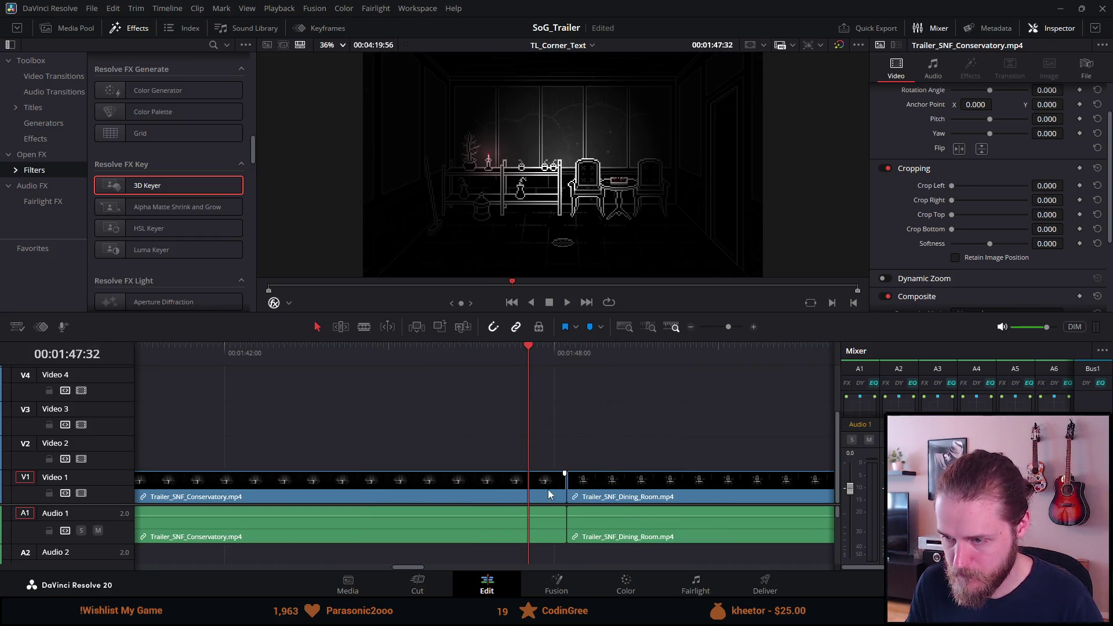
Trim the Conservatory clip's end, split it at 00:01:46:39, and delete both pieces
{"action": "left_click_drag", "start_coordinate": [558, 493], "coordinate": [530, 493]}
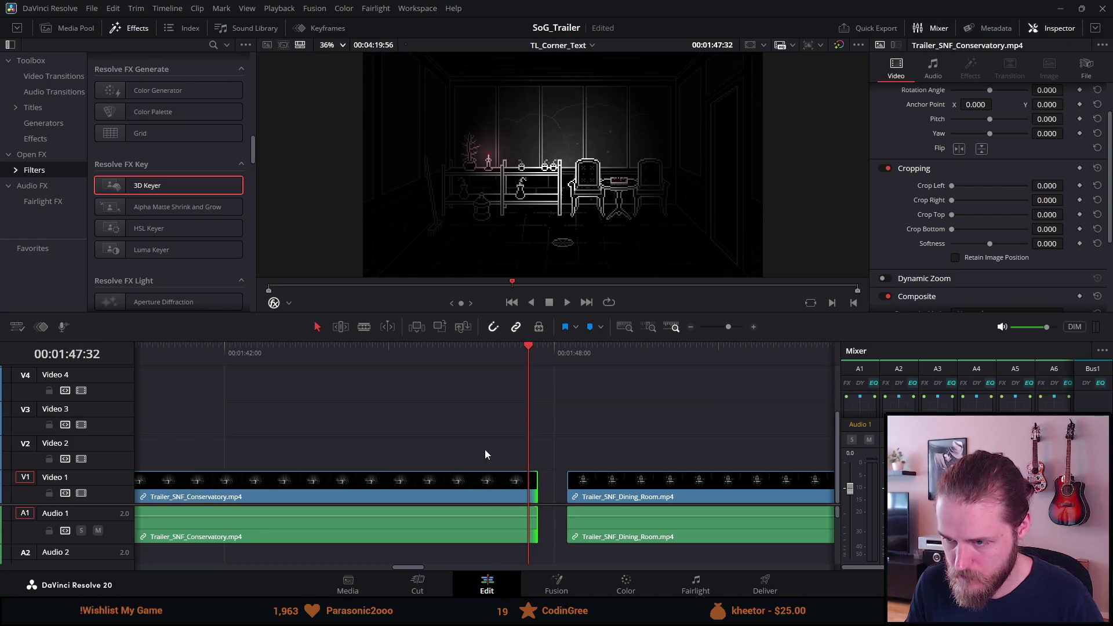
{"action": "left_click", "coordinate": [480, 349]}
{"action": "key", "text": "ctrl+b"}
{"action": "left_click", "coordinate": [430, 479]}
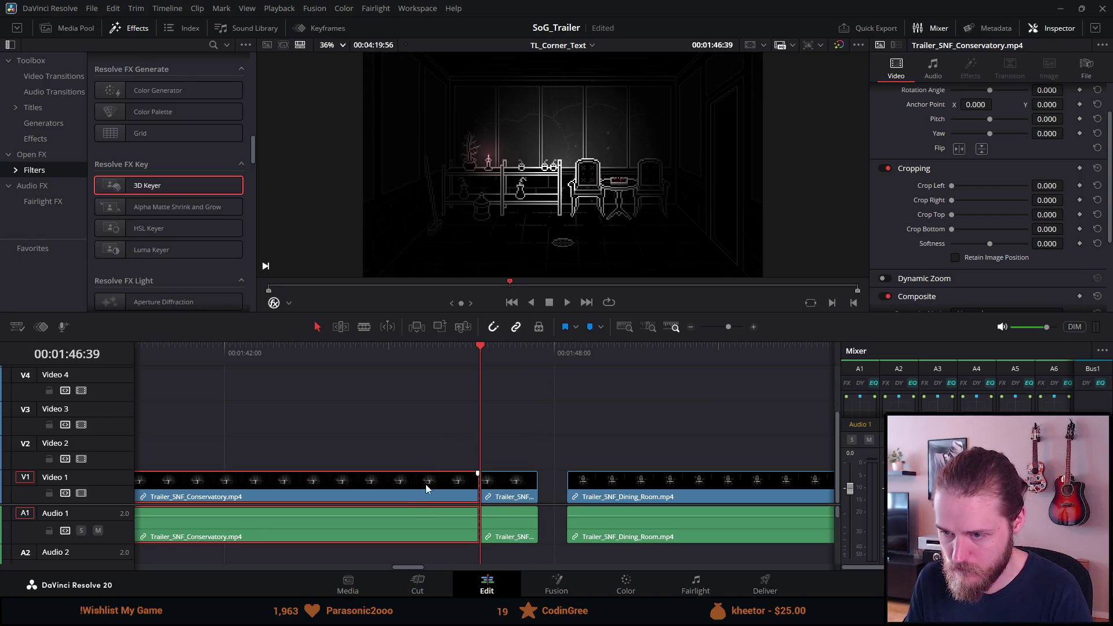
{"action": "key", "text": "BackSpace"}
{"action": "left_click", "coordinate": [517, 495]}
{"action": "key", "text": "BackSpace"}
{"action": "key", "text": "ctrl+equal"}
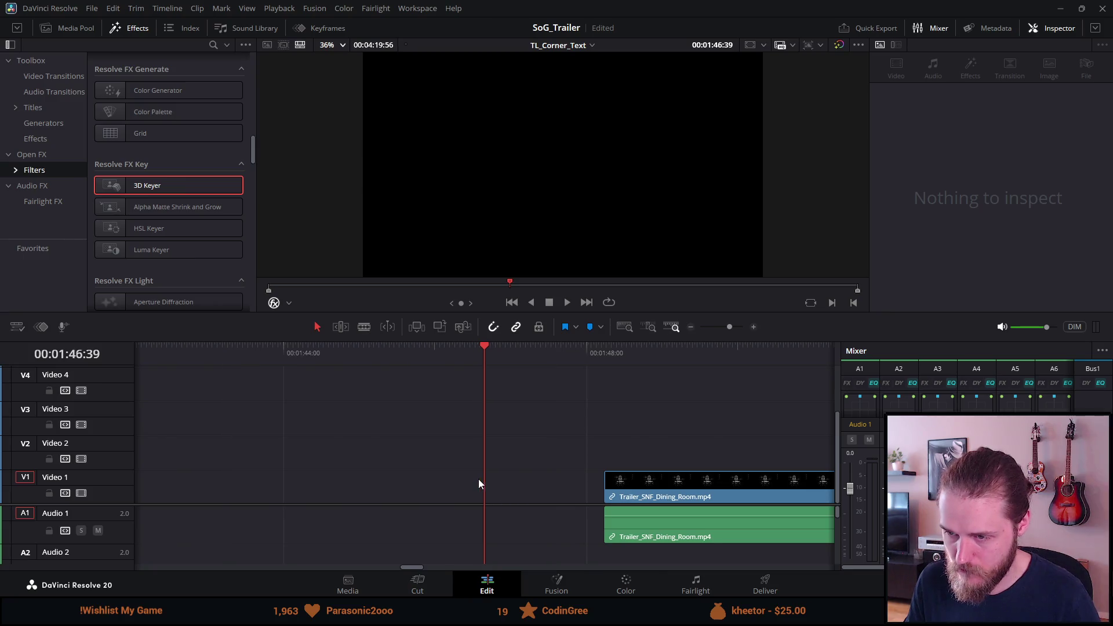
{"action": "scroll", "coordinate": [474, 478], "scroll_direction": "right", "scroll_amount": 3}
{"action": "key", "text": "ctrl+minus"}
{"action": "key", "text": "ctrl+minus"}
{"action": "key", "text": "ctrl+minus"}
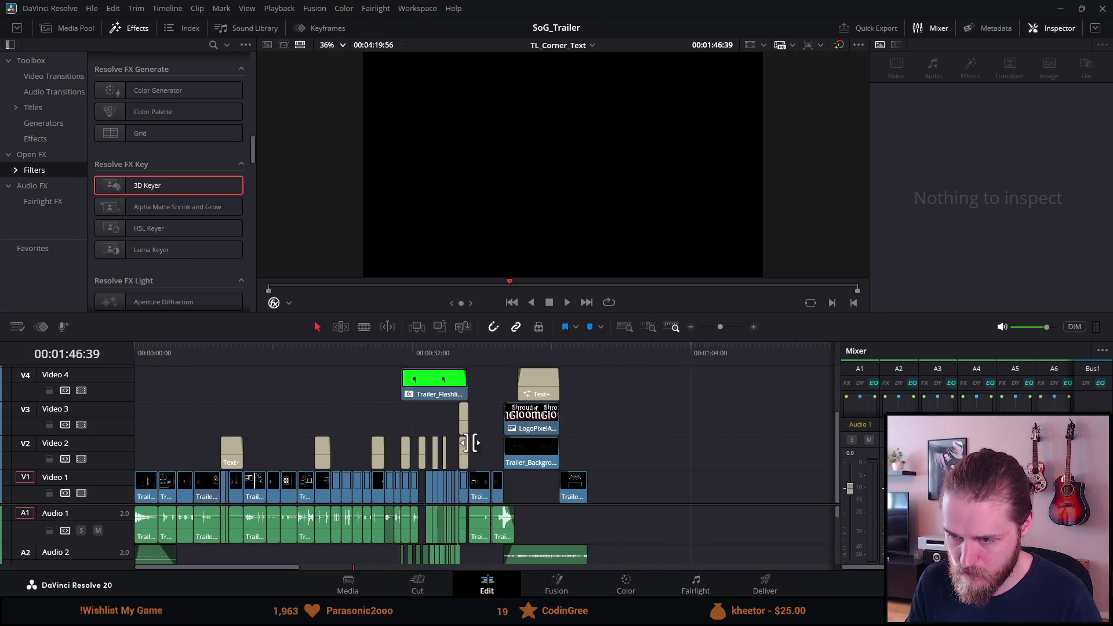
Trim the Conservatory clip's end to fit near 00:00:32:42 and preview it under YOU
{"action": "left_click", "coordinate": [425, 360]}
{"action": "key", "text": "ctrl+equal"}
{"action": "key", "text": "ctrl+equal"}
{"action": "key", "text": "ctrl+equal"}
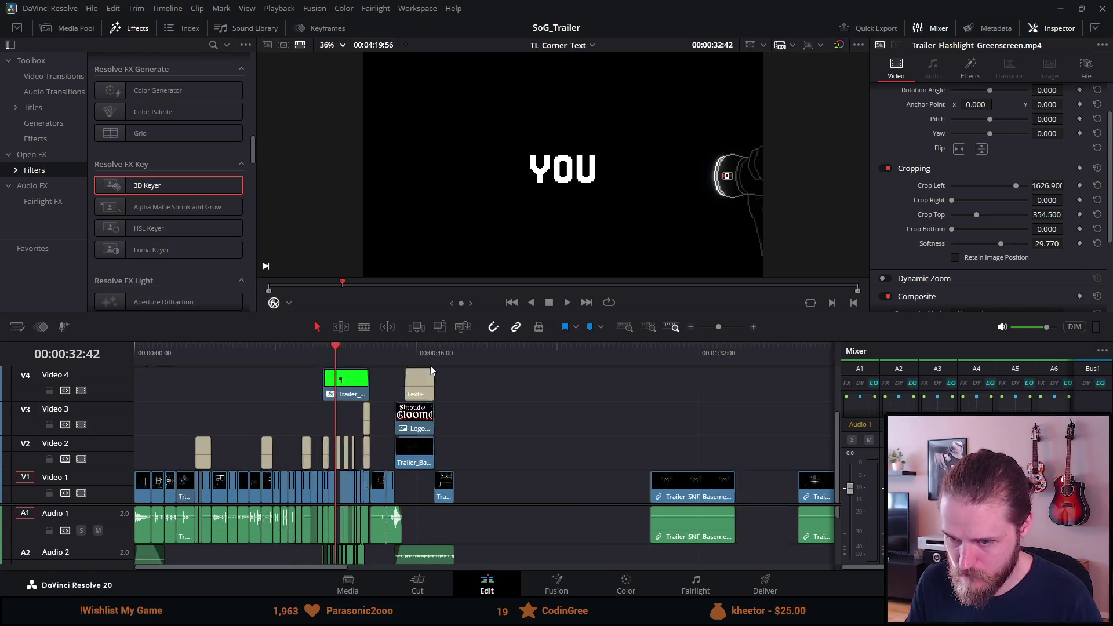
{"action": "key", "text": "ctrl+equal"}
{"action": "key", "text": "ctrl+z"}
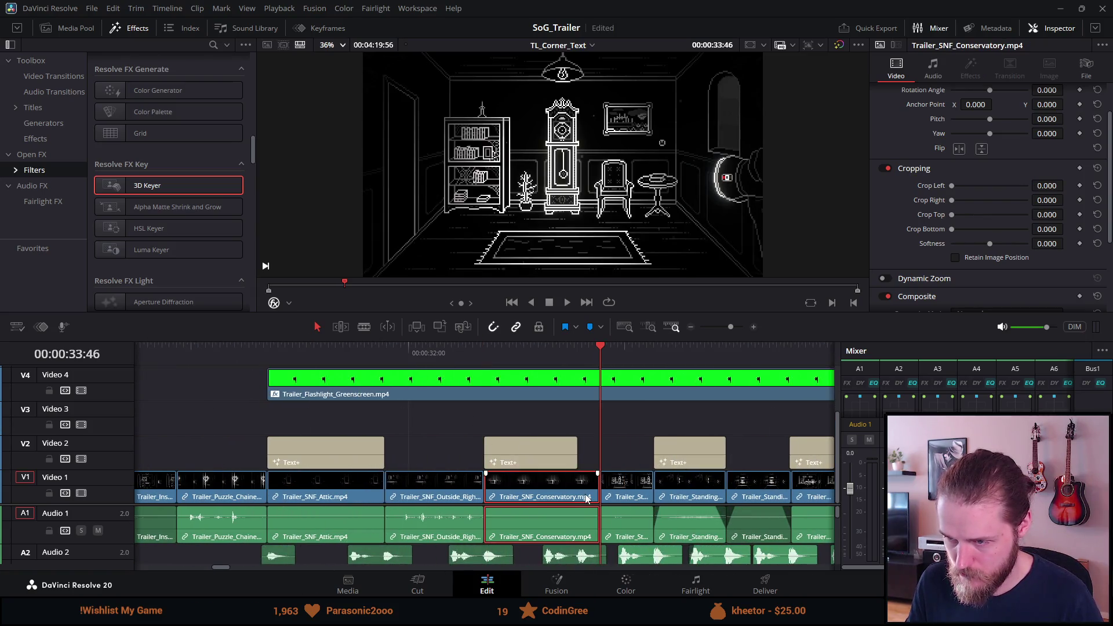
{"action": "left_click_drag", "start_coordinate": [592, 488], "coordinate": [577, 489]}
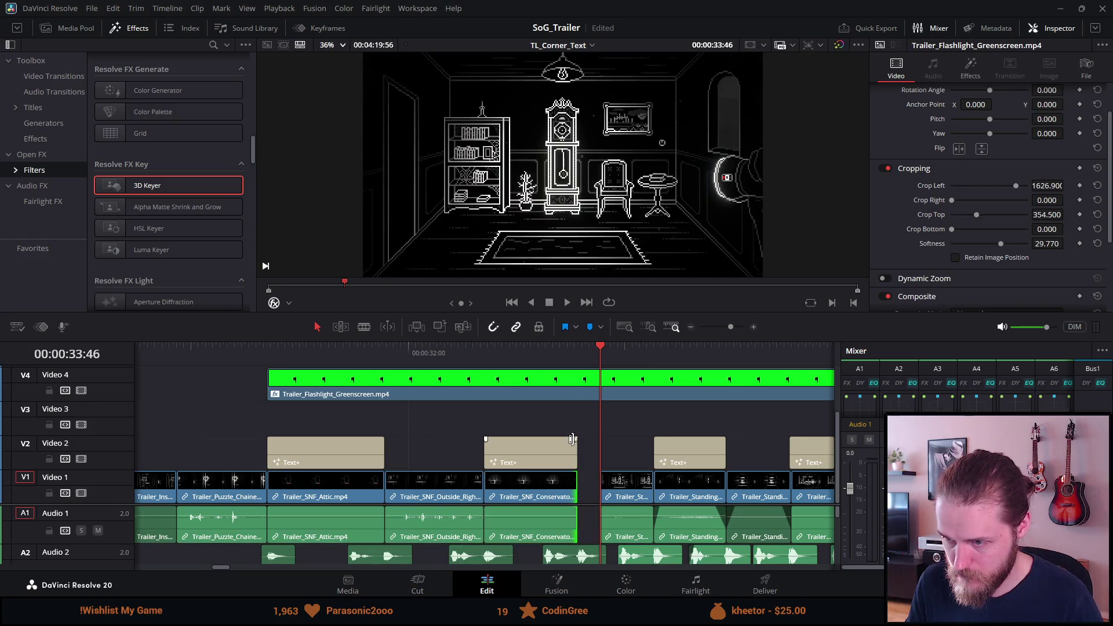
{"action": "left_click", "coordinate": [482, 351]}
{"action": "key", "text": "space"}
{"action": "key", "text": "space"}
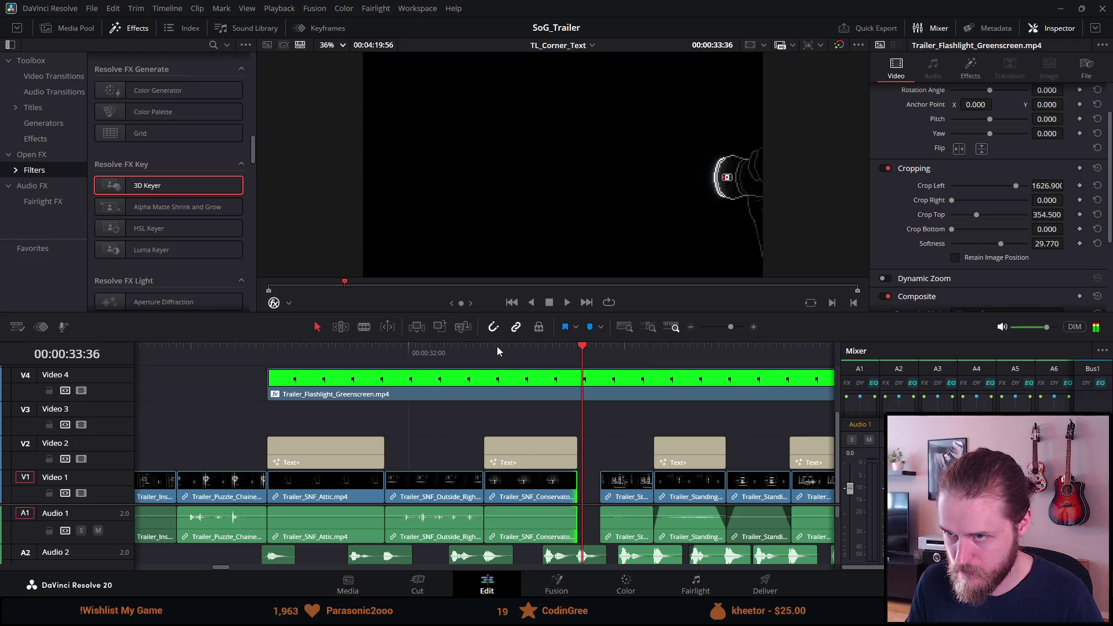
{"action": "left_click_drag", "start_coordinate": [492, 494], "coordinate": [577, 492]}
{"action": "left_click", "coordinate": [442, 399]}
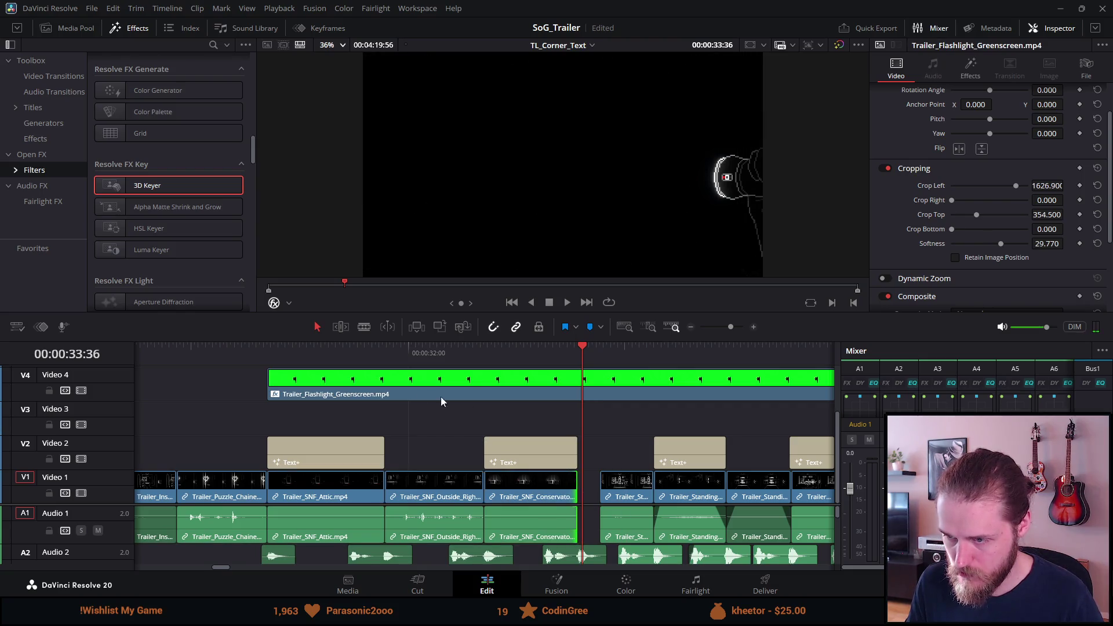
Replay the YOU section from about 00:00:32 and from 00:00:31:47
{"action": "left_click", "coordinate": [410, 360]}
{"action": "key", "text": "space"}
{"action": "key", "text": "space"}
{"action": "left_click", "coordinate": [487, 357]}
{"action": "key", "text": "space"}
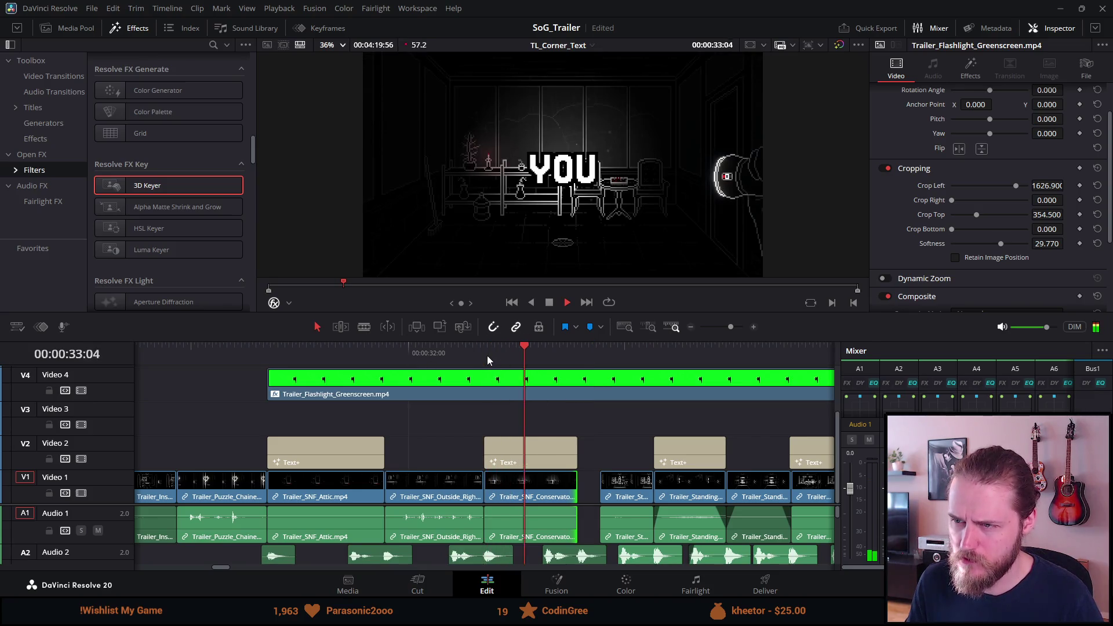
{"action": "left_click", "coordinate": [388, 348]}
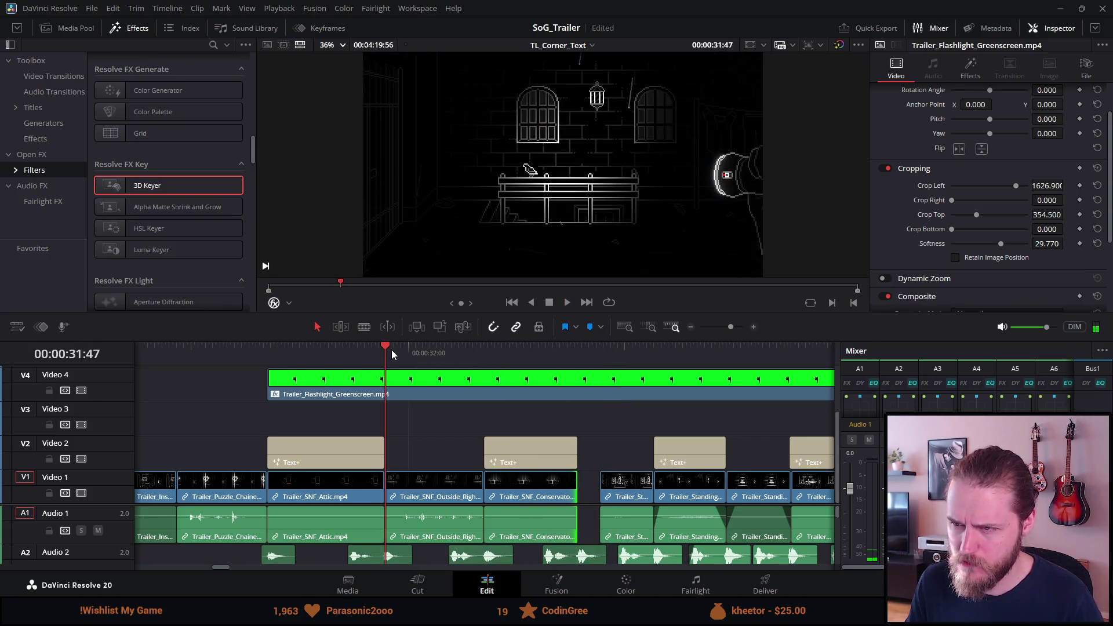
{"action": "key", "text": "space"}
{"action": "key", "text": "space"}
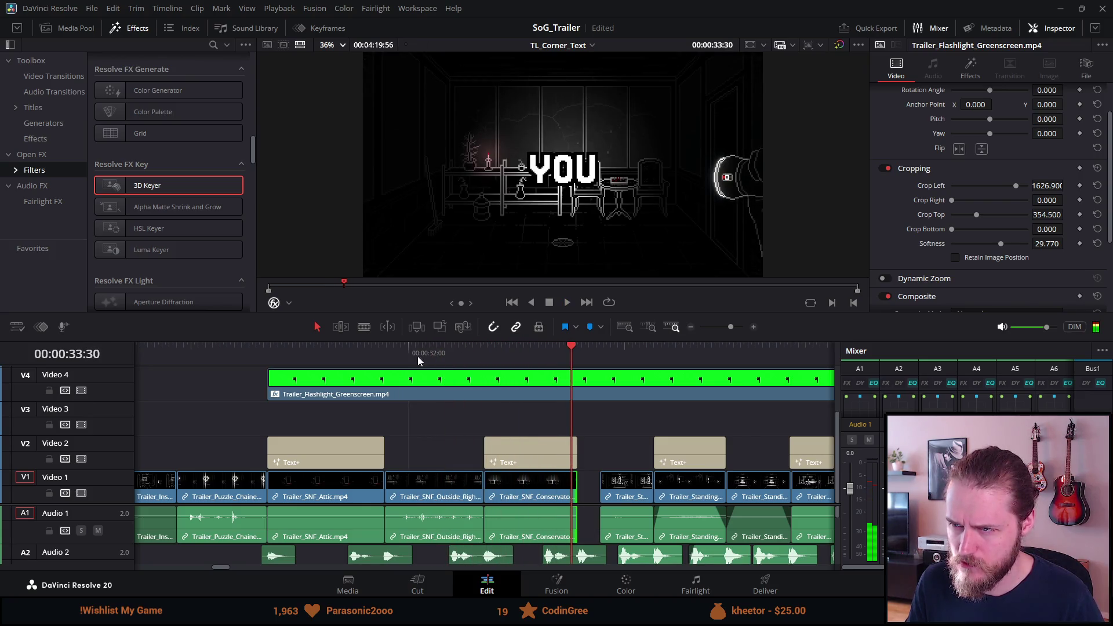
{"action": "scroll", "coordinate": [487, 436], "scroll_direction": "up", "scroll_amount": 3}
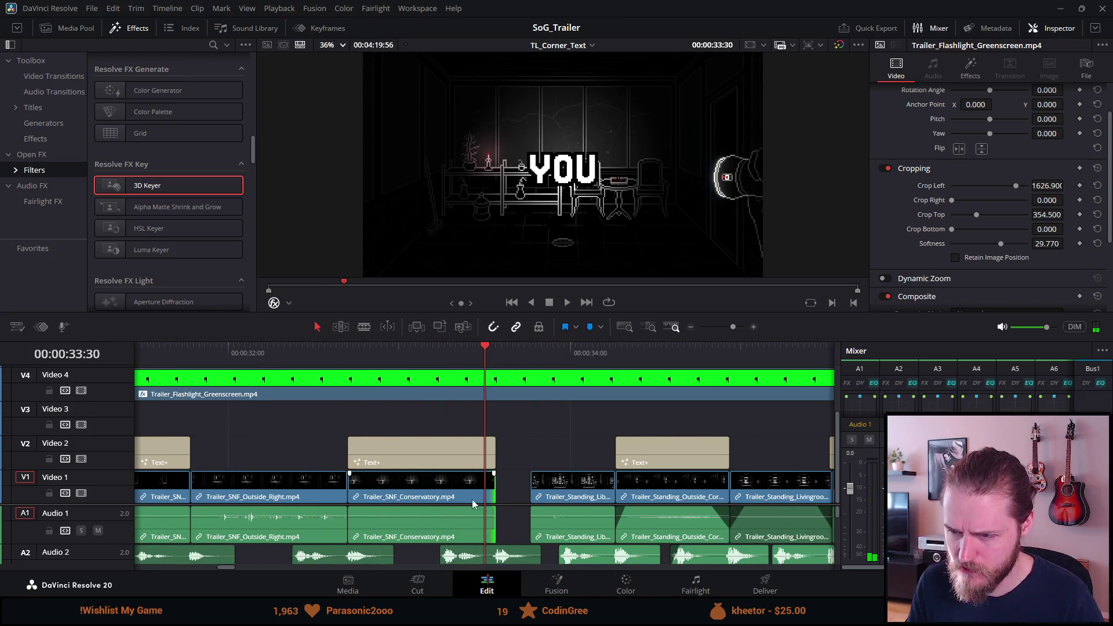
Split the Conservatory clip and pull its later footage into the YOU slot, extending its start
{"action": "left_click", "coordinate": [461, 487]}
{"action": "mouse_move", "coordinate": [476, 355]}
{"action": "left_mouse_down"}
{"action": "mouse_move", "coordinate": [393, 356]}
{"action": "mouse_move", "coordinate": [450, 356]}
{"action": "mouse_move", "coordinate": [430, 356]}
{"action": "left_mouse_up"}
{"action": "key", "text": "ctrl+b"}
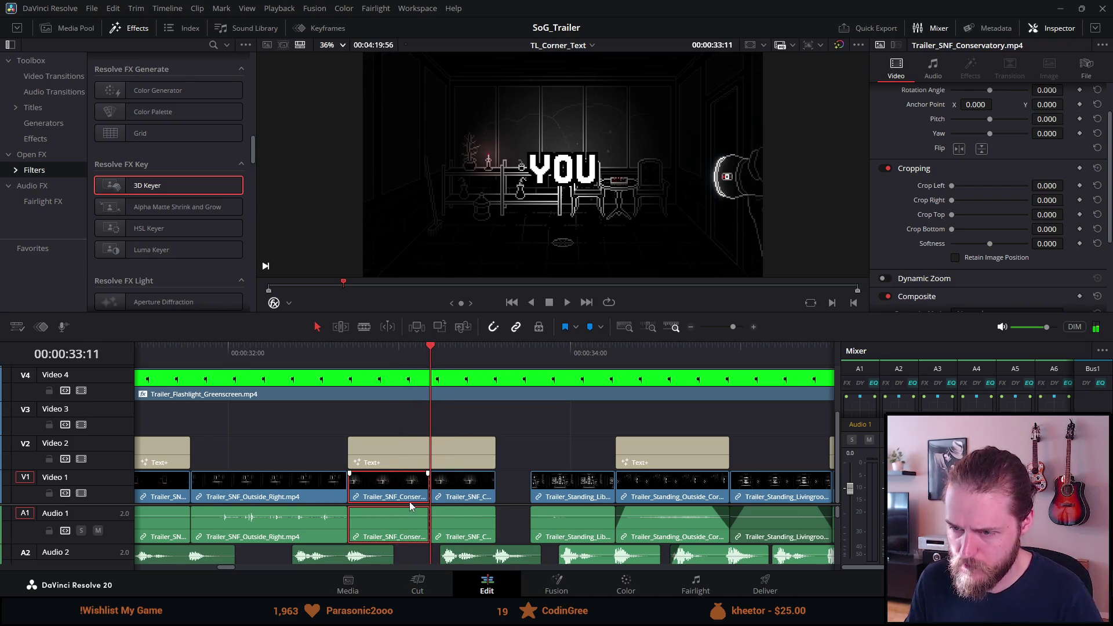
{"action": "mouse_move", "coordinate": [458, 491]}
{"action": "left_mouse_down"}
{"action": "mouse_move", "coordinate": [362, 487]}
{"action": "mouse_move", "coordinate": [505, 495]}
{"action": "mouse_move", "coordinate": [480, 497]}
{"action": "left_mouse_up"}
{"action": "left_click", "coordinate": [474, 496]}
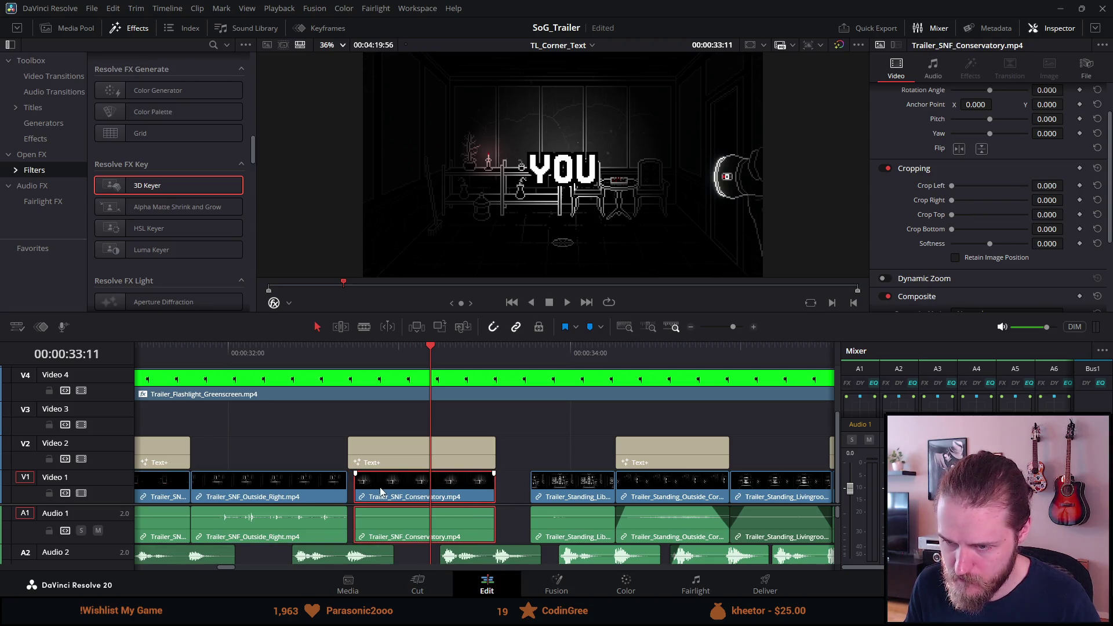
{"action": "left_click_drag", "start_coordinate": [359, 492], "coordinate": [353, 491]}
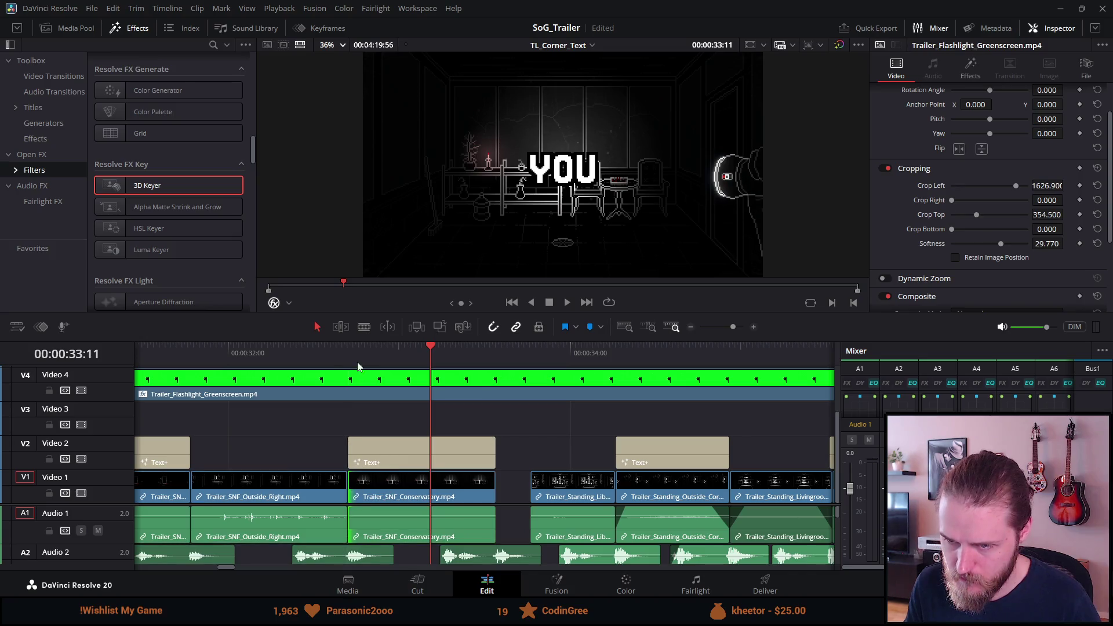
{"action": "left_click", "coordinate": [345, 357]}
{"action": "key", "text": "space"}
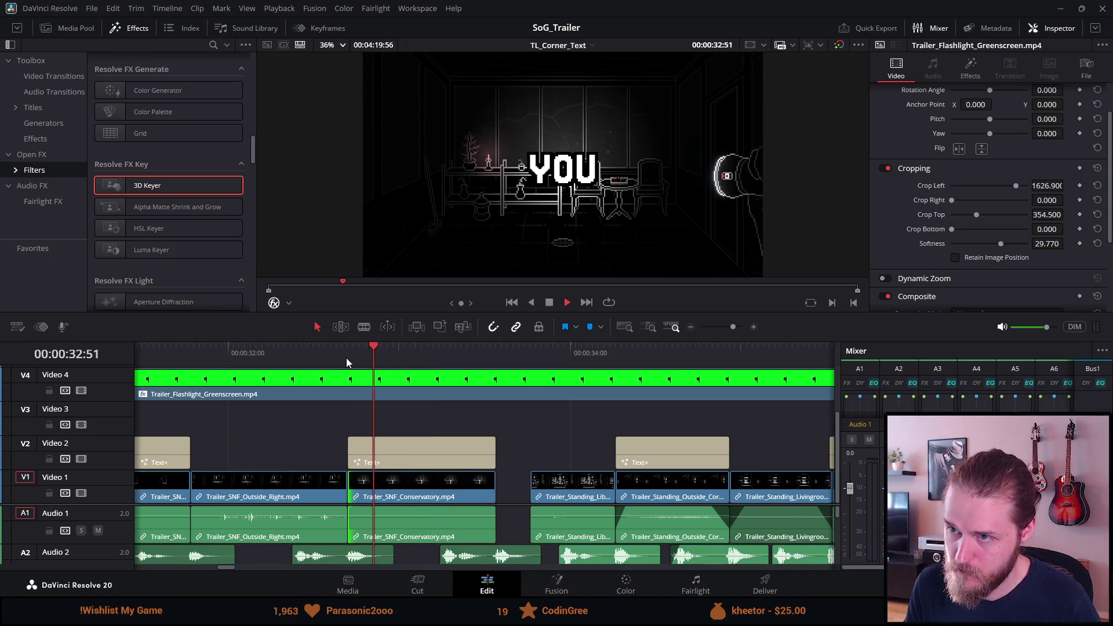
{"action": "key", "text": "space"}
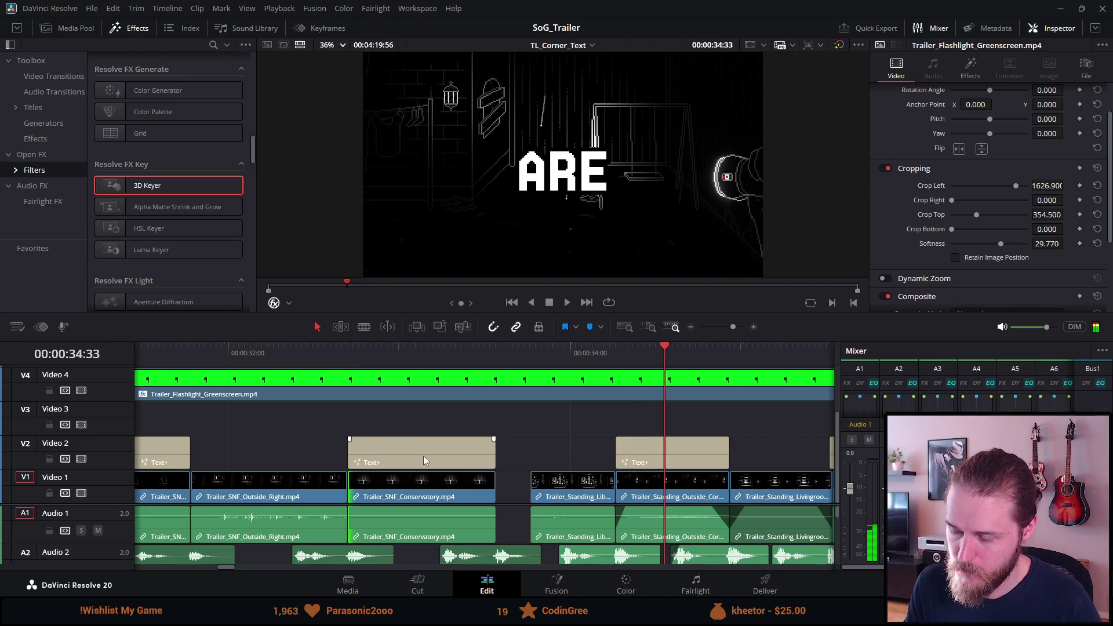
{"action": "left_click", "coordinate": [399, 491]}
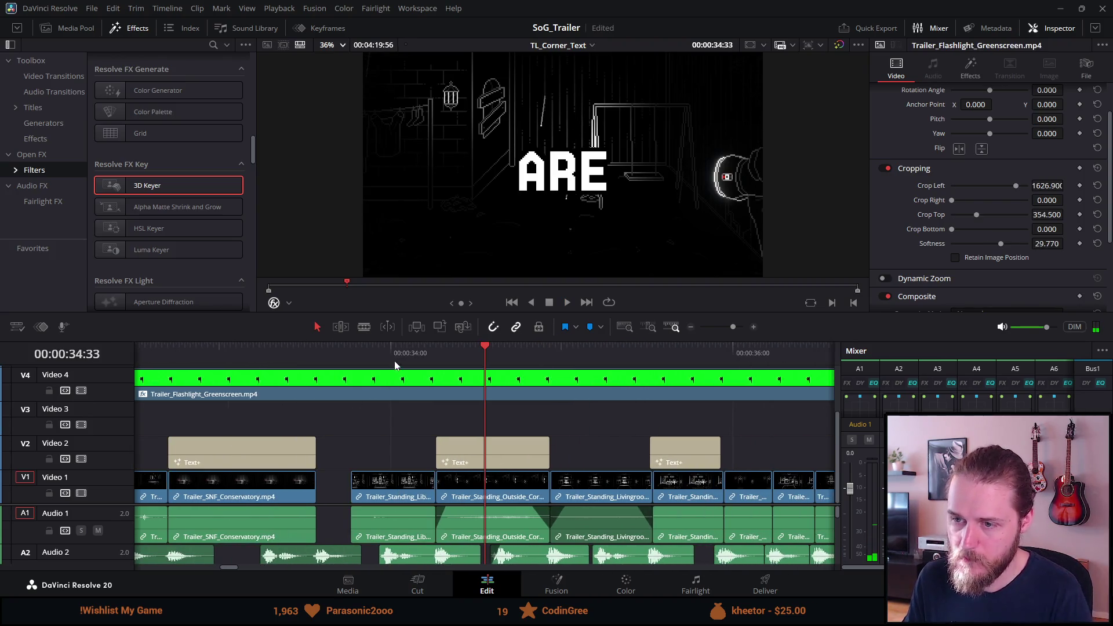
Delete the Trailer_Standing_Library clip after the YOU shot, leaving a gap
{"action": "left_click", "coordinate": [396, 377]}
{"action": "left_click", "coordinate": [383, 480]}
{"action": "key", "text": "BackSpace"}
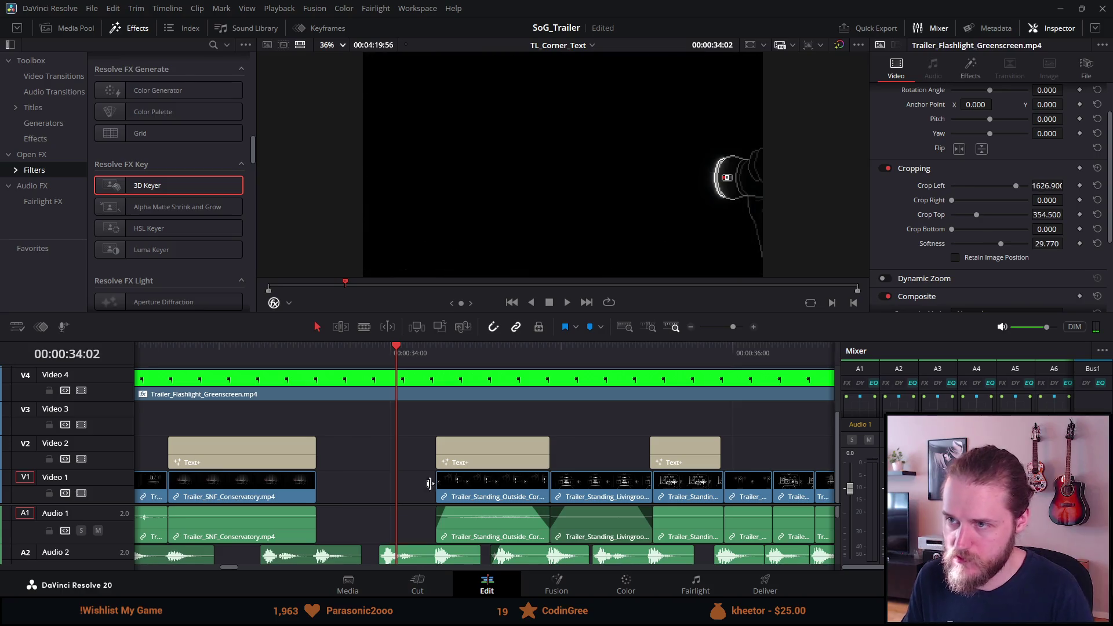
{"action": "scroll", "coordinate": [454, 500], "scroll_direction": "down", "scroll_amount": 3}
{"action": "scroll", "coordinate": [454, 500], "scroll_direction": "down", "scroll_amount": 5}
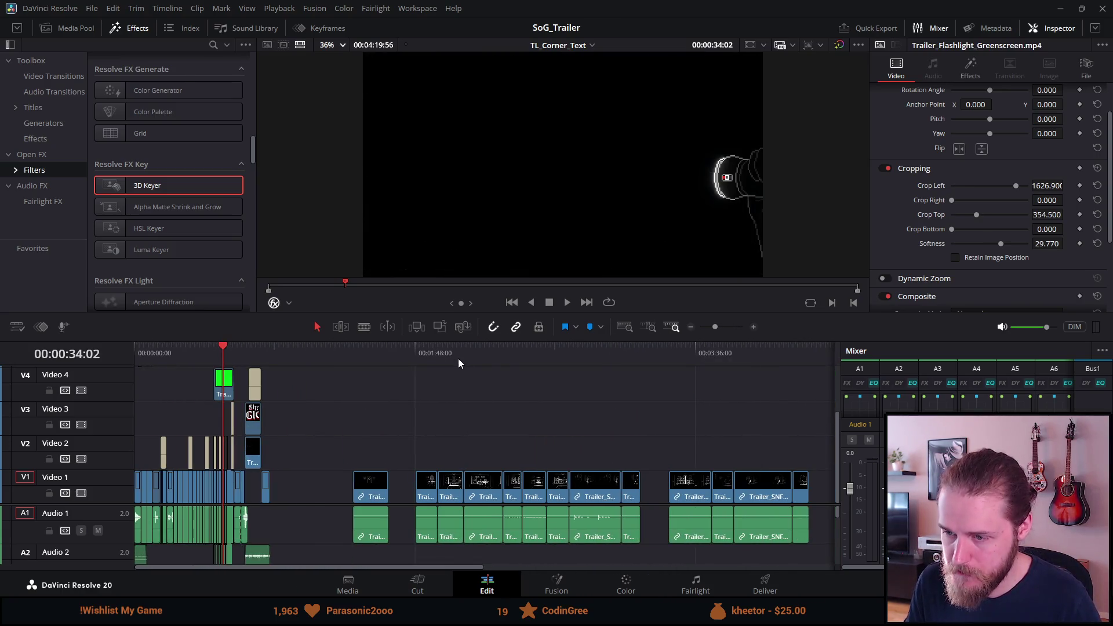
Find and preview the SNF Library footage from 00:02:22:38 to choose a start point
{"action": "left_click", "coordinate": [559, 354]}
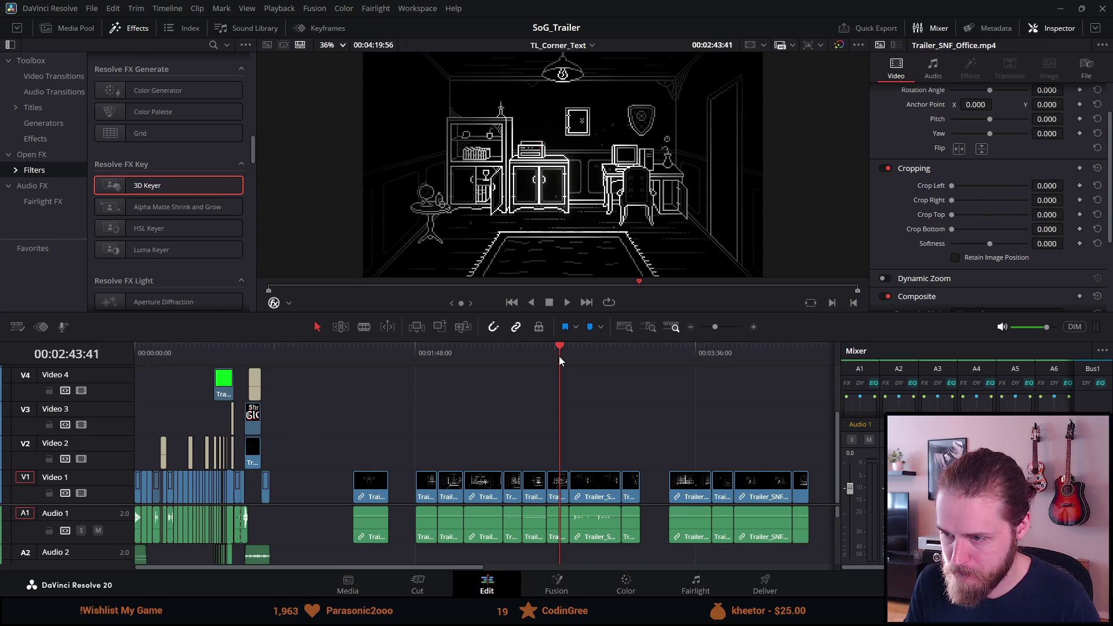
{"action": "left_click", "coordinate": [585, 346]}
{"action": "left_click", "coordinate": [529, 352]}
{"action": "left_click", "coordinate": [504, 351]}
{"action": "scroll", "coordinate": [528, 437], "scroll_direction": "up", "scroll_amount": 5}
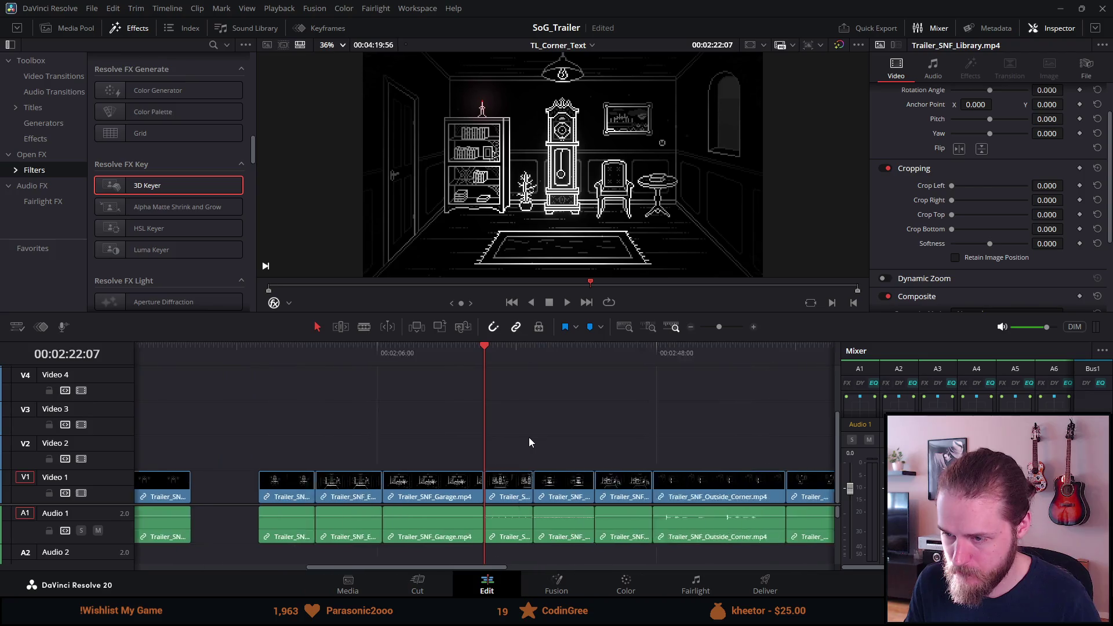
{"action": "key", "text": "space"}
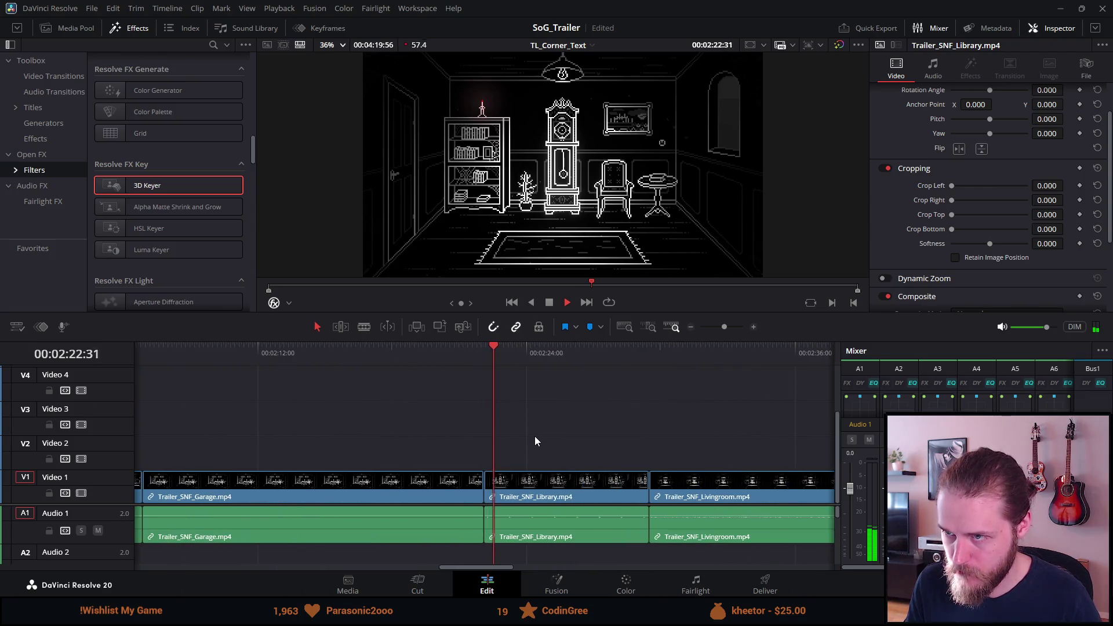
{"action": "scroll", "coordinate": [509, 434], "scroll_direction": "up", "scroll_amount": 1}
{"action": "scroll", "coordinate": [488, 439], "scroll_direction": "up", "scroll_amount": 3}
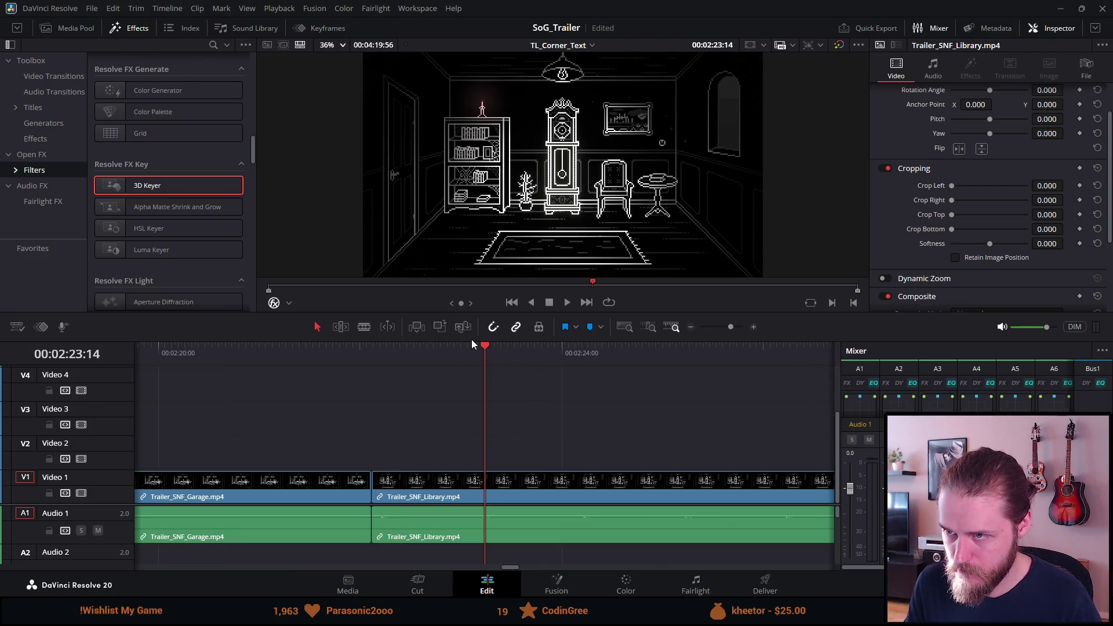
{"action": "key", "text": "space"}
{"action": "left_click", "coordinate": [421, 345]}
{"action": "mouse_move", "coordinate": [421, 346]}
{"action": "left_mouse_down"}
{"action": "mouse_move", "coordinate": [364, 342]}
{"action": "mouse_move", "coordinate": [558, 353]}
{"action": "left_mouse_up"}
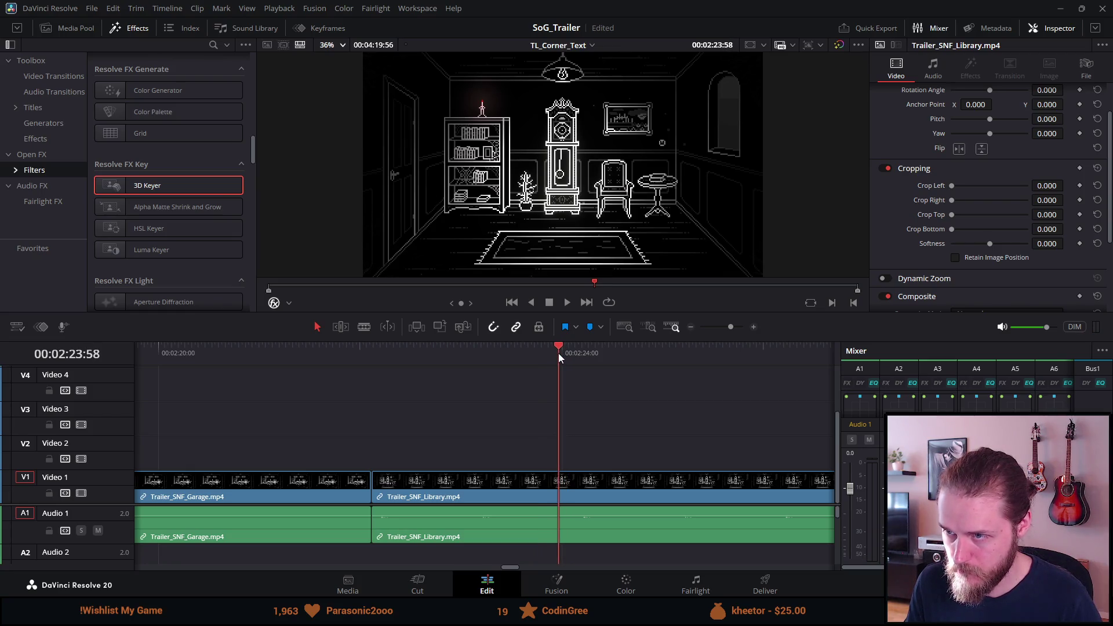
Split the SNF Library clip and delete its unwanted opening part
{"action": "key", "text": "ctrl+b"}
{"action": "left_click", "coordinate": [476, 479]}
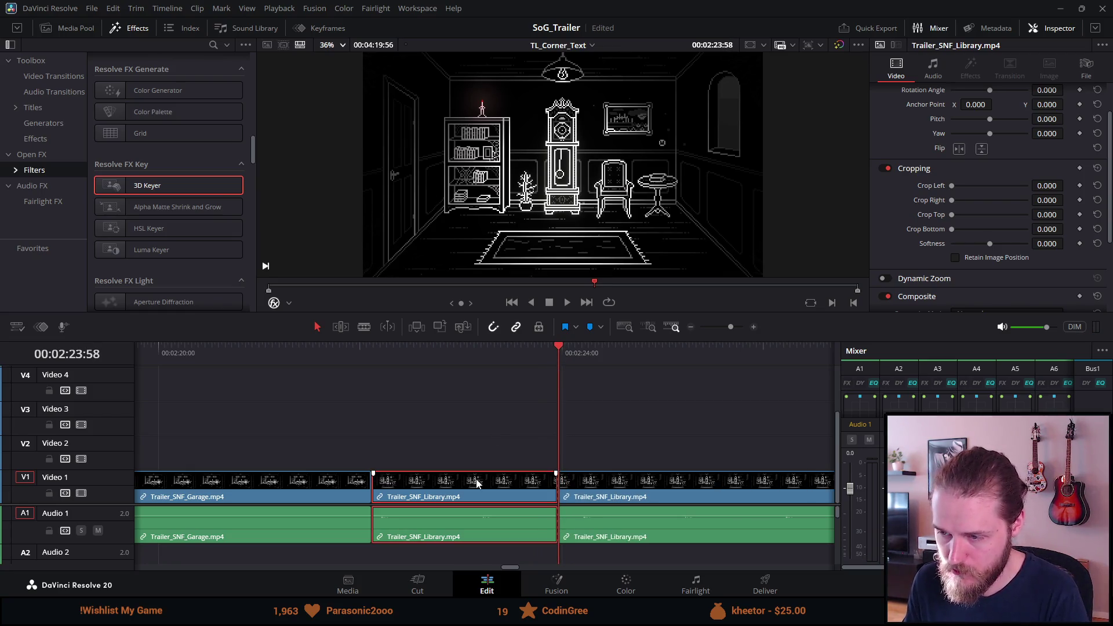
{"action": "key", "text": "Delete"}
{"action": "key", "text": "space"}
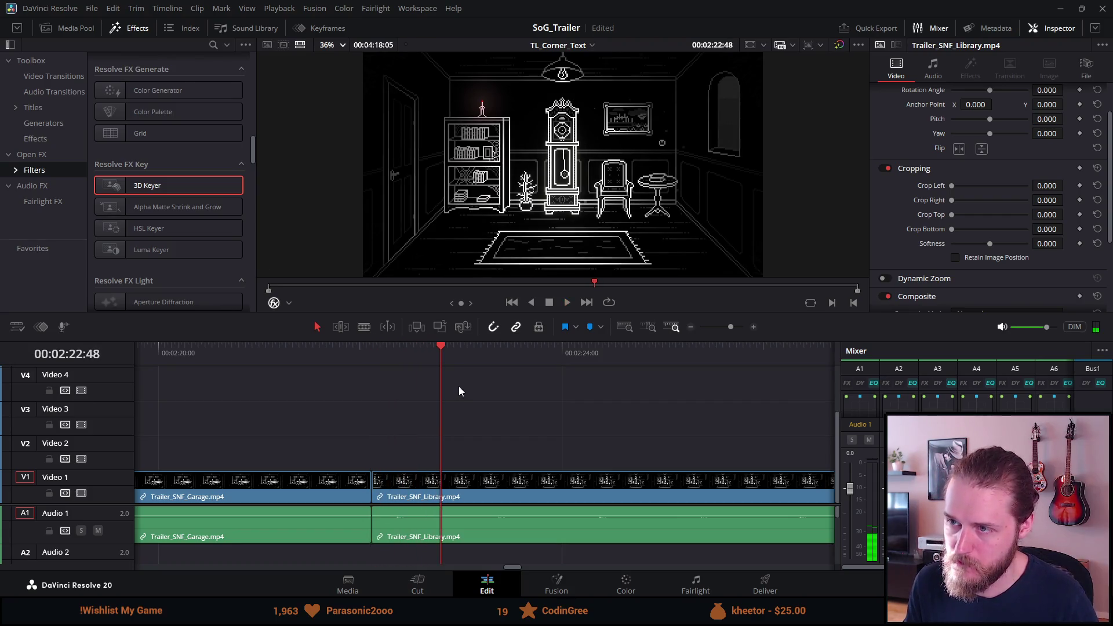
Blade the SNF Library clip's end and remove the trimmed section for reuse
{"action": "left_click", "coordinate": [441, 492]}
{"action": "key", "text": "ctrl+b"}
{"action": "key", "text": "Delete"}
{"action": "key", "text": "Delete"}
{"action": "scroll", "coordinate": [422, 487], "scroll_direction": "up", "scroll_amount": 3}
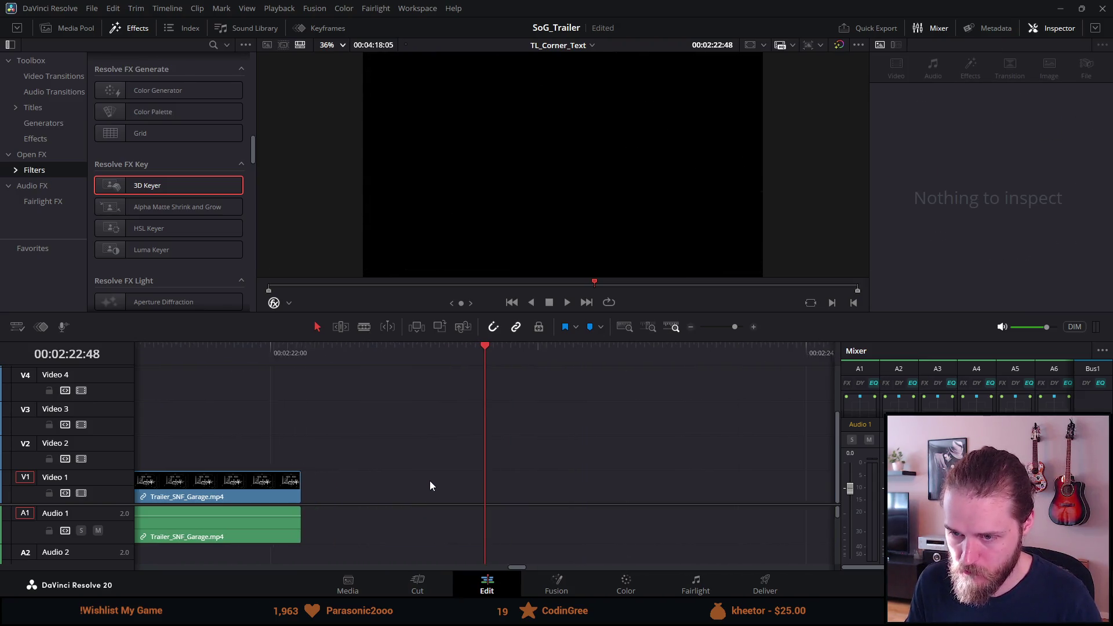
{"action": "scroll", "coordinate": [438, 483], "scroll_direction": "up", "scroll_amount": 5}
{"action": "scroll", "coordinate": [447, 485], "scroll_direction": "down", "scroll_amount": 5}
{"action": "scroll", "coordinate": [450, 487], "scroll_direction": "down", "scroll_amount": 8}
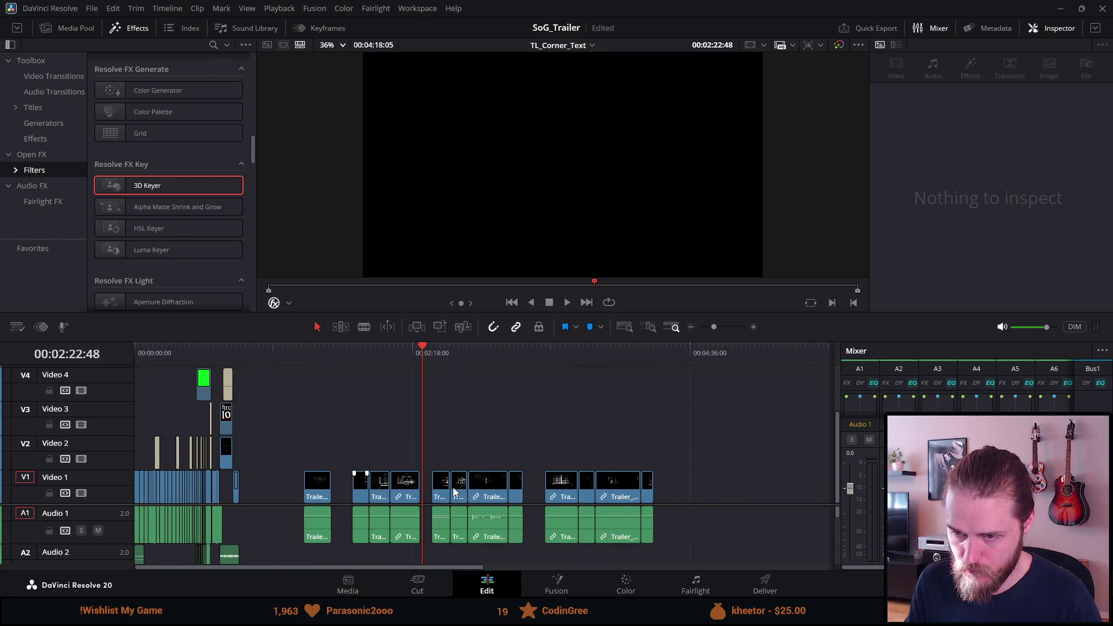
{"action": "left_click", "coordinate": [215, 357]}
{"action": "scroll", "coordinate": [209, 367], "scroll_direction": "down", "scroll_amount": 1}
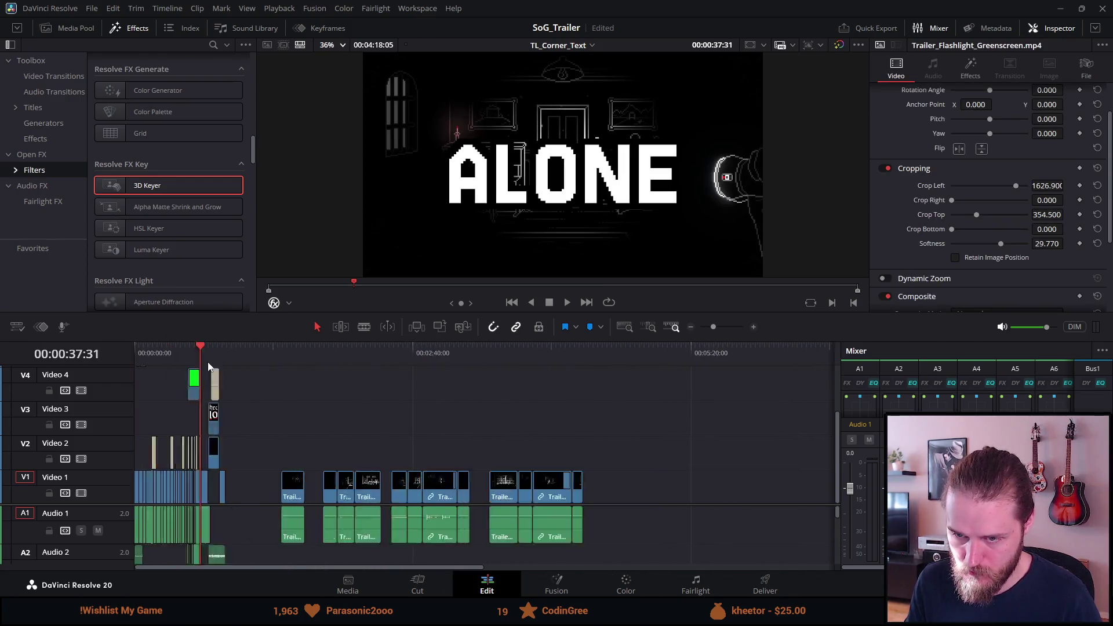
Place the playhead at the empty slot by the YOU overlay, undoing an accidental Flashlight split
{"action": "scroll", "coordinate": [210, 365], "scroll_direction": "up", "scroll_amount": 6}
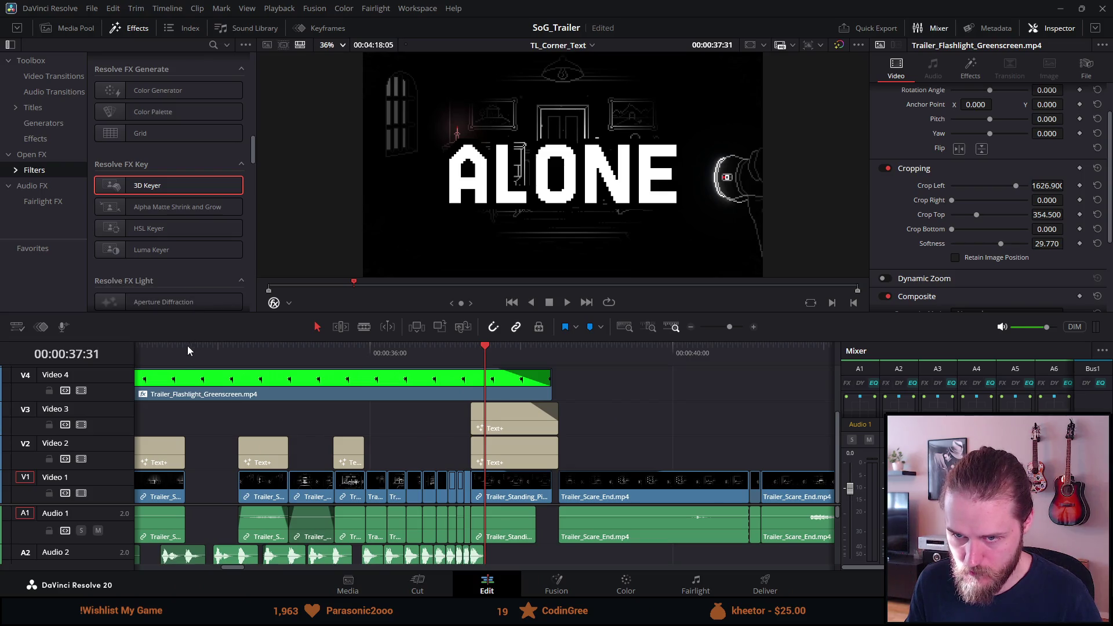
{"action": "left_click", "coordinate": [186, 351]}
{"action": "key", "text": "ctrl+b"}
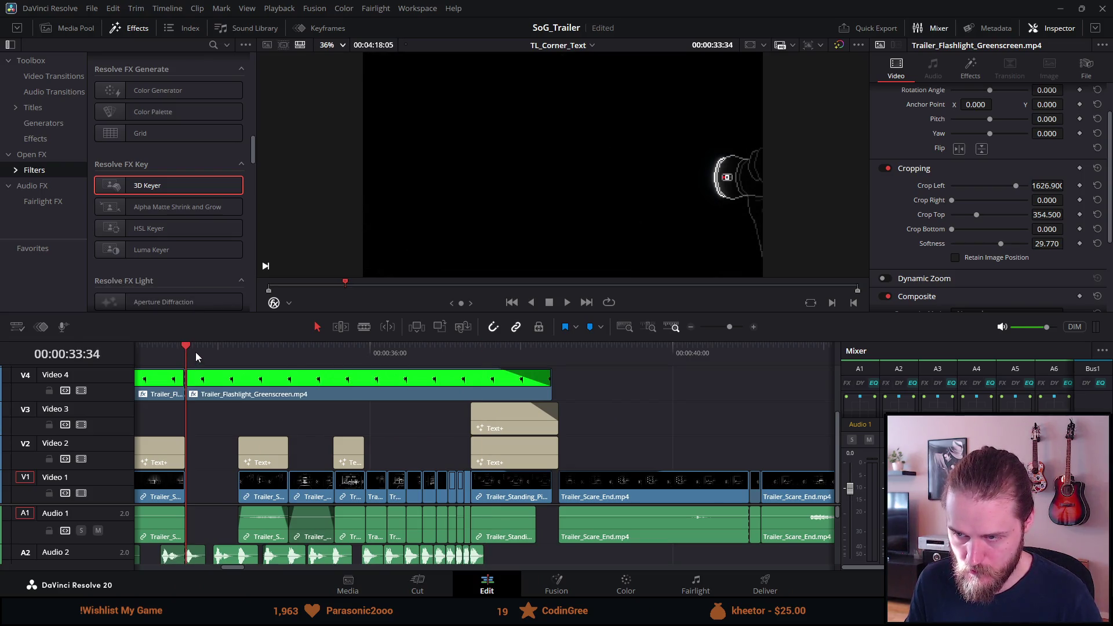
{"action": "key", "text": "ctrl+z"}
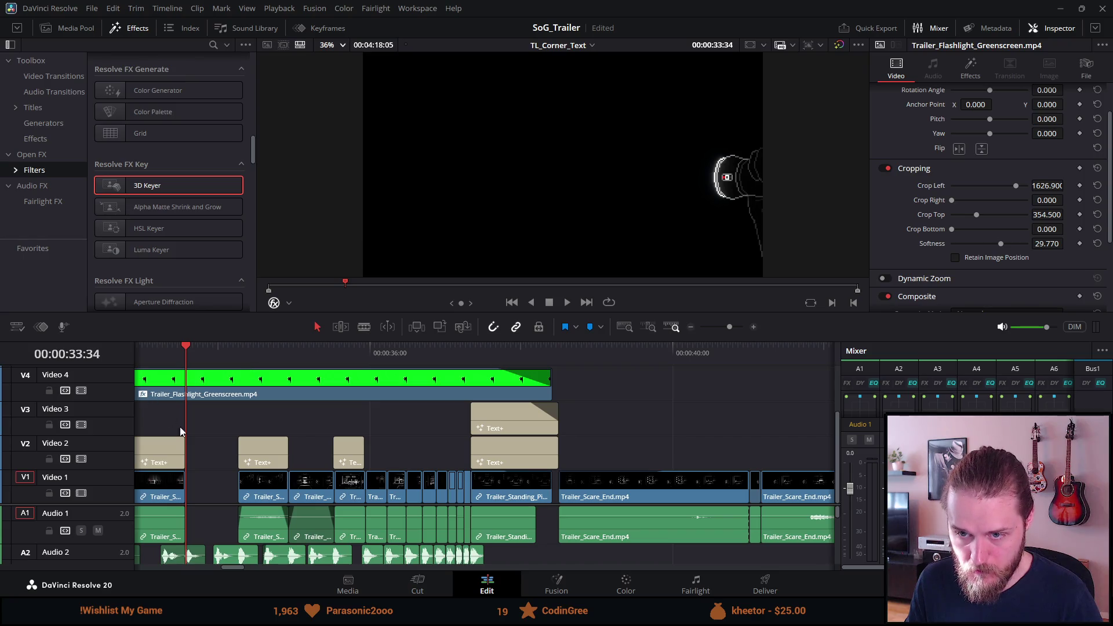
{"action": "left_click", "coordinate": [230, 360]}
{"action": "left_click", "coordinate": [186, 357]}
{"action": "key", "text": "ctrl+z"}
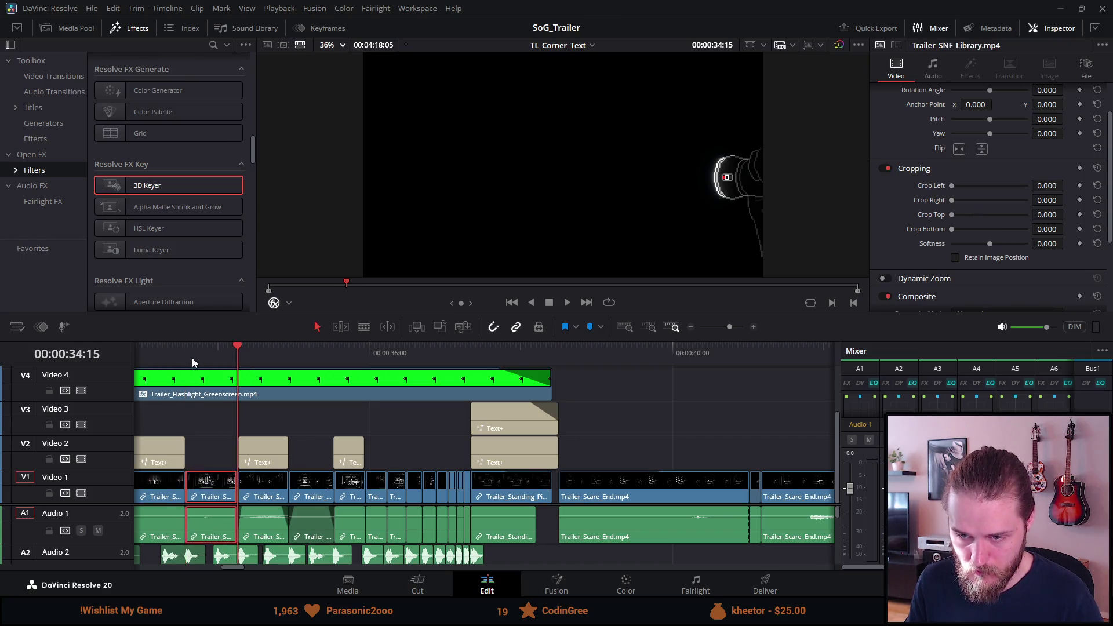
Play from YOU into the ARE shot and shorten the SNF Library clip's end
{"action": "scroll", "coordinate": [188, 422], "scroll_direction": "up", "scroll_amount": 2}
{"action": "scroll", "coordinate": [188, 422], "scroll_direction": "up", "scroll_amount": 4}
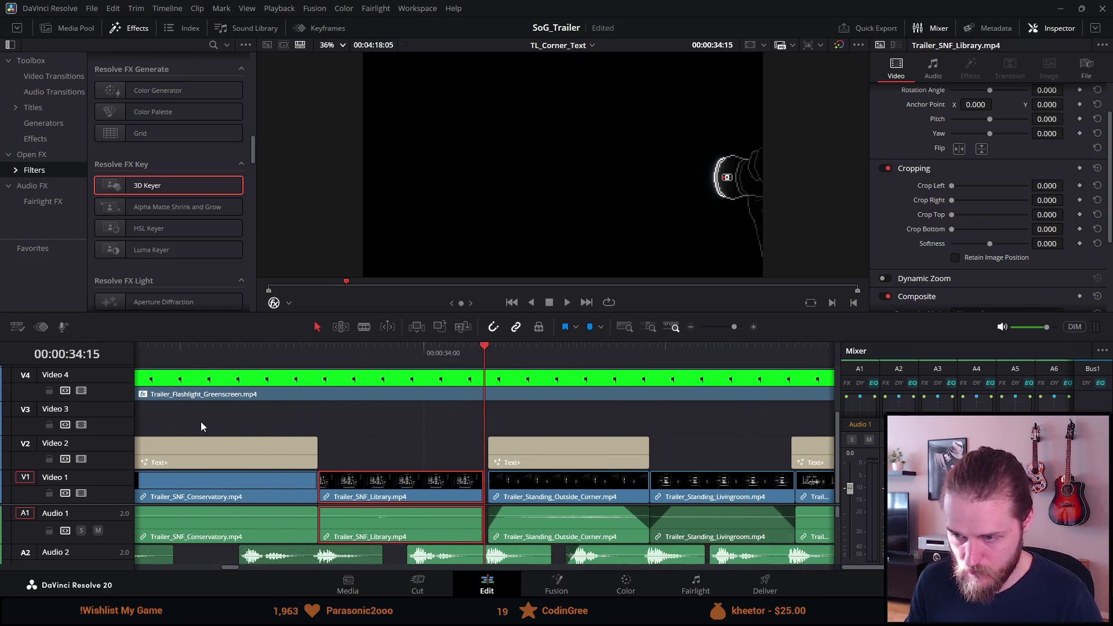
{"action": "left_click", "coordinate": [218, 353]}
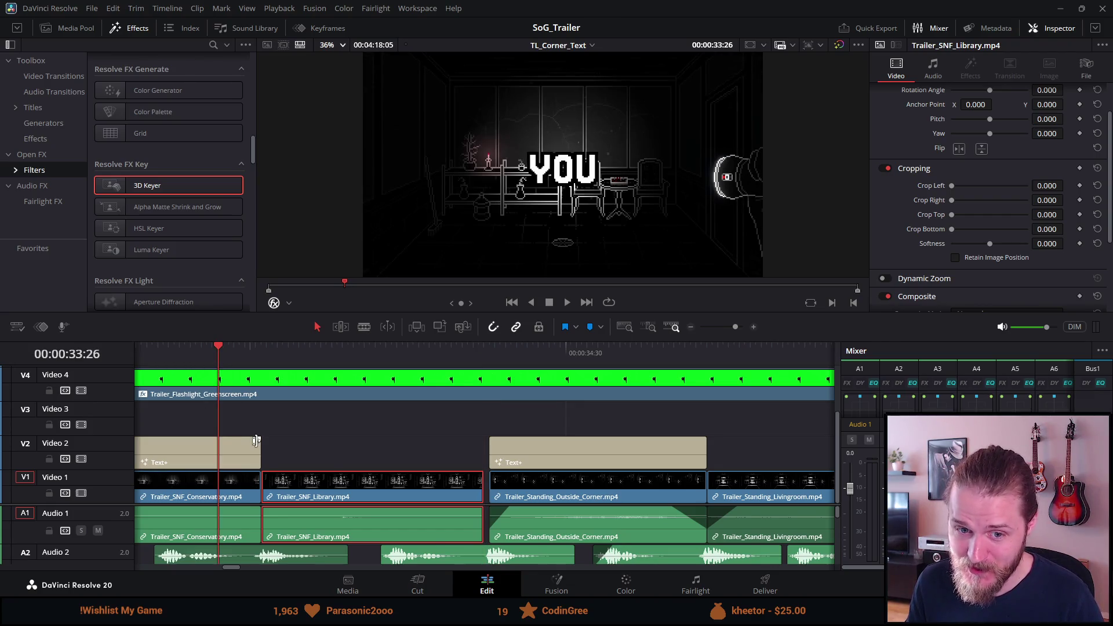
{"action": "scroll", "coordinate": [258, 445], "scroll_direction": "up", "scroll_amount": 1}
{"action": "key", "text": "space"}
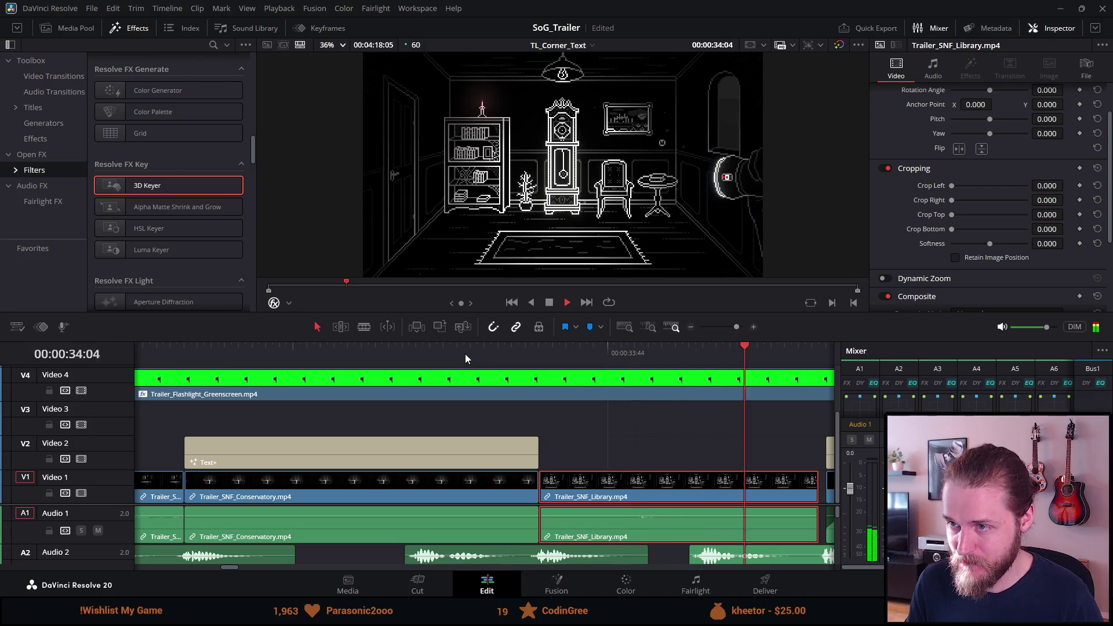
{"action": "left_click_drag", "start_coordinate": [192, 489], "coordinate": [225, 489]}
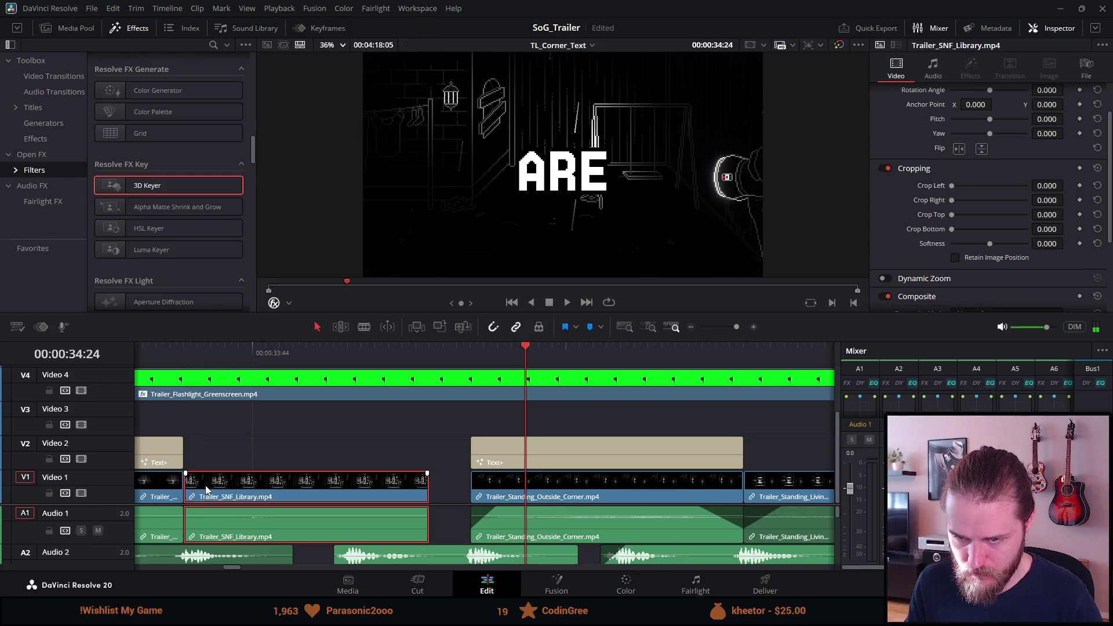
{"action": "left_click_drag", "start_coordinate": [152, 355], "coordinate": [451, 355]}
Extend the SNF Library clip to meet Outside Corner and review the cut frame by frame
{"action": "right_click", "coordinate": [424, 496]}
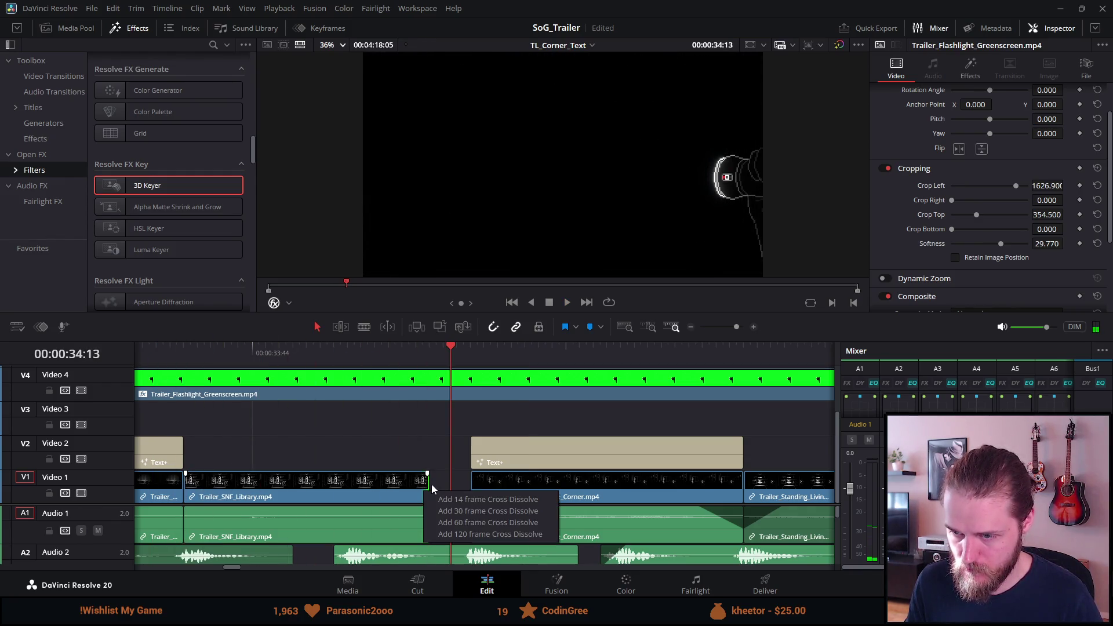
{"action": "left_click", "coordinate": [422, 489]}
{"action": "left_click_drag", "start_coordinate": [425, 487], "coordinate": [469, 486]}
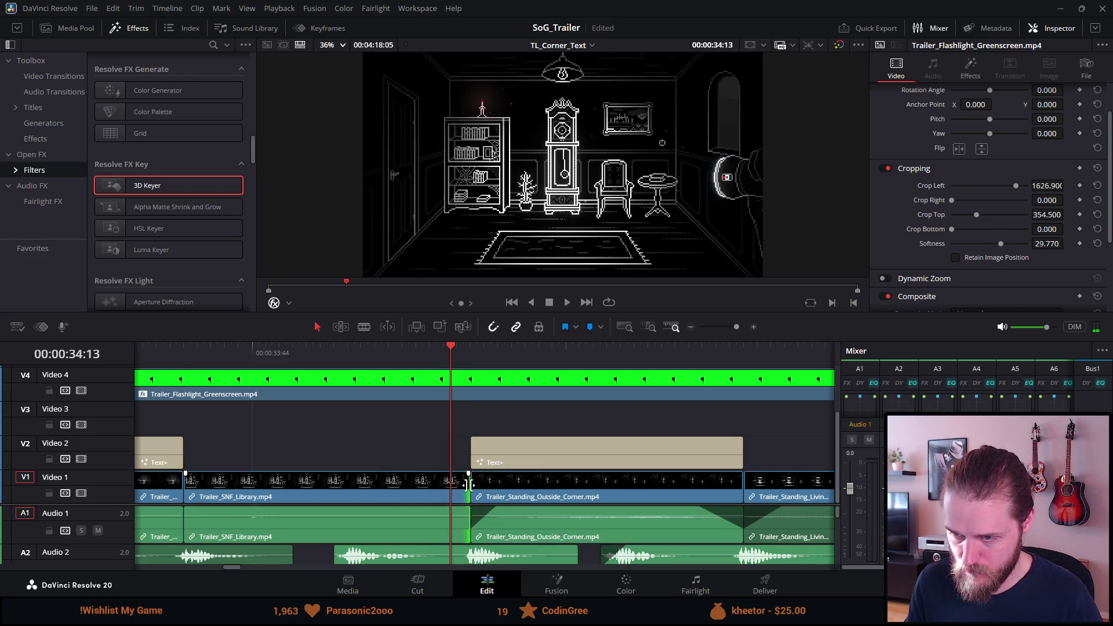
{"action": "left_click", "coordinate": [151, 353]}
{"action": "key", "text": "space"}
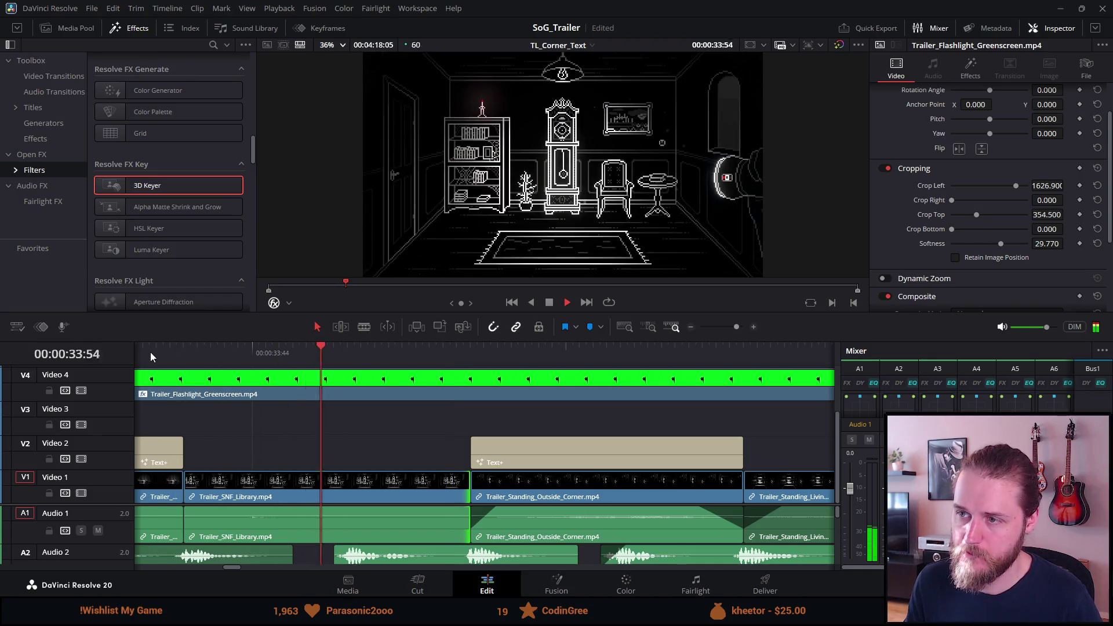
{"action": "key", "text": "space"}
{"action": "left_click", "coordinate": [471, 356]}
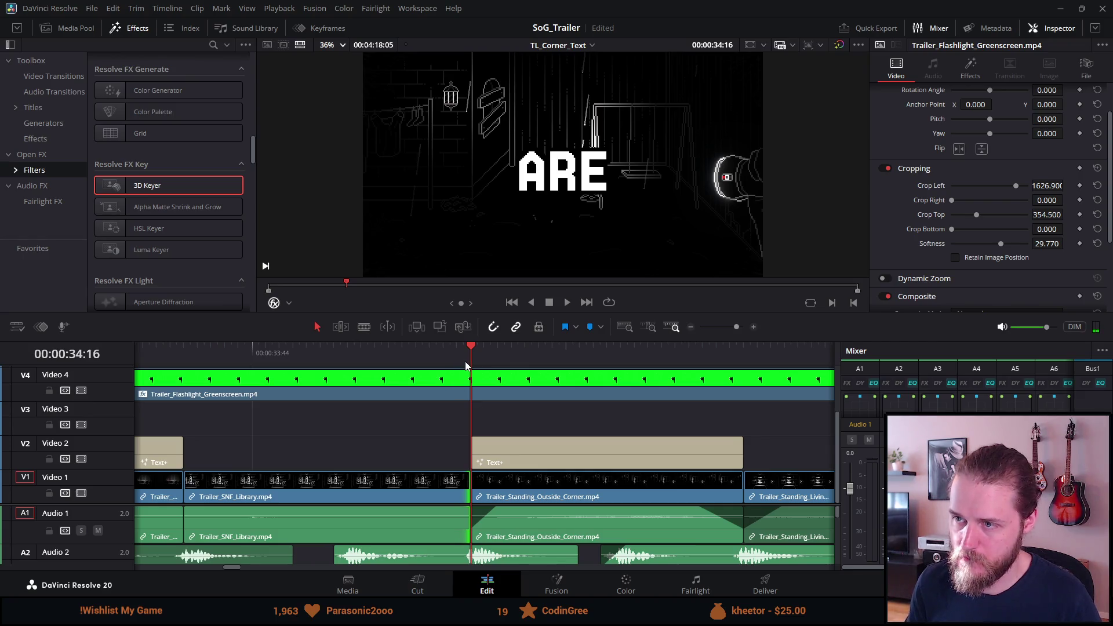
{"action": "key", "text": "Left"}
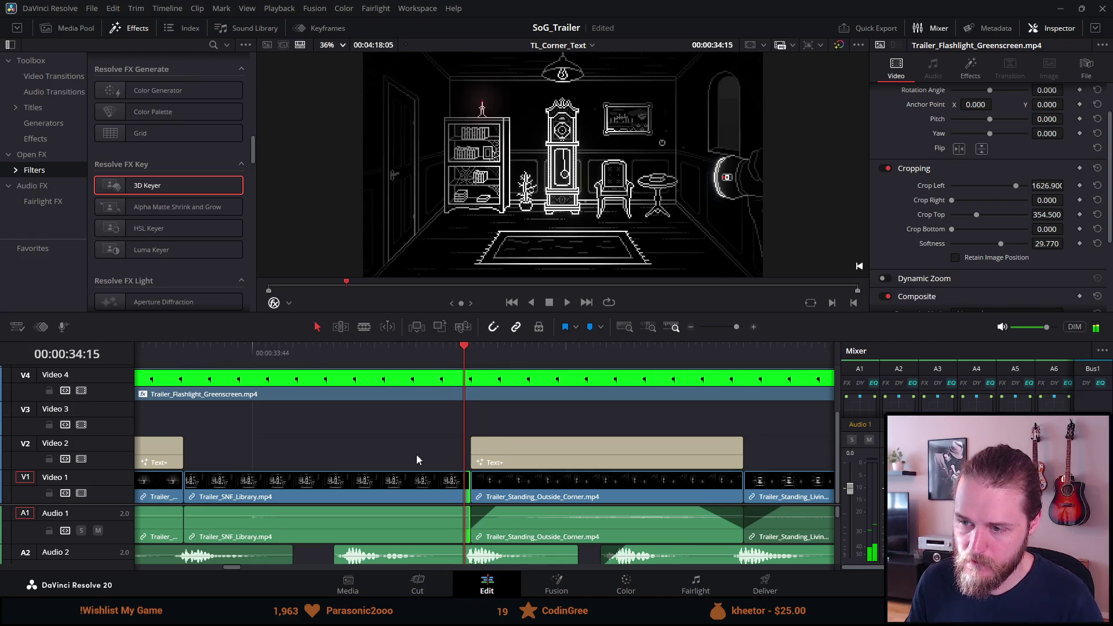
{"action": "scroll", "coordinate": [404, 448], "scroll_direction": "down", "scroll_amount": 5}
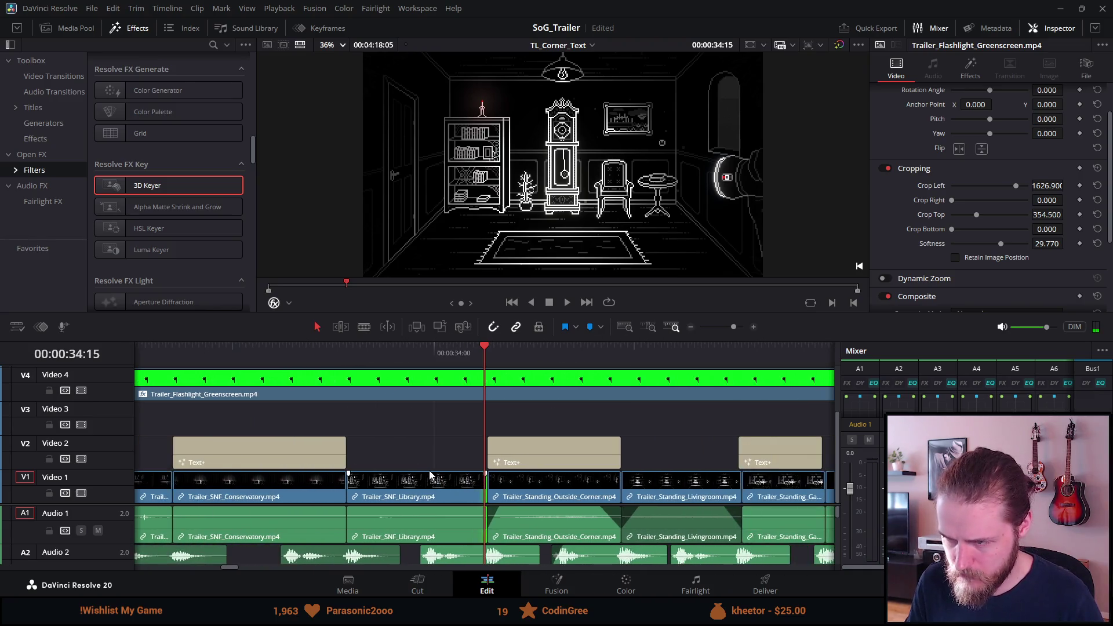
Nudge the NOT title slightly later near 35:29 and check it appears
{"action": "left_click", "coordinate": [728, 356]}
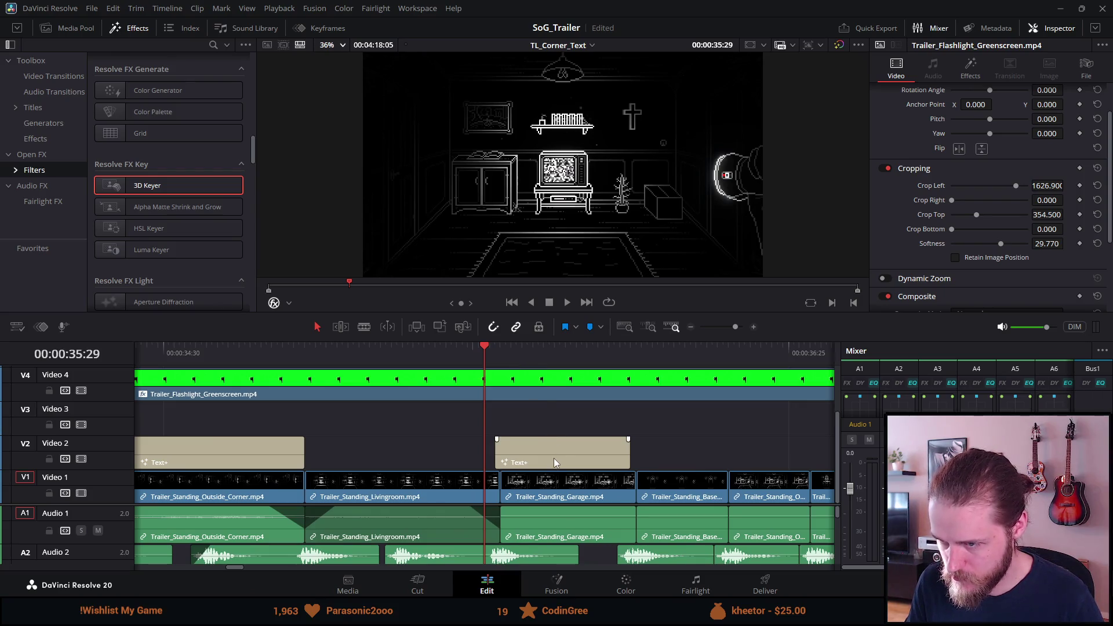
{"action": "left_click_drag", "start_coordinate": [554, 462], "coordinate": [559, 457]}
{"action": "left_click", "coordinate": [489, 354]}
{"action": "key", "text": "Right"}
{"action": "key", "text": "Right"}
{"action": "key", "text": "Right"}
{"action": "key", "text": "Left"}
{"action": "key", "text": "Left"}
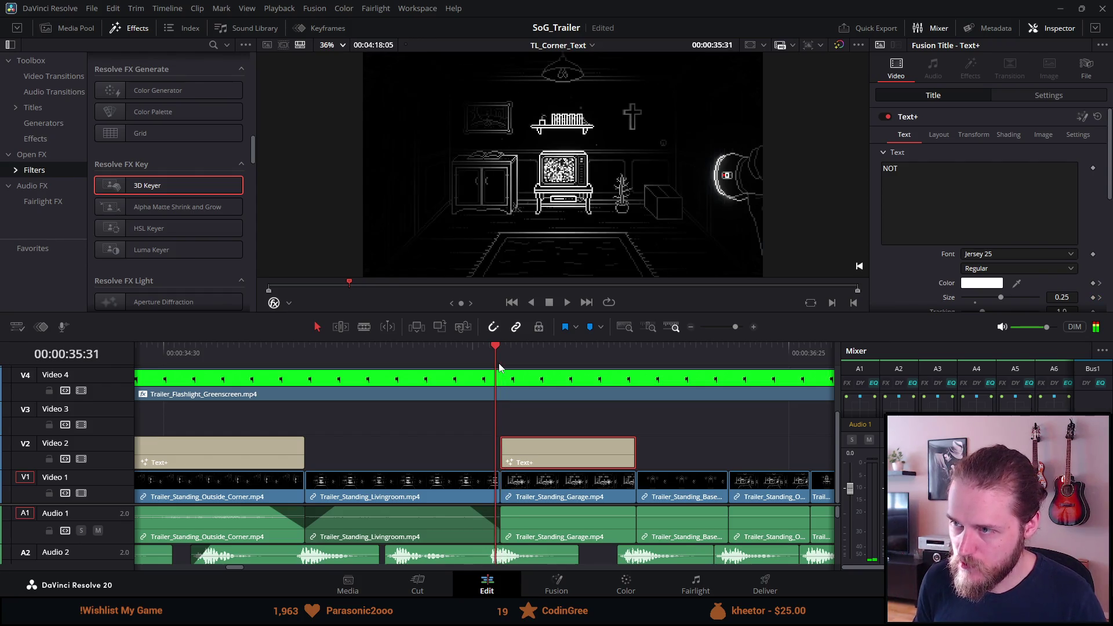
Extend SNF Library to meet the next clip, then delete Standing Outside Corner
{"action": "key", "text": "ctrl+minus"}
{"action": "key", "text": "ctrl+minus"}
{"action": "key", "text": "ctrl+minus"}
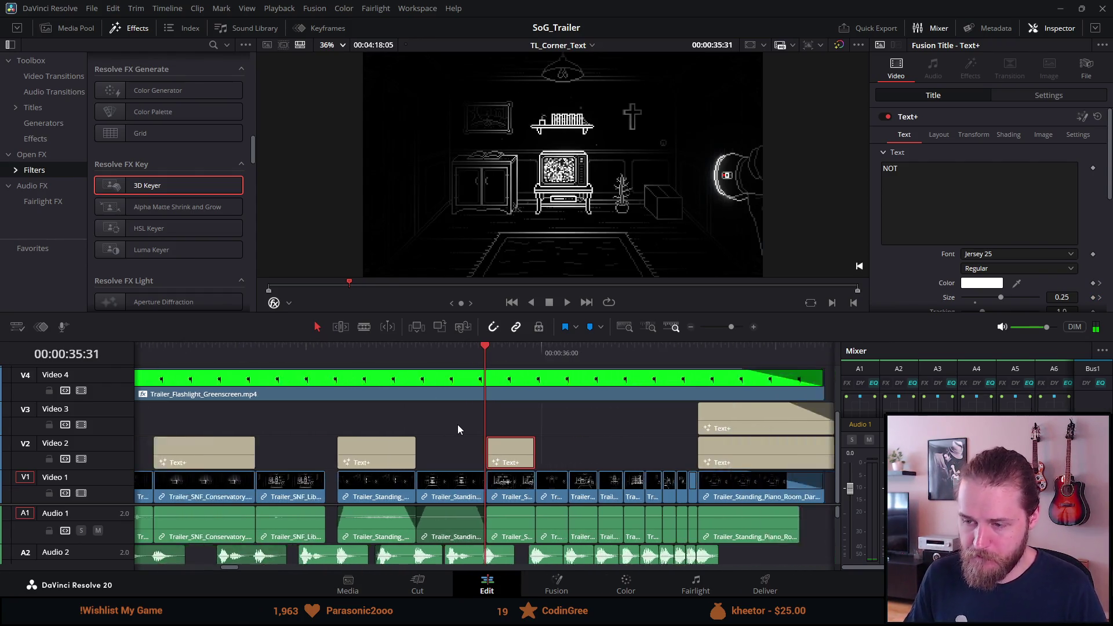
{"action": "left_click", "coordinate": [386, 353]}
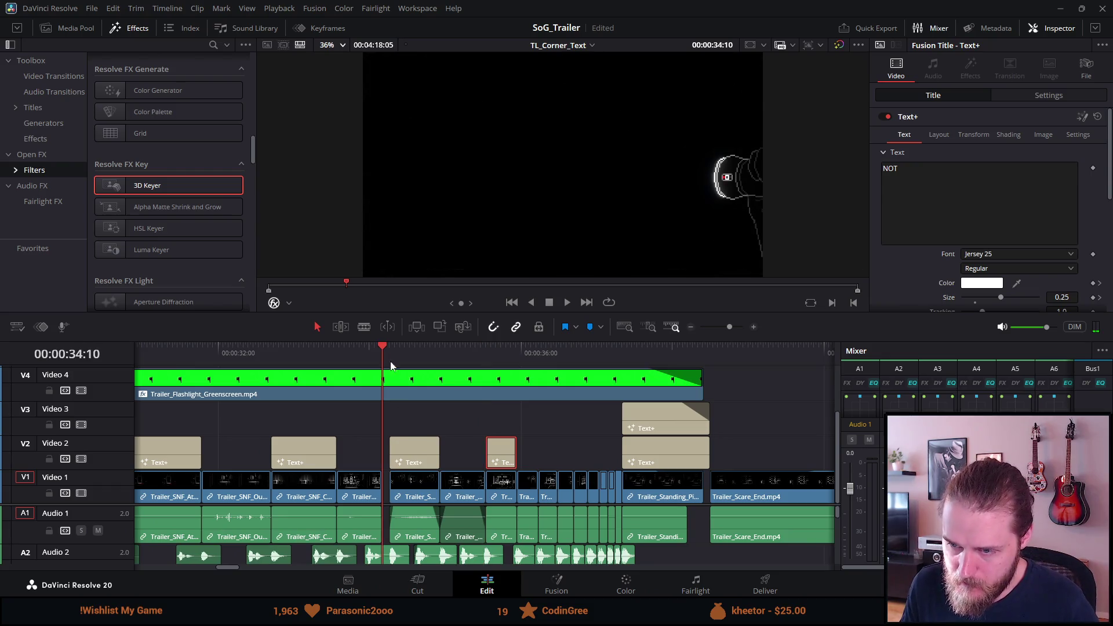
{"action": "key", "text": "ctrl+equal"}
{"action": "key", "text": "ctrl+equal"}
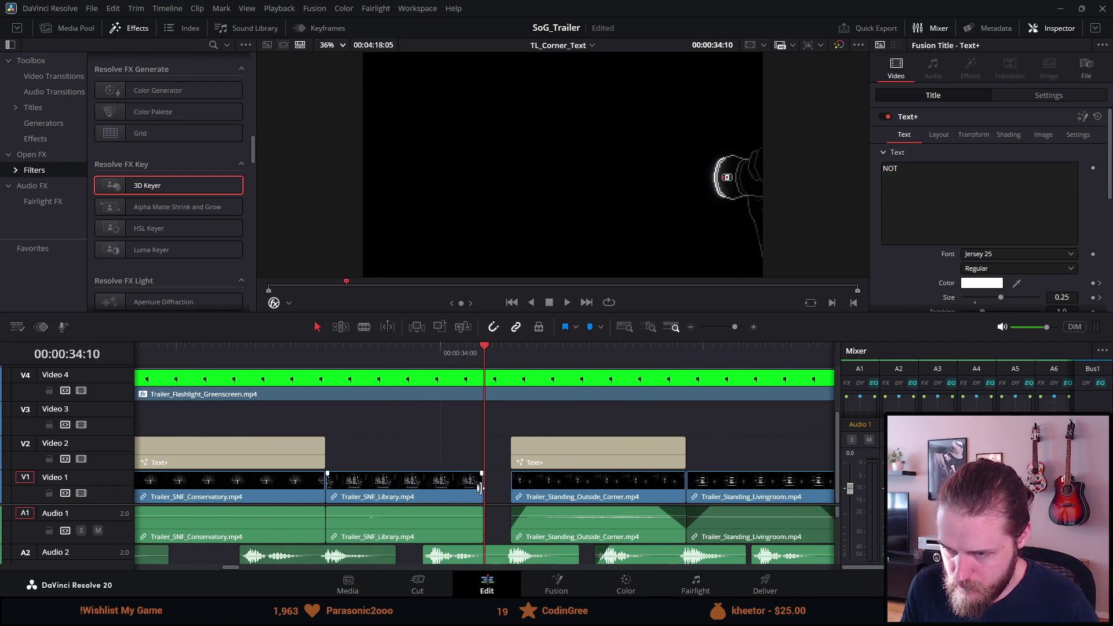
{"action": "left_click_drag", "start_coordinate": [478, 487], "coordinate": [510, 487]}
{"action": "left_click", "coordinate": [265, 346]}
{"action": "key", "text": "space"}
{"action": "key", "text": "space"}
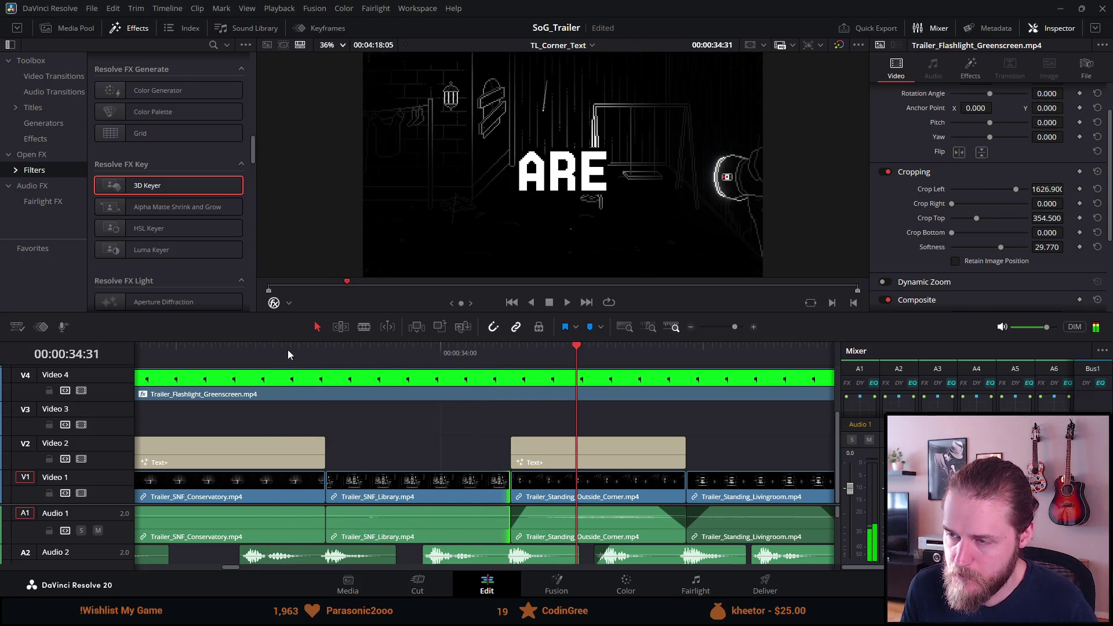
{"action": "left_click", "coordinate": [592, 497]}
{"action": "key", "text": "BackSpace"}
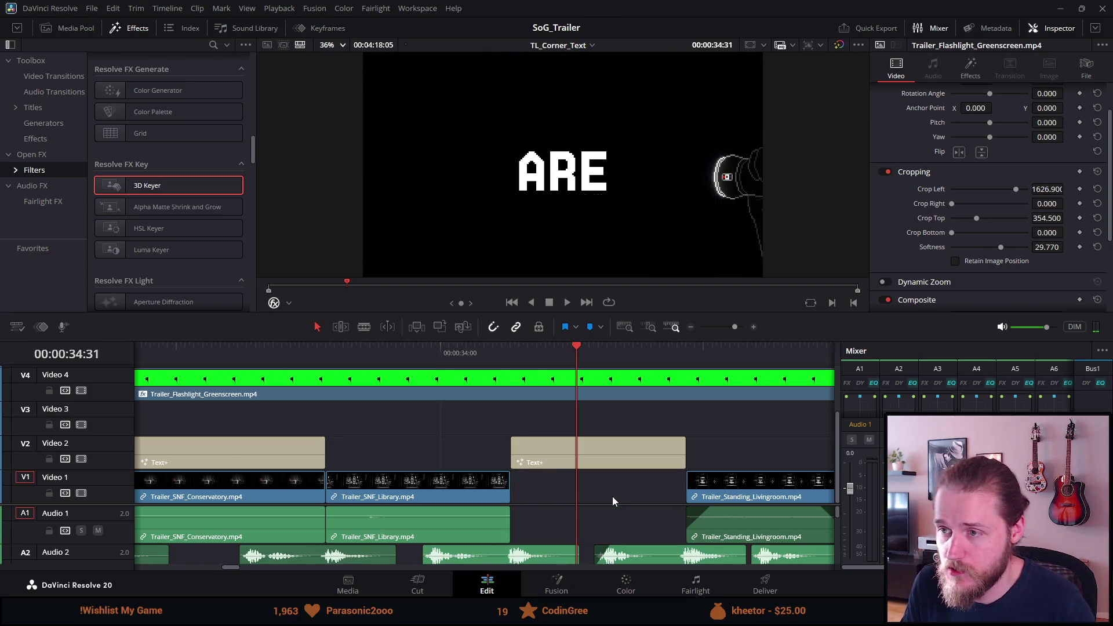
Locate the SNF Outside Corner clip and play it from around 02:48
{"action": "key", "text": "ctrl+minus"}
{"action": "key", "text": "ctrl+minus"}
{"action": "key", "text": "ctrl+minus"}
{"action": "key", "text": "ctrl+minus"}
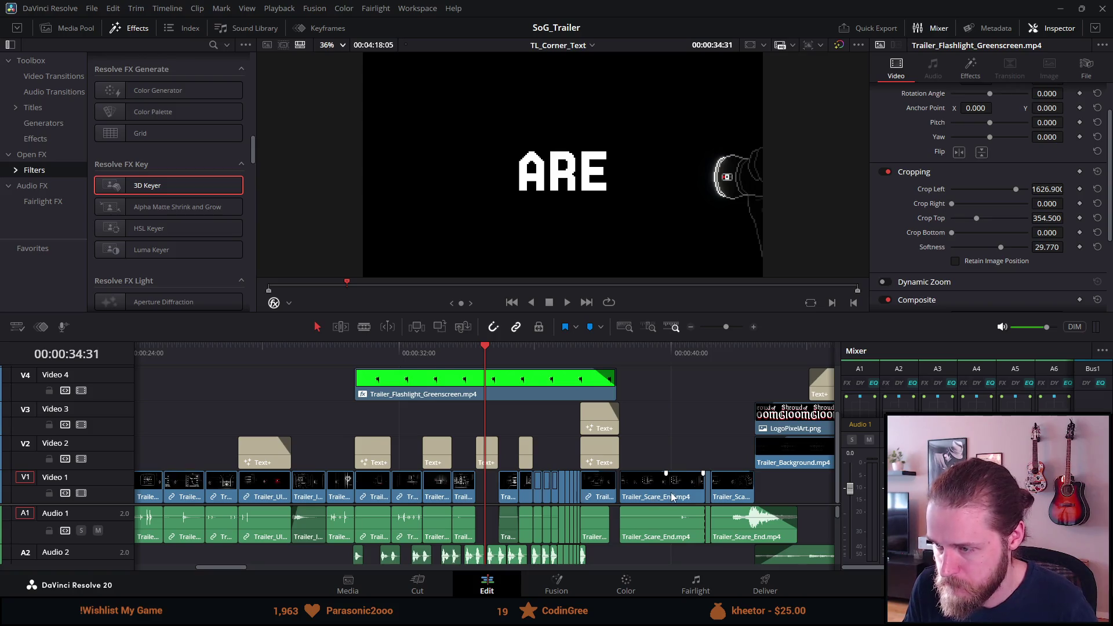
{"action": "left_click", "coordinate": [808, 349]}
{"action": "key", "text": "ctrl+equal"}
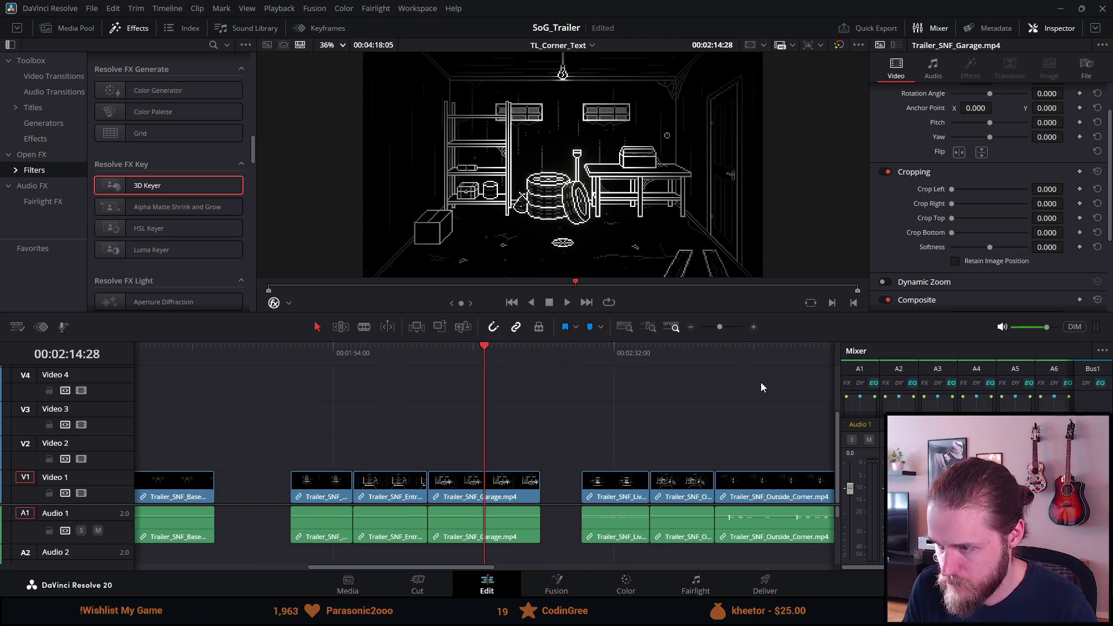
{"action": "left_click", "coordinate": [776, 357]}
{"action": "key", "text": "ctrl+equal"}
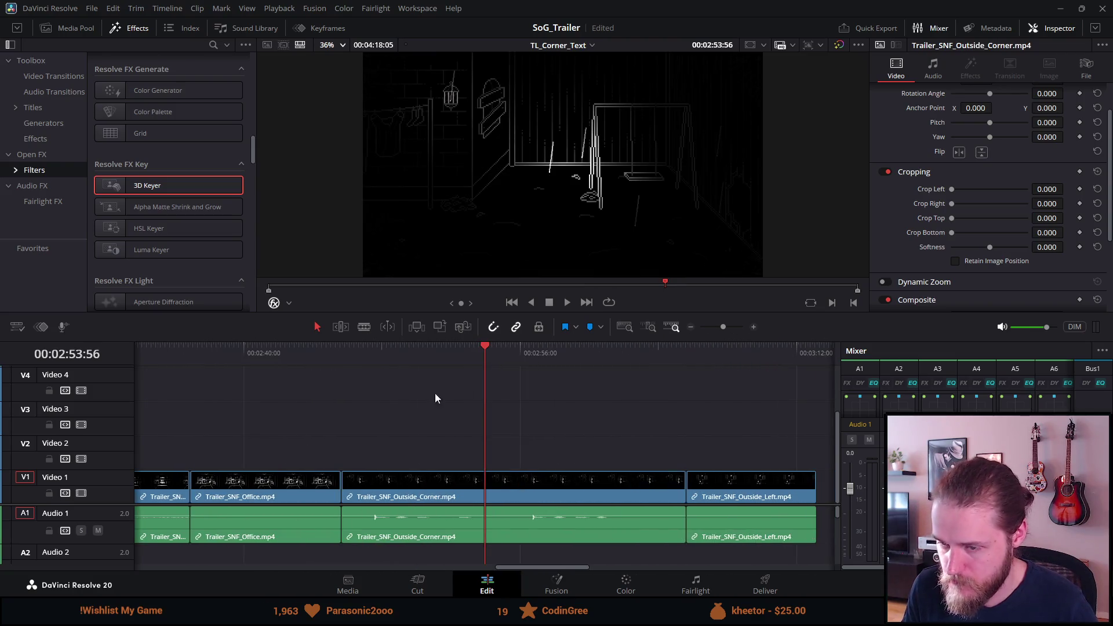
{"action": "left_click", "coordinate": [363, 349]}
{"action": "key", "text": "space"}
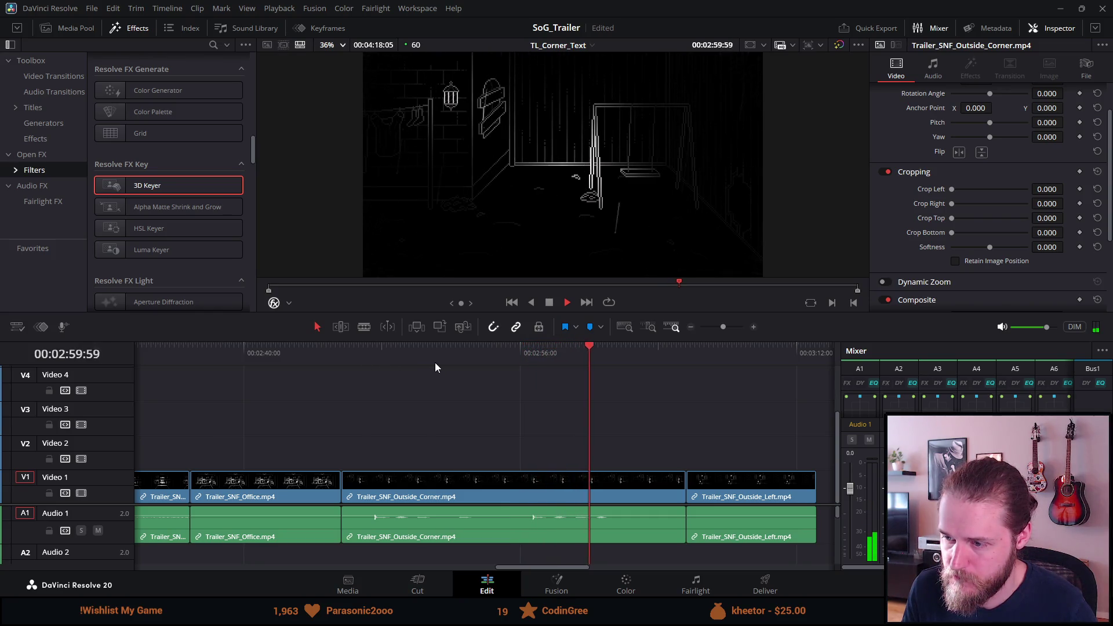
{"action": "left_click", "coordinate": [384, 351]}
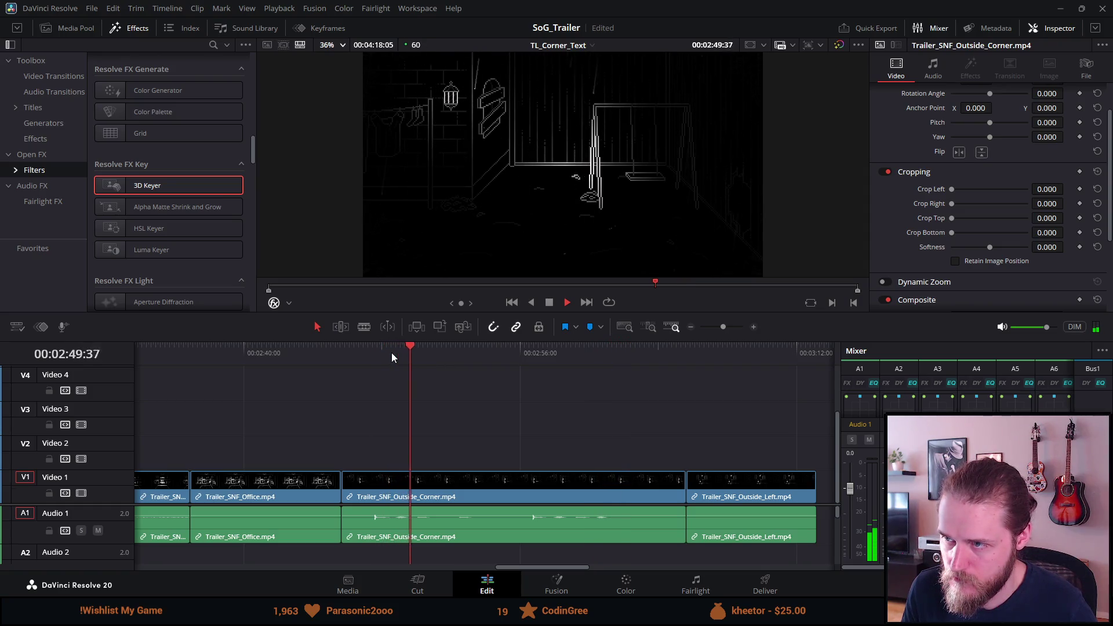
{"action": "left_click", "coordinate": [548, 305]}
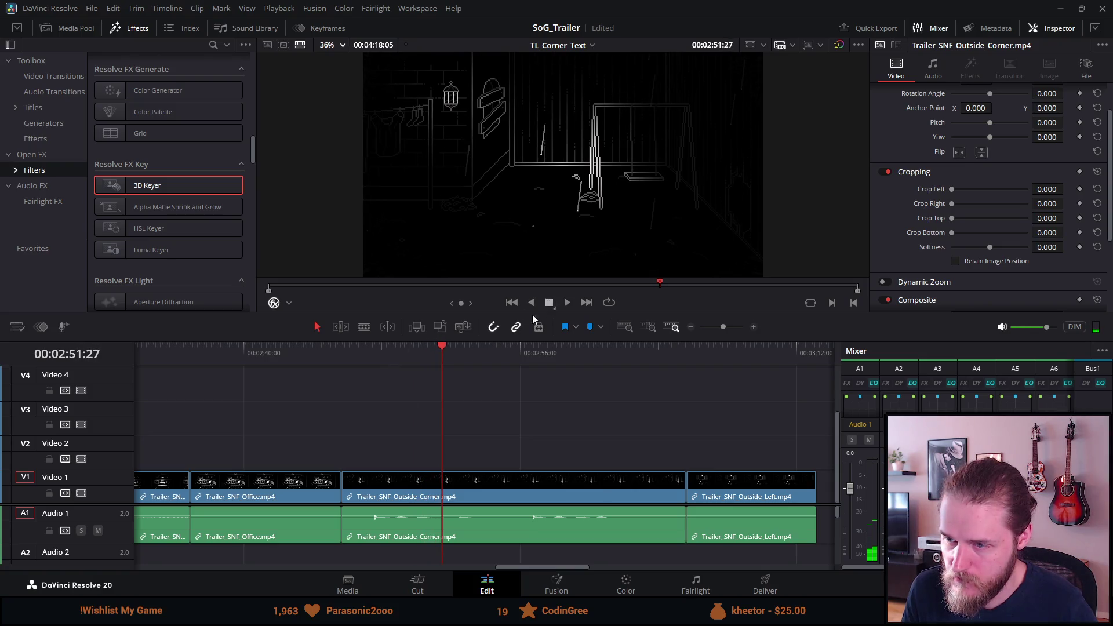
Trim the SNF Outside Corner clip's start up to the playhead at 02:48:00
{"action": "left_click", "coordinate": [381, 355]}
{"action": "key", "text": "ctrl+equal"}
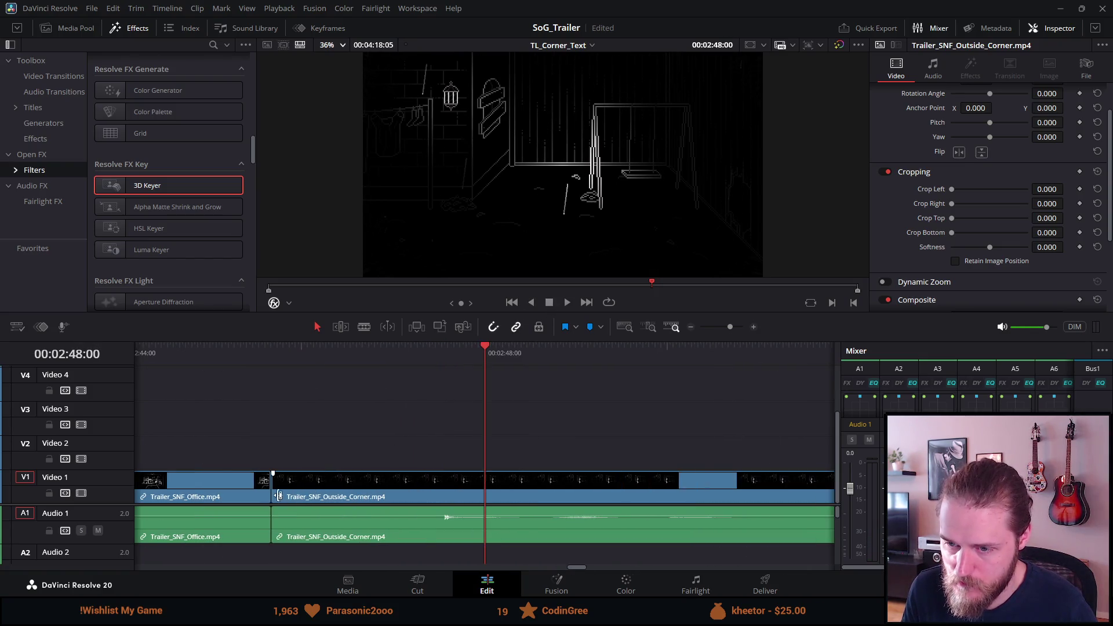
{"action": "mouse_move", "coordinate": [278, 487]}
{"action": "left_mouse_down"}
{"action": "mouse_move", "coordinate": [559, 497]}
{"action": "mouse_move", "coordinate": [515, 494]}
{"action": "left_mouse_up"}
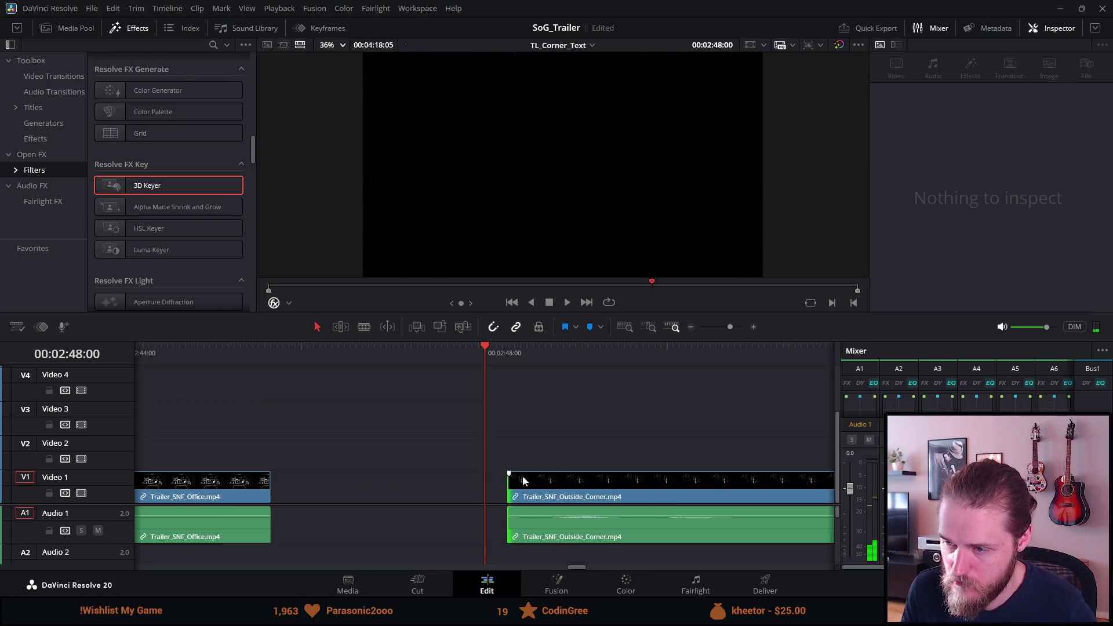
{"action": "key", "text": "space"}
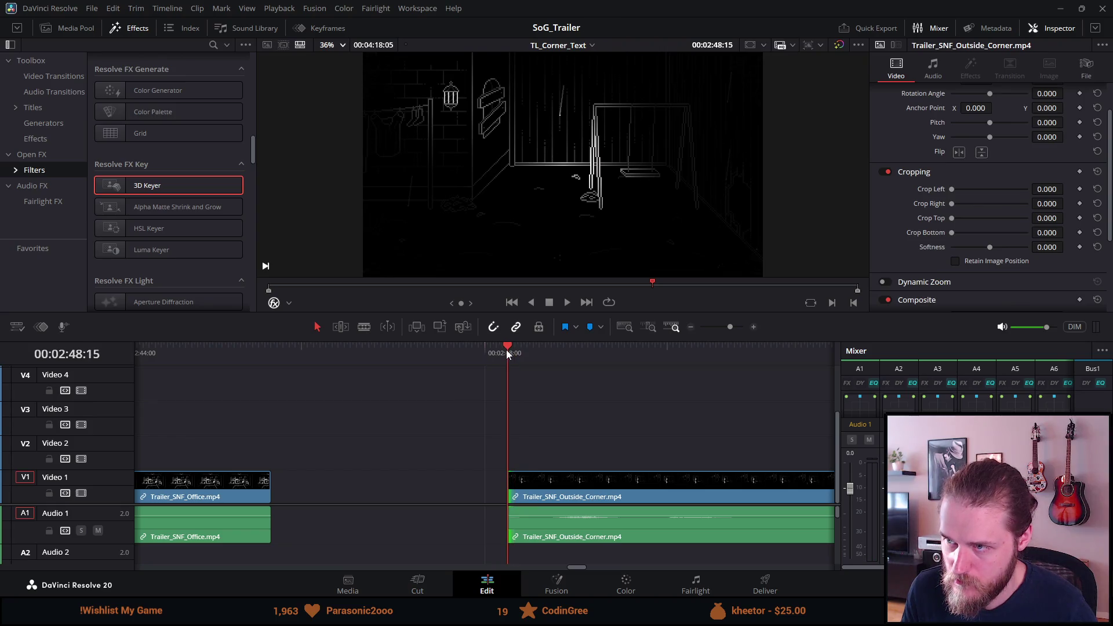
{"action": "key", "text": "space"}
Split the clip at 00:02:49:55 and delete the later piece
{"action": "key", "text": "ctrl+b"}
{"action": "left_click", "coordinate": [700, 494]}
{"action": "key", "text": "Delete"}
{"action": "scroll", "coordinate": [593, 488], "scroll_direction": "down", "scroll_amount": 5}
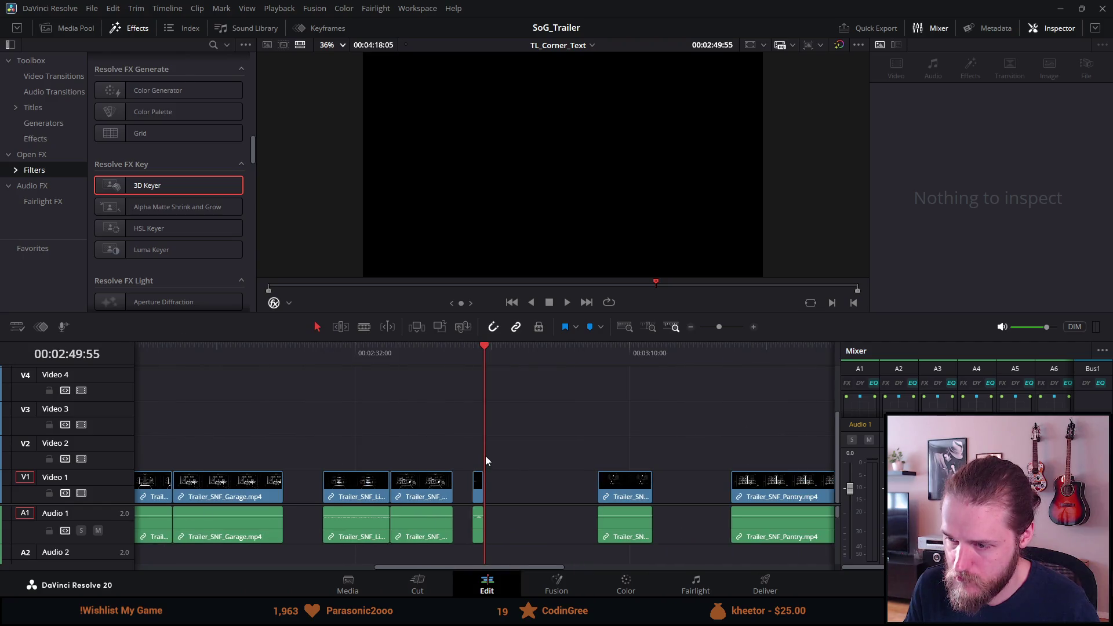
{"action": "scroll", "coordinate": [478, 490], "scroll_direction": "up", "scroll_amount": 10}
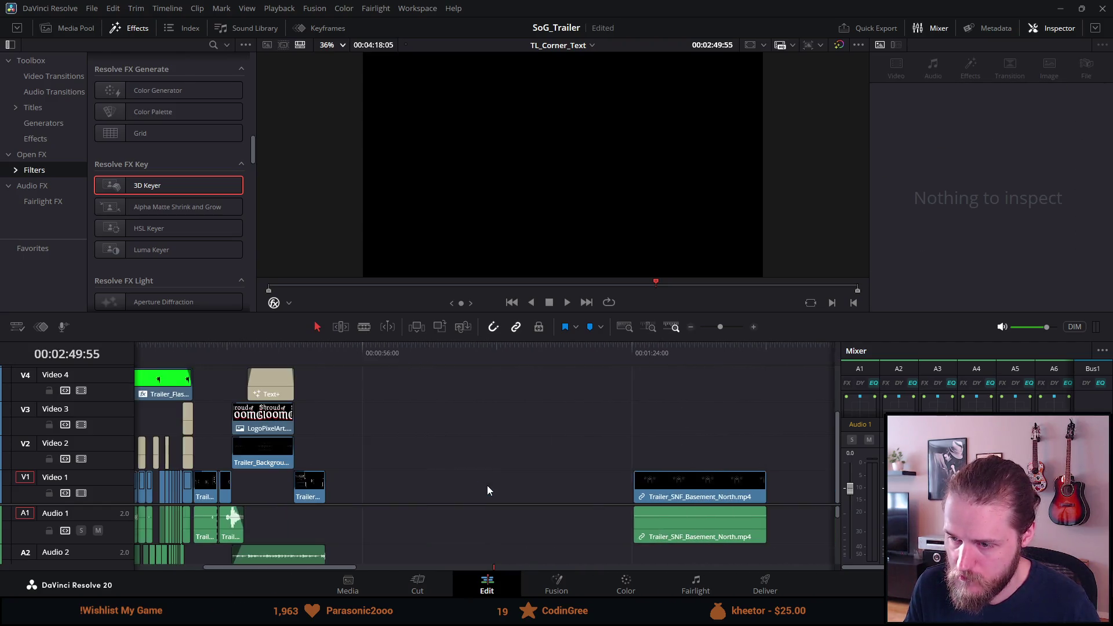
{"action": "left_click", "coordinate": [458, 353]}
Find the spare SNF Outside Corner clip and play it from its start
{"action": "scroll", "coordinate": [493, 435], "scroll_direction": "down", "scroll_amount": 5}
{"action": "scroll", "coordinate": [493, 435], "scroll_direction": "up", "scroll_amount": 5}
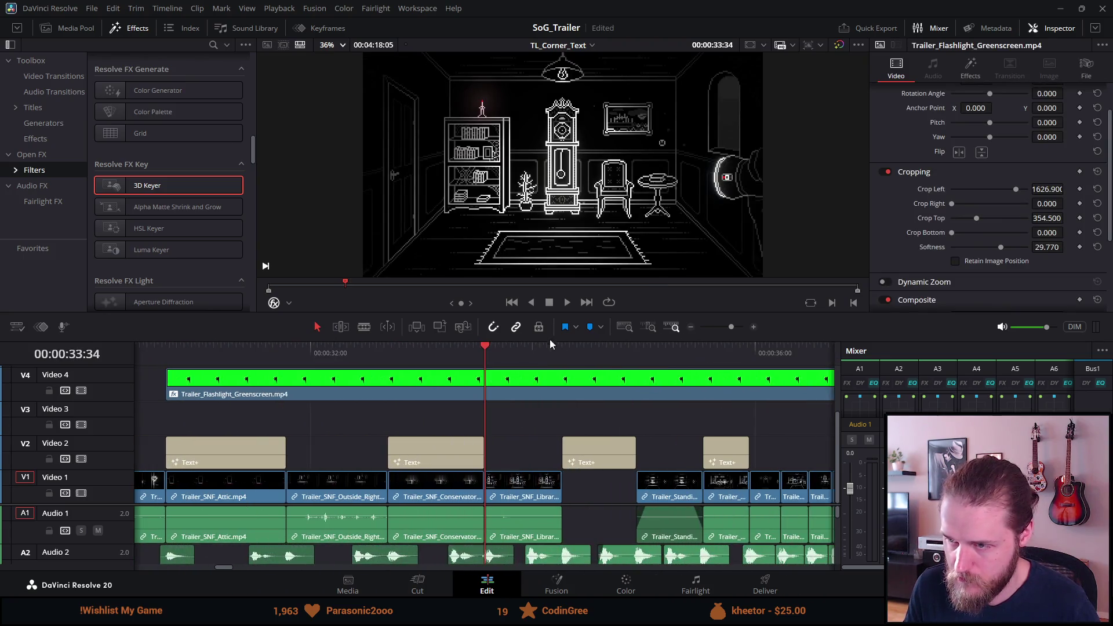
{"action": "key", "text": "ctrl+z"}
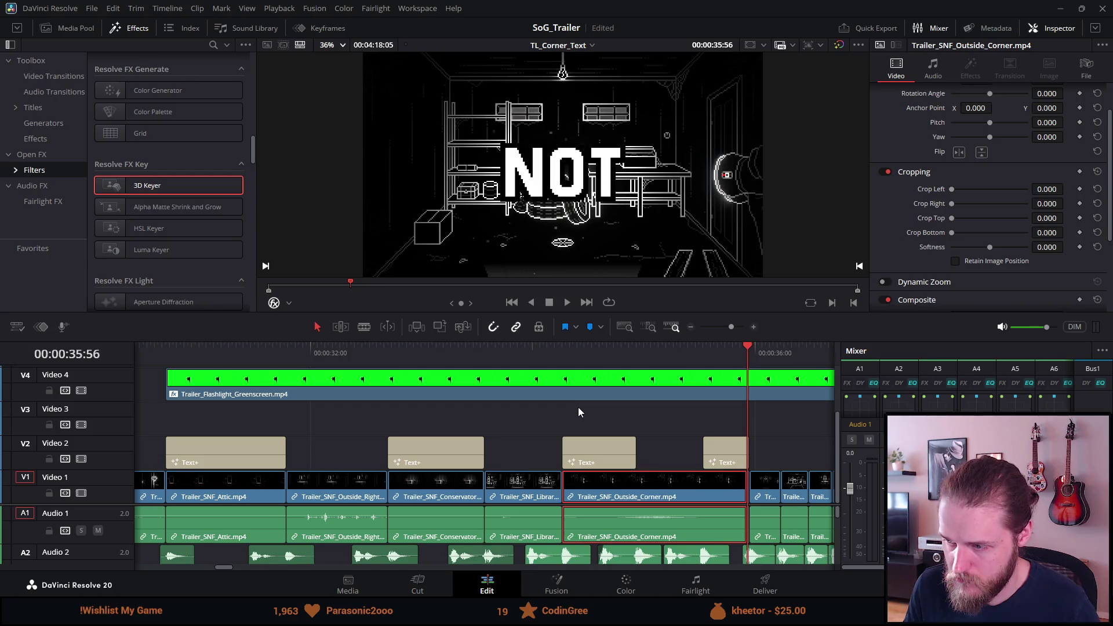
{"action": "key", "text": "ctrl+shift+z"}
{"action": "scroll", "coordinate": [580, 408], "scroll_direction": "down", "scroll_amount": 5}
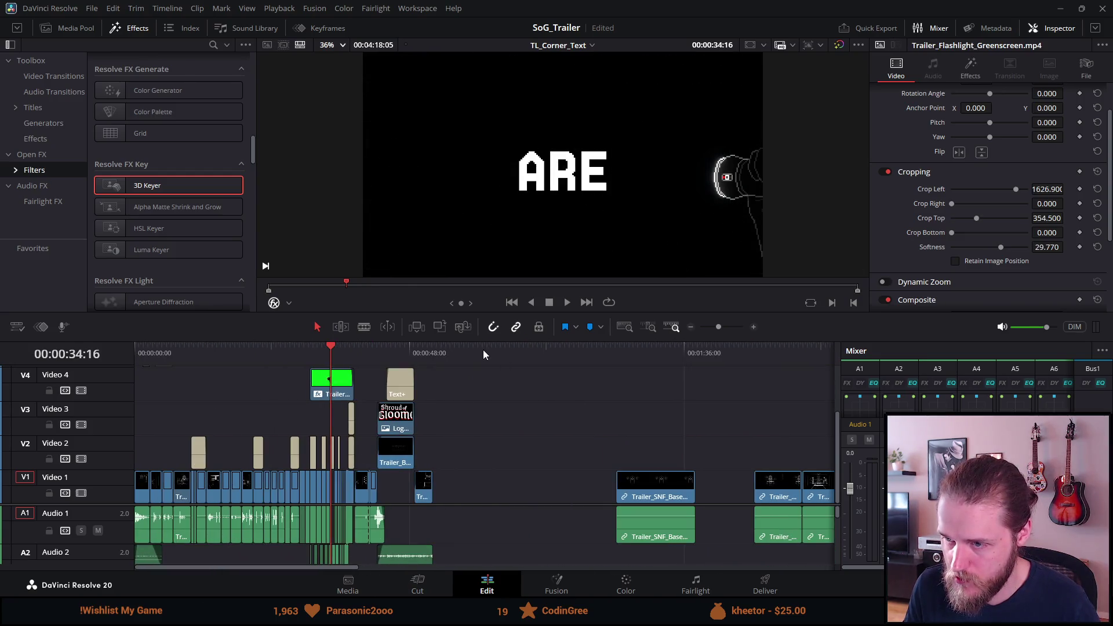
{"action": "left_click", "coordinate": [484, 354]}
{"action": "scroll", "coordinate": [489, 460], "scroll_direction": "up", "scroll_amount": 5}
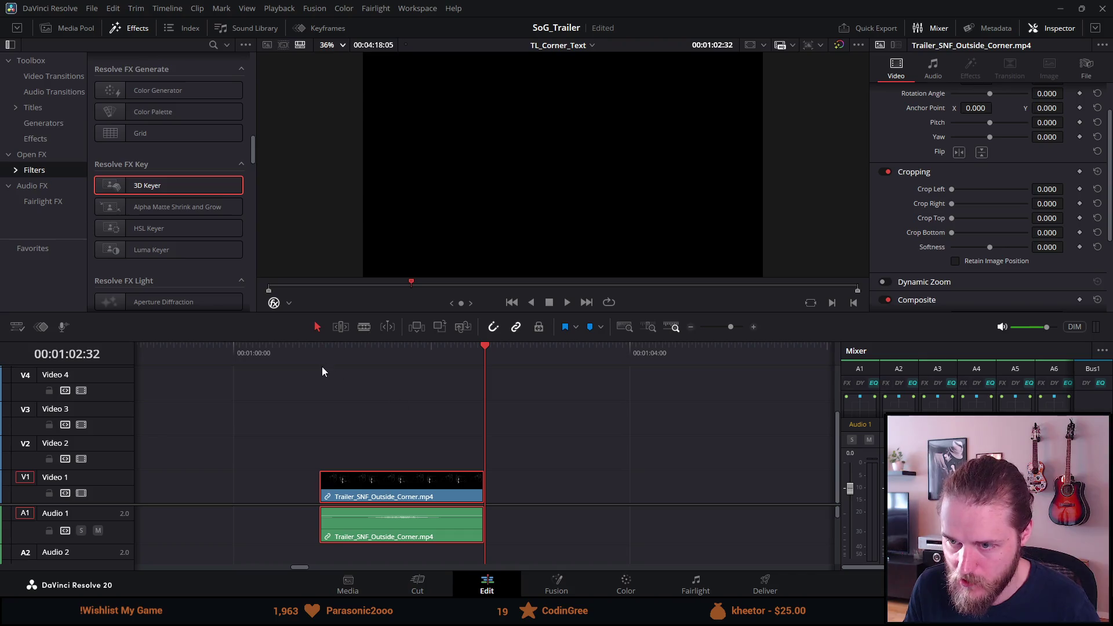
{"action": "left_click", "coordinate": [316, 349]}
{"action": "key", "text": "space"}
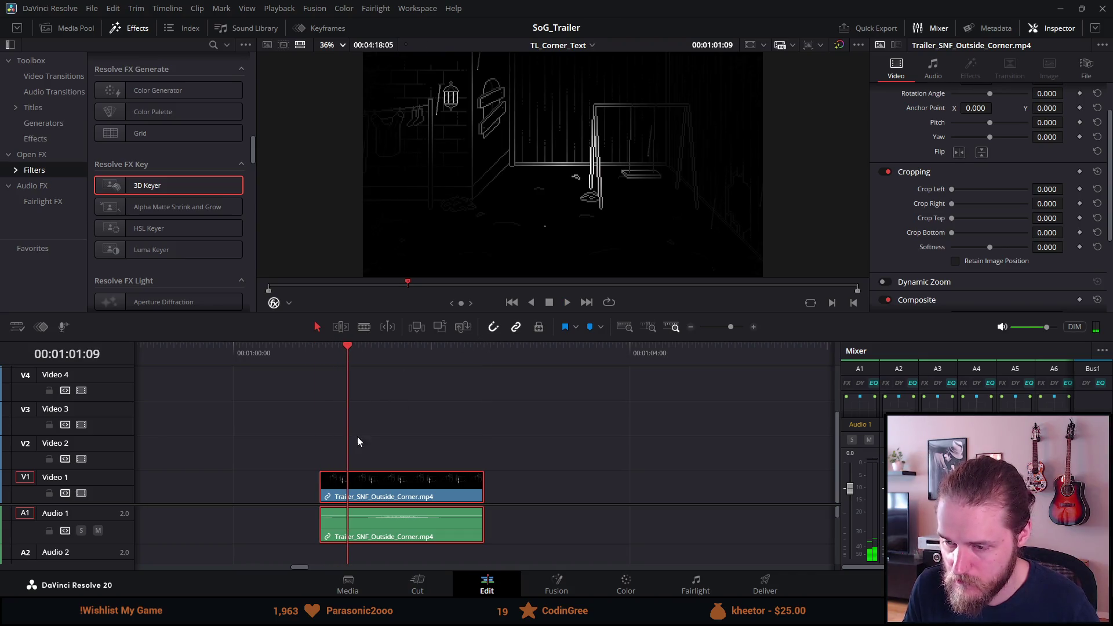
Trim the spare clip's start and cut its end at 01:02:06
{"action": "left_click_drag", "start_coordinate": [317, 492], "coordinate": [347, 492]}
{"action": "key", "text": "space"}
{"action": "key", "text": "space"}
{"action": "left_click", "coordinate": [439, 540]}
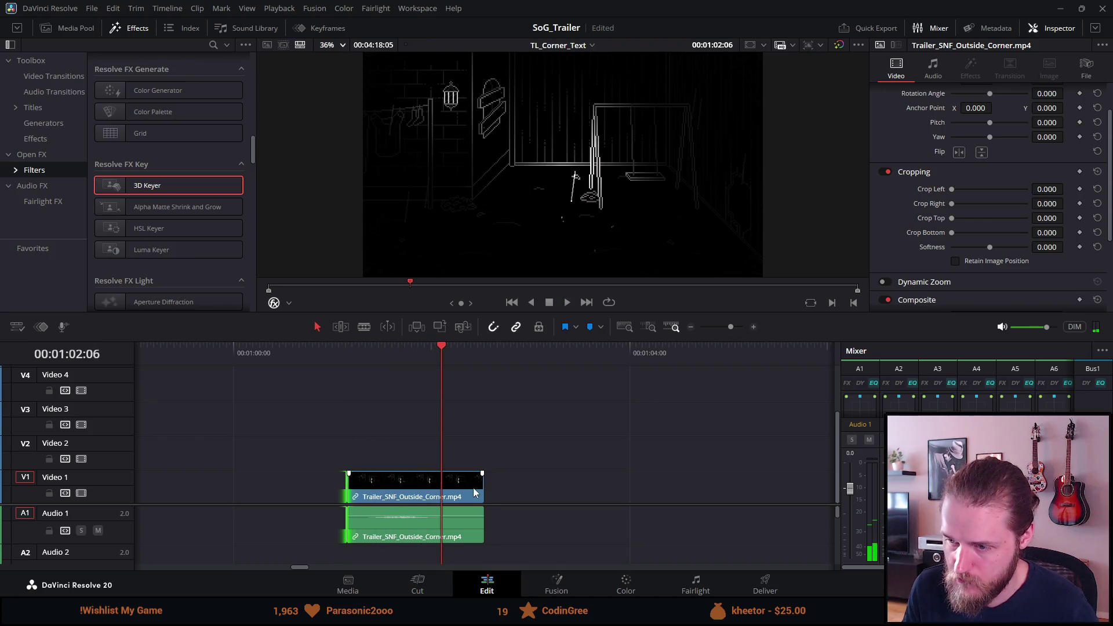
{"action": "left_click_drag", "start_coordinate": [477, 488], "coordinate": [441, 488]}
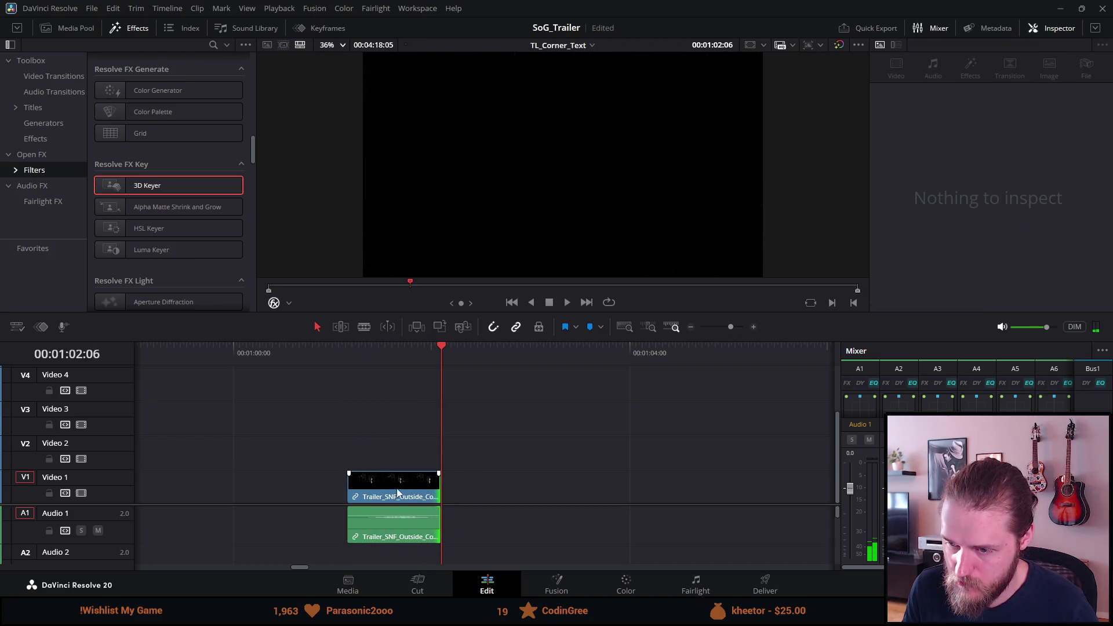
{"action": "left_click_drag", "start_coordinate": [346, 486], "coordinate": [350, 486]}
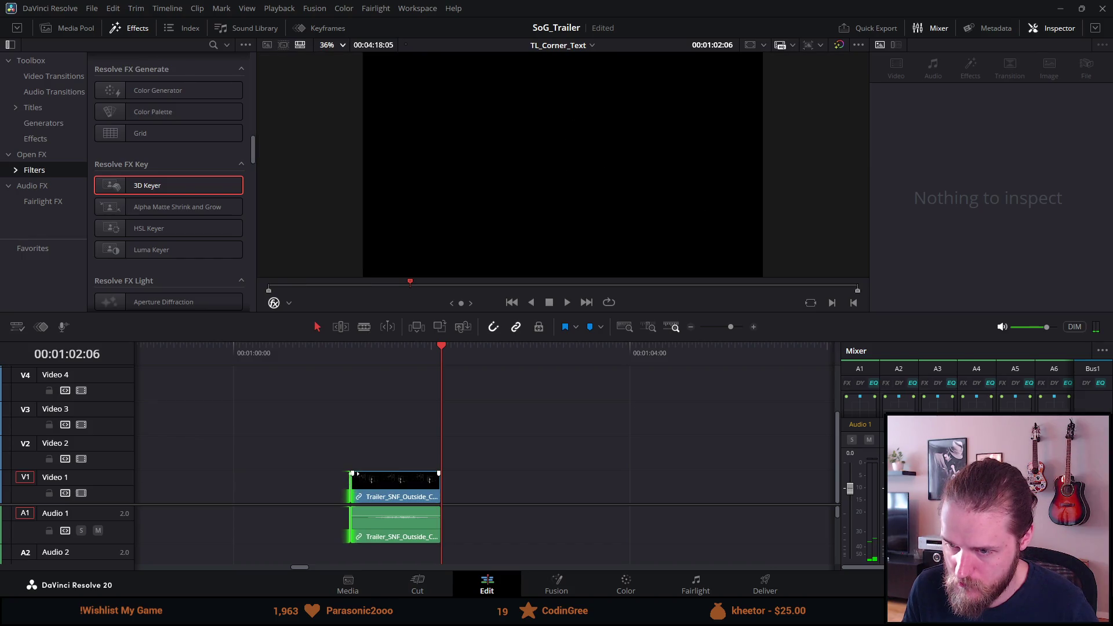
{"action": "left_click", "coordinate": [347, 357]}
{"action": "key", "text": "space"}
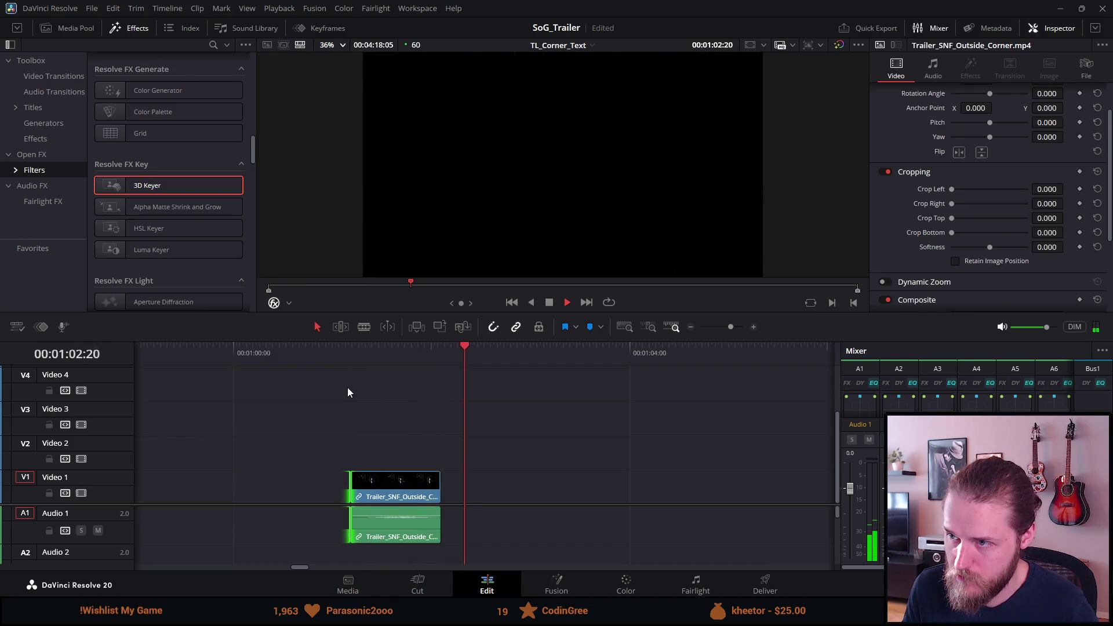
{"action": "key", "text": "space"}
Give the clip's audio a short fade-in, then delete the trimmed clip
{"action": "scroll", "coordinate": [347, 387], "scroll_direction": "up", "scroll_amount": 2}
{"action": "left_click_drag", "start_coordinate": [228, 510], "coordinate": [241, 510]}
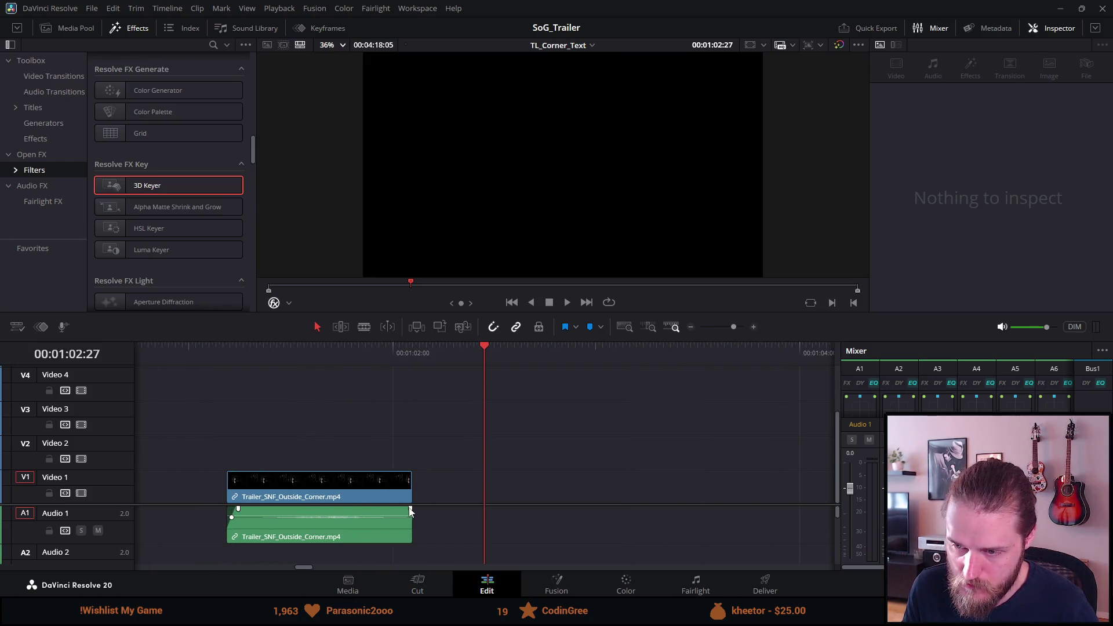
{"action": "left_click", "coordinate": [370, 493]}
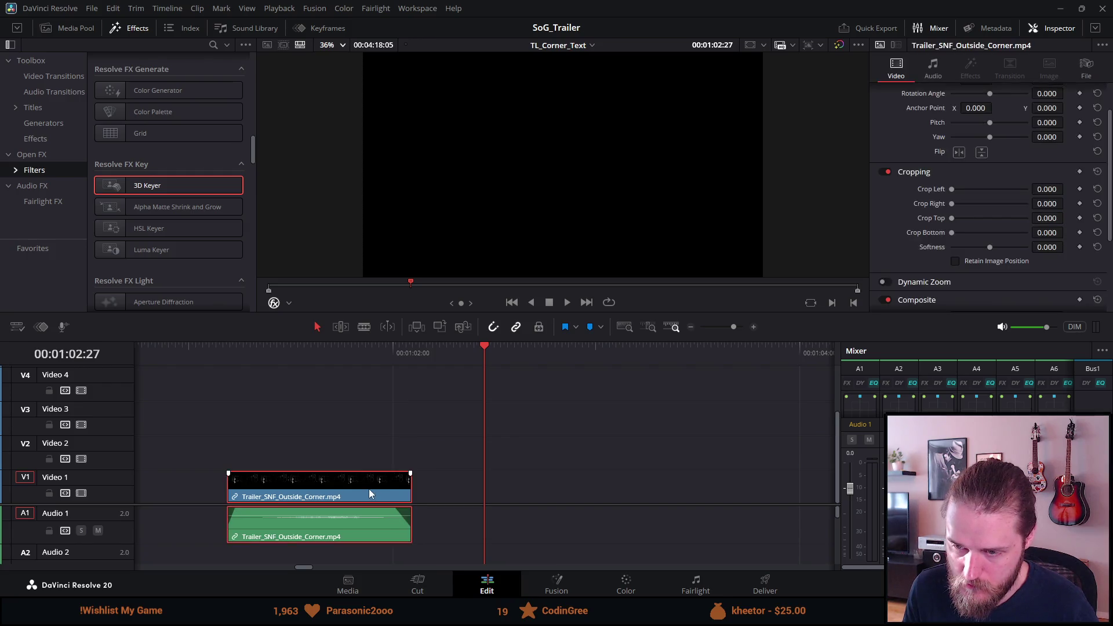
{"action": "key", "text": "Delete"}
{"action": "scroll", "coordinate": [369, 489], "scroll_direction": "down", "scroll_amount": 5}
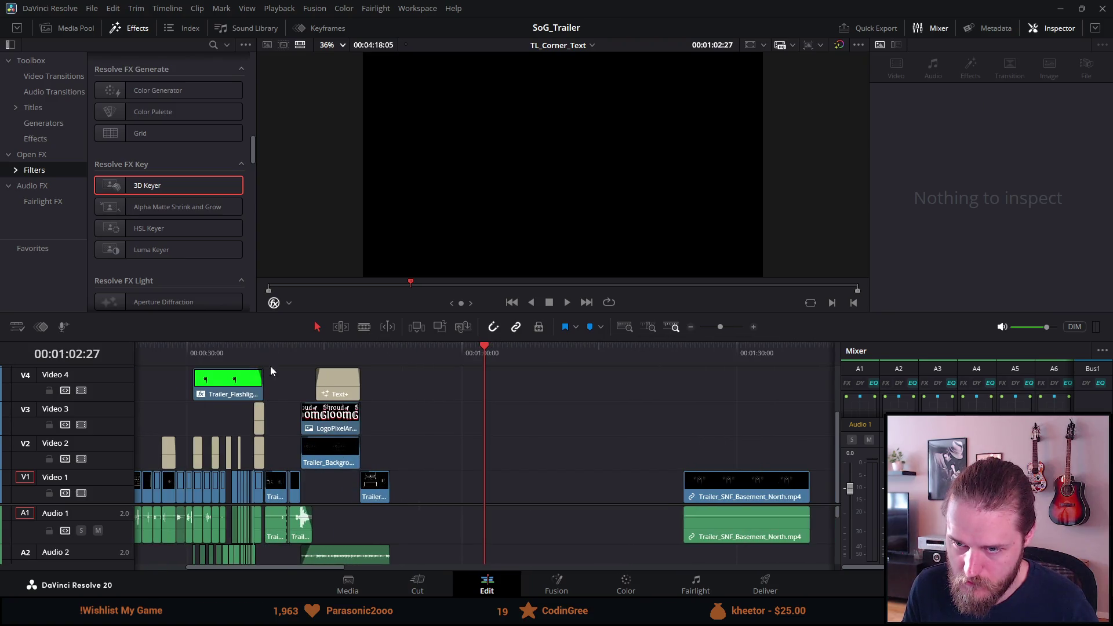
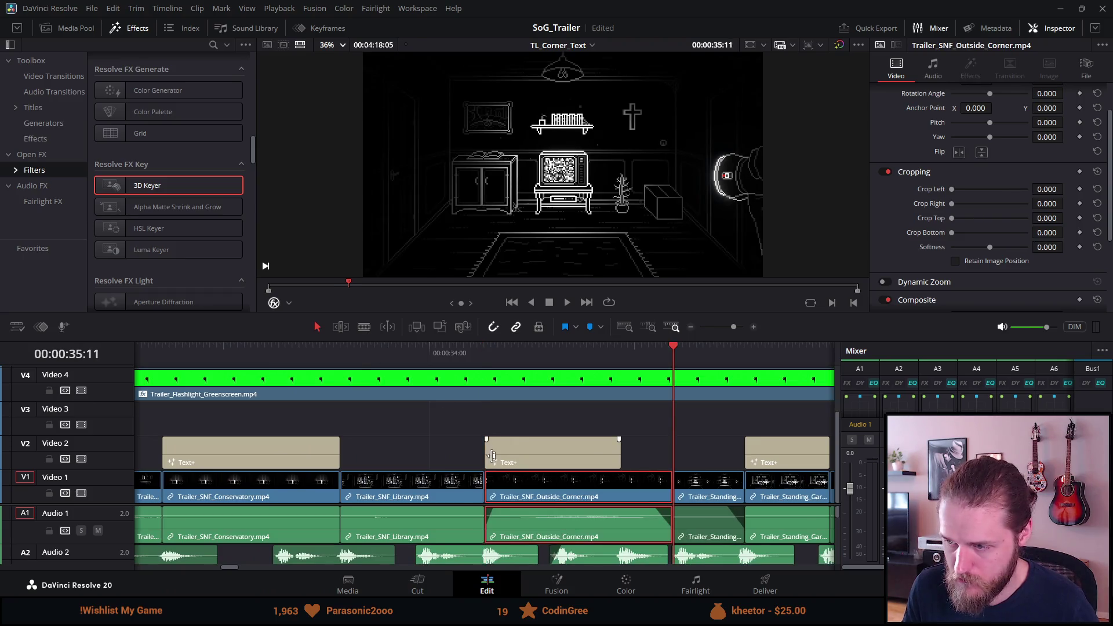
Play back the ending of the Trailer_SNF_Outside_Corner shot to judge the cut
{"action": "left_click", "coordinate": [477, 356]}
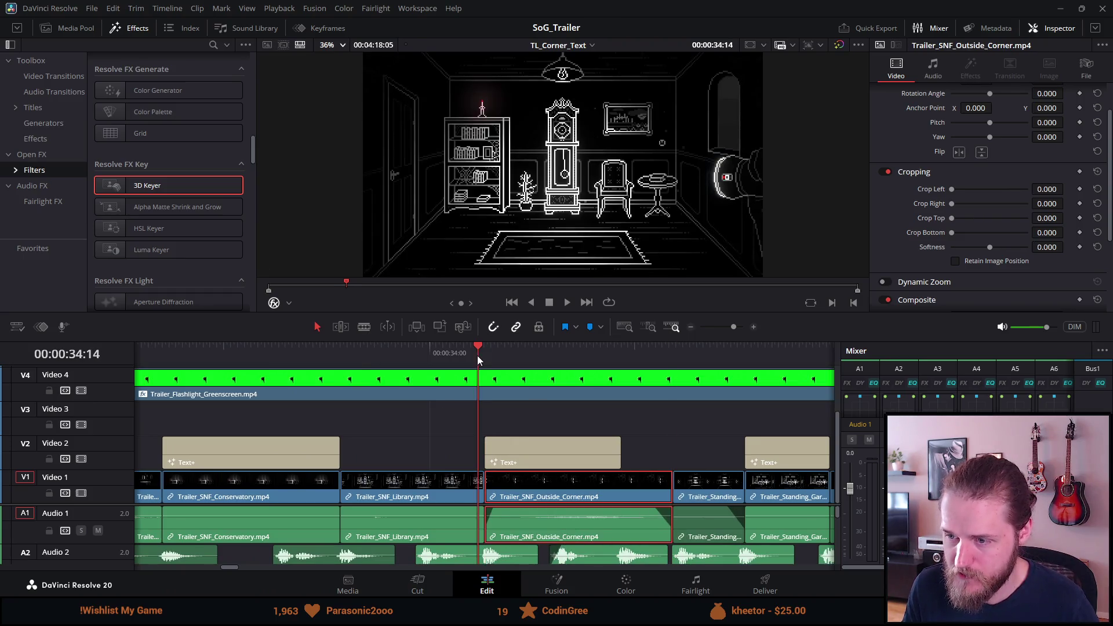
{"action": "scroll", "coordinate": [478, 406], "scroll_direction": "up", "scroll_amount": 1}
{"action": "key", "text": "space"}
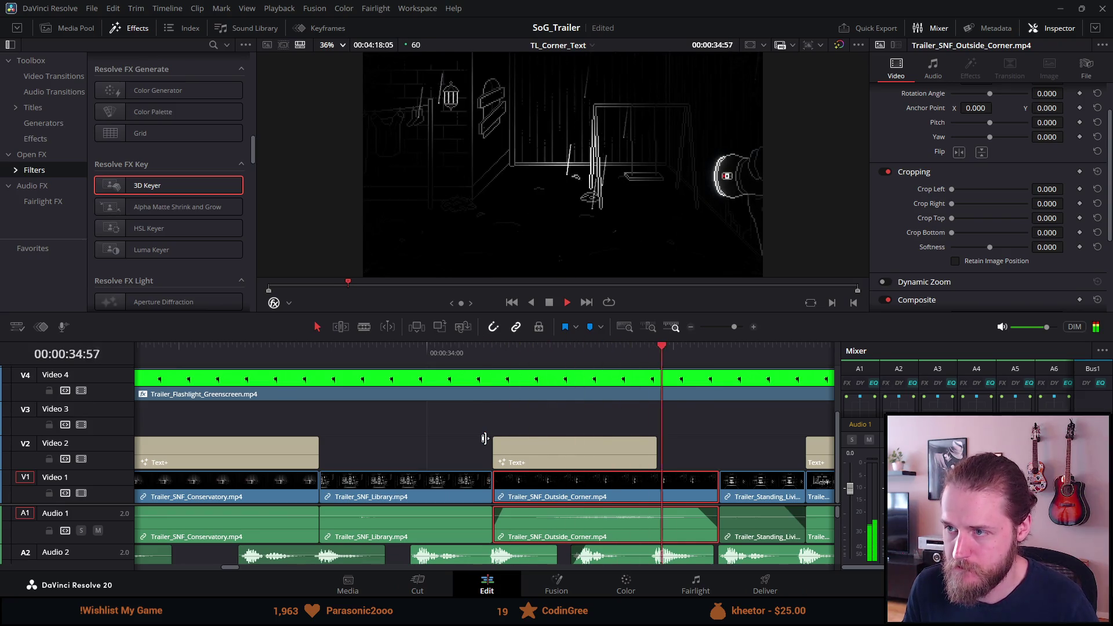
{"action": "key", "text": "space"}
{"action": "left_click", "coordinate": [499, 358]}
{"action": "key", "text": "space"}
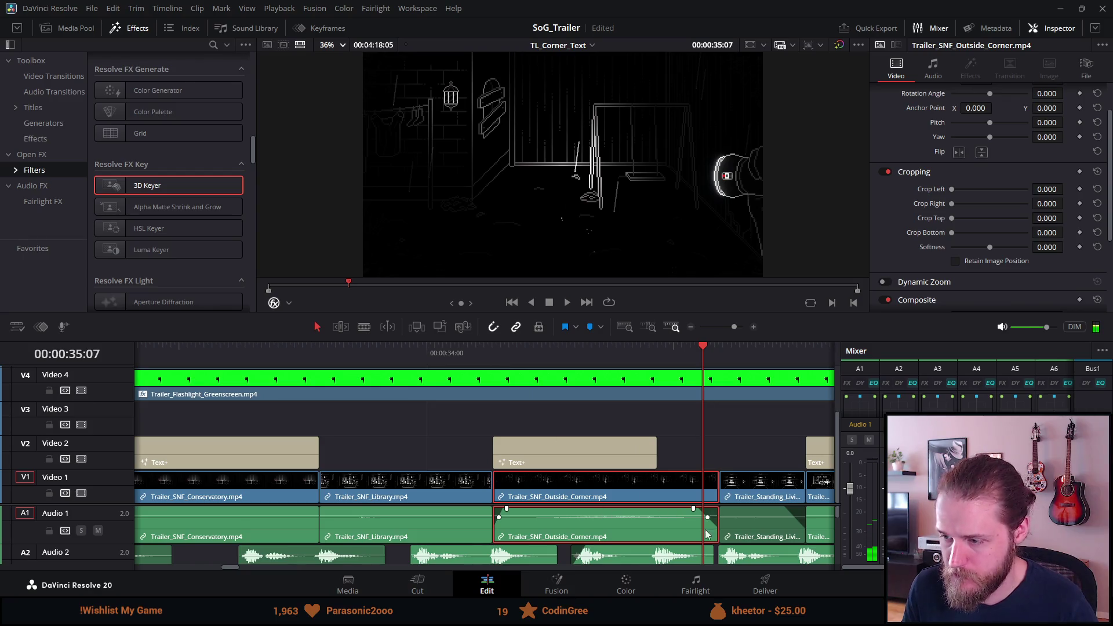
Trim the Outside_Corner clip's end leftward on V1/A1 and play back the shortened edit
{"action": "left_click_drag", "start_coordinate": [712, 496], "coordinate": [656, 496]}
{"action": "left_click", "coordinate": [490, 354]}
{"action": "key", "text": "space"}
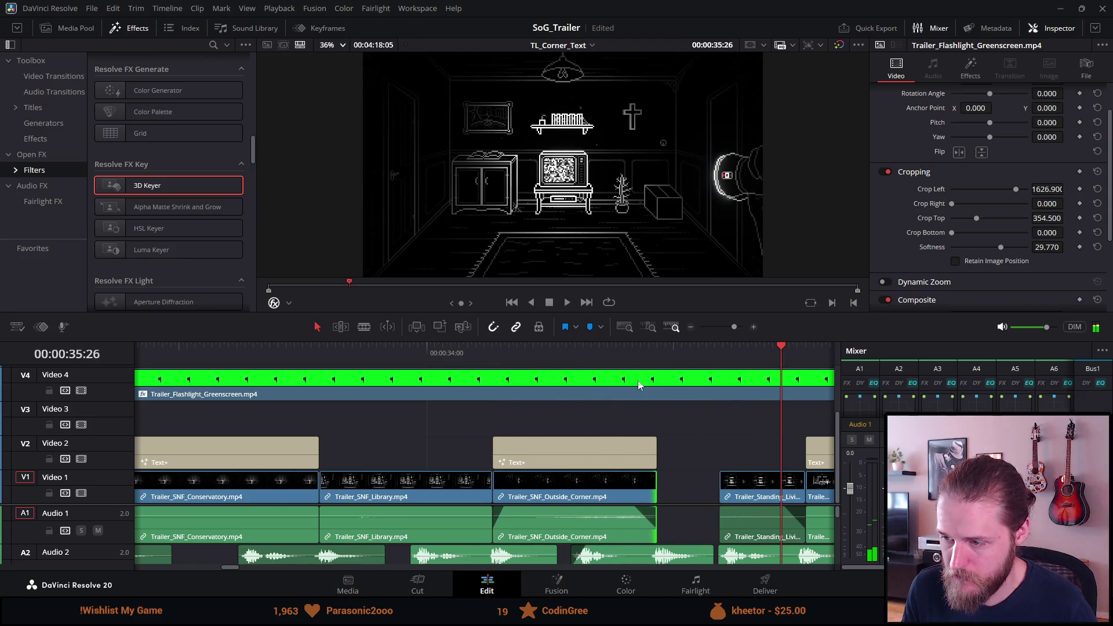
Skim ahead through the later Basement and Garage clips on the timeline
{"action": "scroll", "coordinate": [722, 474], "scroll_direction": "down", "scroll_amount": 5}
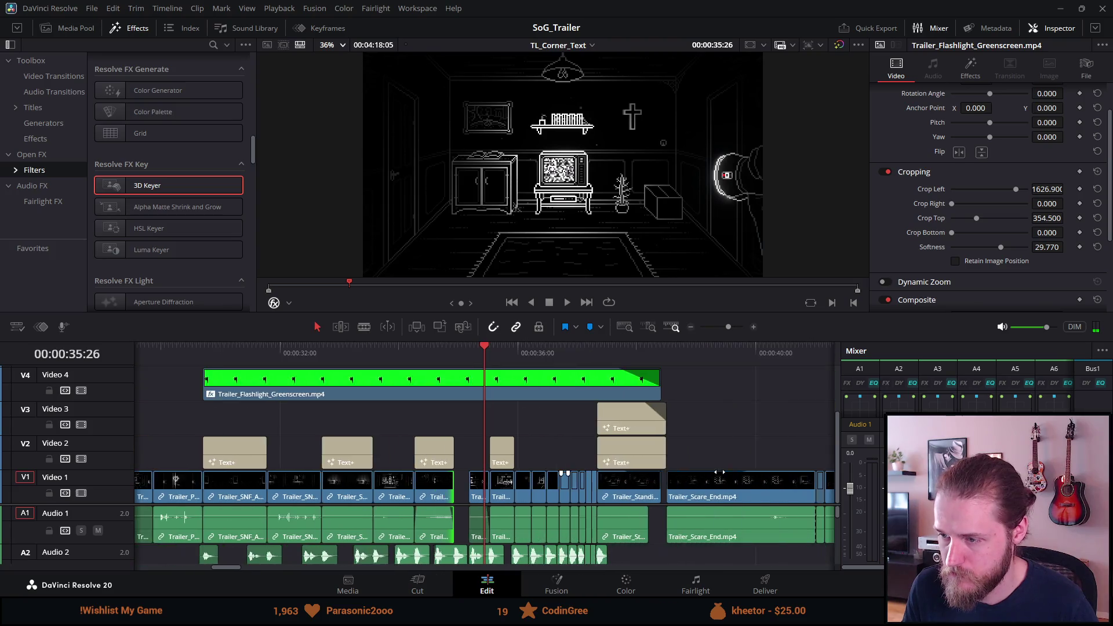
{"action": "scroll", "coordinate": [728, 429], "scroll_direction": "down", "scroll_amount": 2}
{"action": "left_click", "coordinate": [795, 364]}
{"action": "scroll", "coordinate": [793, 366], "scroll_direction": "down", "scroll_amount": 2}
{"action": "scroll", "coordinate": [789, 368], "scroll_direction": "down", "scroll_amount": 2}
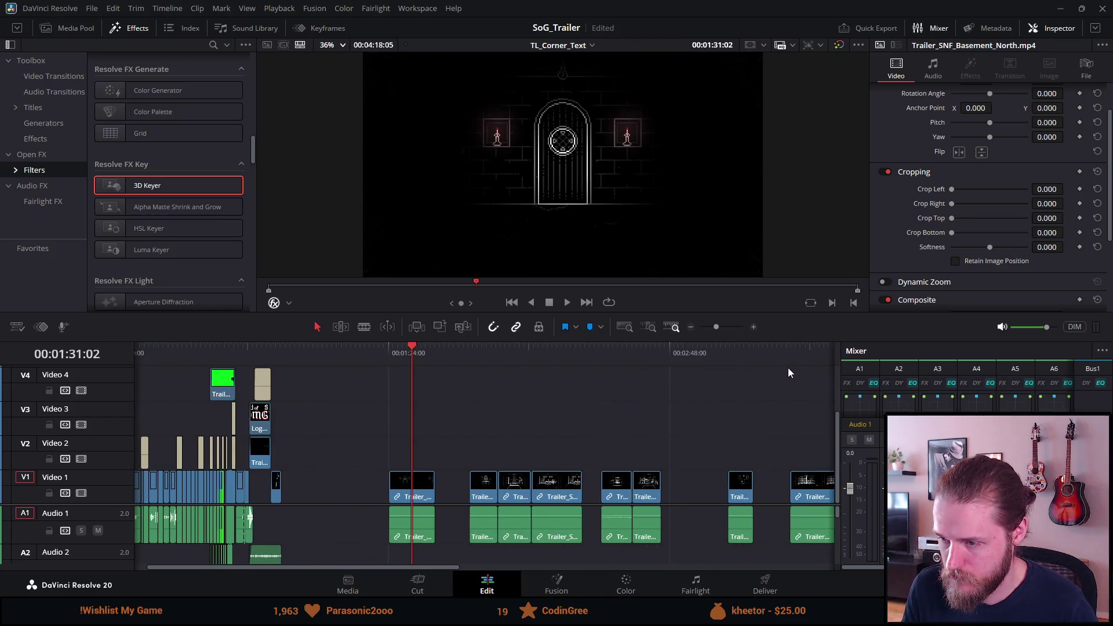
{"action": "left_click", "coordinate": [514, 354]}
{"action": "left_click", "coordinate": [555, 349]}
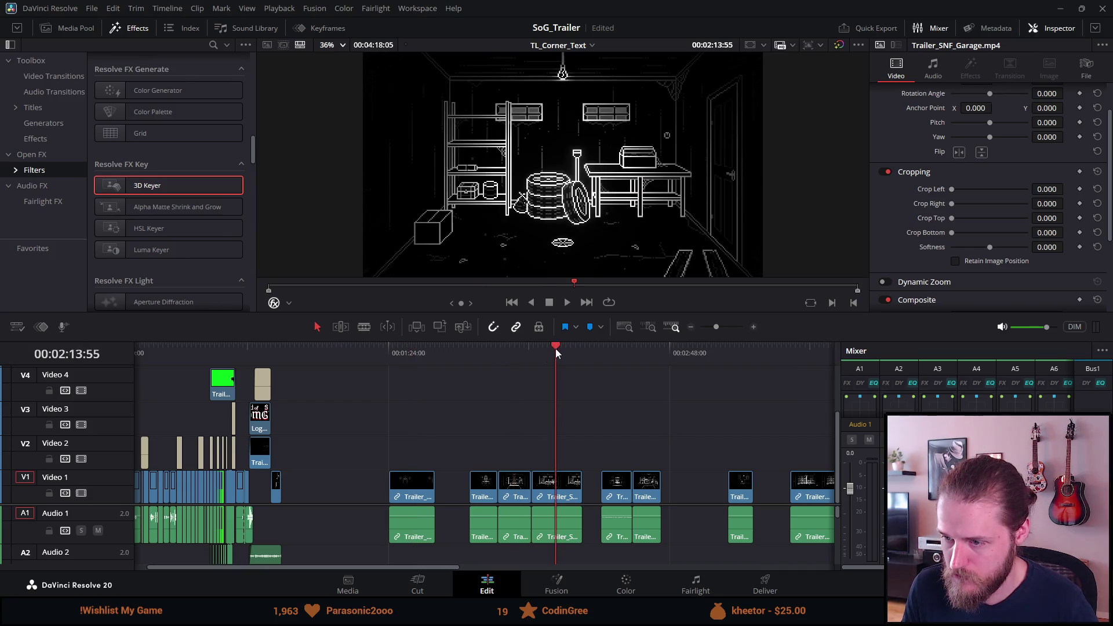
{"action": "left_click", "coordinate": [603, 349]}
Check the ALONE title moment, then land on the Livingroom clip at 2:31
{"action": "left_click", "coordinate": [244, 346]}
{"action": "scroll", "coordinate": [245, 346], "scroll_direction": "up", "scroll_amount": 5}
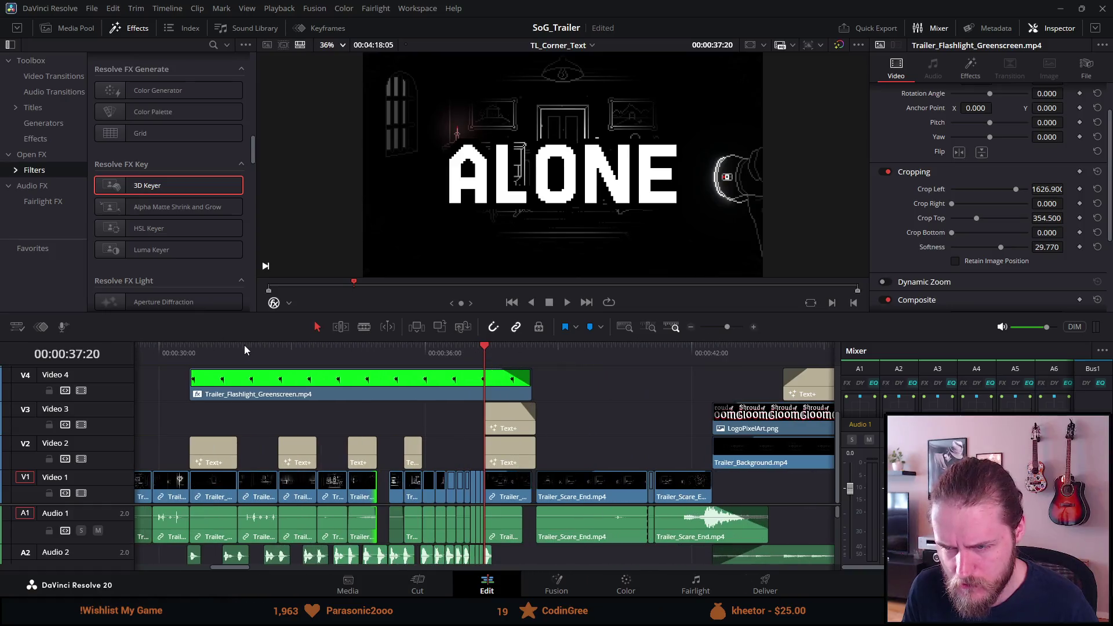
{"action": "left_click", "coordinate": [393, 350]}
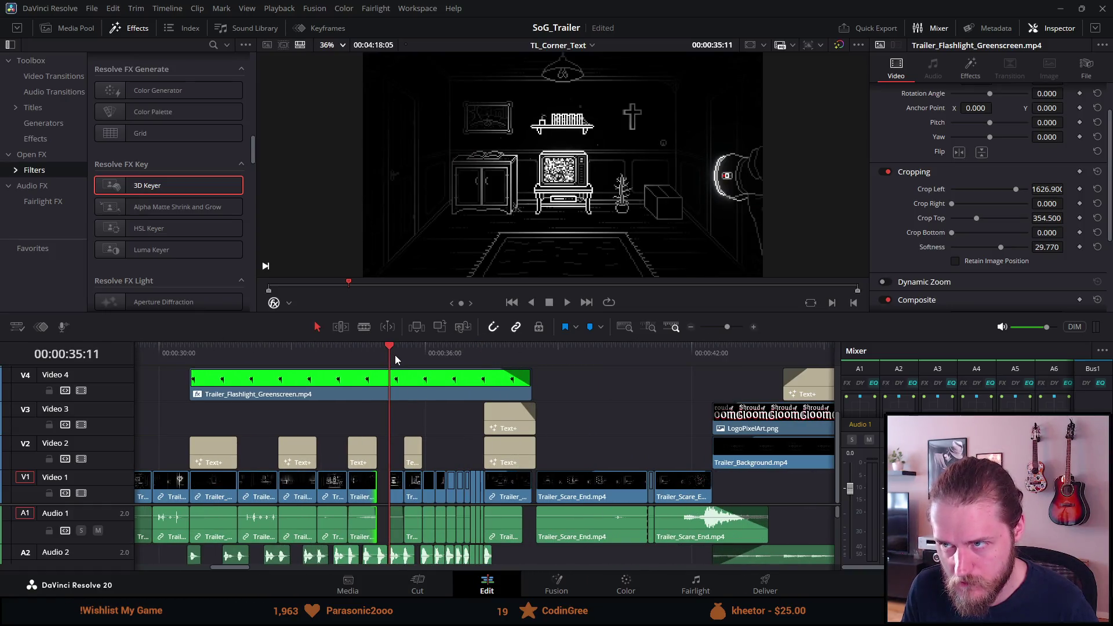
{"action": "scroll", "coordinate": [412, 395], "scroll_direction": "down", "scroll_amount": 6}
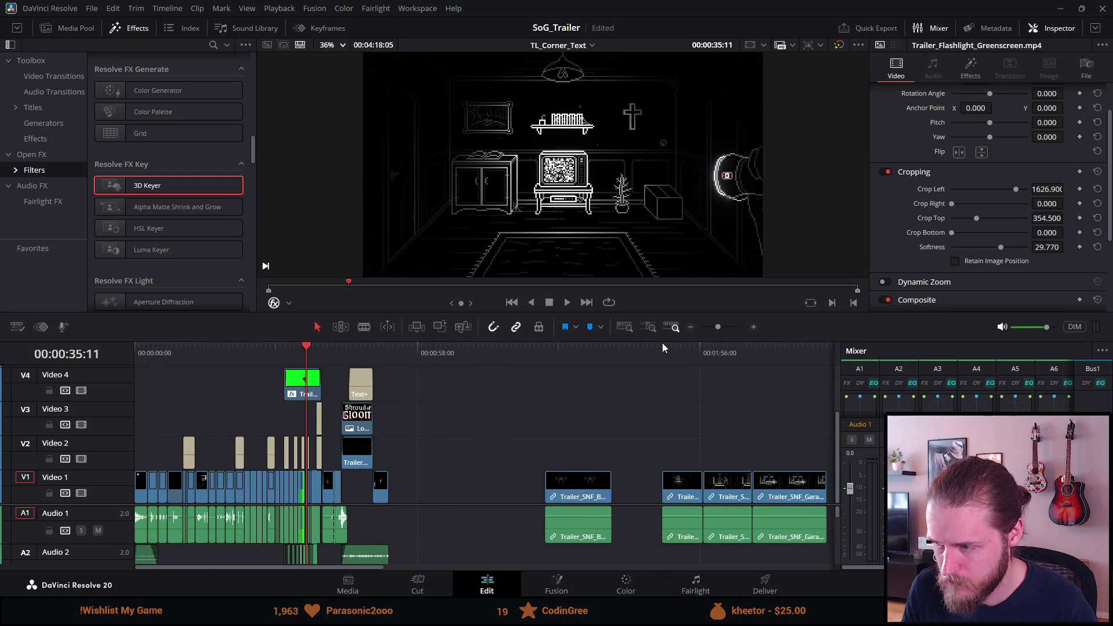
{"action": "scroll", "coordinate": [663, 346], "scroll_direction": "down", "scroll_amount": 1}
{"action": "left_click", "coordinate": [678, 351]}
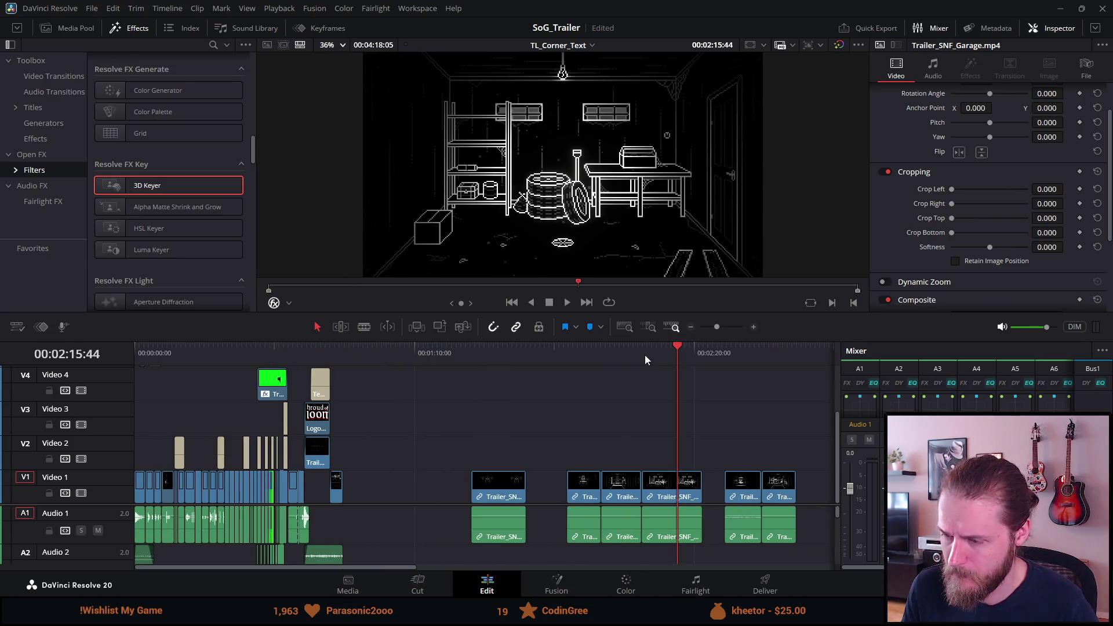
{"action": "left_click", "coordinate": [613, 356]}
{"action": "left_click", "coordinate": [740, 351]}
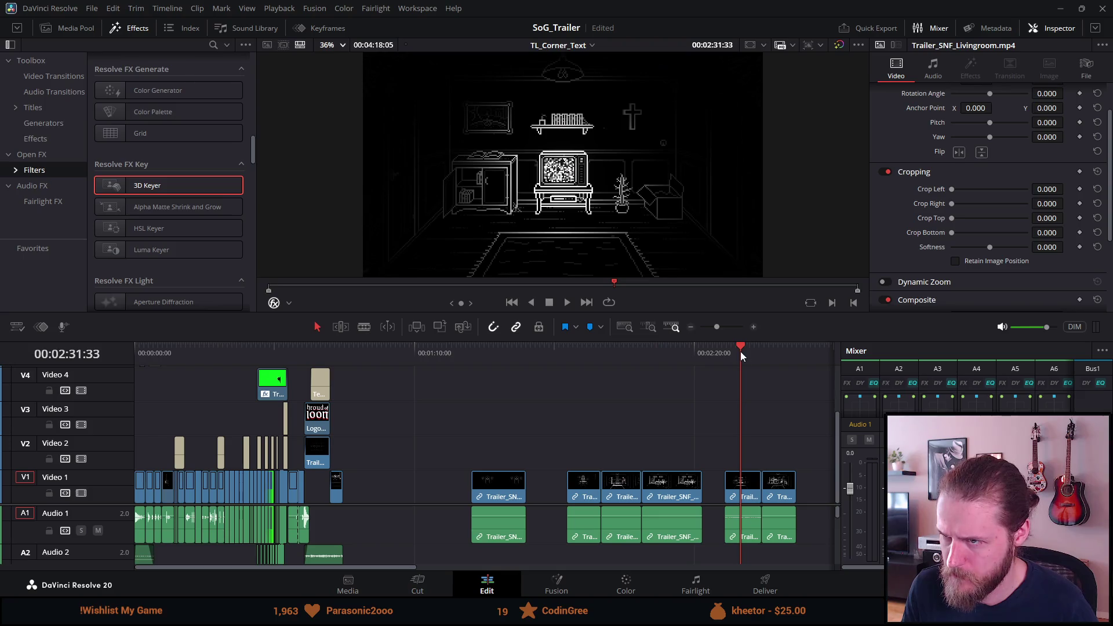
Move the Trailer_SNF_Livingroom clip earlier and trim both of its ends
{"action": "scroll", "coordinate": [714, 394], "scroll_direction": "up", "scroll_amount": 3}
{"action": "scroll", "coordinate": [714, 390], "scroll_direction": "up", "scroll_amount": 4}
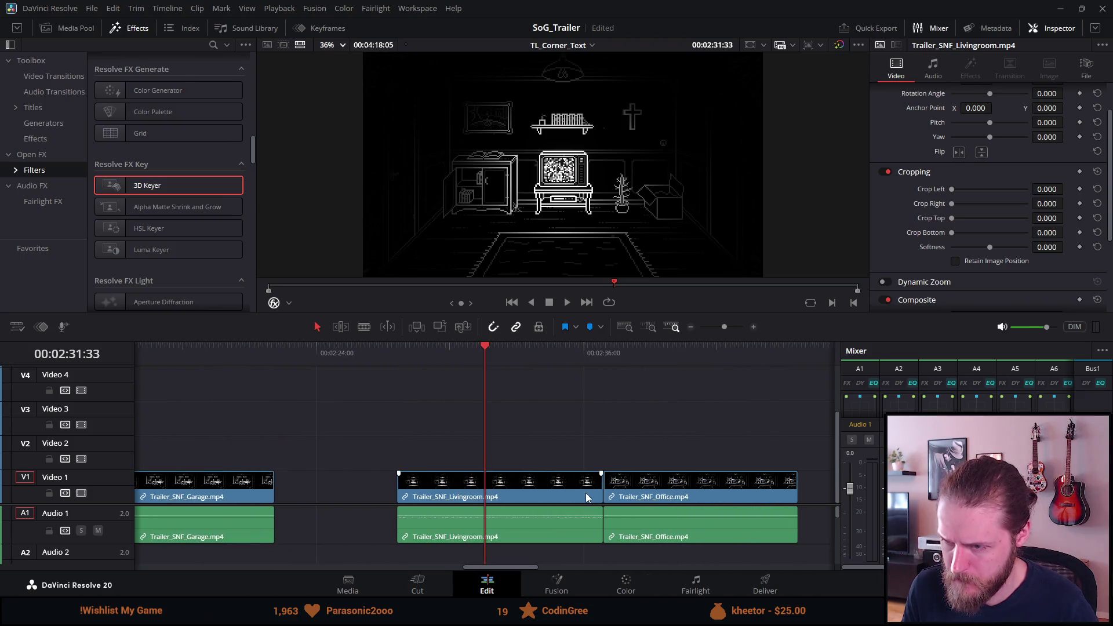
{"action": "left_click_drag", "start_coordinate": [587, 493], "coordinate": [441, 485]}
{"action": "left_click_drag", "start_coordinate": [332, 486], "coordinate": [414, 490]}
Delete the short clip after Outside_Corner, leaving a gap at 35:11
{"action": "scroll", "coordinate": [425, 490], "scroll_direction": "down", "scroll_amount": 8}
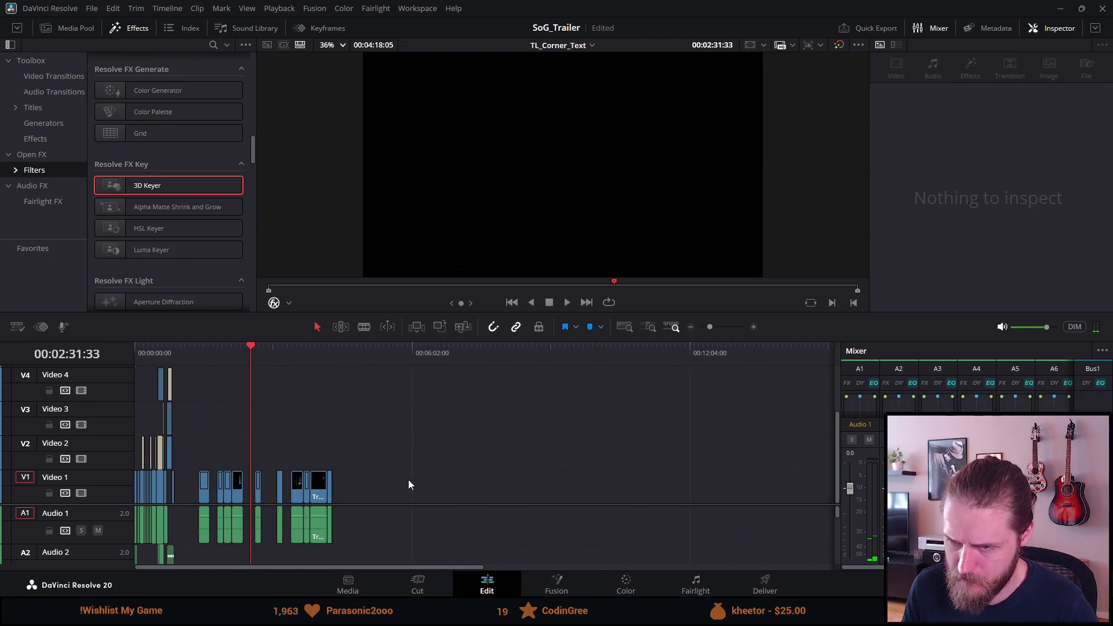
{"action": "left_click", "coordinate": [168, 348]}
{"action": "scroll", "coordinate": [196, 400], "scroll_direction": "up", "scroll_amount": 8}
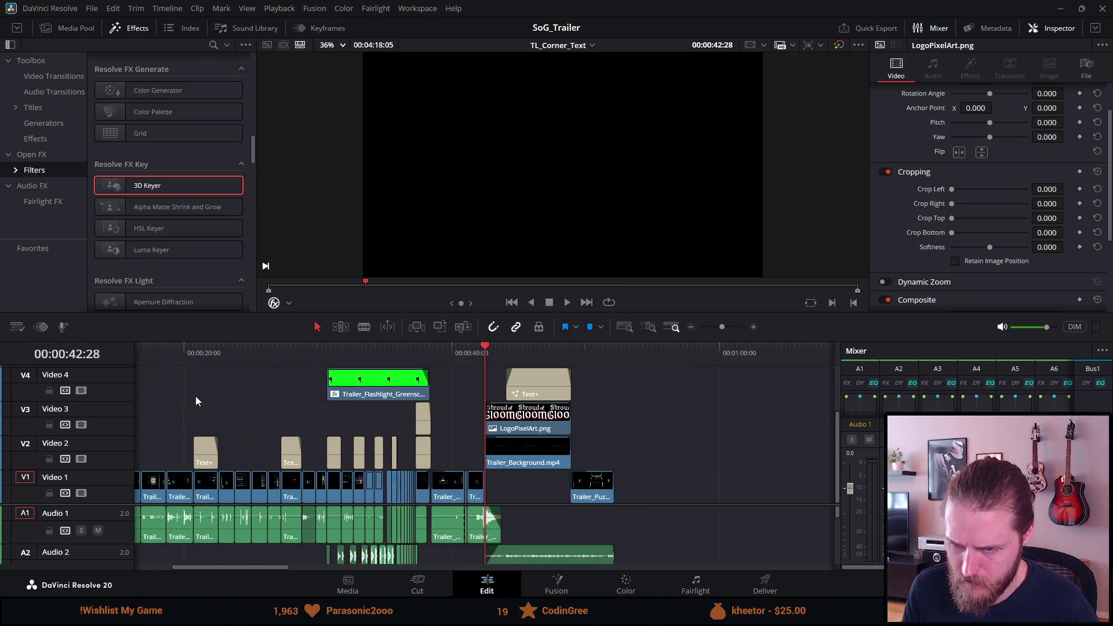
{"action": "left_click", "coordinate": [326, 346]}
{"action": "scroll", "coordinate": [325, 347], "scroll_direction": "up", "scroll_amount": 5}
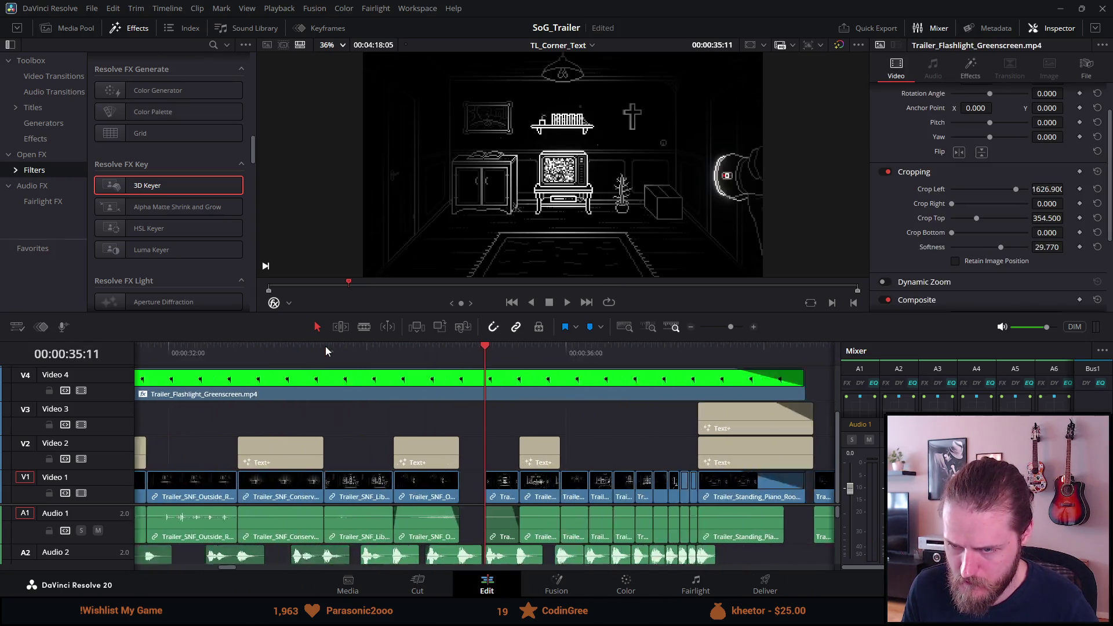
{"action": "left_click", "coordinate": [497, 499]}
{"action": "key", "text": "Delete"}
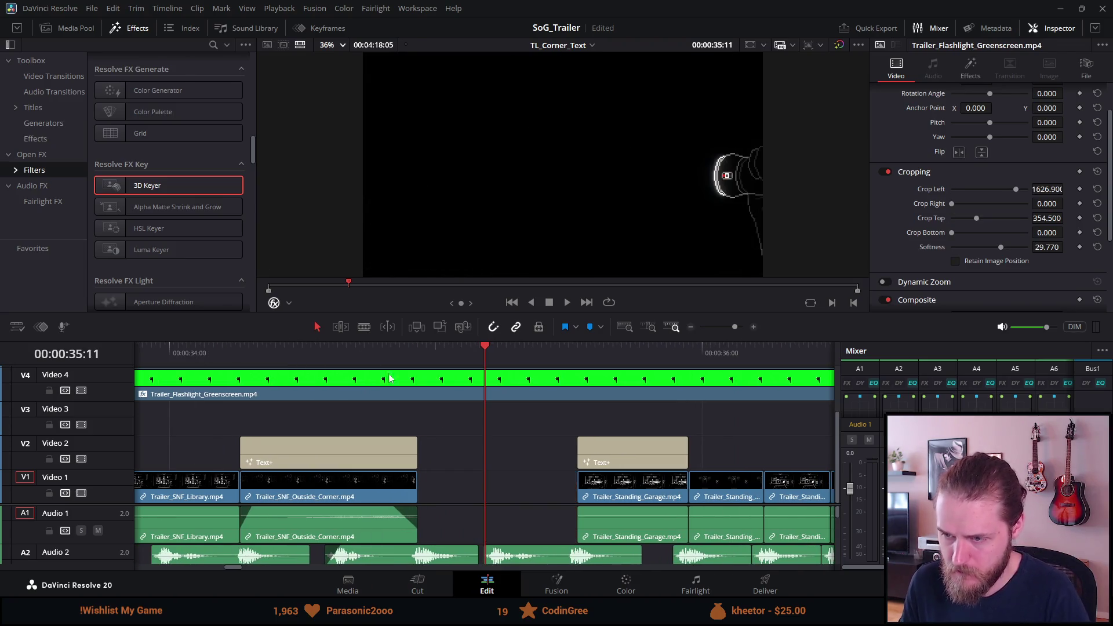
Undo the recent timeline changes and zoom the timeline out
{"action": "left_click", "coordinate": [417, 359]}
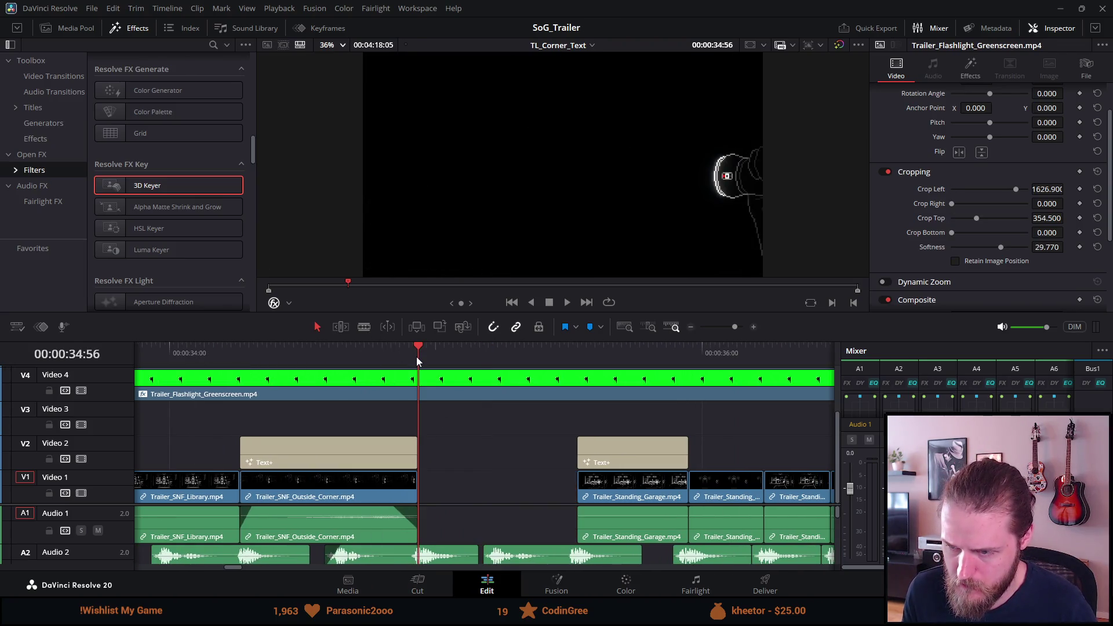
{"action": "key", "text": "ctrl+z"}
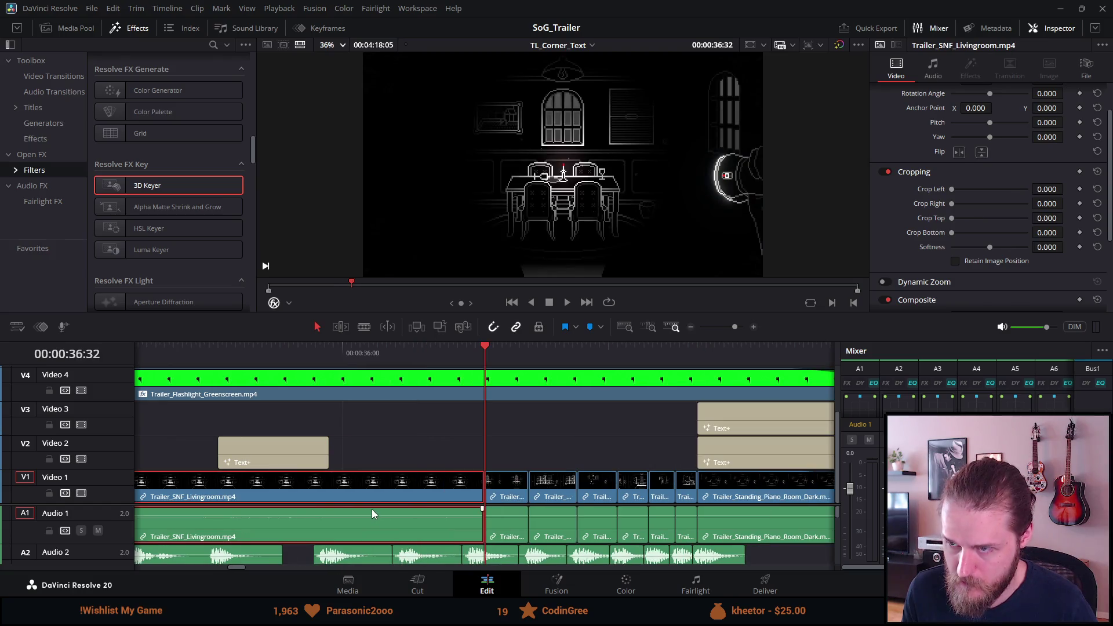
{"action": "key", "text": "ctrl+z"}
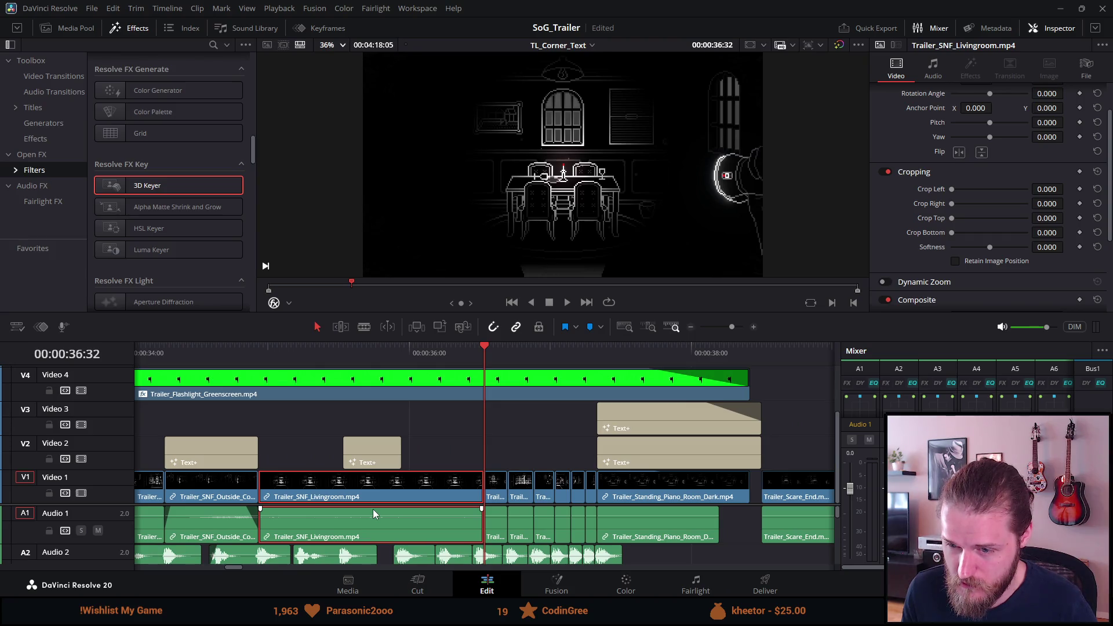
{"action": "key", "text": "ctrl+z"}
{"action": "key", "text": "ctrl+z"}
{"action": "key", "text": "ctrl+z"}
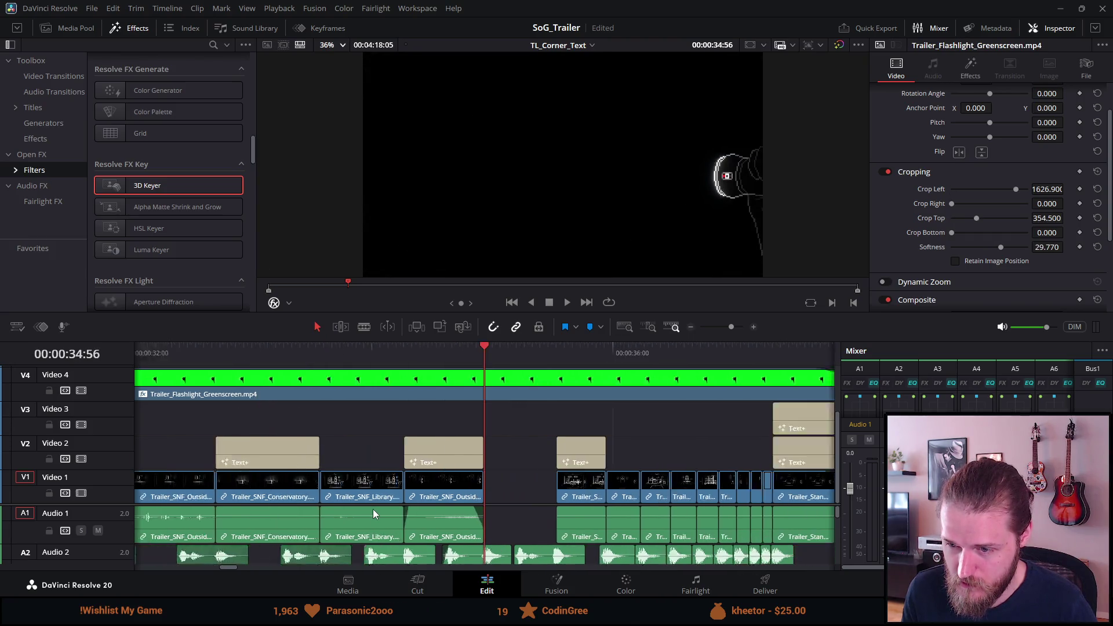
{"action": "key", "text": "ctrl+minus"}
Paste the Livingroom clip into empty space around 54s and shorten it
{"action": "left_click", "coordinate": [789, 355]}
{"action": "key", "text": "ctrl+v"}
{"action": "key", "text": "ctrl+equal"}
{"action": "key", "text": "ctrl+equal"}
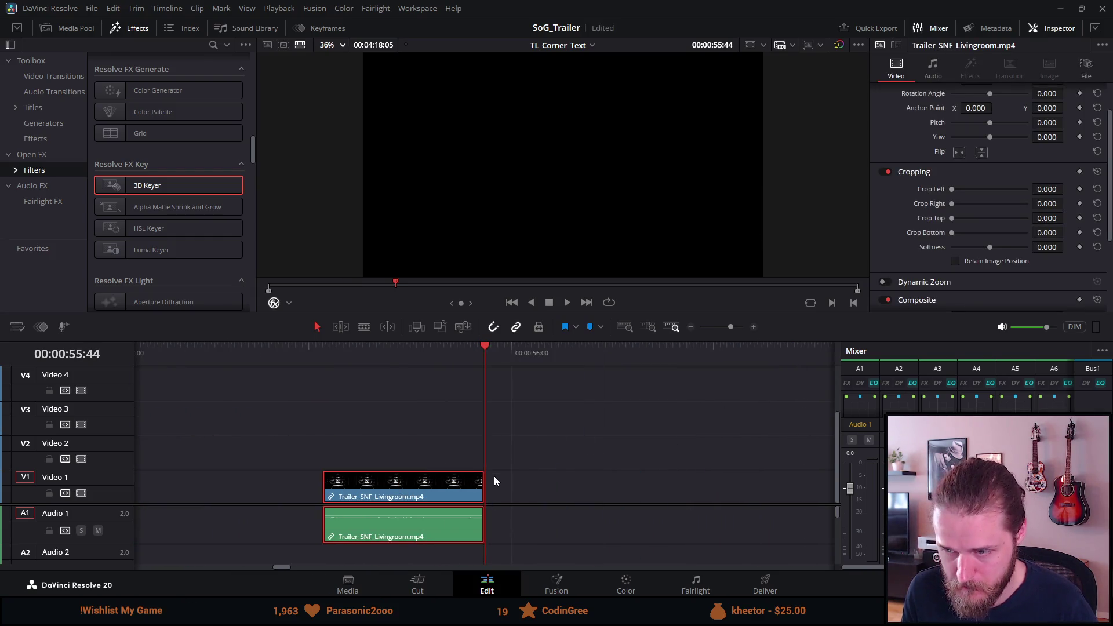
{"action": "left_click_drag", "start_coordinate": [480, 488], "coordinate": [334, 492]}
{"action": "key", "text": "Delete"}
{"action": "key", "text": "ctrl+minus"}
{"action": "key", "text": "ctrl+minus"}
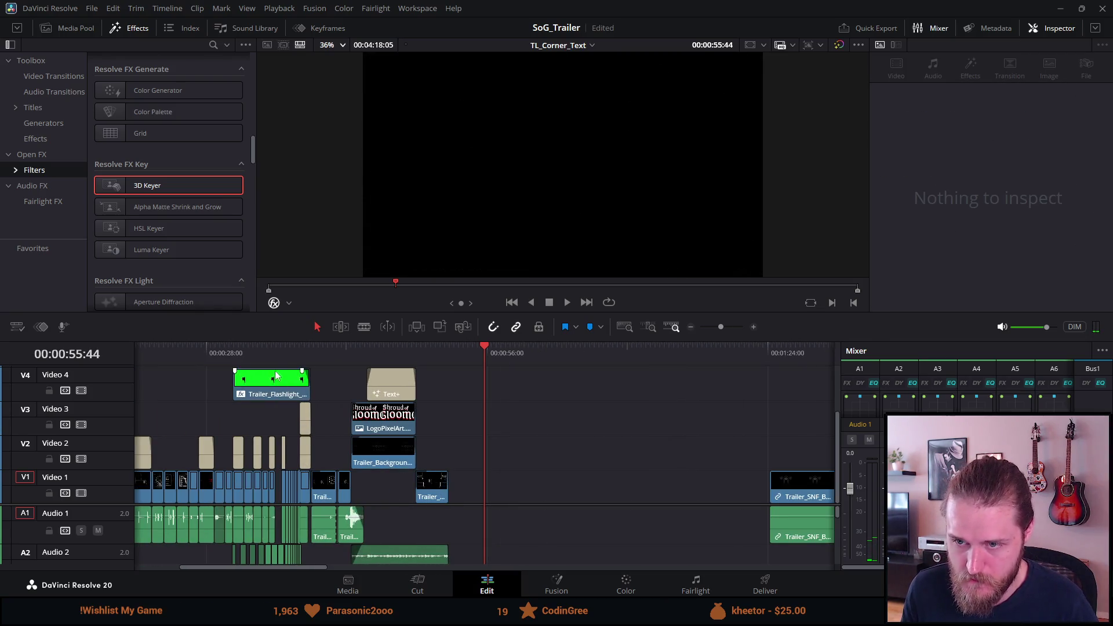
Place the short Livingroom clip at 34:56, extend it to close the gap, and play it
{"action": "left_click", "coordinate": [277, 358]}
{"action": "key", "text": "ctrl+equal"}
{"action": "key", "text": "ctrl+equal"}
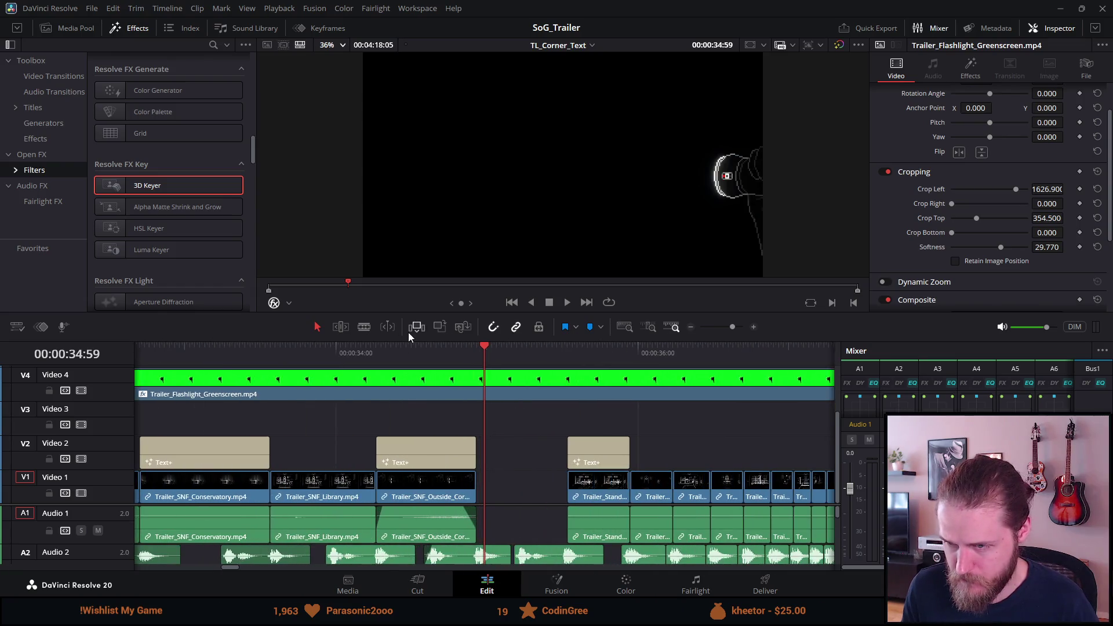
{"action": "left_click_drag", "start_coordinate": [471, 350], "coordinate": [479, 352]}
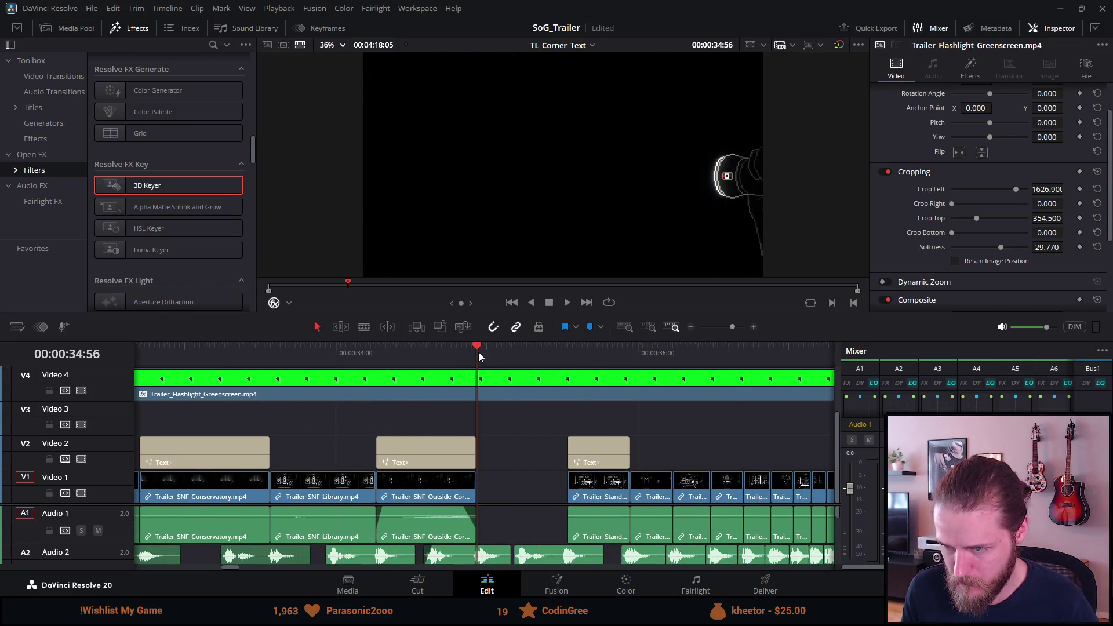
{"action": "key", "text": "ctrl+z"}
{"action": "key", "text": "ctrl+equal"}
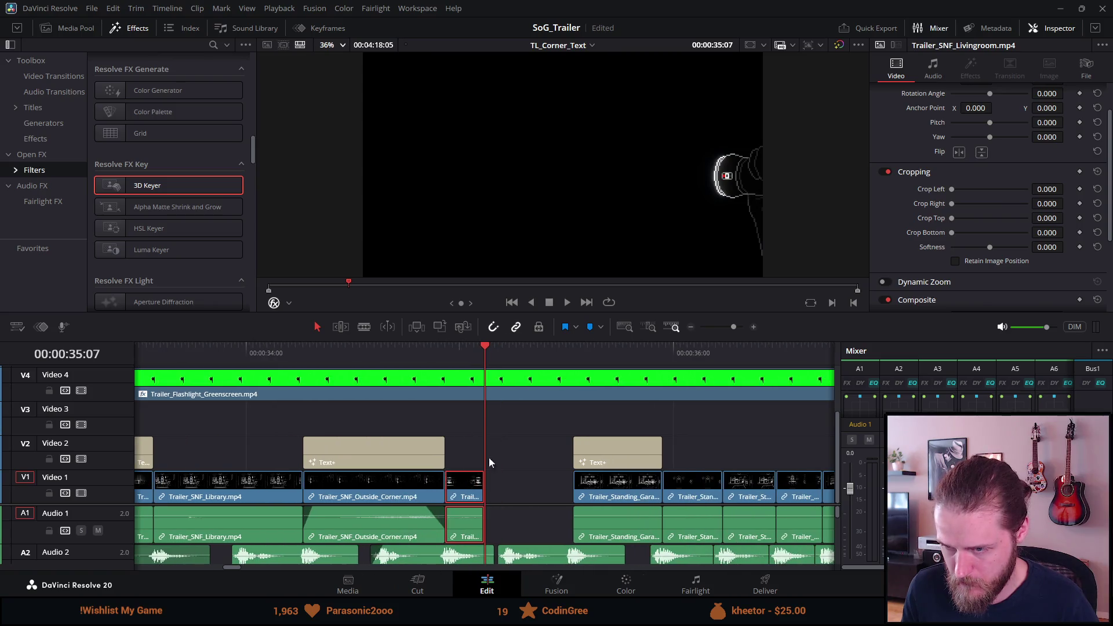
{"action": "left_click", "coordinate": [553, 351]}
{"action": "left_click_drag", "start_coordinate": [483, 486], "coordinate": [571, 486]}
{"action": "left_click", "coordinate": [276, 361]}
{"action": "key", "text": "space"}
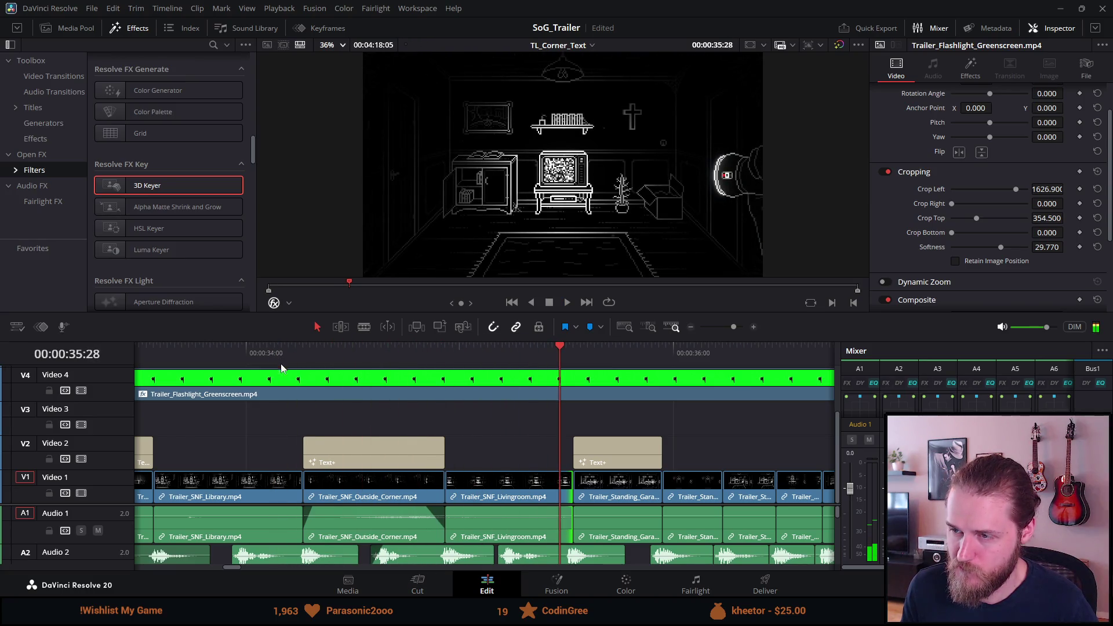
{"action": "left_click", "coordinate": [447, 350]}
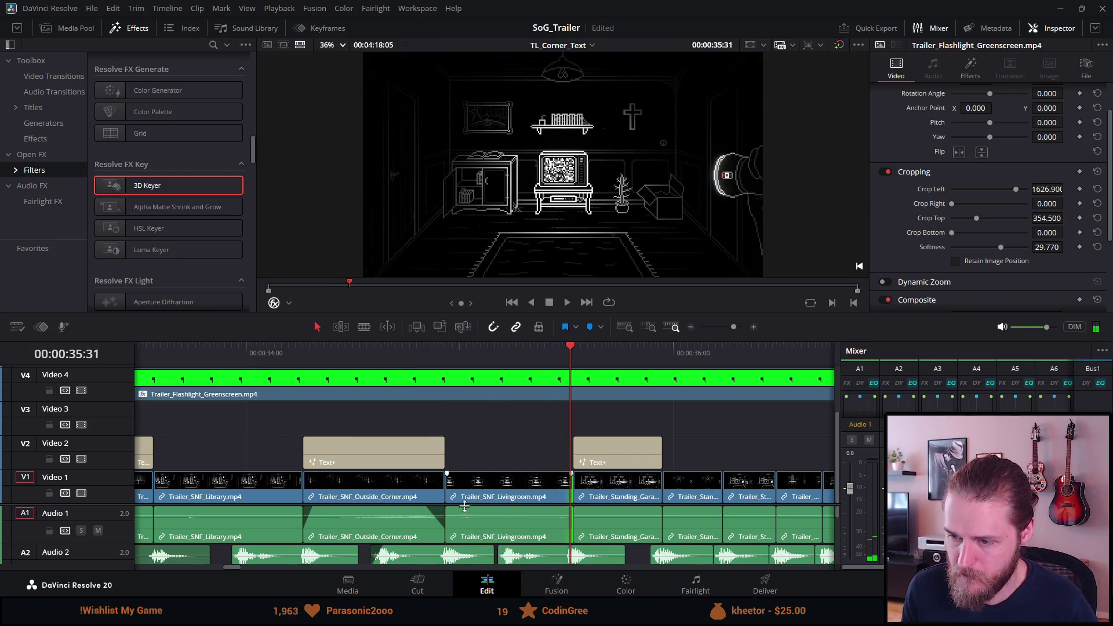
Add an audio fade-out and fade-in to the Livingroom clip and play back the result
{"action": "left_click", "coordinate": [446, 510]}
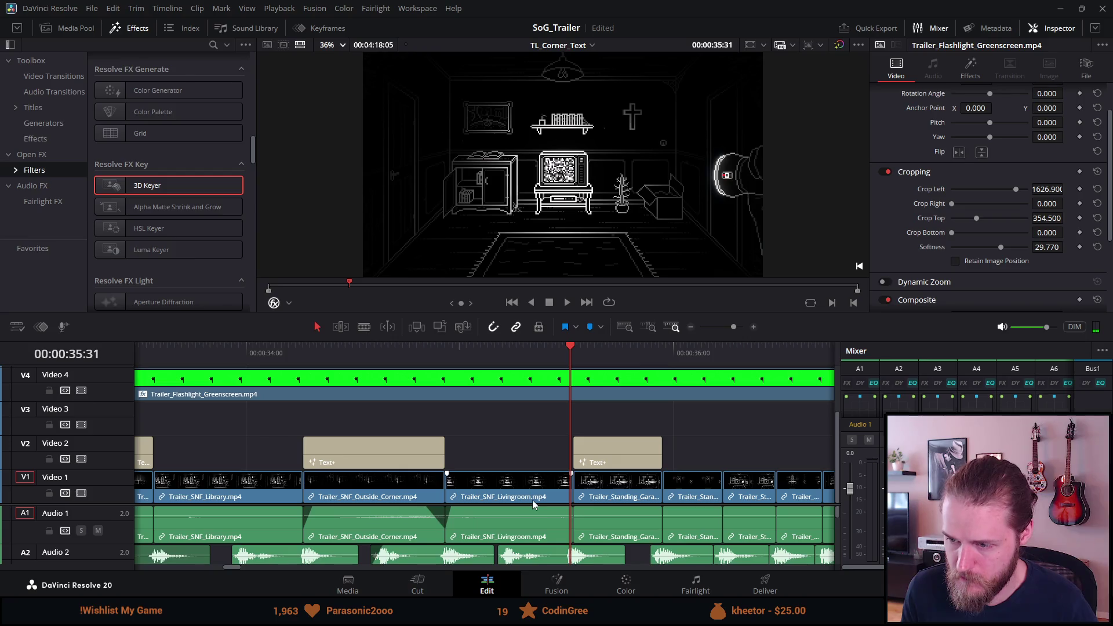
{"action": "left_click_drag", "start_coordinate": [571, 510], "coordinate": [555, 509]}
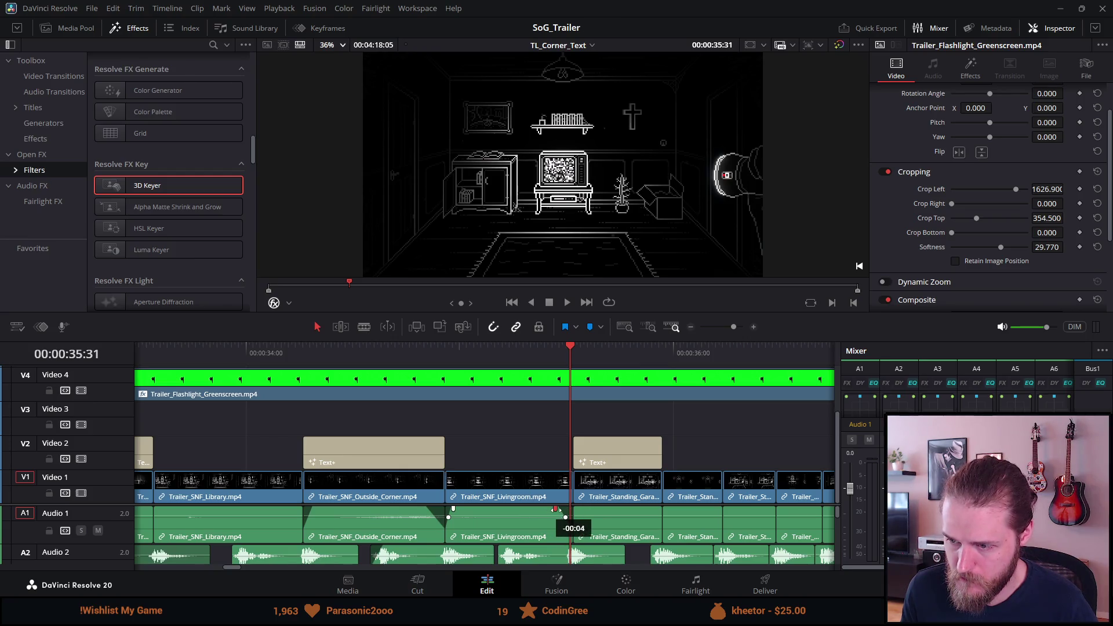
{"action": "left_click_drag", "start_coordinate": [454, 511], "coordinate": [463, 512]}
{"action": "left_click", "coordinate": [416, 364]}
{"action": "key", "text": "space"}
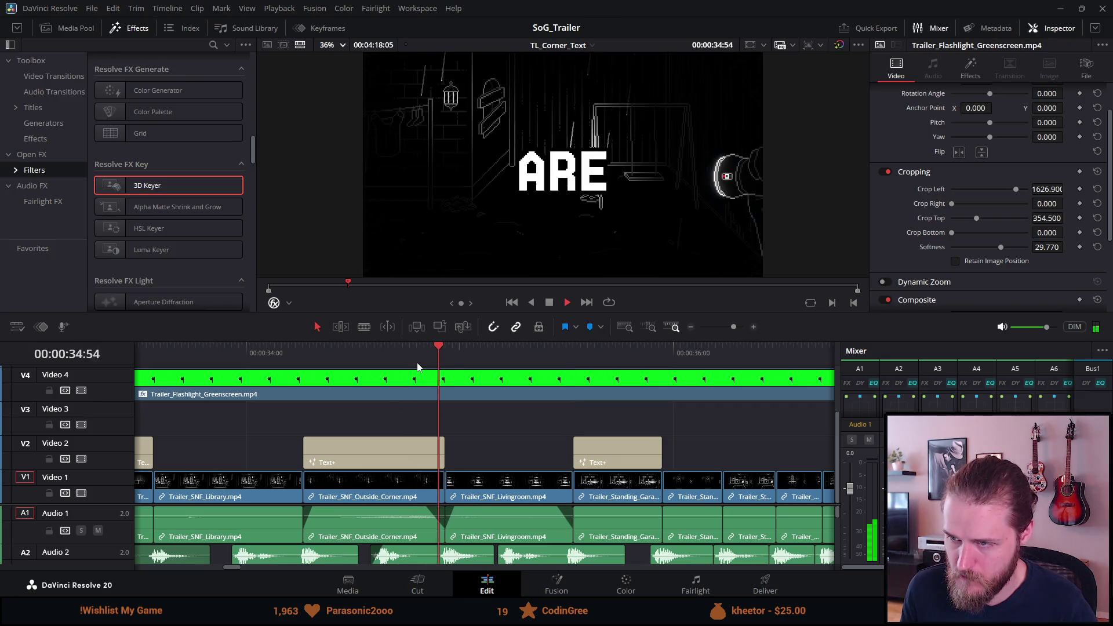
{"action": "left_click", "coordinate": [342, 350]}
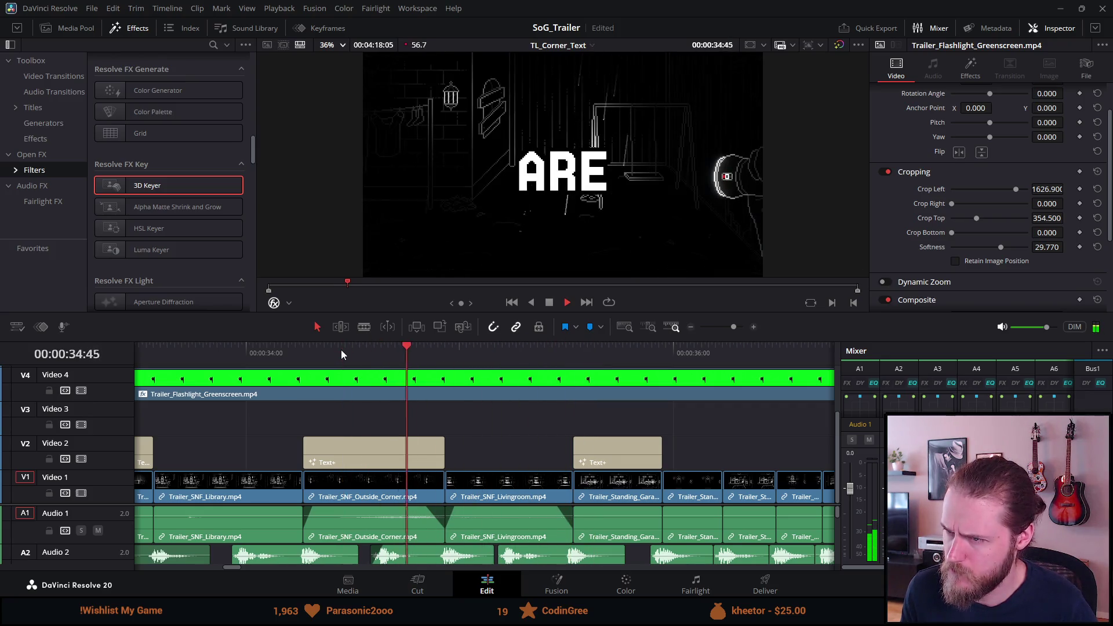
Delete the Trailer_Standing_Garage clip and zoom out to show the whole sequence
{"action": "left_click", "coordinate": [611, 490]}
{"action": "key", "text": "BackSpace"}
{"action": "key", "text": "ctrl+equal"}
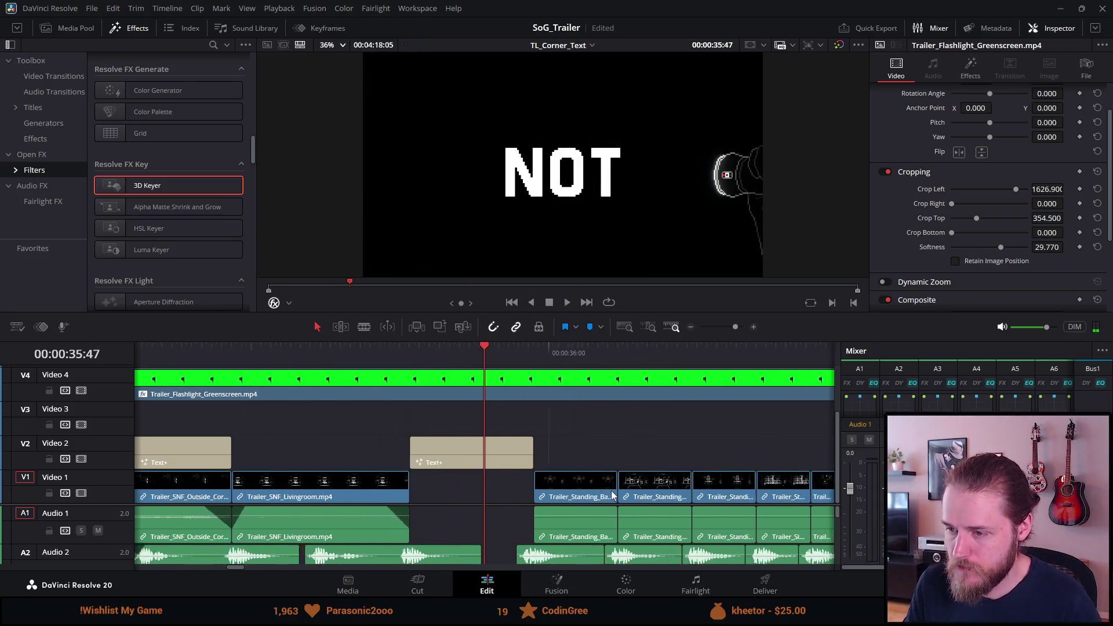
{"action": "key", "text": "ctrl+minus"}
{"action": "key", "text": "ctrl+minus"}
{"action": "key", "text": "ctrl+minus"}
{"action": "key", "text": "ctrl+minus"}
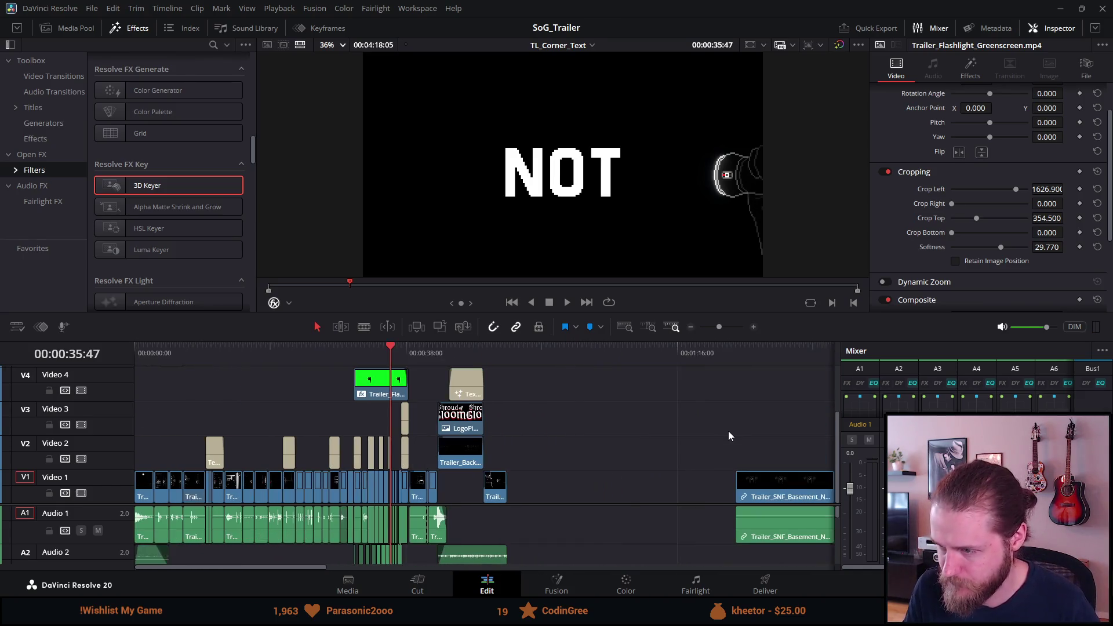
Trim the spare Trailer_SNF_Garage clip down to a short piece and cut it
{"action": "left_click", "coordinate": [791, 350]}
{"action": "key", "text": "ctrl+minus"}
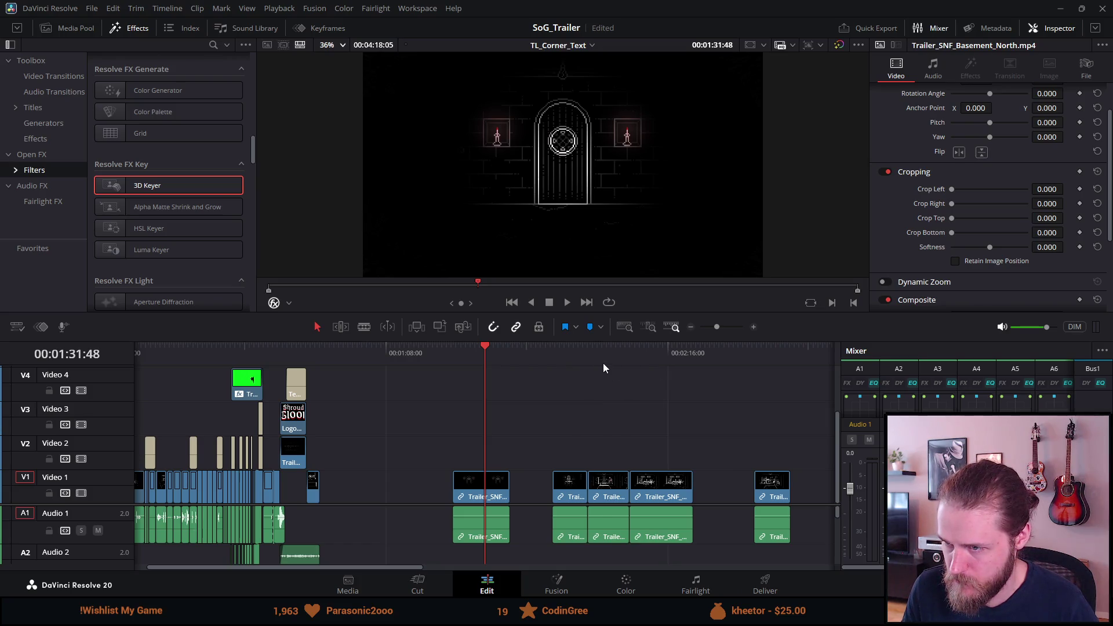
{"action": "left_click", "coordinate": [647, 353]}
{"action": "key", "text": "ctrl+equal"}
{"action": "mouse_move", "coordinate": [610, 491]}
{"action": "left_mouse_down"}
{"action": "mouse_move", "coordinate": [444, 490]}
{"action": "mouse_move", "coordinate": [487, 491]}
{"action": "left_mouse_up"}
{"action": "key", "text": "space"}
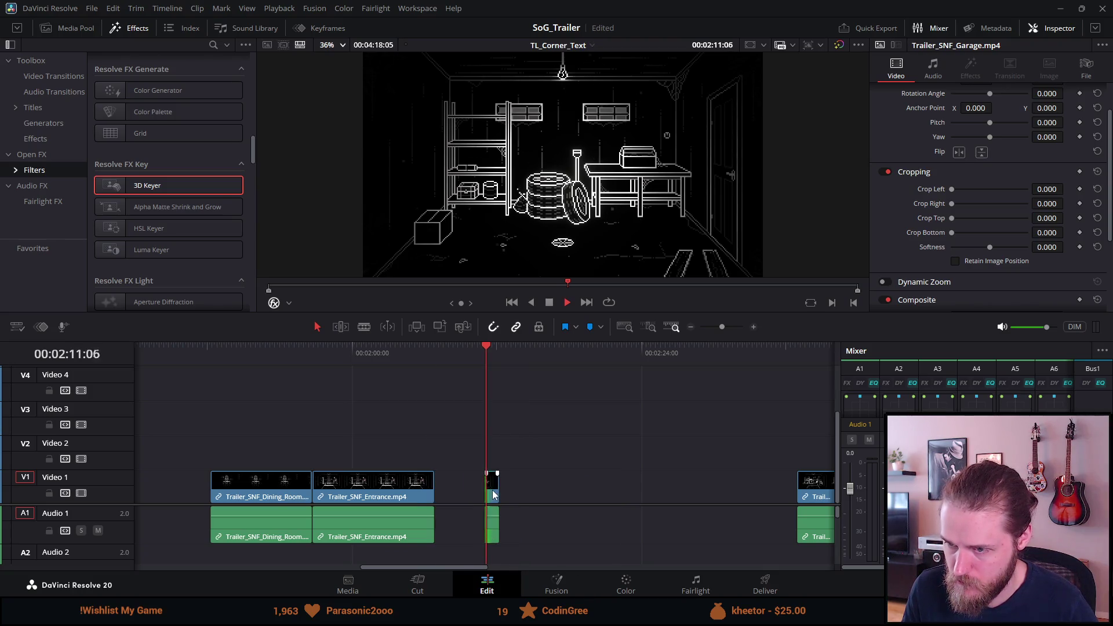
{"action": "key", "text": "ctrl+equal"}
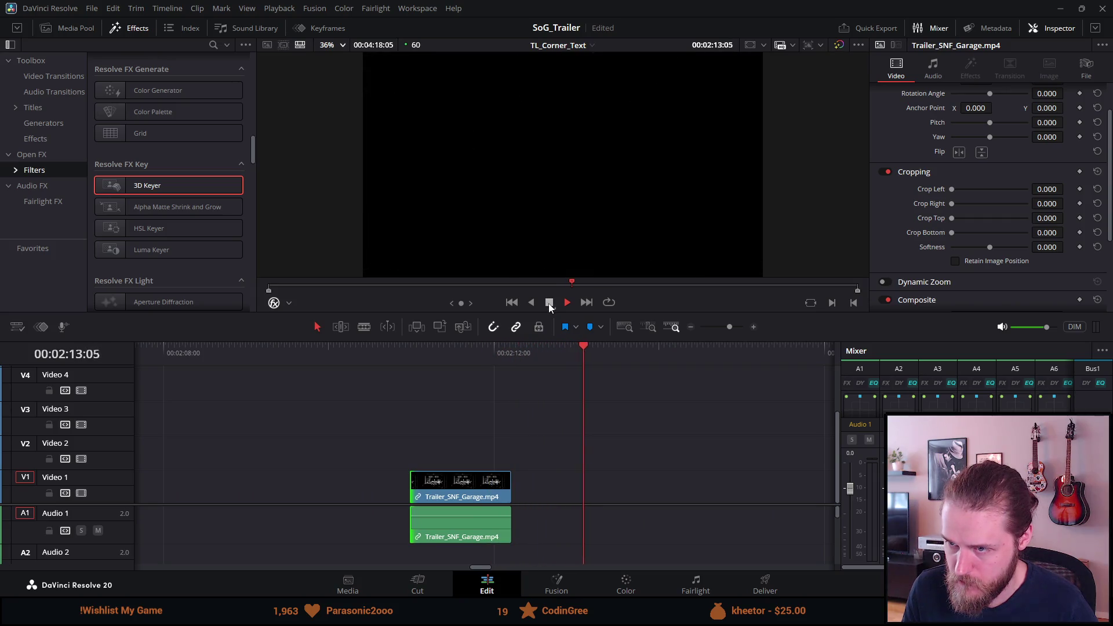
{"action": "left_click", "coordinate": [549, 302]}
{"action": "left_click_drag", "start_coordinate": [510, 493], "coordinate": [439, 491]}
{"action": "left_click", "coordinate": [439, 499]}
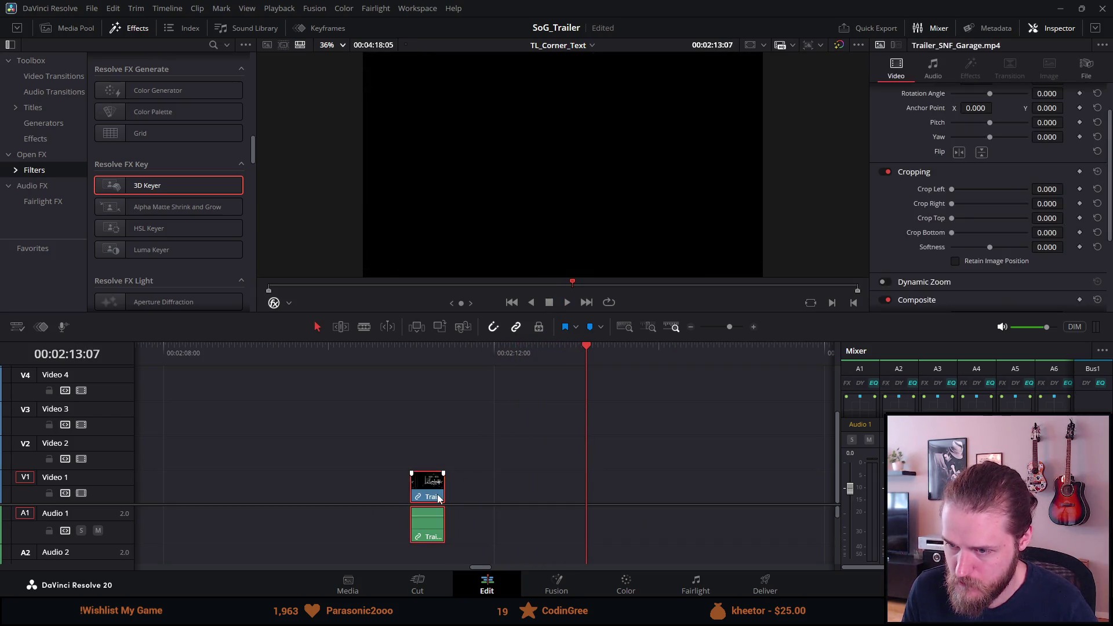
{"action": "key", "text": "Delete"}
Paste the trimmed Garage clip into the gap at 35:47
{"action": "key", "text": "ctrl+minus"}
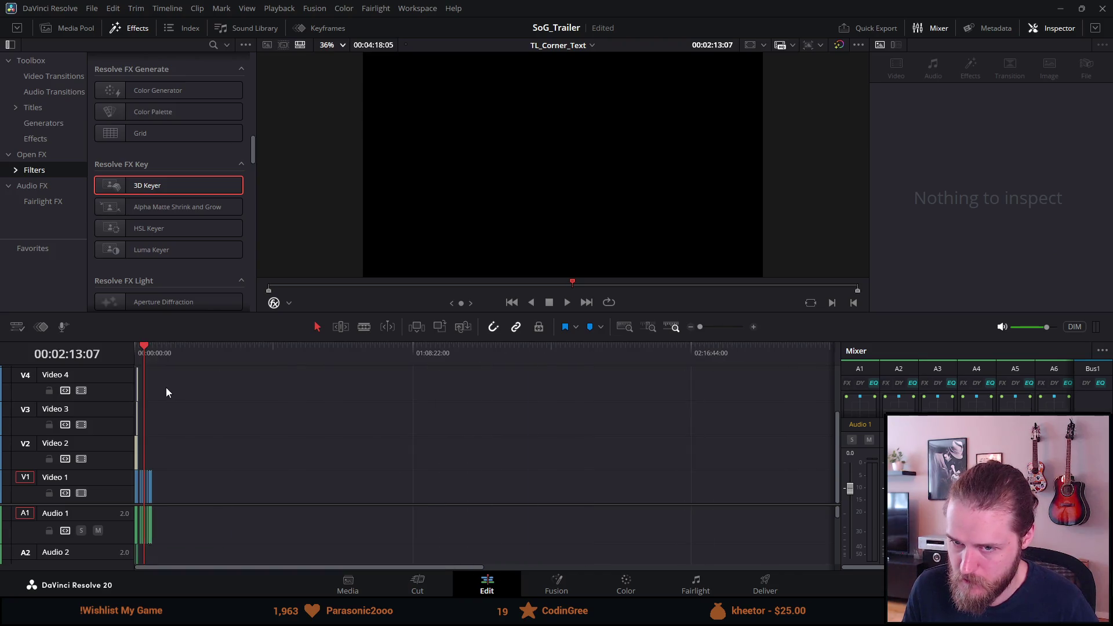
{"action": "scroll", "coordinate": [165, 385], "scroll_direction": "left", "scroll_amount": 3}
{"action": "key", "text": "ctrl+minus"}
{"action": "left_click", "coordinate": [227, 355]}
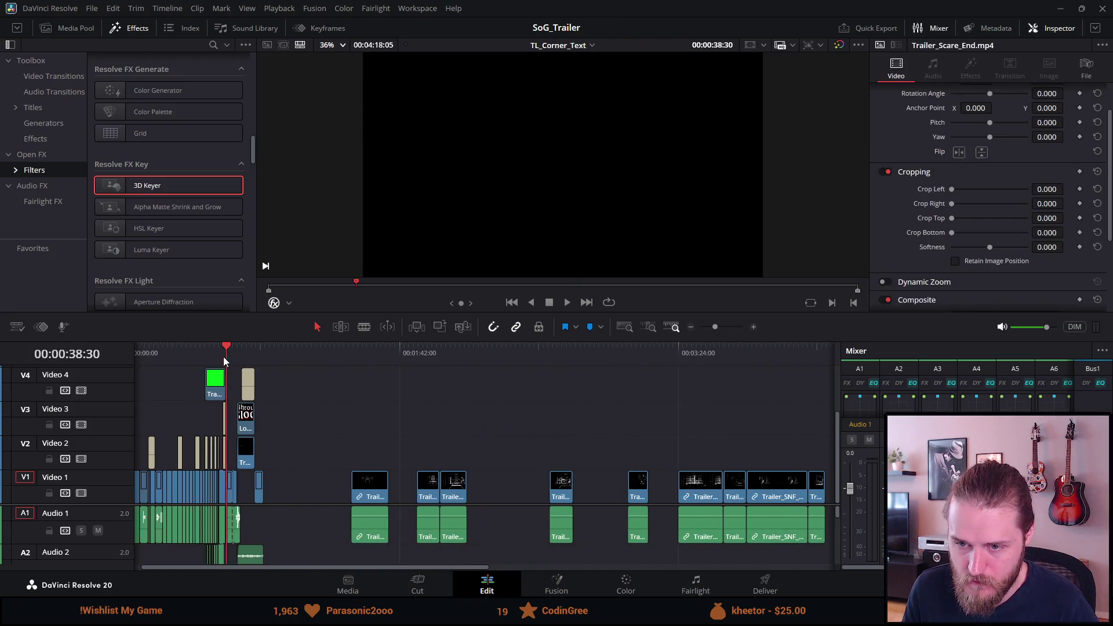
{"action": "key", "text": "ctrl+equal"}
{"action": "left_click", "coordinate": [416, 354]}
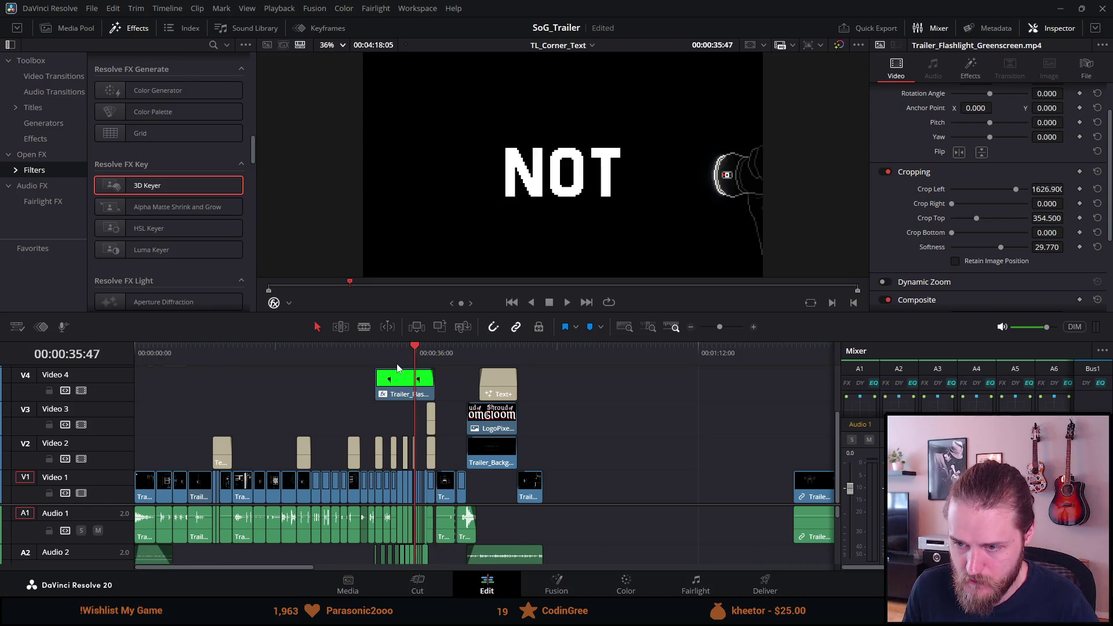
{"action": "key", "text": "ctrl+equal"}
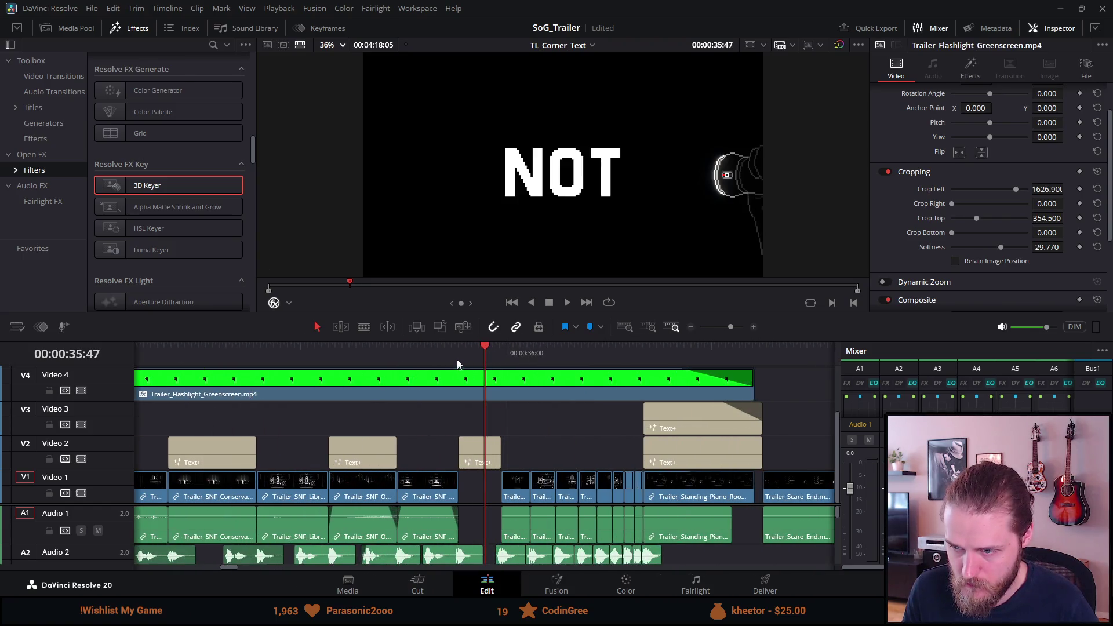
{"action": "key", "text": "ctrl+z"}
{"action": "key", "text": "Down"}
Play back the new Garage section behind the NOT title
{"action": "left_click", "coordinate": [553, 524]}
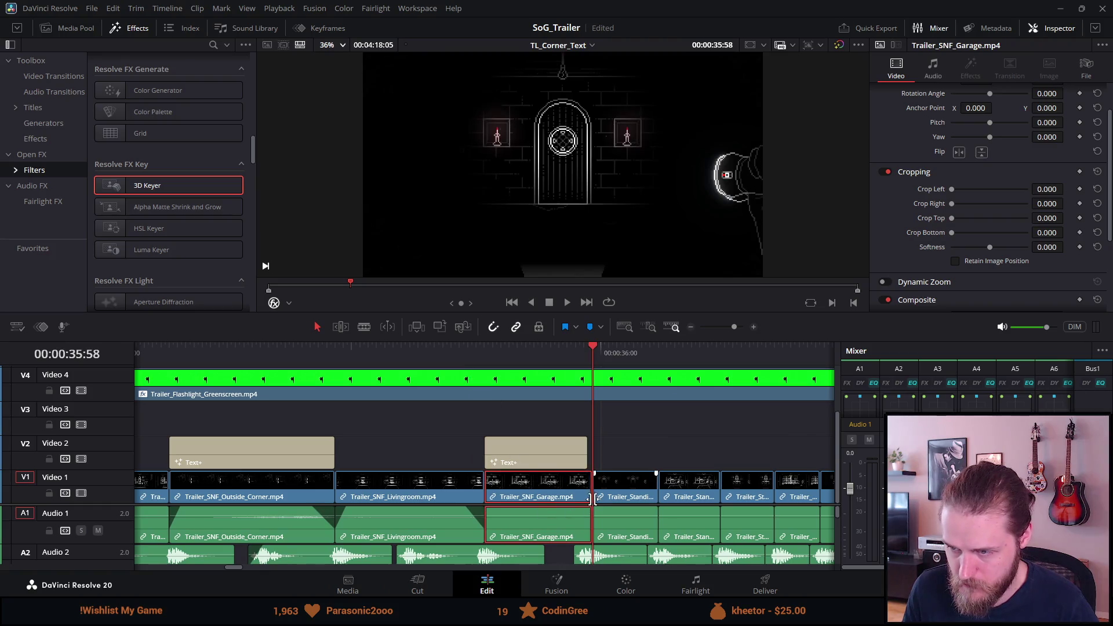
{"action": "left_click", "coordinate": [451, 388]}
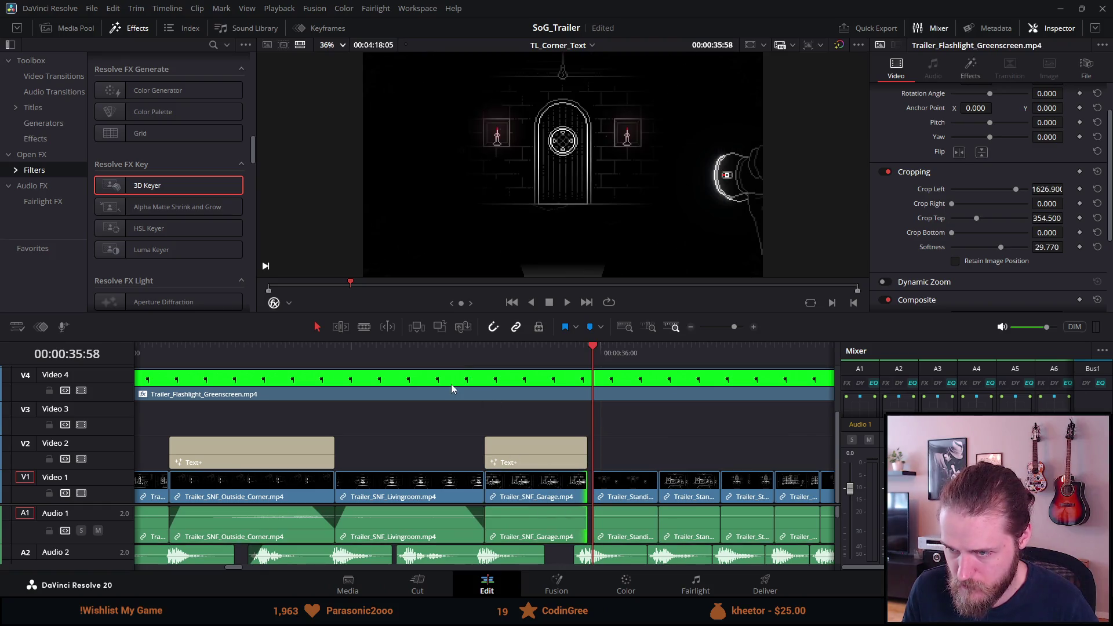
{"action": "left_click", "coordinate": [455, 352]}
{"action": "key", "text": "space"}
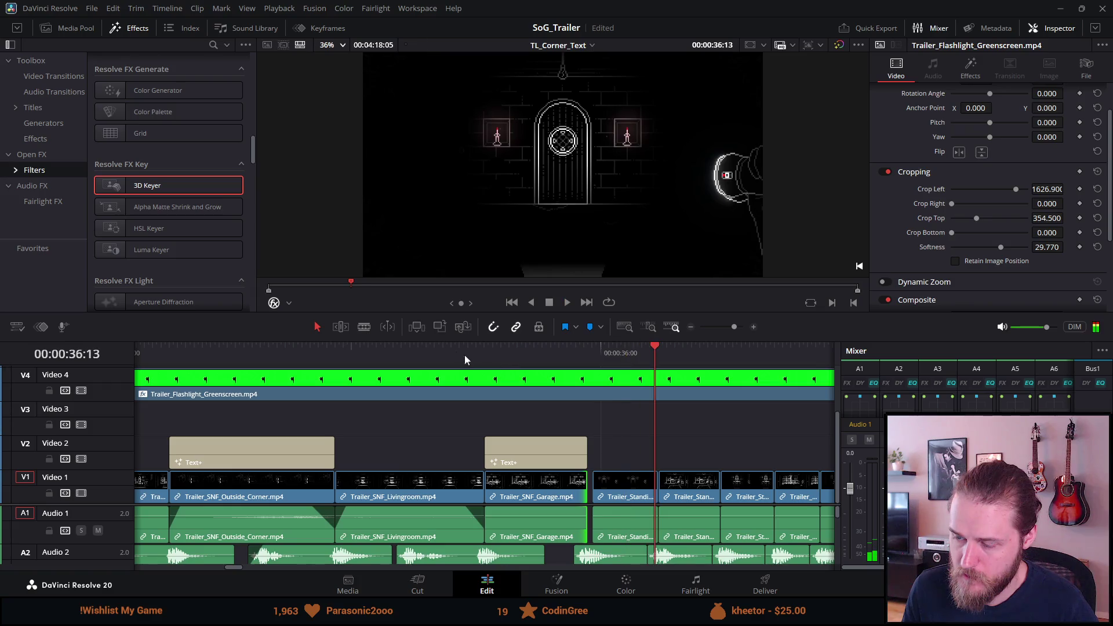
{"action": "left_click", "coordinate": [489, 353]}
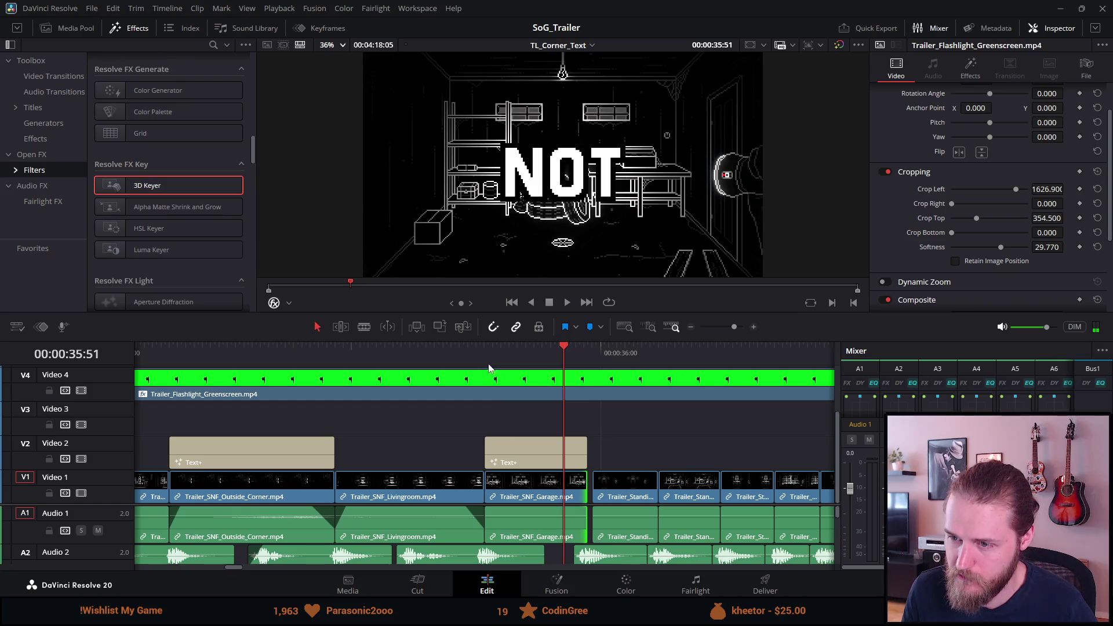
{"action": "left_click", "coordinate": [426, 347]}
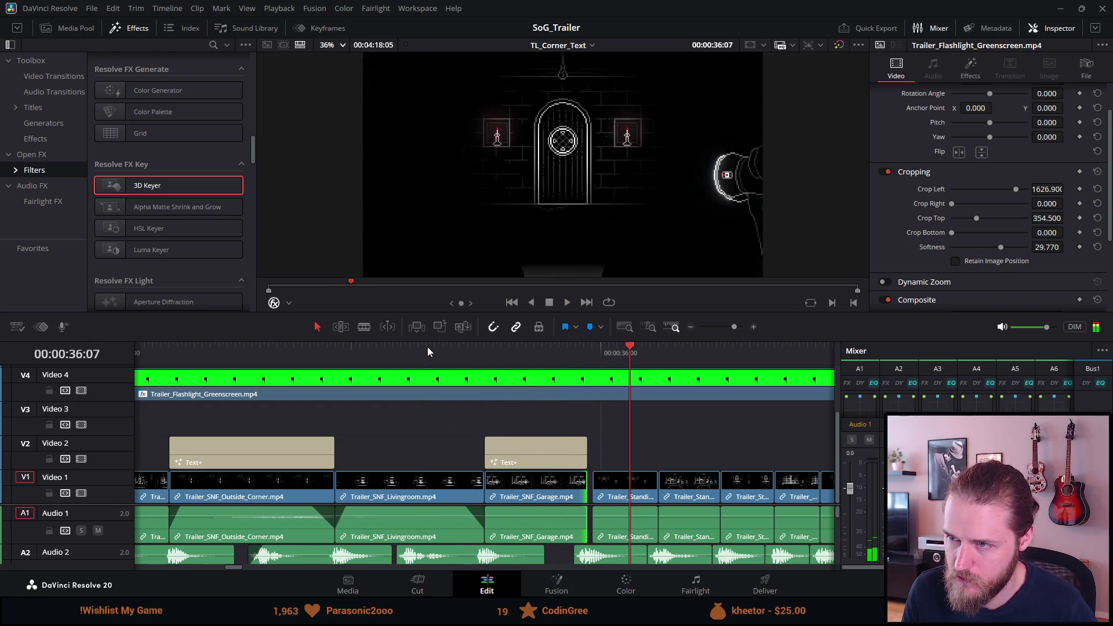
Delete the short Standing clip after the Garage clip, leaving black
{"action": "left_click", "coordinate": [620, 491]}
{"action": "key", "text": "BackSpace"}
{"action": "key", "text": "ctrl+minus"}
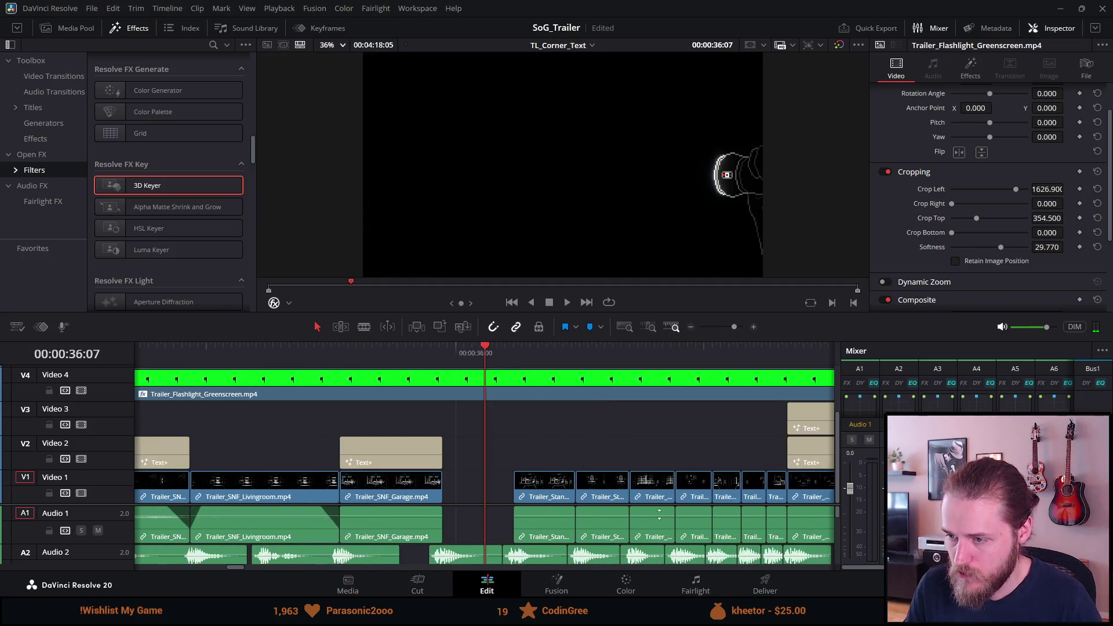
Trim the spare Trailer_SNF_Basement_North clip shorter, preview it, and cut it
{"action": "key", "text": "ctrl+minus"}
{"action": "key", "text": "ctrl+minus"}
{"action": "key", "text": "ctrl+minus"}
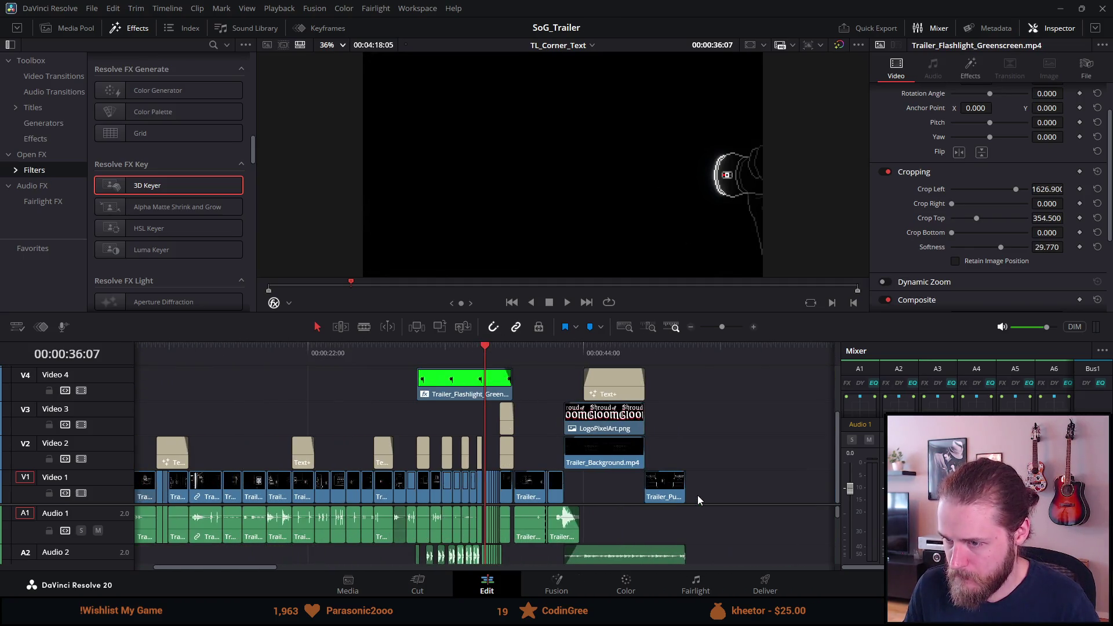
{"action": "left_click", "coordinate": [707, 353]}
{"action": "key", "text": "ctrl+equal"}
{"action": "key", "text": "ctrl+equal"}
{"action": "key", "text": "ctrl+equal"}
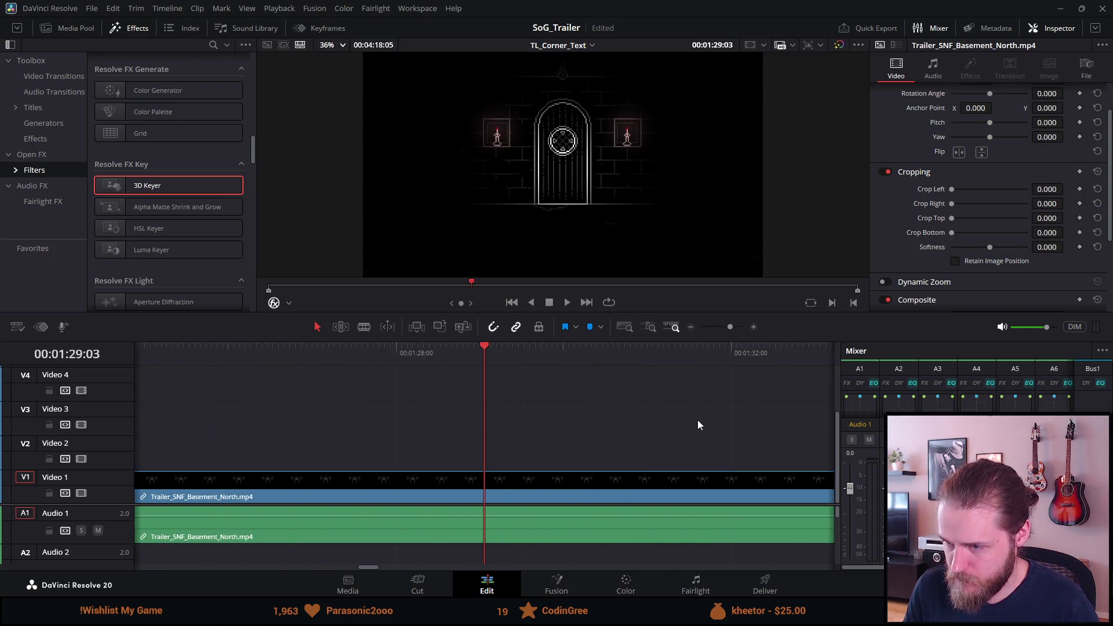
{"action": "key", "text": "ctrl+minus"}
{"action": "key", "text": "ctrl+minus"}
{"action": "key", "text": "ctrl+minus"}
{"action": "left_click_drag", "start_coordinate": [602, 490], "coordinate": [433, 490]}
{"action": "left_click", "coordinate": [377, 357]}
{"action": "key", "text": "ctrl+equal"}
{"action": "key", "text": "ctrl+equal"}
{"action": "key", "text": "ctrl+equal"}
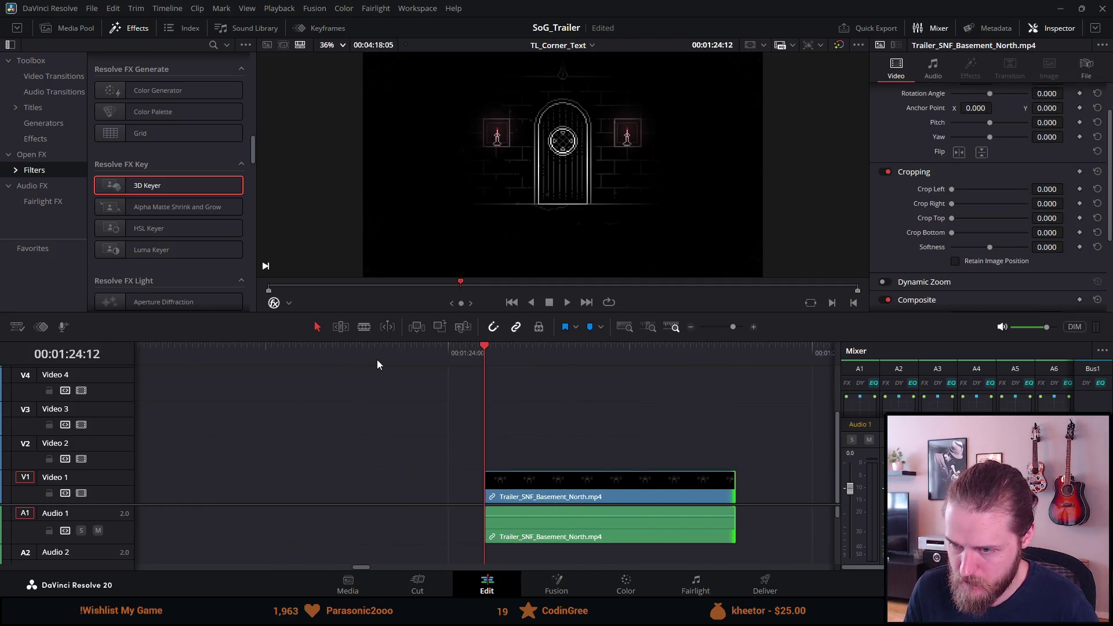
{"action": "key", "text": "space"}
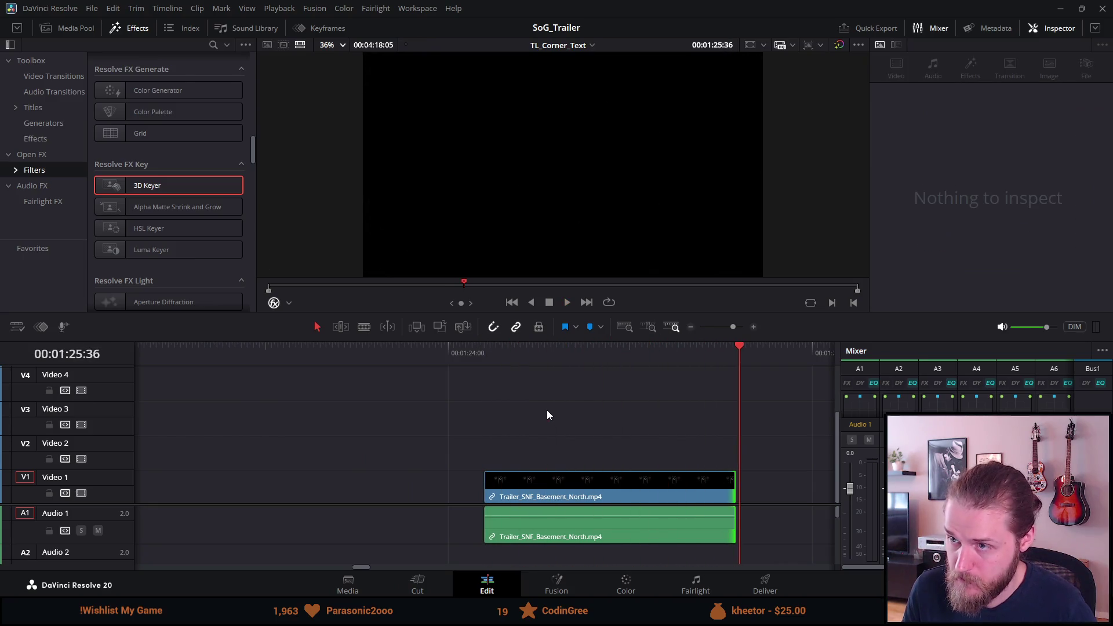
{"action": "left_click_drag", "start_coordinate": [735, 483], "coordinate": [580, 472]}
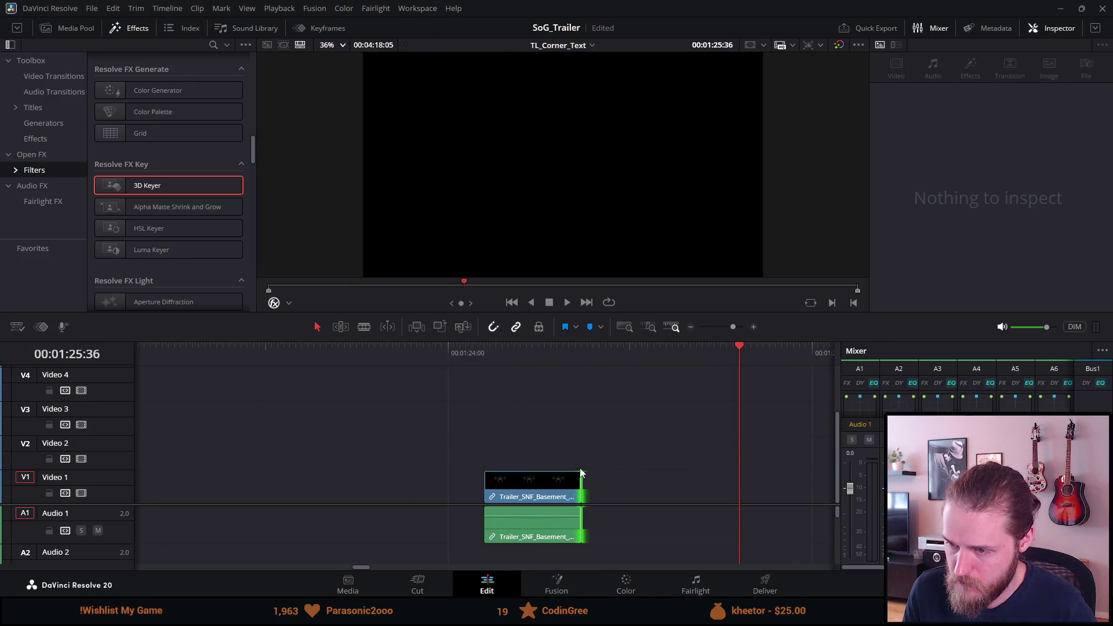
{"action": "key", "text": "ctrl+minus"}
{"action": "key", "text": "ctrl+minus"}
{"action": "key", "text": "ctrl+minus"}
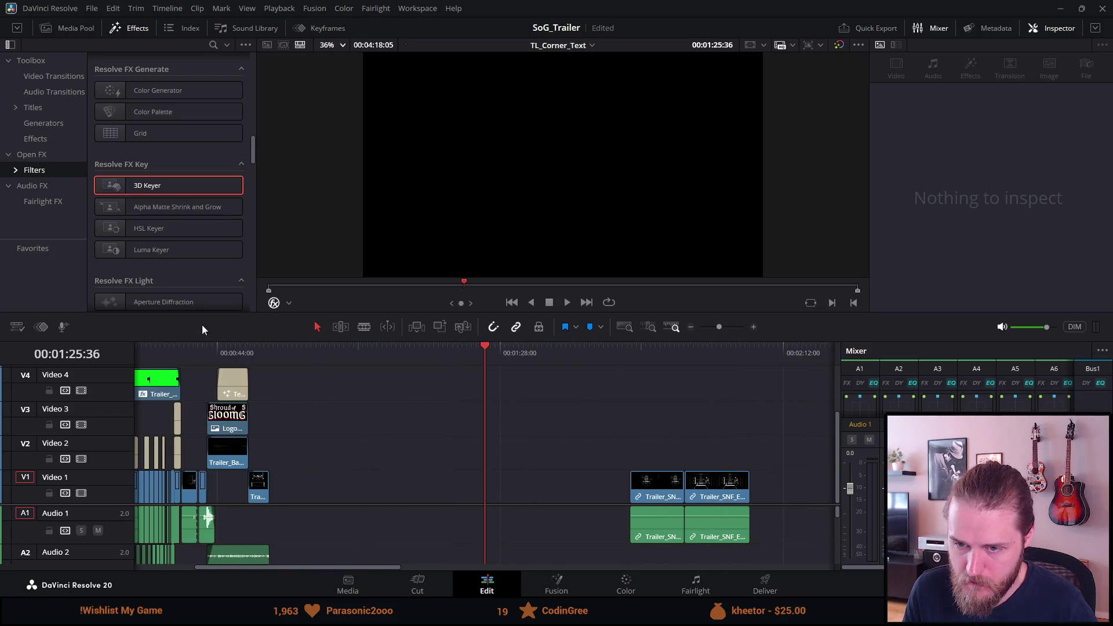
Try pasting the Basement North clip into the gap, then undo the paste
{"action": "left_click", "coordinate": [182, 354]}
{"action": "key", "text": "ctrl+equal"}
{"action": "key", "text": "ctrl+equal"}
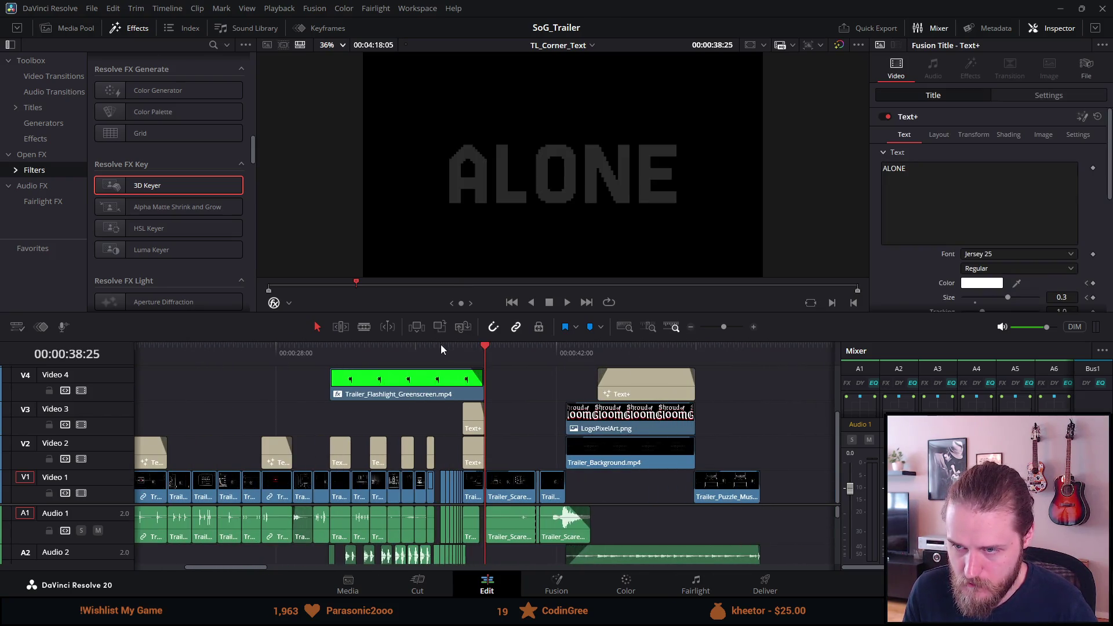
{"action": "left_click", "coordinate": [430, 355]}
{"action": "key", "text": "ctrl+equal"}
{"action": "key", "text": "ctrl+equal"}
{"action": "key", "text": "ctrl+equal"}
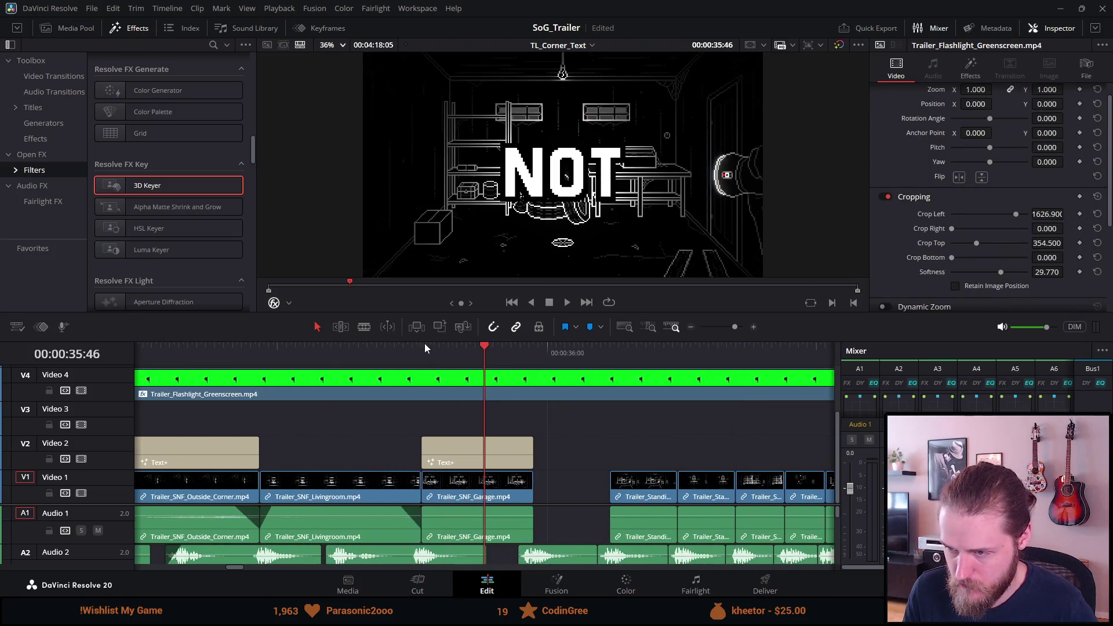
{"action": "left_click", "coordinate": [536, 355]}
{"action": "key", "text": "ctrl+z"}
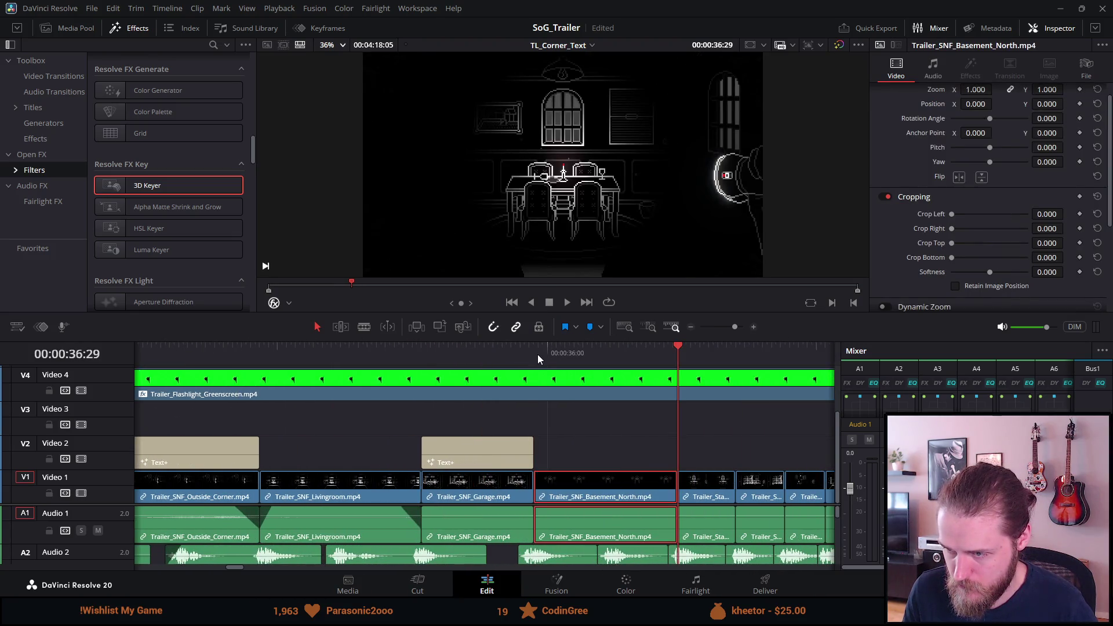
{"action": "key", "text": "ctrl+shift+z"}
{"action": "key", "text": "ctrl+minus"}
{"action": "key", "text": "ctrl+minus"}
{"action": "key", "text": "ctrl+minus"}
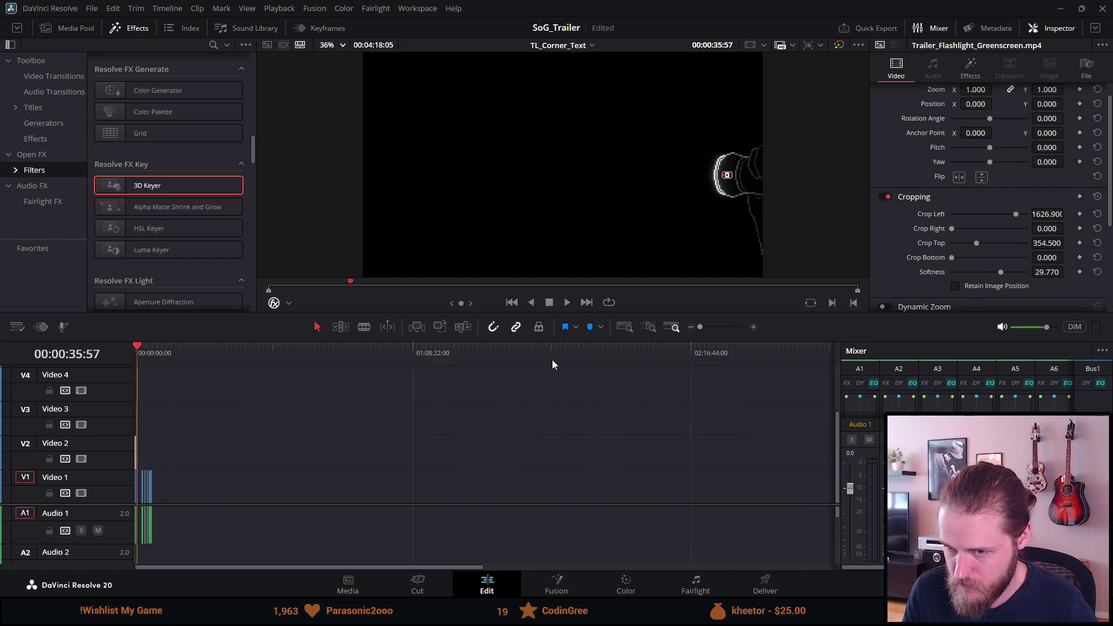
Shorten the Basement North clip again and cut it for reuse
{"action": "left_click", "coordinate": [371, 354]}
{"action": "key", "text": "ctrl+equal"}
{"action": "key", "text": "ctrl+equal"}
{"action": "key", "text": "ctrl+equal"}
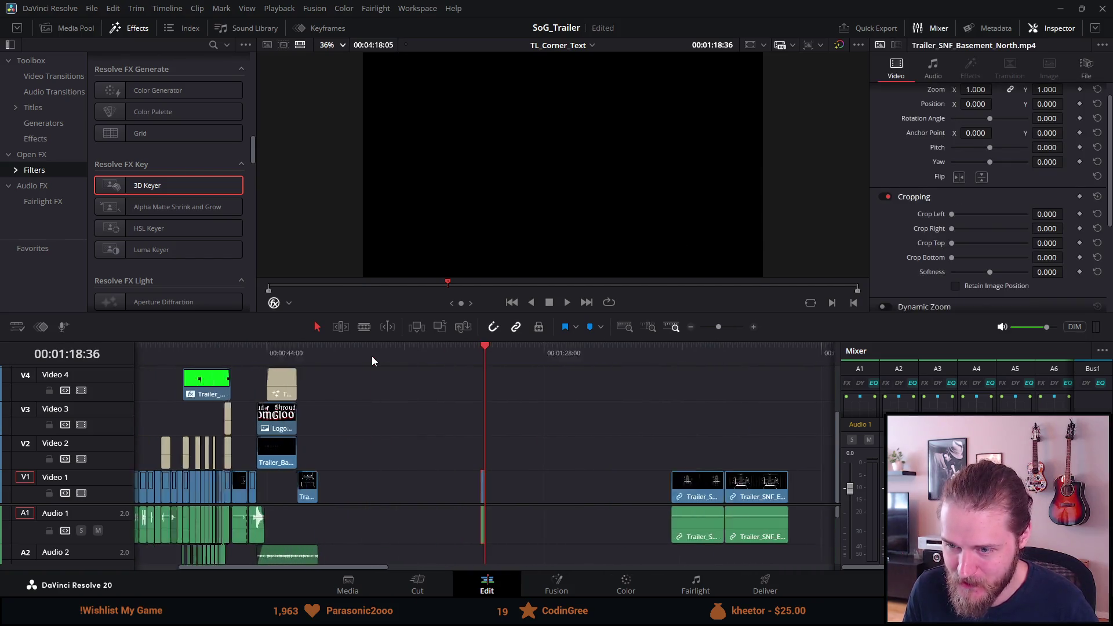
{"action": "key", "text": "ctrl+equal"}
{"action": "key", "text": "ctrl+equal"}
{"action": "left_click_drag", "start_coordinate": [480, 490], "coordinate": [416, 486]}
{"action": "key", "text": "Delete"}
{"action": "key", "text": "ctrl+minus"}
{"action": "key", "text": "ctrl+minus"}
{"action": "key", "text": "ctrl+minus"}
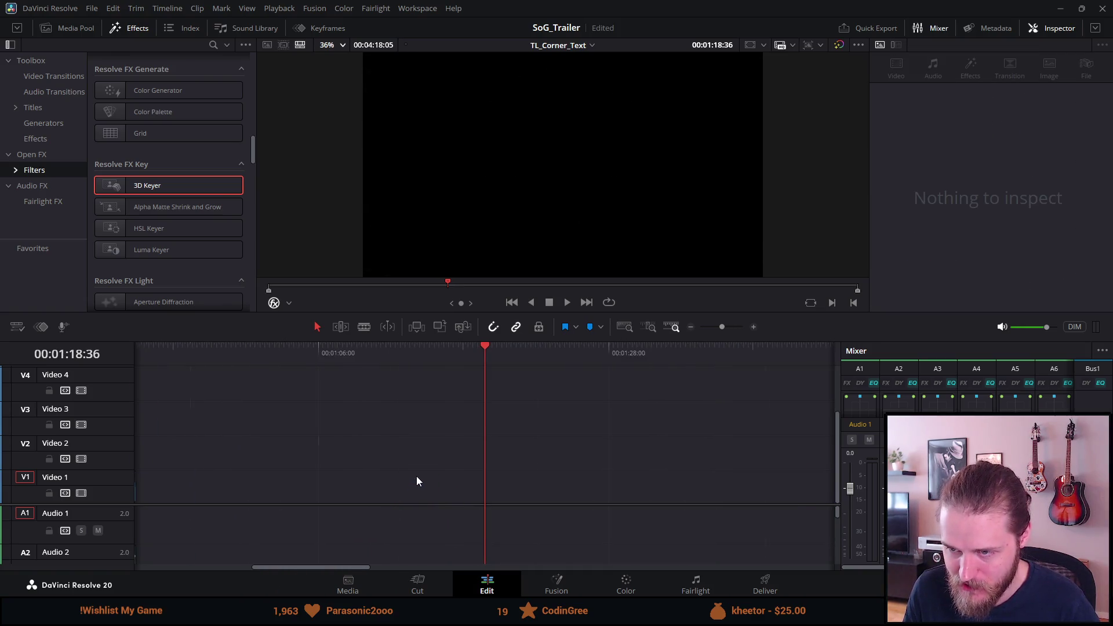
Paste the Basement North clip at the Garage clip's end and stretch it to close the gap
{"action": "left_click", "coordinate": [203, 352]}
{"action": "key", "text": "ctrl+equal"}
{"action": "key", "text": "ctrl+equal"}
{"action": "key", "text": "ctrl+equal"}
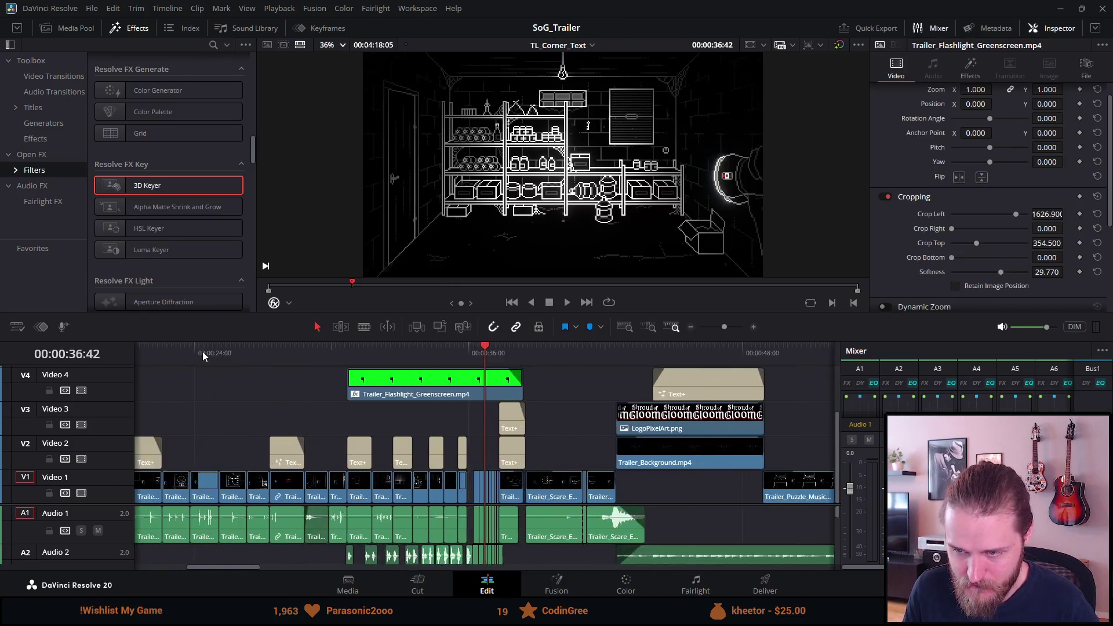
{"action": "left_click", "coordinate": [351, 364]}
{"action": "key", "text": "ctrl+equal"}
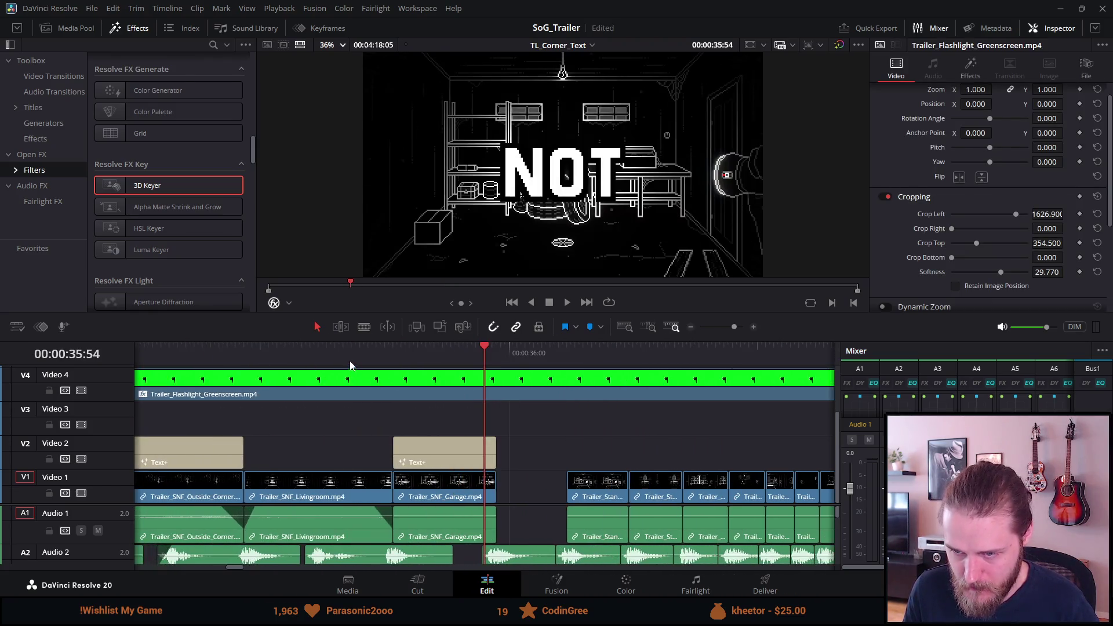
{"action": "left_click", "coordinate": [496, 361]}
{"action": "key", "text": "ctrl+v"}
{"action": "key", "text": "ctrl+equal"}
{"action": "left_click_drag", "start_coordinate": [479, 483], "coordinate": [523, 483]}
{"action": "left_click", "coordinate": [332, 387]}
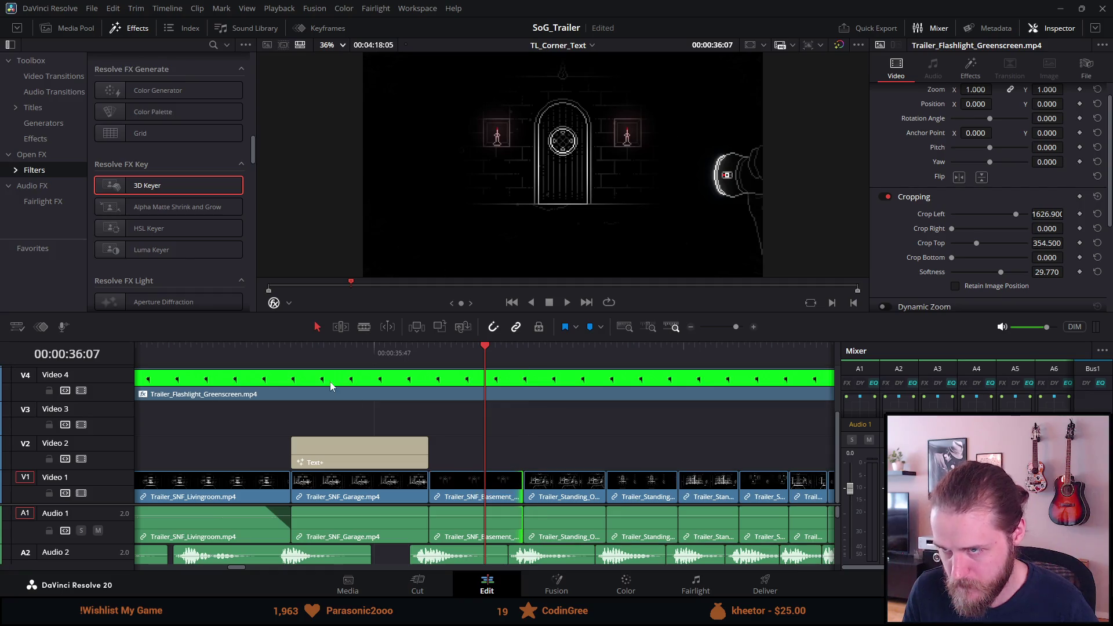
Play back the edited section and delete the Standing Office clip, leaving a gap
{"action": "left_click", "coordinate": [350, 357]}
{"action": "key", "text": "space"}
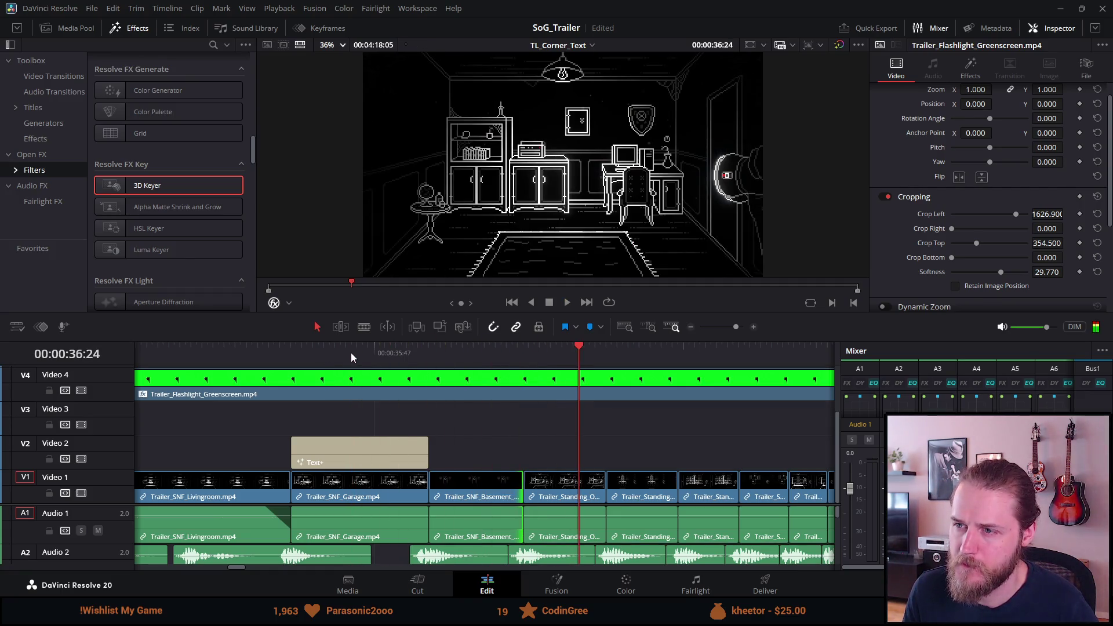
{"action": "left_click", "coordinate": [568, 494]}
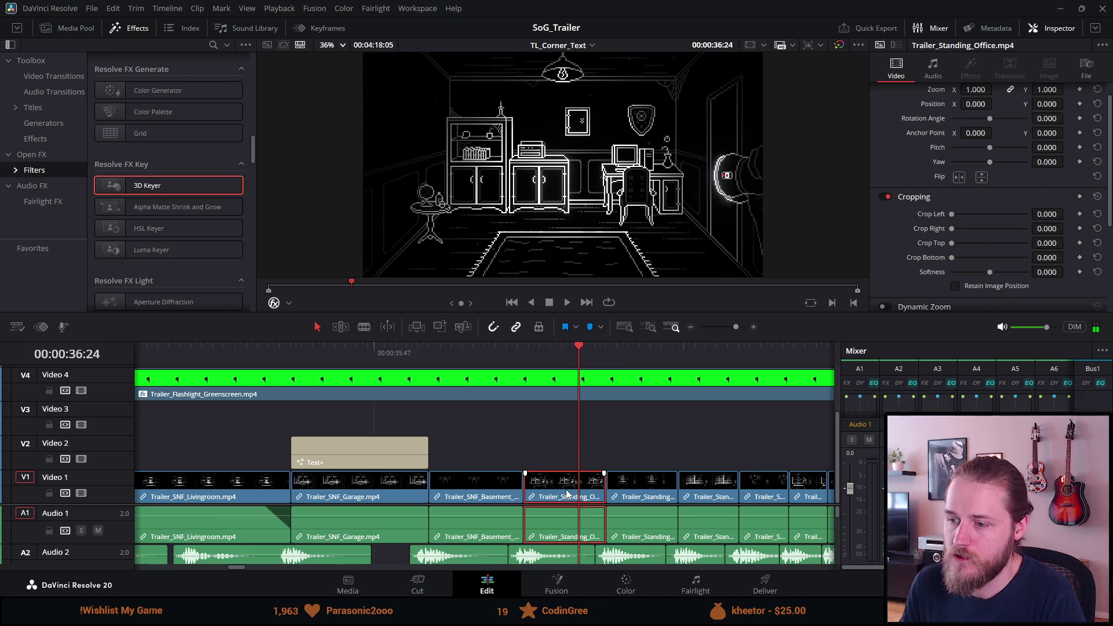
{"action": "key", "text": "BackSpace"}
Scrub the playhead past the pantry and hallway shots to the spare clips near 1:59
{"action": "scroll", "coordinate": [566, 489], "scroll_direction": "down", "scroll_amount": 3}
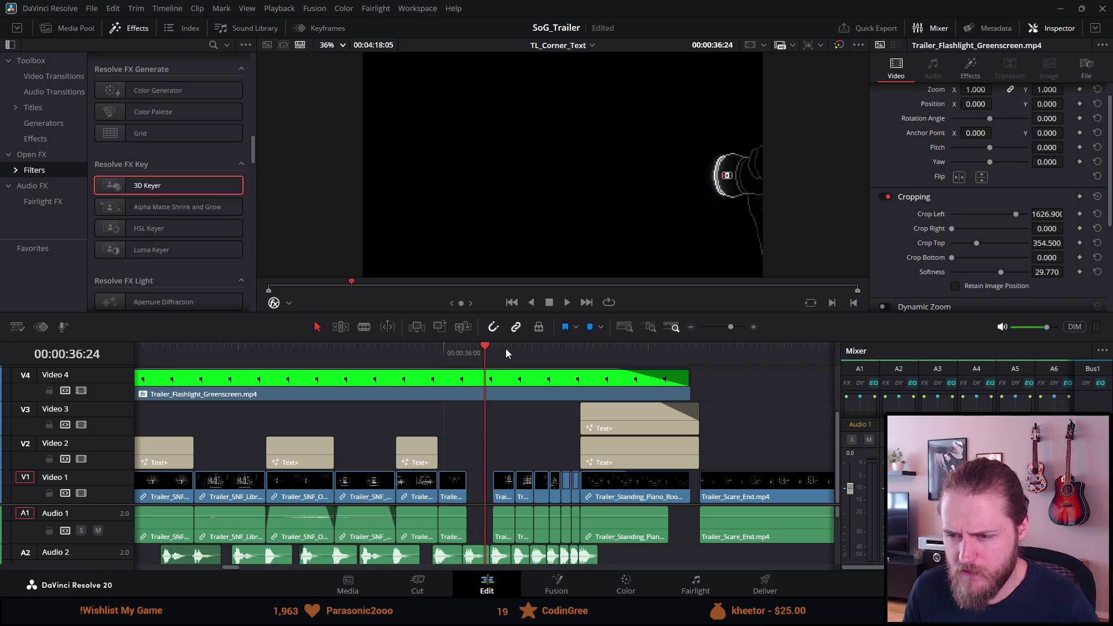
{"action": "left_click_drag", "start_coordinate": [500, 355], "coordinate": [516, 353]}
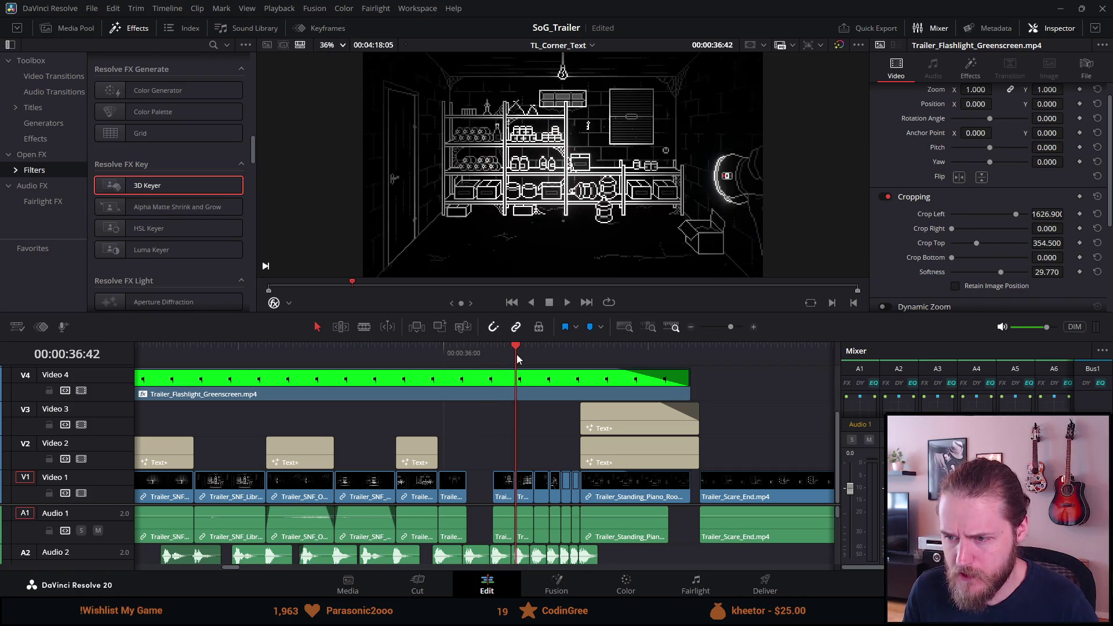
{"action": "left_click", "coordinate": [555, 356]}
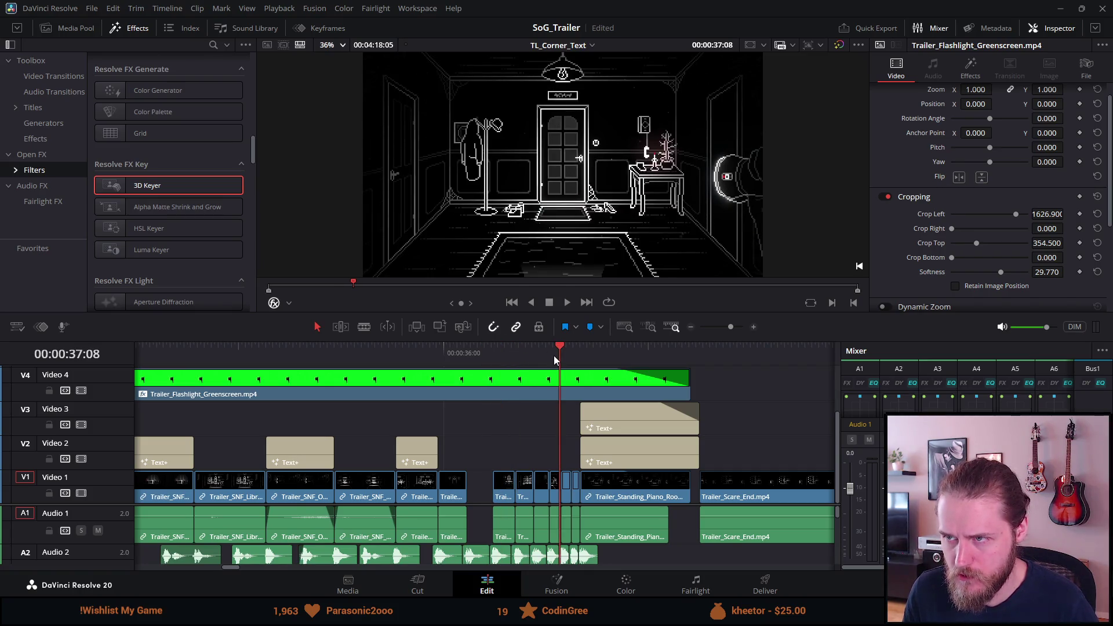
{"action": "scroll", "coordinate": [555, 379], "scroll_direction": "down", "scroll_amount": 4}
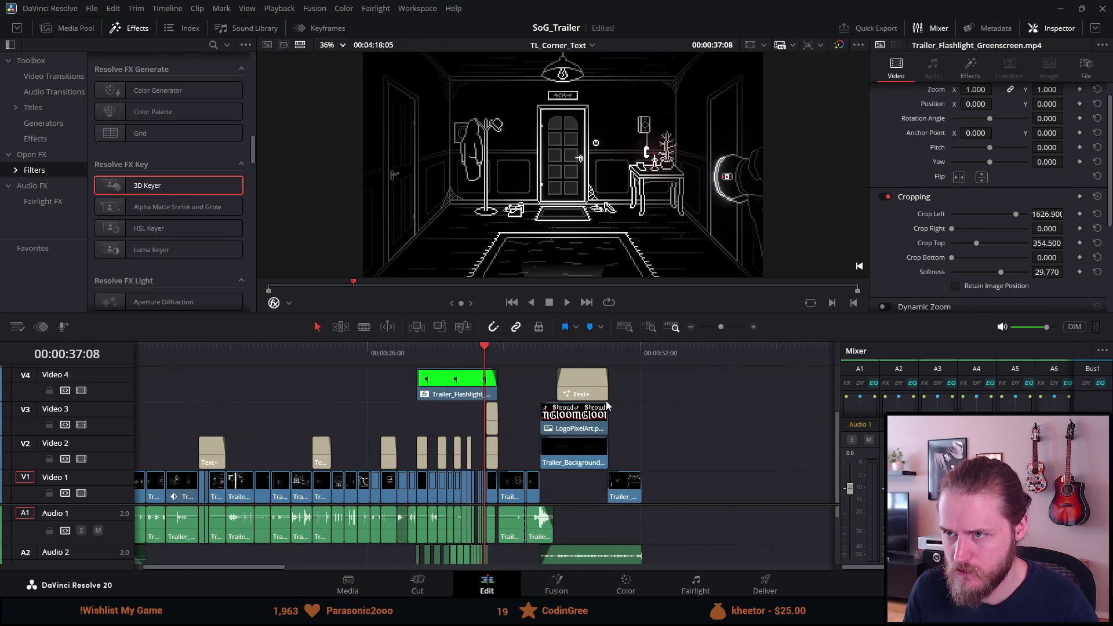
{"action": "scroll", "coordinate": [608, 406], "scroll_direction": "down", "scroll_amount": 2}
{"action": "scroll", "coordinate": [776, 395], "scroll_direction": "down", "scroll_amount": 2}
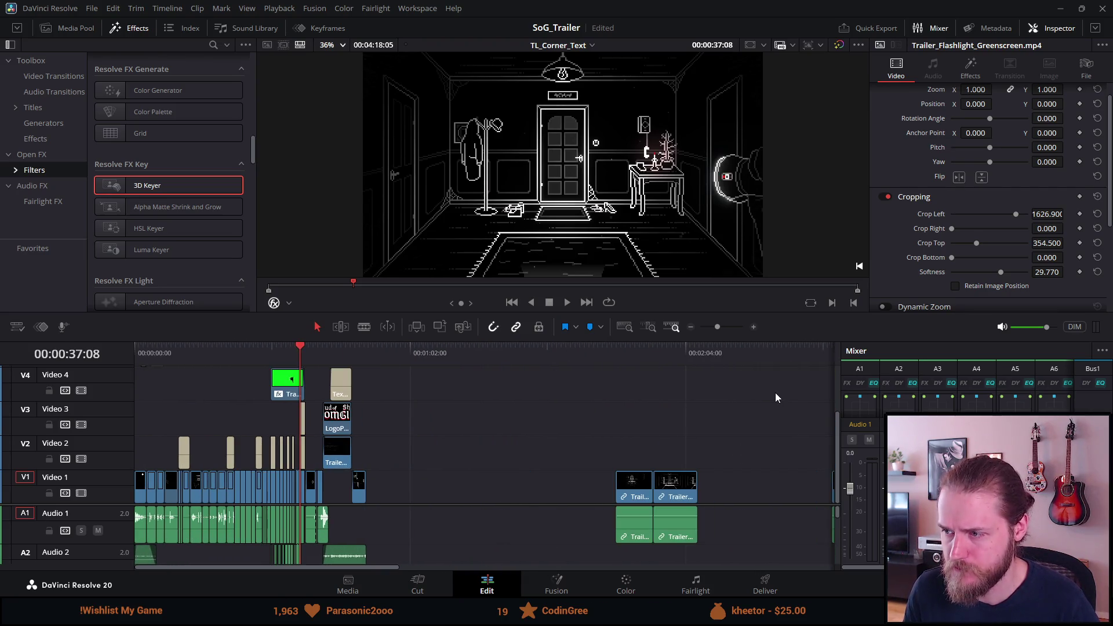
{"action": "left_click", "coordinate": [629, 363]}
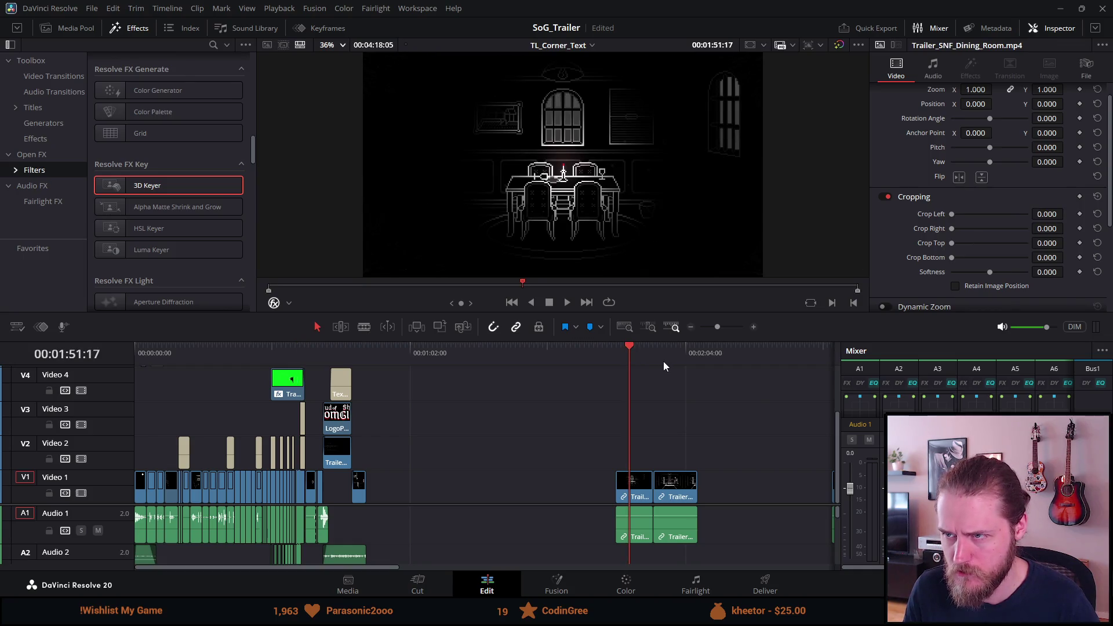
{"action": "left_click", "coordinate": [664, 365]}
{"action": "scroll", "coordinate": [673, 368], "scroll_direction": "up", "scroll_amount": 2}
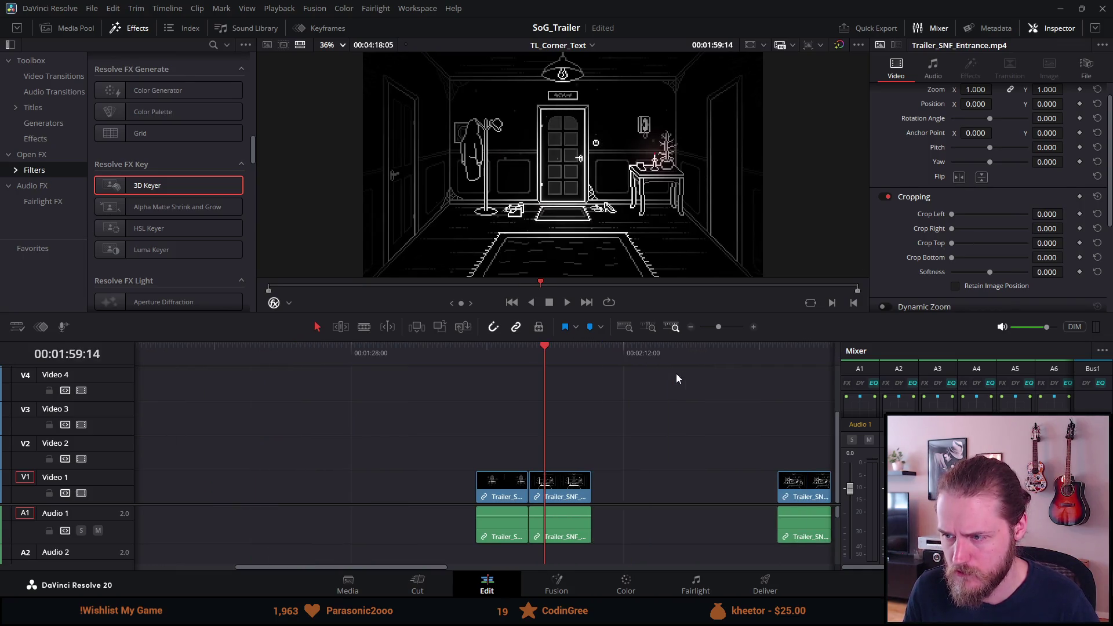
Trim the spare Office clip at 2:39 down to a short piece and cut it
{"action": "left_click", "coordinate": [792, 349]}
{"action": "scroll", "coordinate": [780, 349], "scroll_direction": "up", "scroll_amount": 2}
{"action": "scroll", "coordinate": [773, 350], "scroll_direction": "up", "scroll_amount": 2}
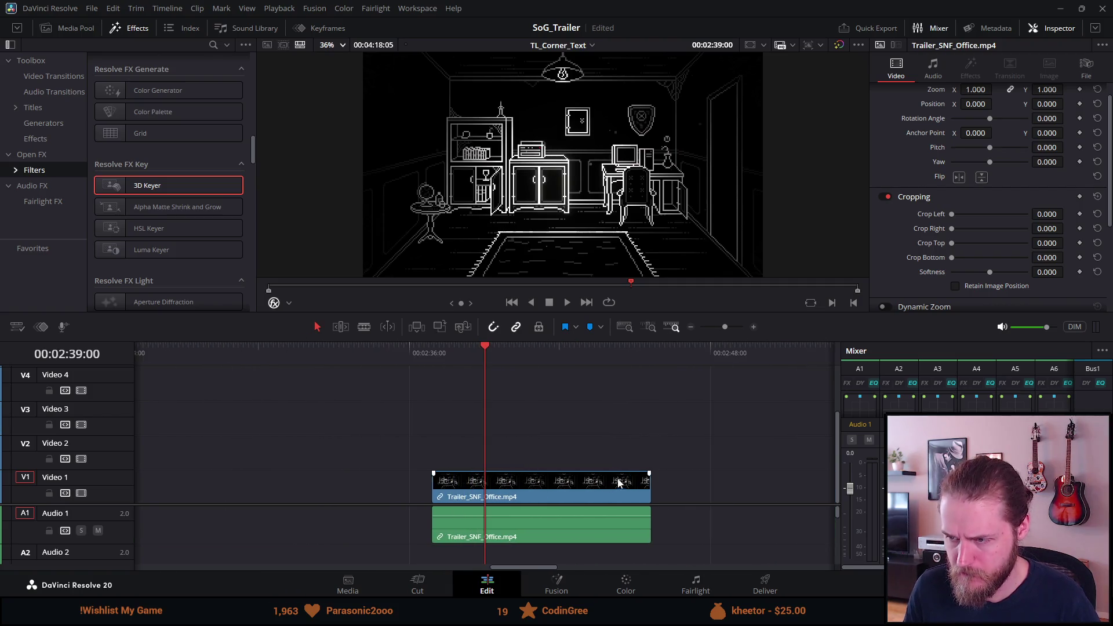
{"action": "left_click", "coordinate": [643, 486]}
{"action": "left_click_drag", "start_coordinate": [644, 486], "coordinate": [541, 486]}
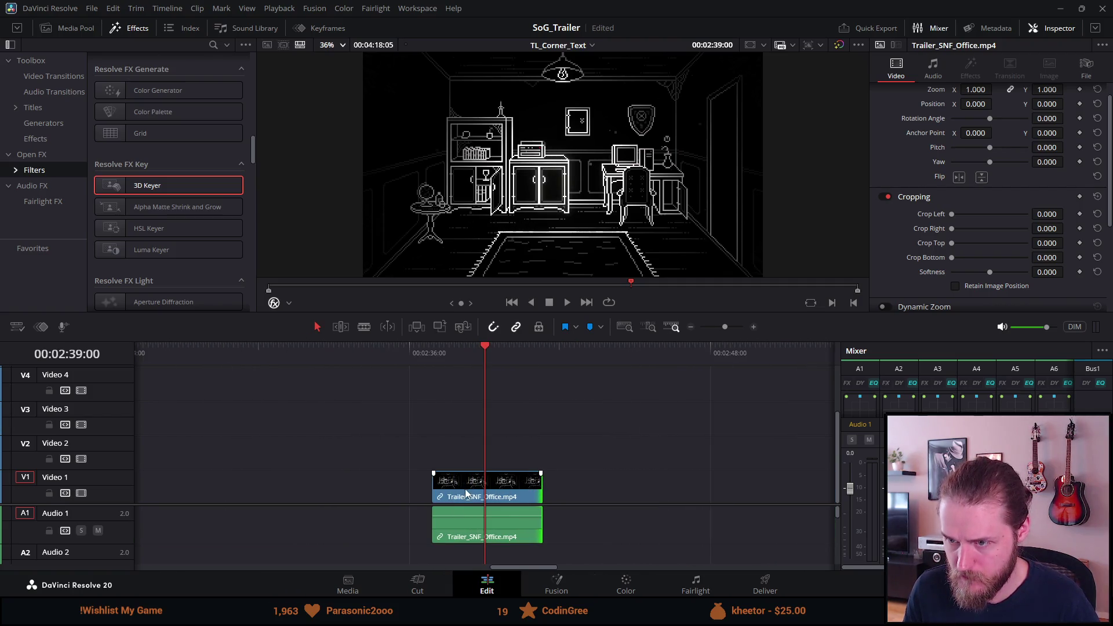
{"action": "left_click_drag", "start_coordinate": [439, 492], "coordinate": [537, 493]}
{"action": "key", "text": "Delete"}
Undo and redo so the Office clip stays removed, leaving a gap after Basement
{"action": "scroll", "coordinate": [538, 488], "scroll_direction": "up", "scroll_amount": 3}
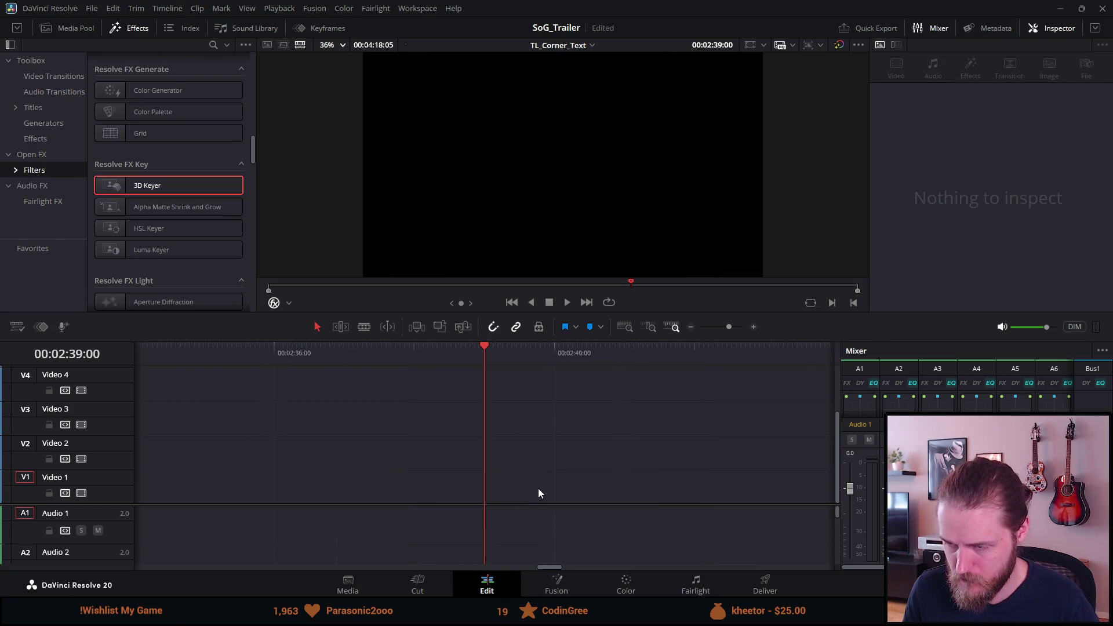
{"action": "scroll", "coordinate": [501, 465], "scroll_direction": "down", "scroll_amount": 10}
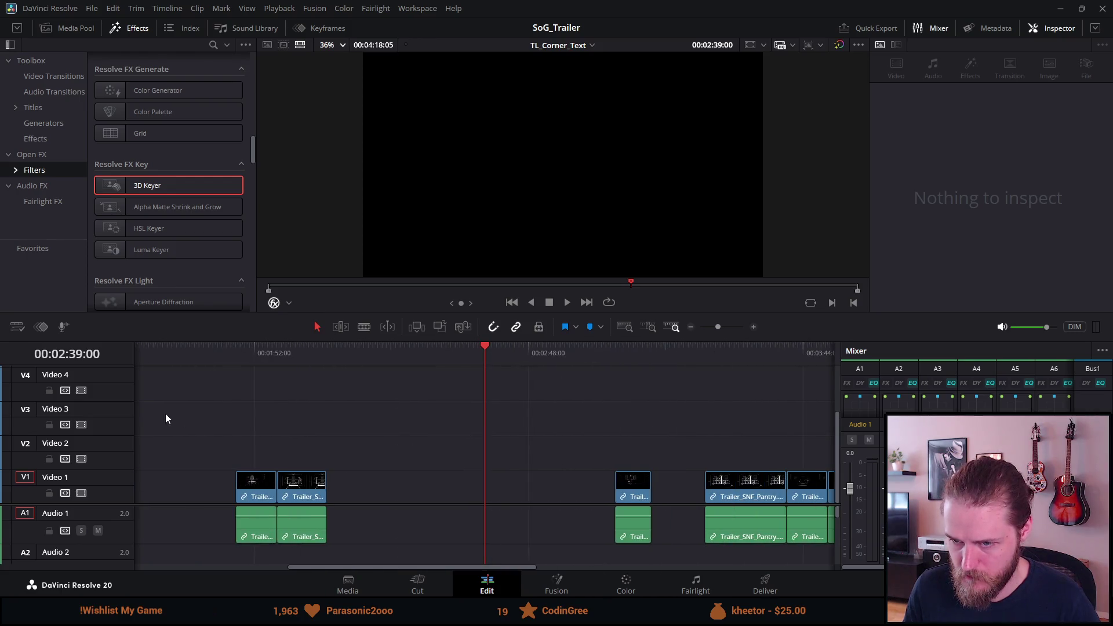
{"action": "left_click", "coordinate": [138, 349]}
{"action": "scroll", "coordinate": [138, 349], "scroll_direction": "up", "scroll_amount": 6}
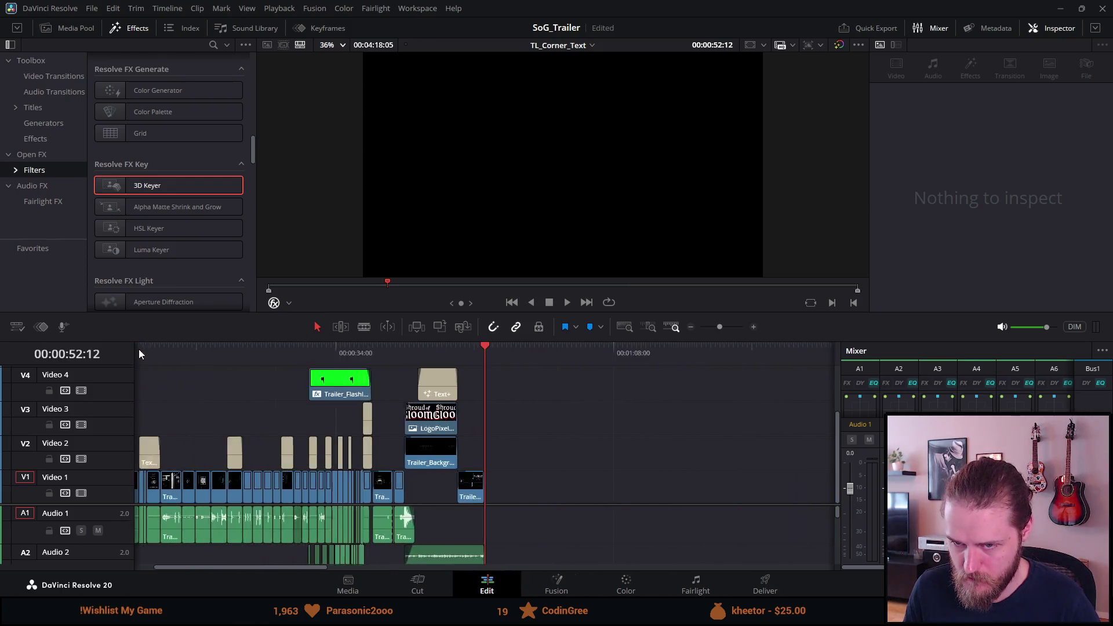
{"action": "key", "text": "ctrl+z"}
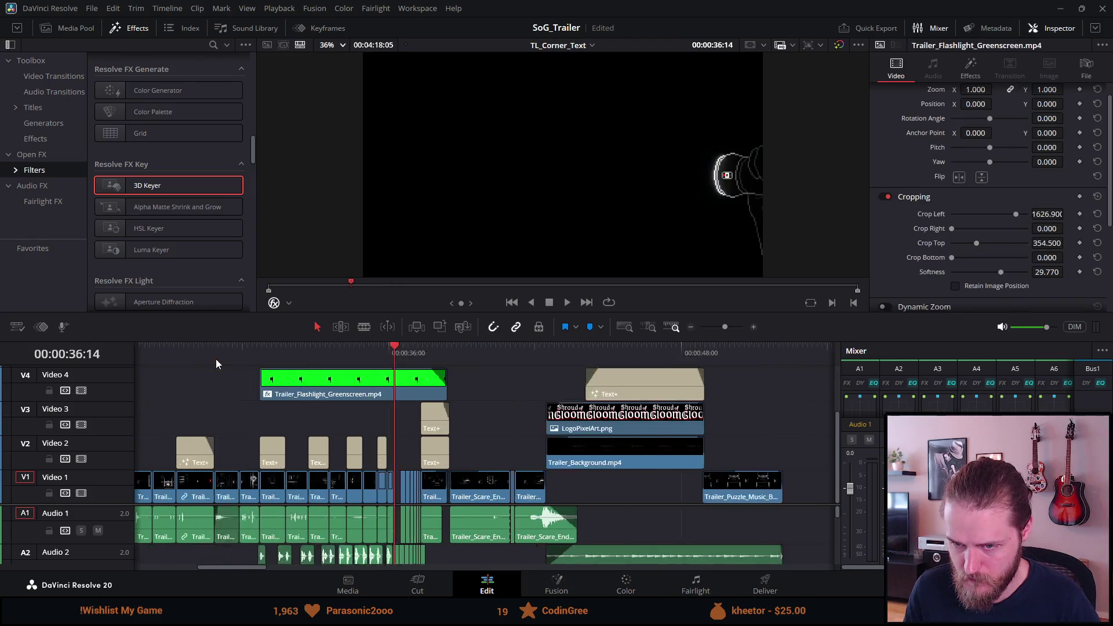
{"action": "scroll", "coordinate": [216, 360], "scroll_direction": "up", "scroll_amount": 5}
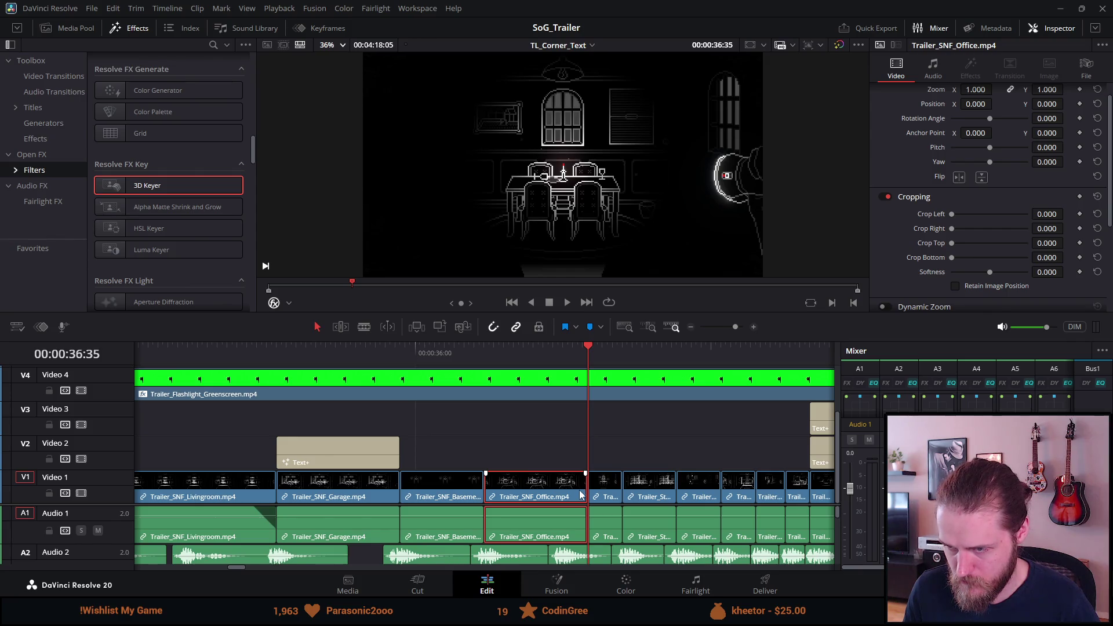
{"action": "key", "text": "ctrl+shift+z"}
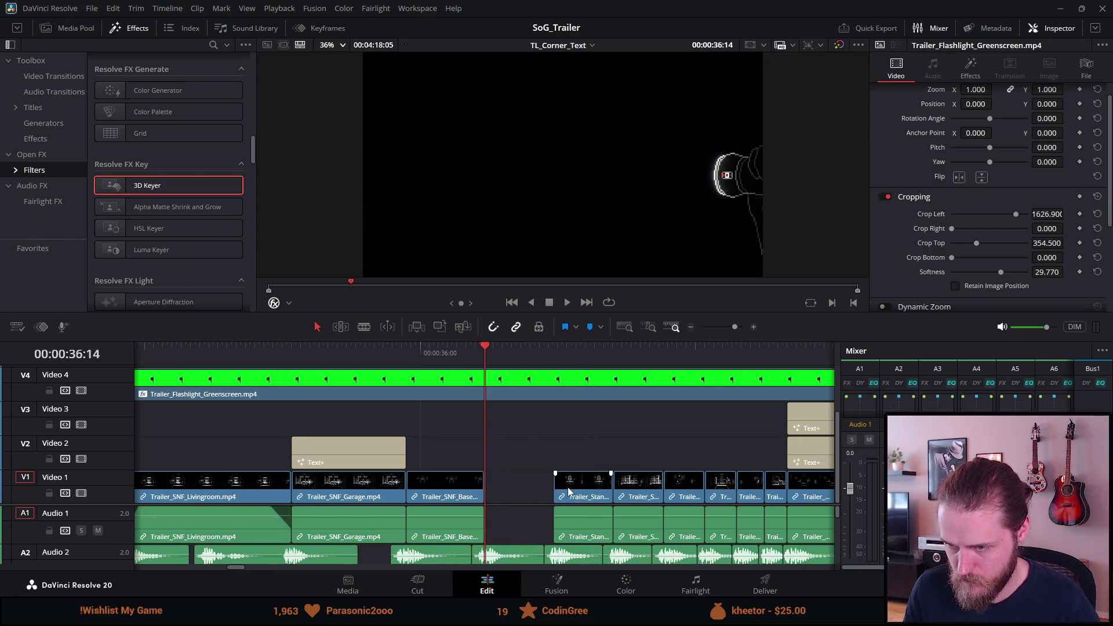
Paste the short Office clip at the gap's start near 36:14 and extend it to fill the gap
{"action": "scroll", "coordinate": [568, 492], "scroll_direction": "down", "scroll_amount": 5}
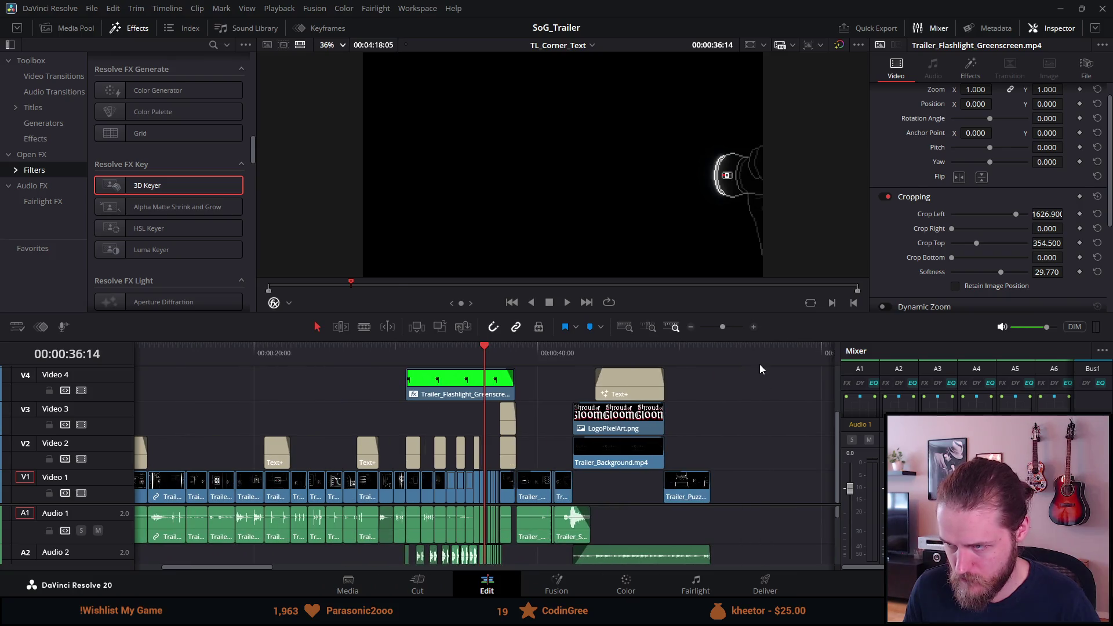
{"action": "key", "text": "ctrl+shift+z"}
{"action": "scroll", "coordinate": [759, 364], "scroll_direction": "up", "scroll_amount": 5}
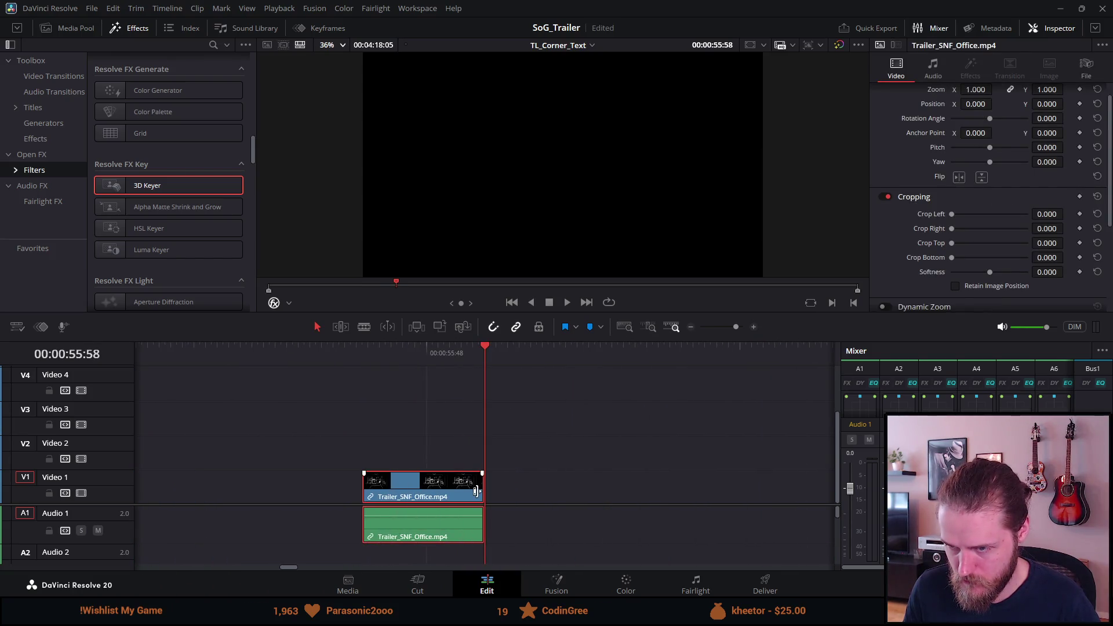
{"action": "key", "text": "ctrl+z"}
{"action": "key", "text": "ctrl+z"}
{"action": "key", "text": "ctrl+z"}
{"action": "scroll", "coordinate": [377, 488], "scroll_direction": "down", "scroll_amount": 5}
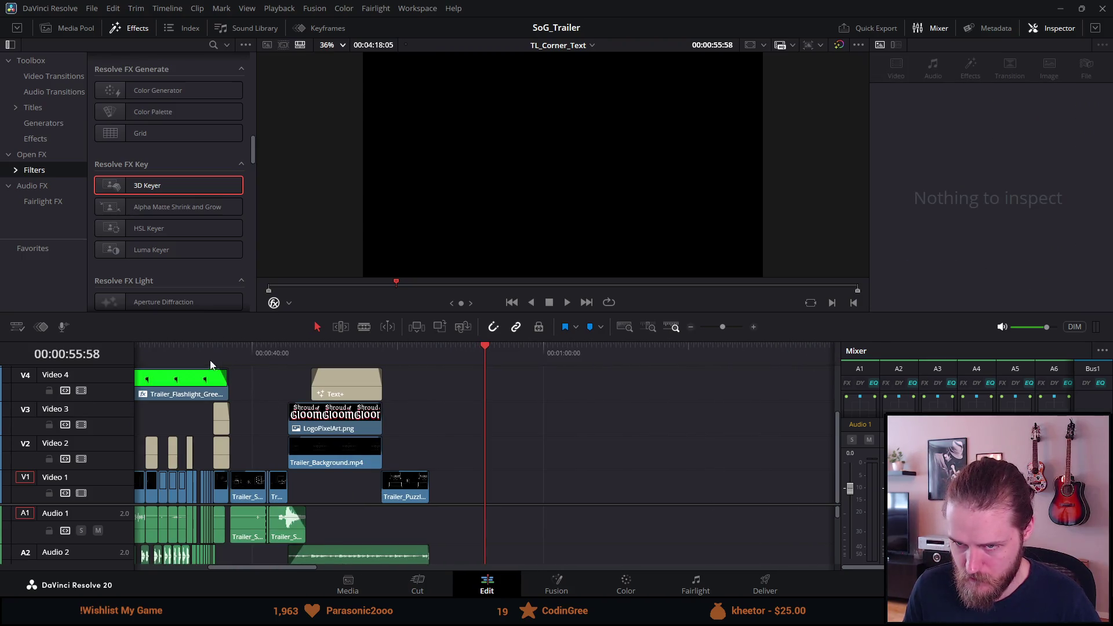
{"action": "left_click", "coordinate": [206, 356]}
{"action": "scroll", "coordinate": [205, 357], "scroll_direction": "up", "scroll_amount": 5}
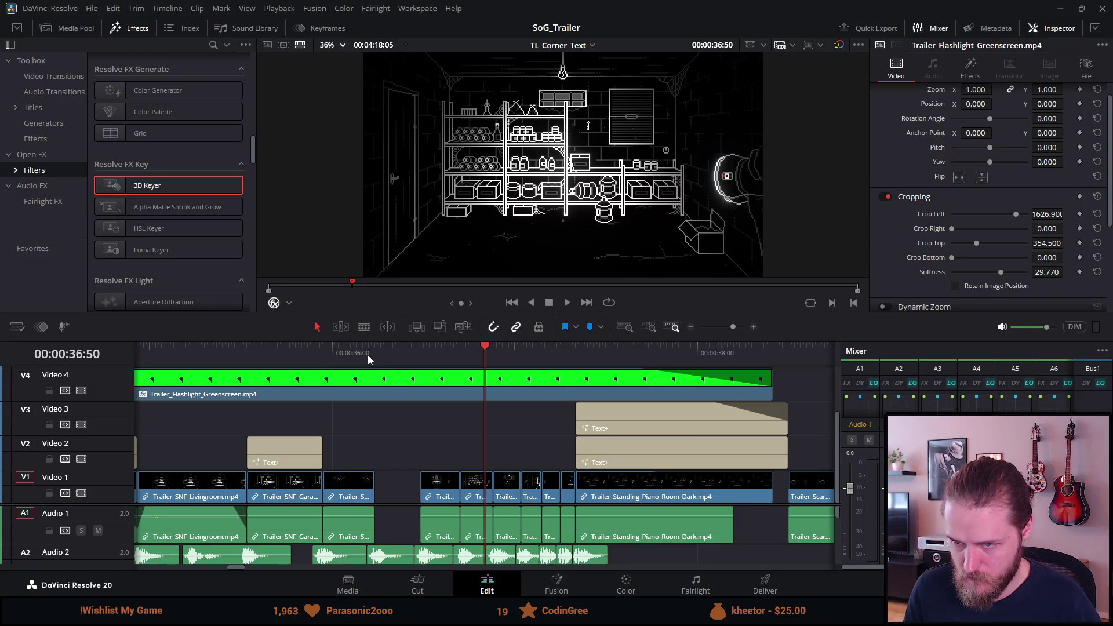
{"action": "left_click", "coordinate": [370, 353]}
{"action": "left_click", "coordinate": [378, 354]}
{"action": "scroll", "coordinate": [362, 347], "scroll_direction": "up", "scroll_amount": 3}
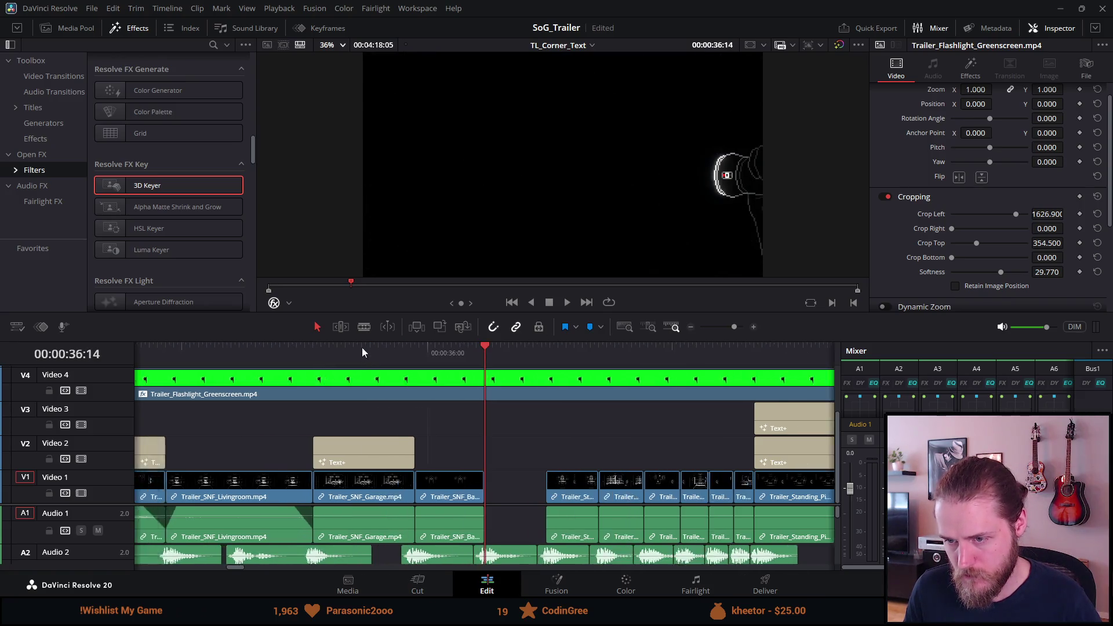
{"action": "key", "text": "ctrl+v"}
{"action": "left_click_drag", "start_coordinate": [519, 491], "coordinate": [587, 491]}
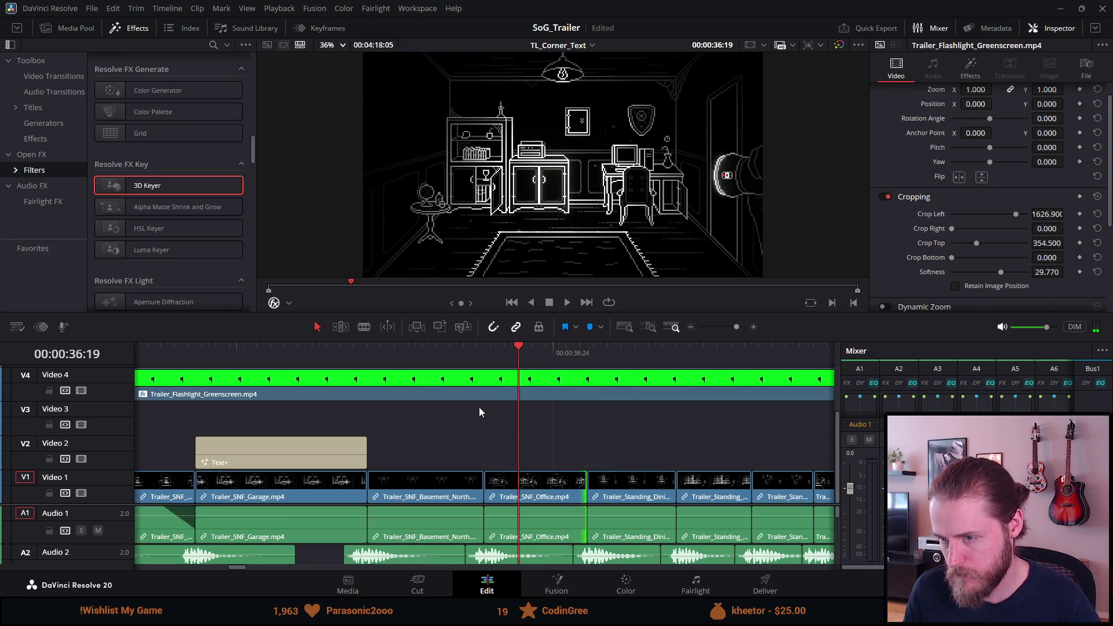
Play back the filled section and delete the Standing Dining clip
{"action": "left_click", "coordinate": [472, 363]}
{"action": "key", "text": "space"}
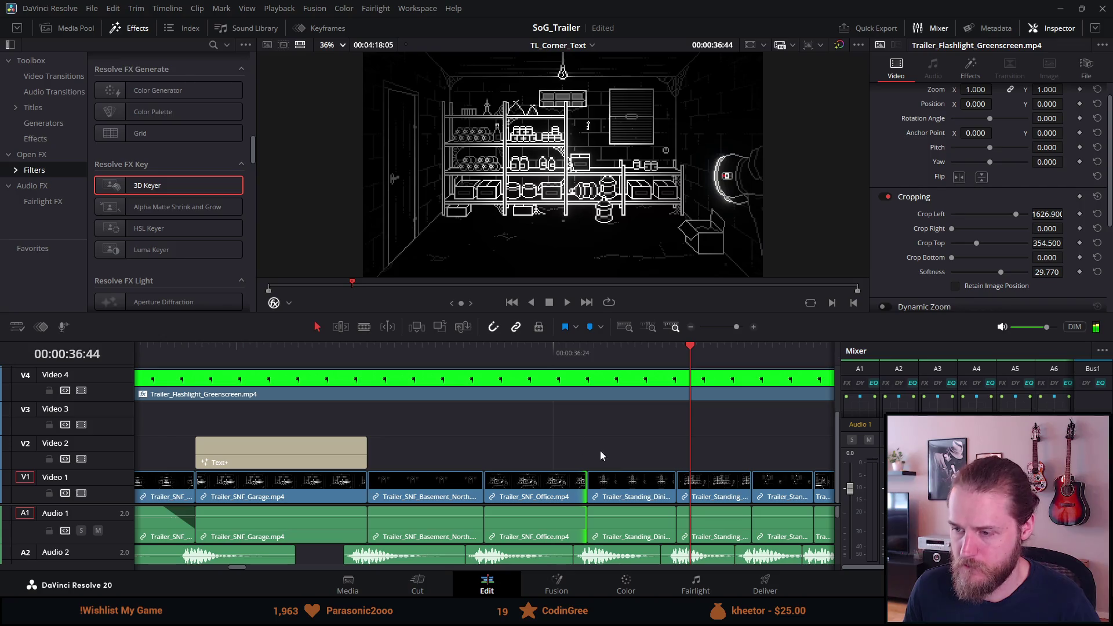
{"action": "left_click", "coordinate": [626, 370]}
{"action": "left_click", "coordinate": [629, 496]}
{"action": "key", "text": "BackSpace"}
{"action": "scroll", "coordinate": [627, 499], "scroll_direction": "down", "scroll_amount": 3}
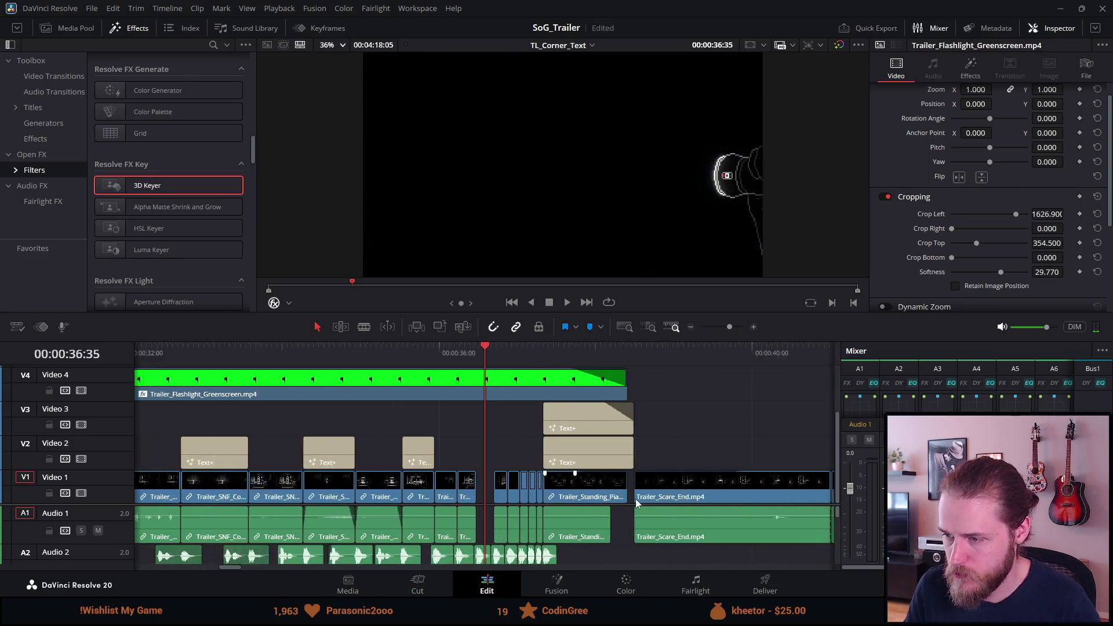
{"action": "scroll", "coordinate": [636, 499], "scroll_direction": "down", "scroll_amount": 5}
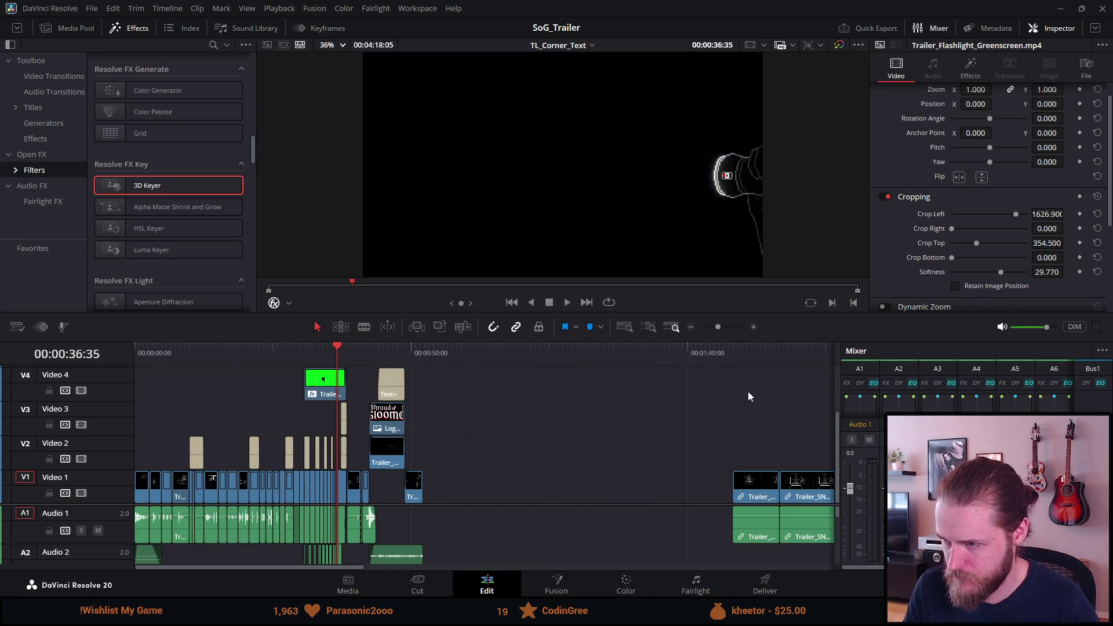
Trim the spare Dining Room clip, then extend it back to meet the Entrance clip
{"action": "left_click", "coordinate": [752, 354]}
{"action": "scroll", "coordinate": [712, 427], "scroll_direction": "up", "scroll_amount": 3}
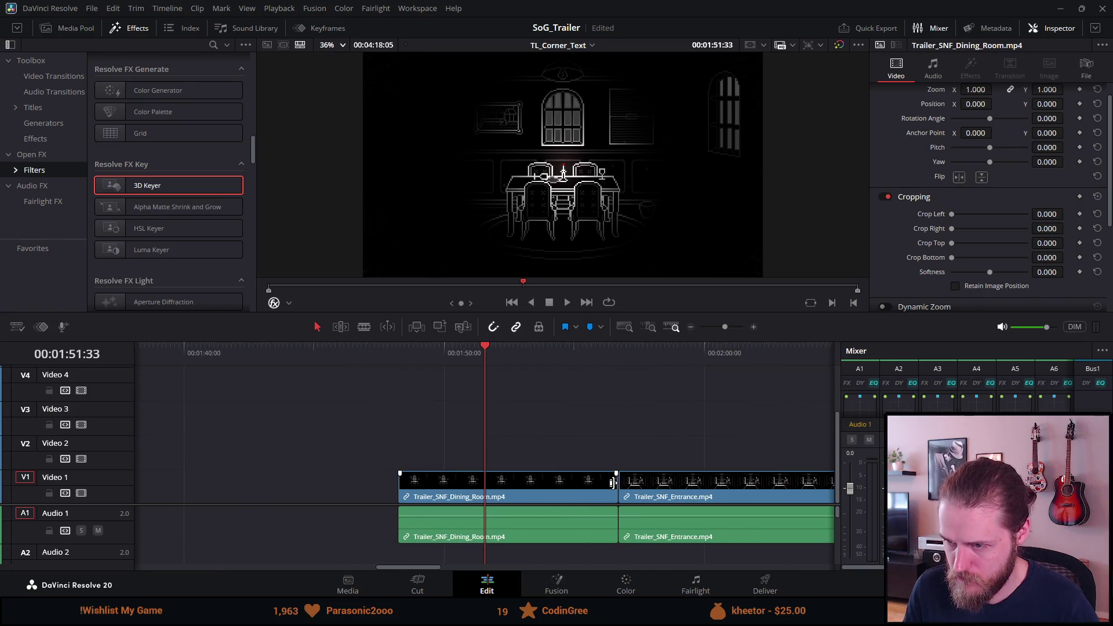
{"action": "left_click_drag", "start_coordinate": [612, 483], "coordinate": [482, 494]}
{"action": "left_click_drag", "start_coordinate": [406, 492], "coordinate": [486, 491]}
{"action": "scroll", "coordinate": [489, 492], "scroll_direction": "up", "scroll_amount": 5}
{"action": "key", "text": "space"}
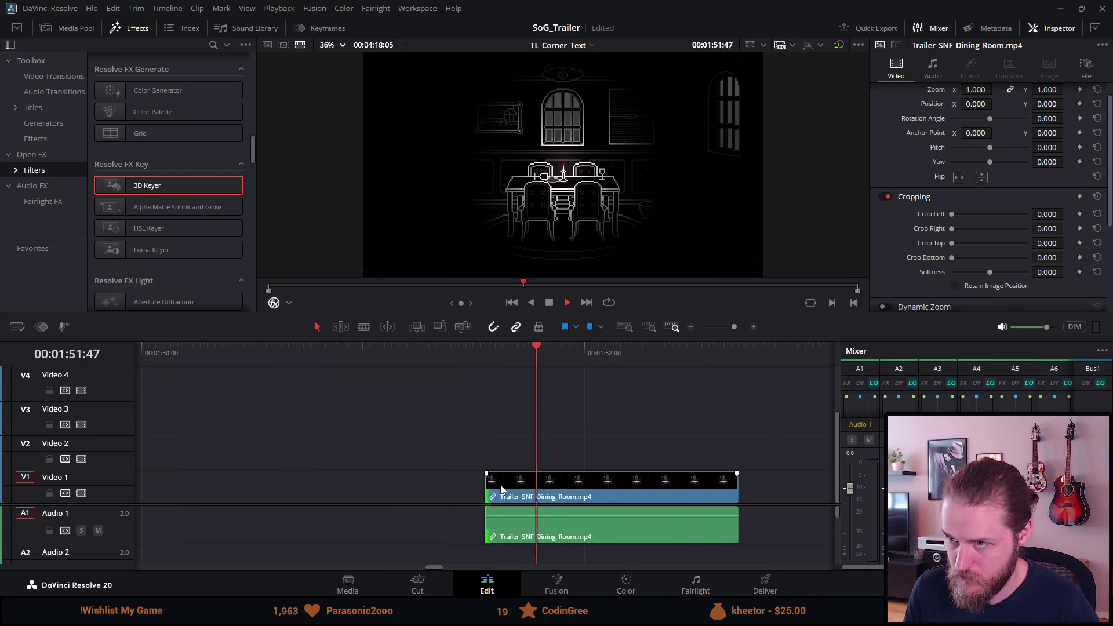
{"action": "key", "text": "ctrl+z"}
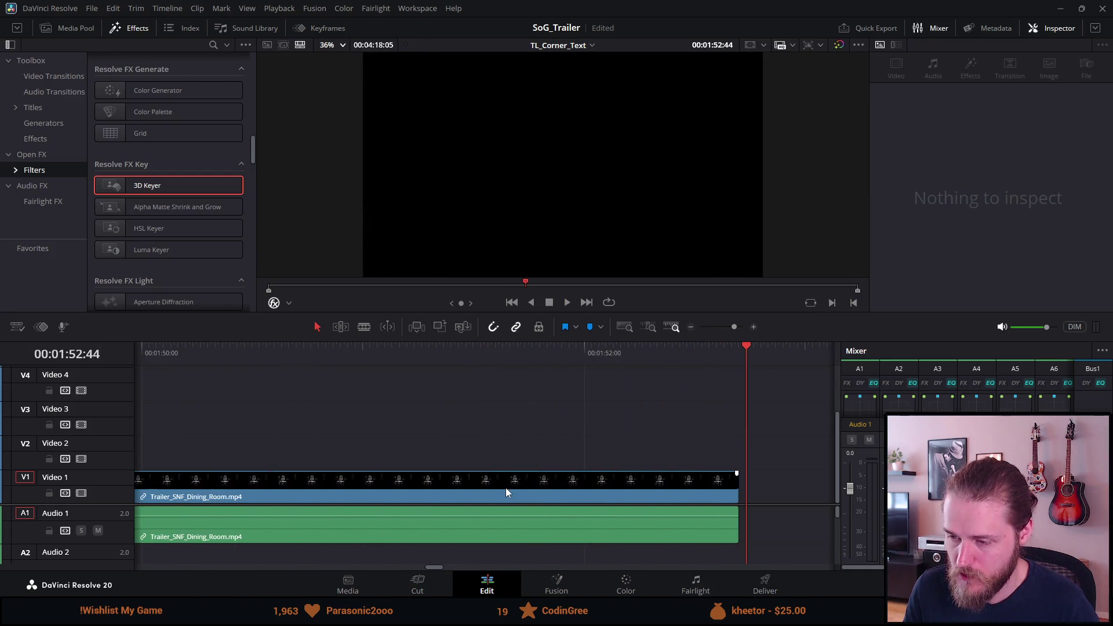
{"action": "scroll", "coordinate": [458, 474], "scroll_direction": "down", "scroll_amount": 3}
{"action": "scroll", "coordinate": [458, 481], "scroll_direction": "down", "scroll_amount": 2}
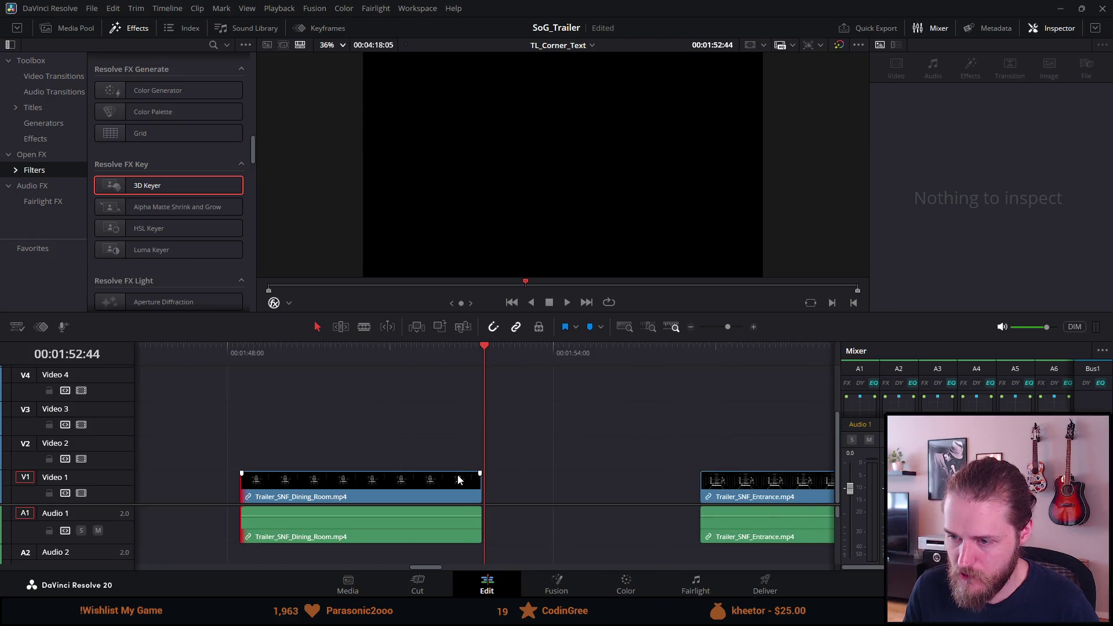
{"action": "left_click_drag", "start_coordinate": [476, 491], "coordinate": [700, 492]}
Play the Dining Room clip from 01:53:44 to find the cut point near 01:55:04
{"action": "left_click", "coordinate": [239, 356]}
{"action": "key", "text": "space"}
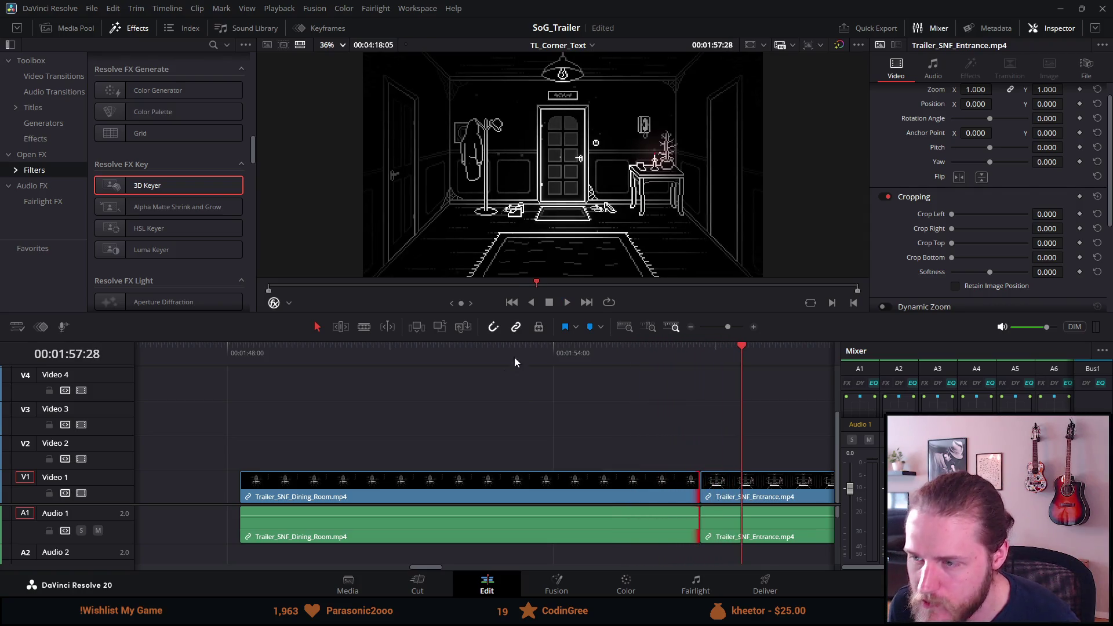
{"action": "left_click", "coordinate": [538, 351]}
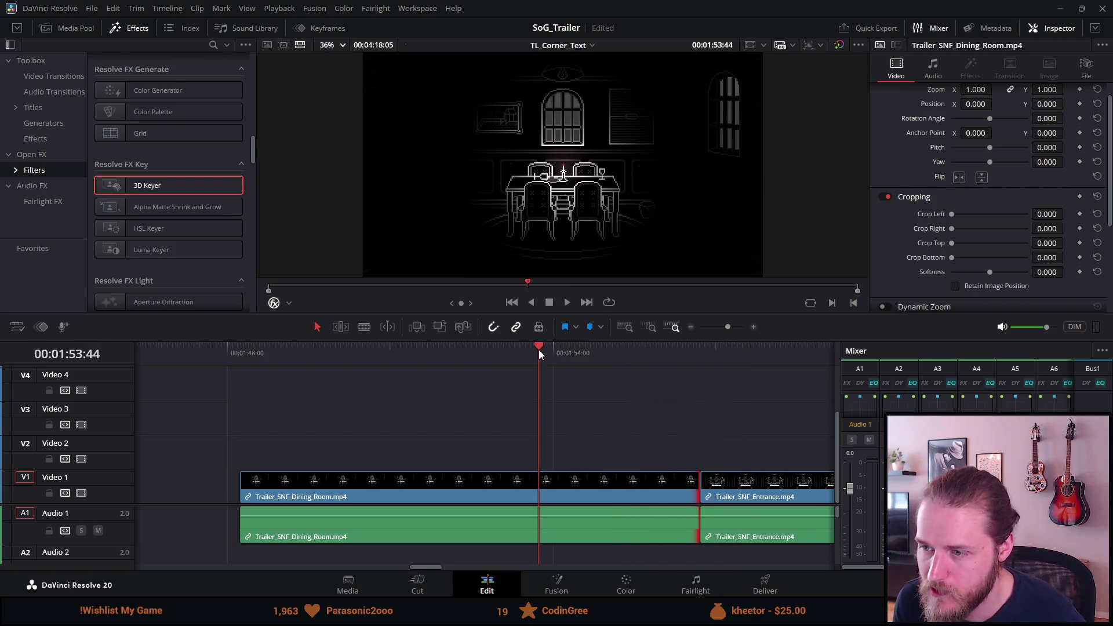
{"action": "scroll", "coordinate": [580, 376], "scroll_direction": "up", "scroll_amount": 3}
{"action": "key", "text": "space"}
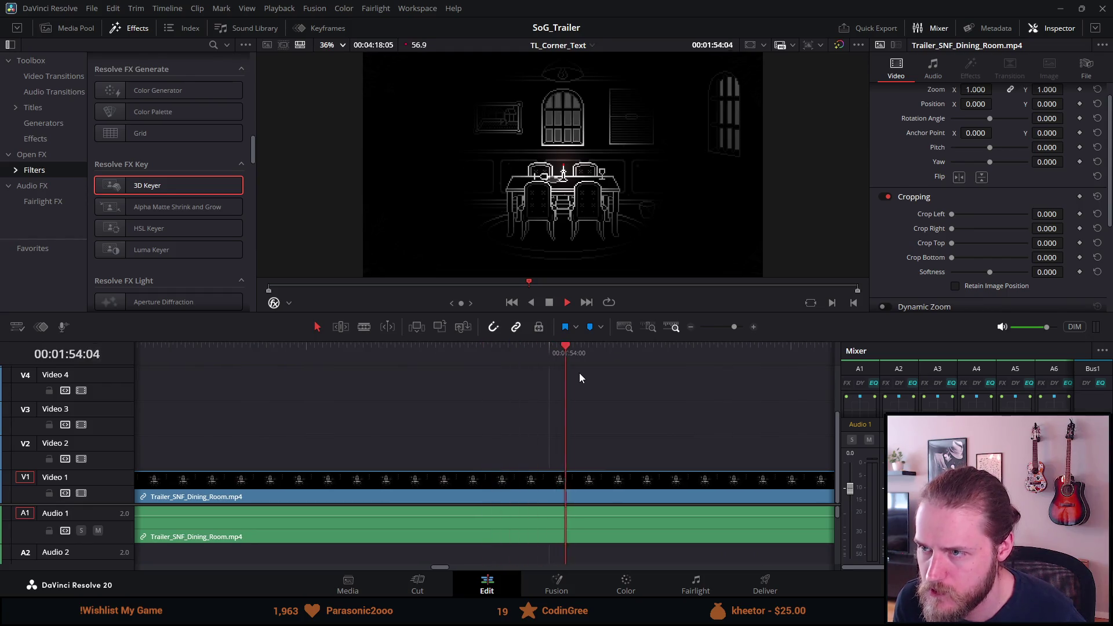
{"action": "key", "text": "space"}
Blade the Dining Room clip at both cut points and delete the outer parts and gap
{"action": "left_click", "coordinate": [718, 355]}
{"action": "key", "text": "ctrl+b"}
{"action": "left_click", "coordinate": [634, 511]}
{"action": "key", "text": "Delete"}
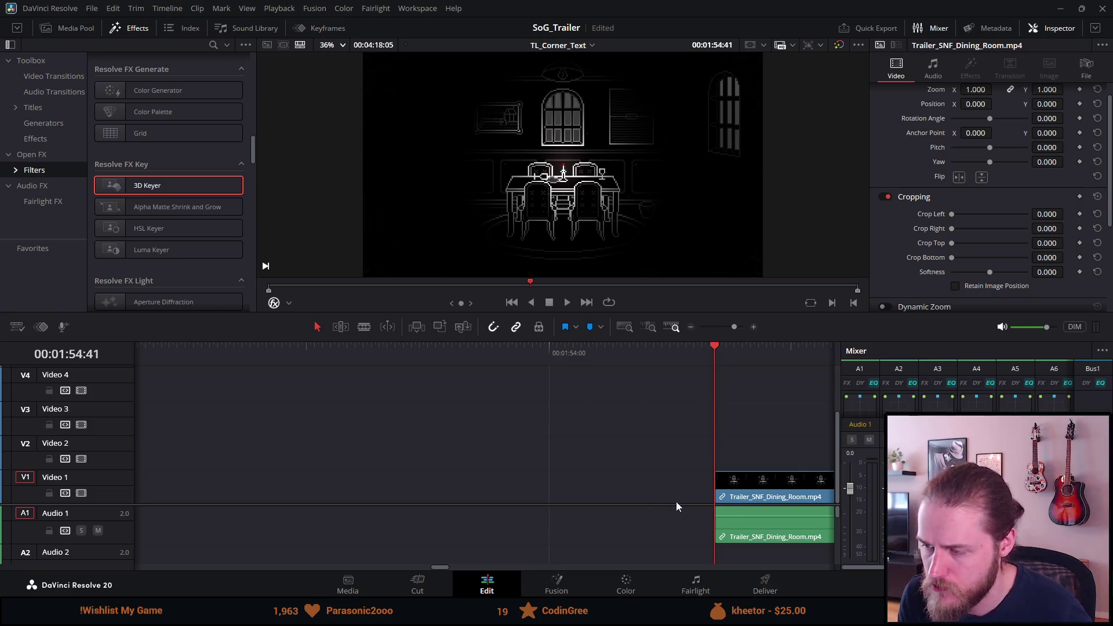
{"action": "left_click", "coordinate": [676, 502]}
{"action": "key", "text": "Delete"}
{"action": "key", "text": "space"}
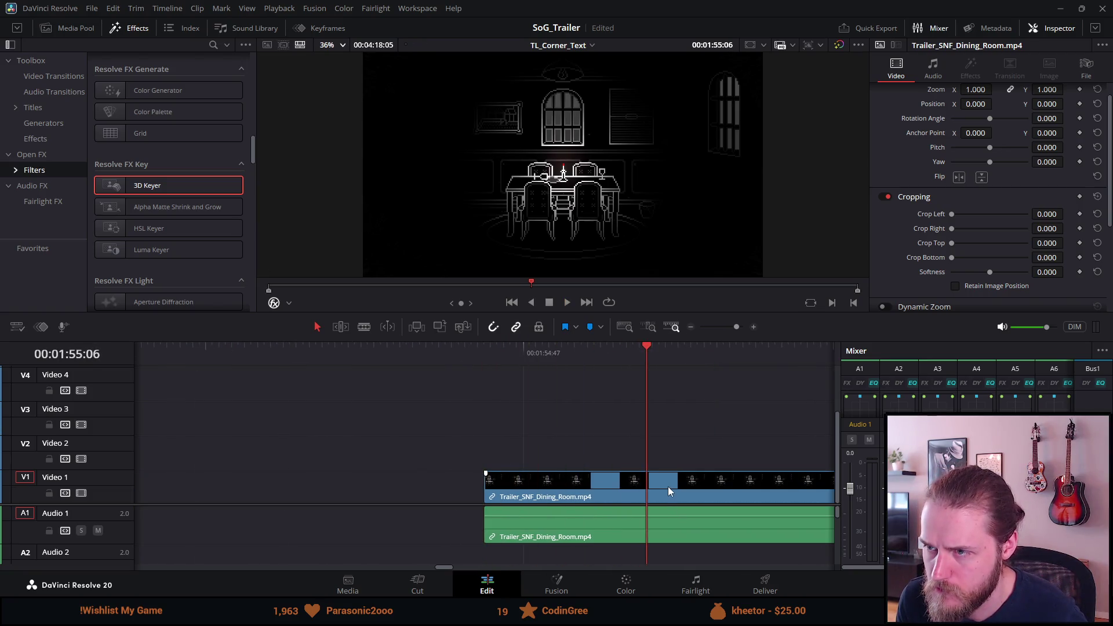
{"action": "key", "text": "ctrl+b"}
{"action": "left_click", "coordinate": [673, 493]}
{"action": "key", "text": "Delete"}
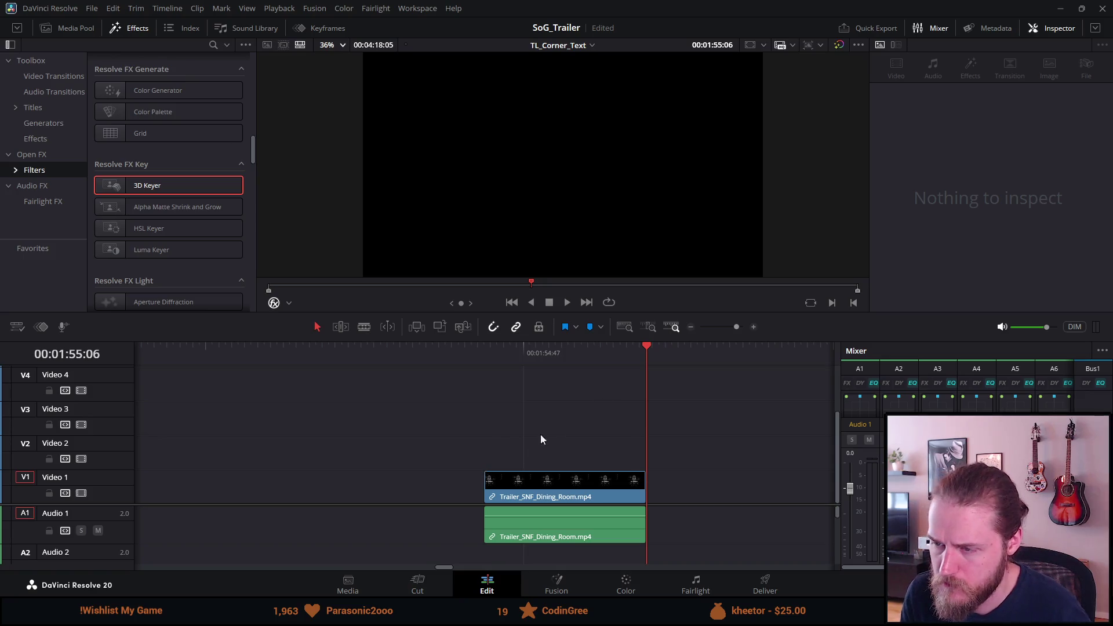
Fine-tune the short Dining Room clip's start and end points while previewing frames
{"action": "left_click", "coordinate": [497, 347]}
{"action": "key", "text": "space"}
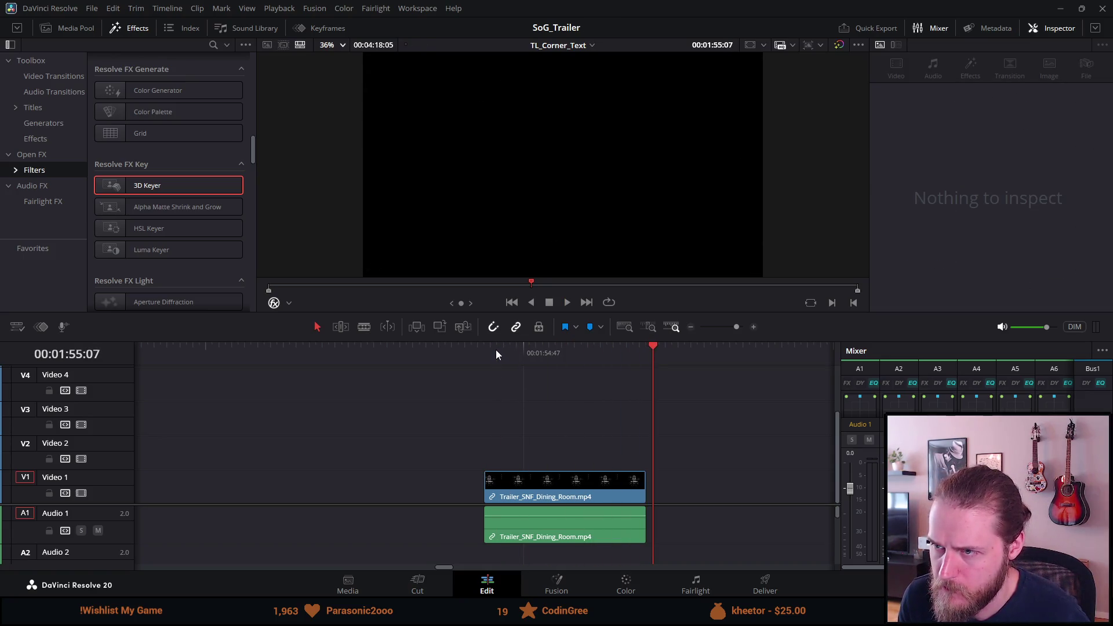
{"action": "left_click_drag", "start_coordinate": [490, 496], "coordinate": [538, 497]}
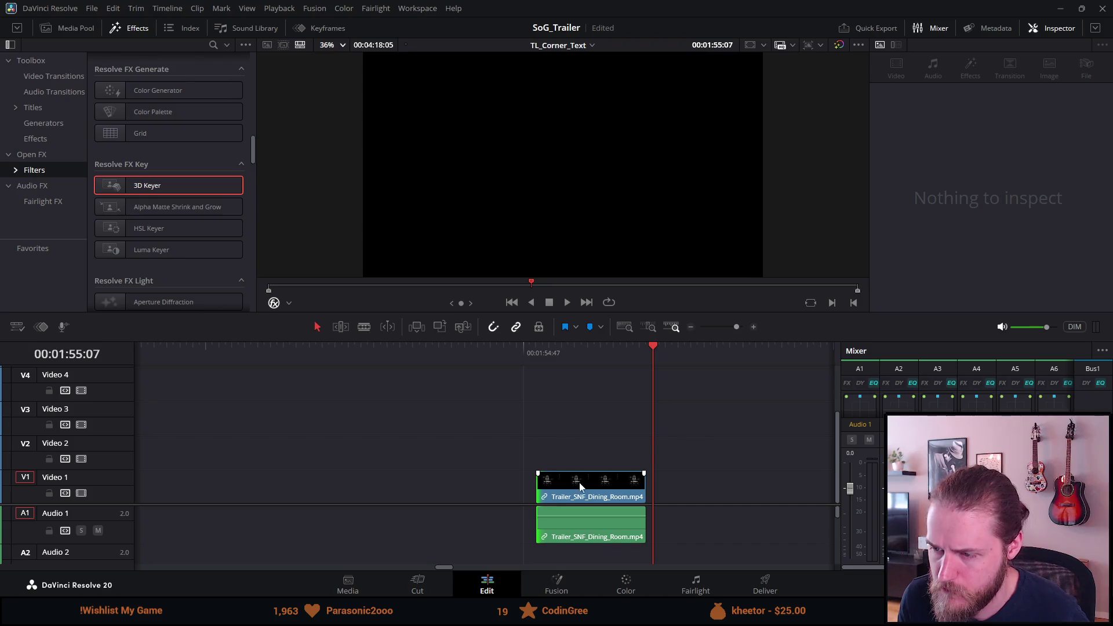
{"action": "left_click", "coordinate": [537, 353]}
{"action": "left_click_drag", "start_coordinate": [537, 352], "coordinate": [618, 354]}
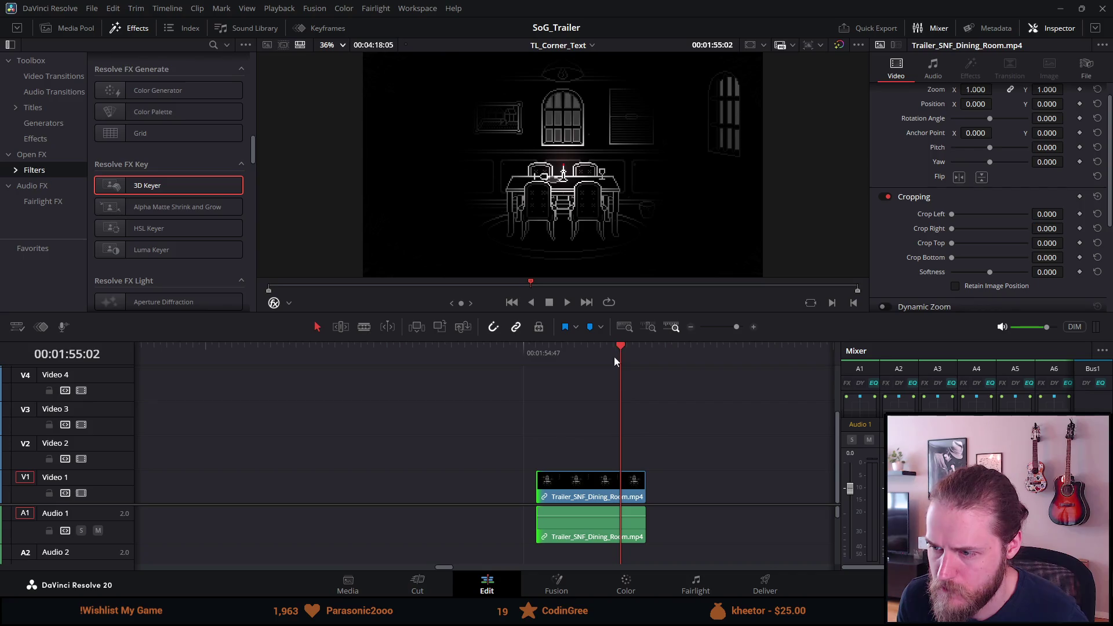
{"action": "left_click_drag", "start_coordinate": [640, 490], "coordinate": [619, 490]}
{"action": "left_click", "coordinate": [590, 452]}
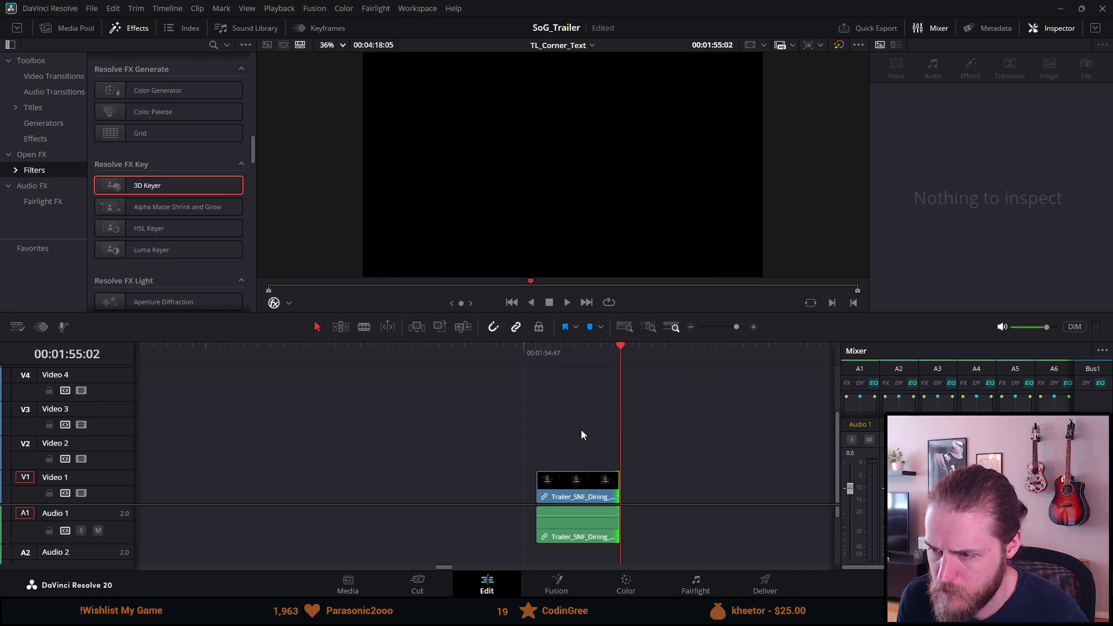
{"action": "left_click_drag", "start_coordinate": [537, 356], "coordinate": [583, 370]}
Cut the short Dining Room clip from the timeline
{"action": "left_click", "coordinate": [583, 481]}
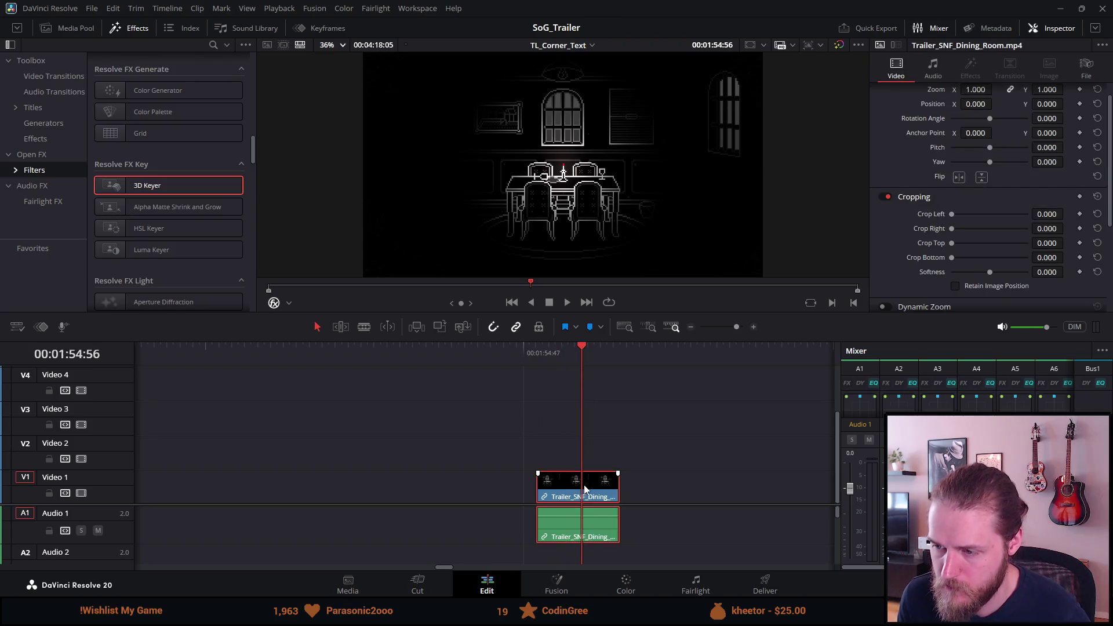
{"action": "key", "text": "Delete"}
{"action": "scroll", "coordinate": [583, 489], "scroll_direction": "down", "scroll_amount": 6}
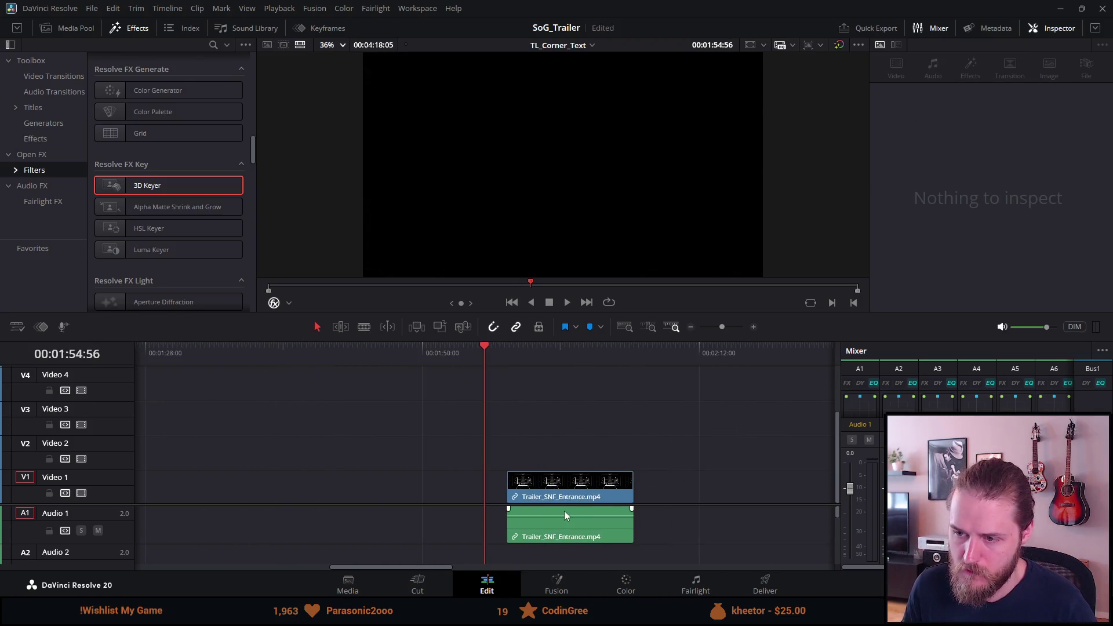
{"action": "scroll", "coordinate": [561, 486], "scroll_direction": "down", "scroll_amount": 3}
{"action": "left_click", "coordinate": [240, 346]}
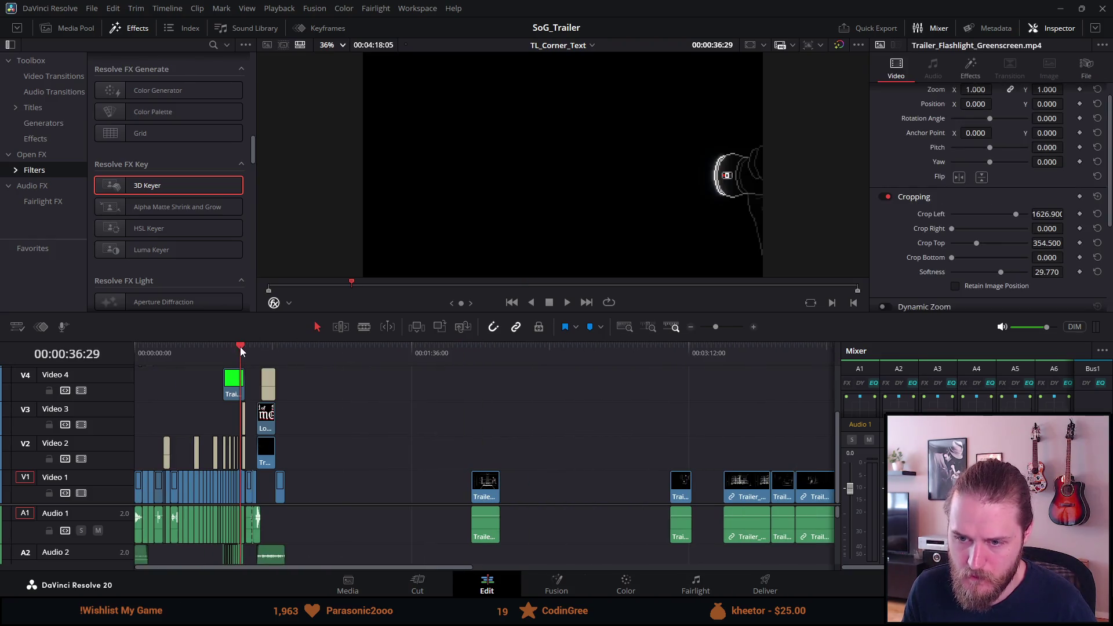
Toggle undo and redo to compare the edit with and without the new Dining Room shot
{"action": "scroll", "coordinate": [240, 347], "scroll_direction": "up", "scroll_amount": 10}
{"action": "scroll", "coordinate": [325, 366], "scroll_direction": "up", "scroll_amount": 2}
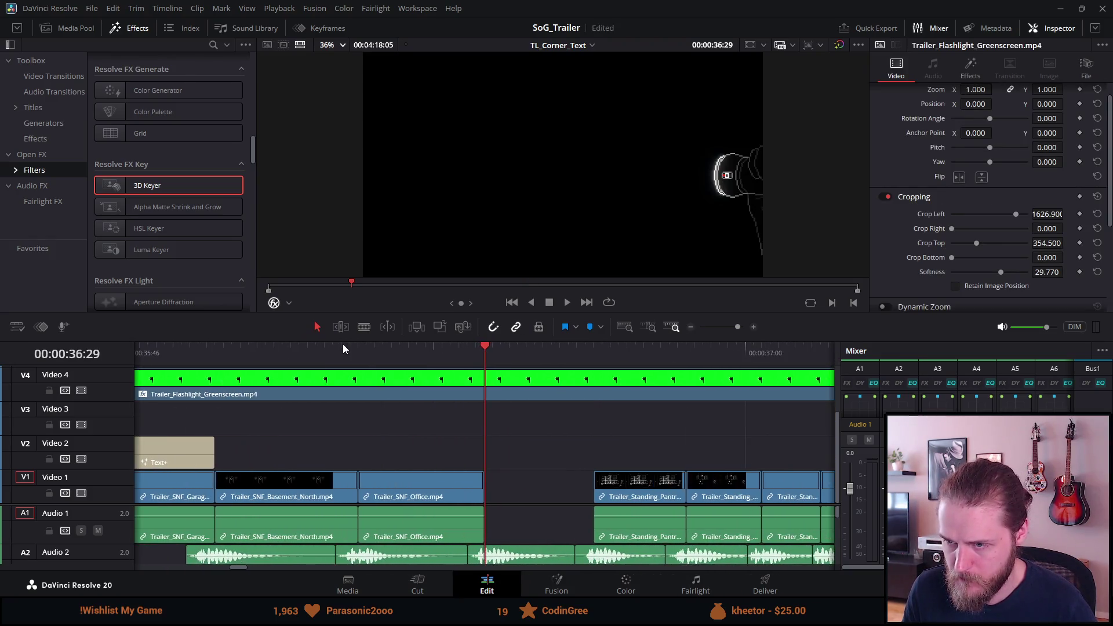
{"action": "left_click", "coordinate": [575, 475]}
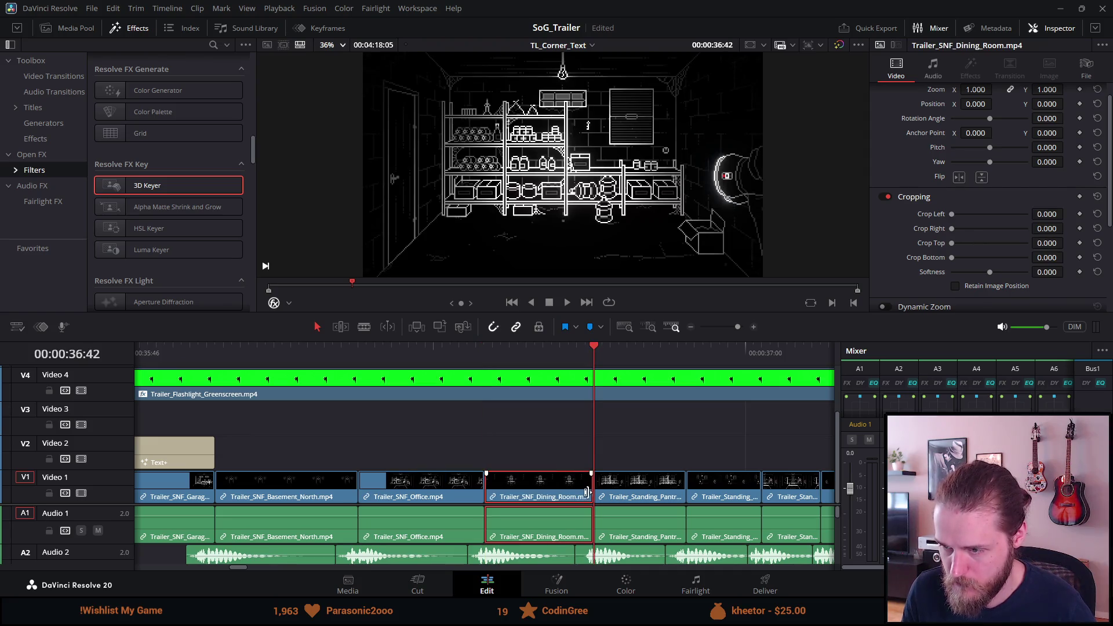
{"action": "key", "text": "ctrl+z"}
{"action": "key", "text": "ctrl+shift+z"}
{"action": "key", "text": "ctrl+z"}
{"action": "key", "text": "ctrl+shift+z"}
{"action": "key", "text": "ctrl+z"}
{"action": "key", "text": "ctrl+shift+z"}
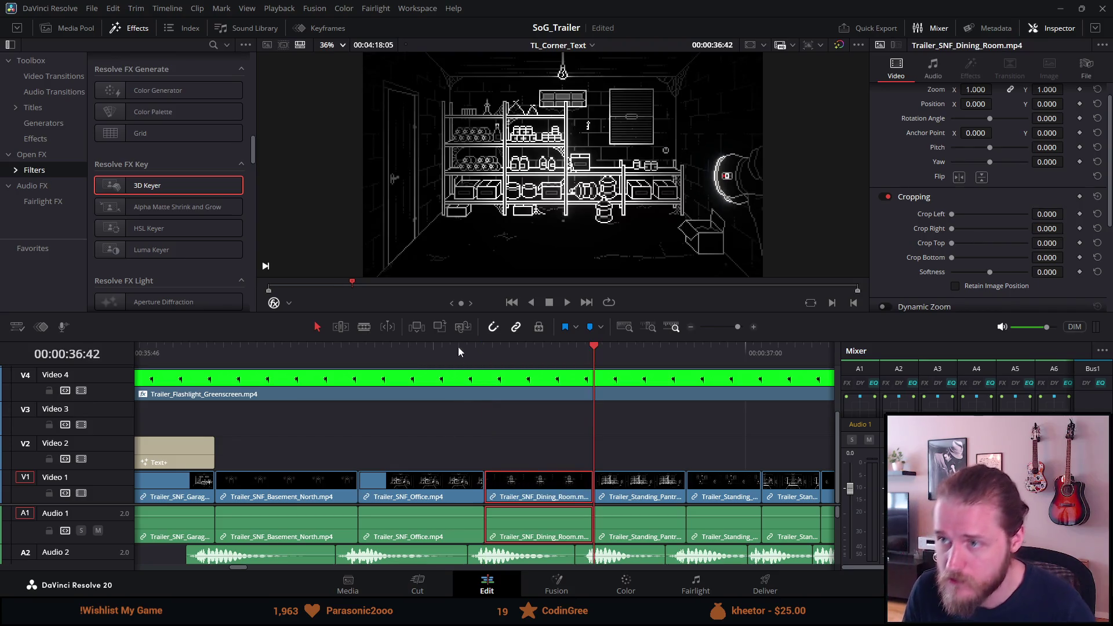
Play through the new Dining Room shot from 36:24 and select the Standing Pantry clip
{"action": "left_click", "coordinate": [442, 351]}
{"action": "key", "text": "space"}
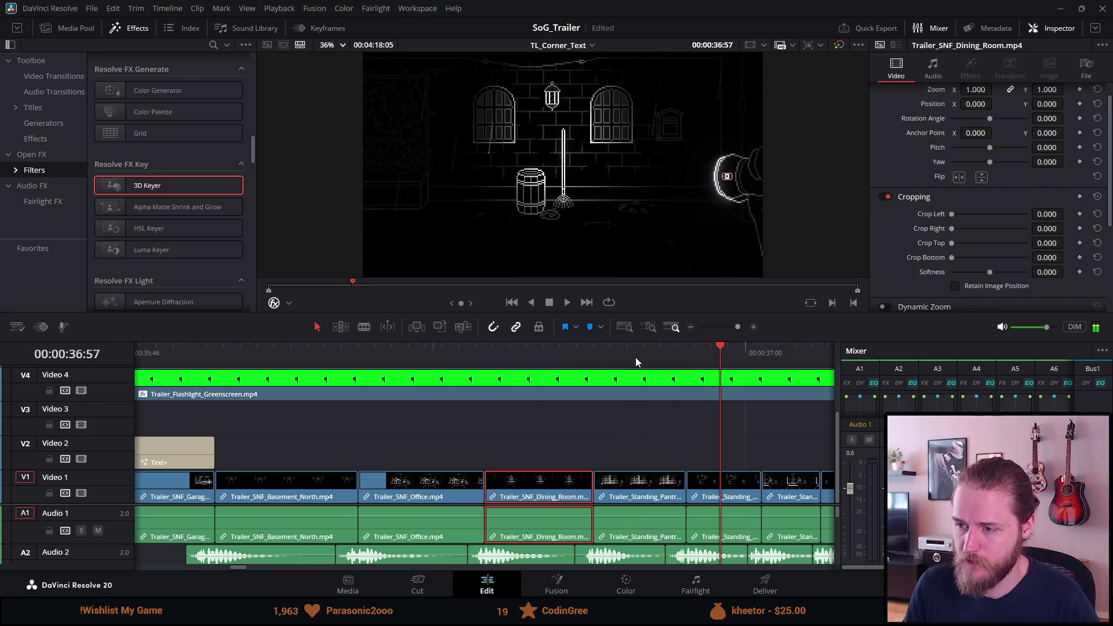
{"action": "left_click", "coordinate": [635, 357]}
{"action": "left_click", "coordinate": [632, 490]}
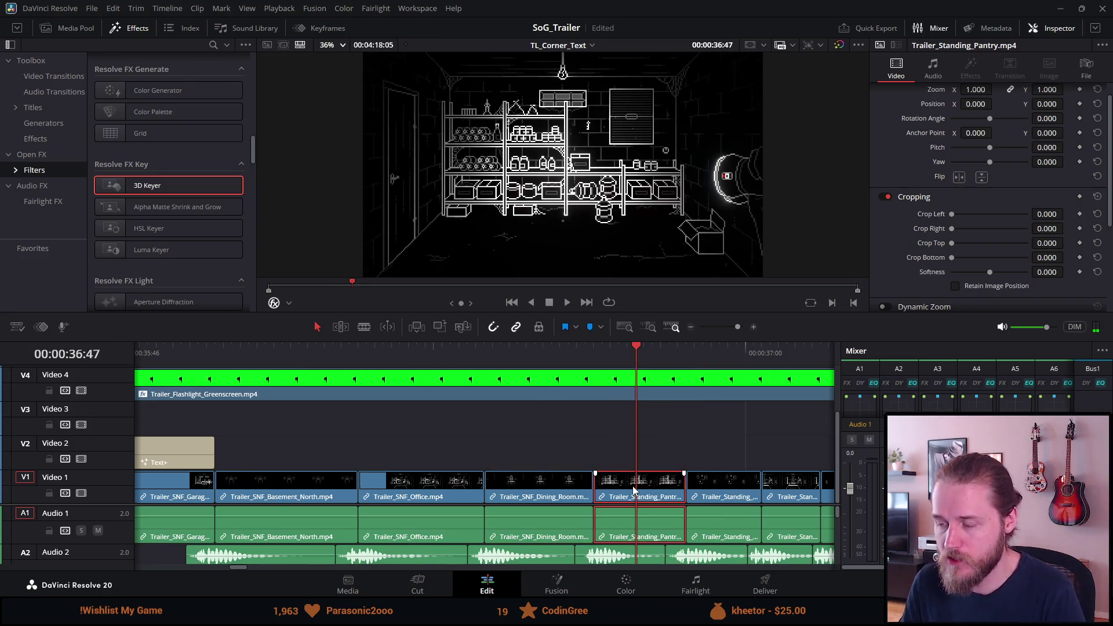
Delete the Standing Pantry clip and zoom out to the Entrance clip near two minutes
{"action": "key", "text": "BackSpace"}
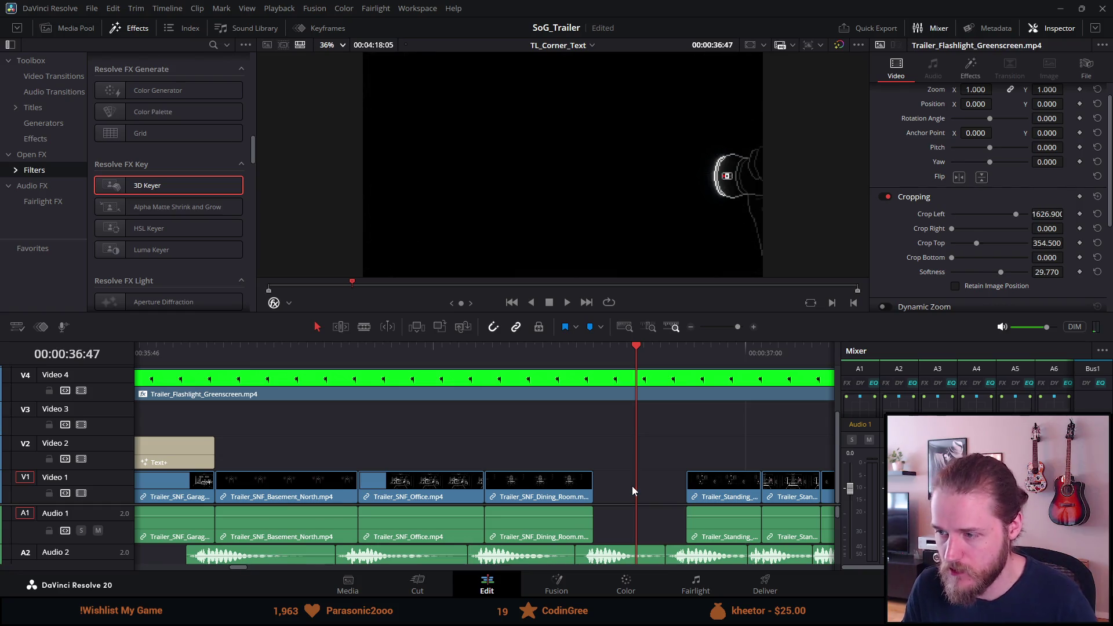
{"action": "key", "text": "ctrl+minus"}
{"action": "key", "text": "ctrl+minus"}
{"action": "key", "text": "ctrl+minus"}
{"action": "key", "text": "ctrl+minus"}
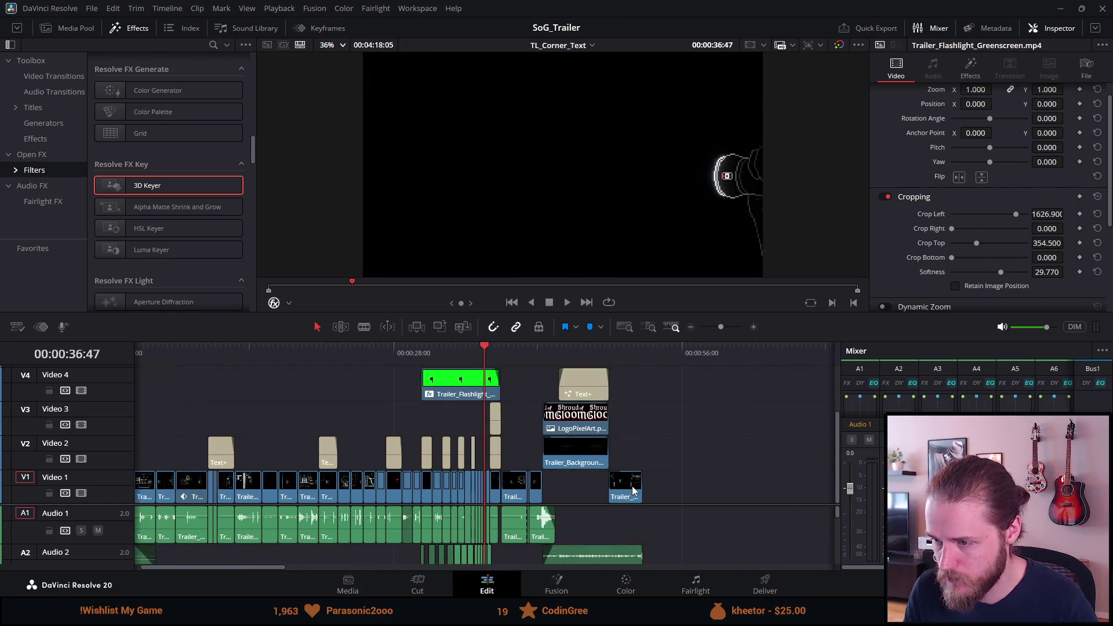
{"action": "key", "text": "ctrl+minus"}
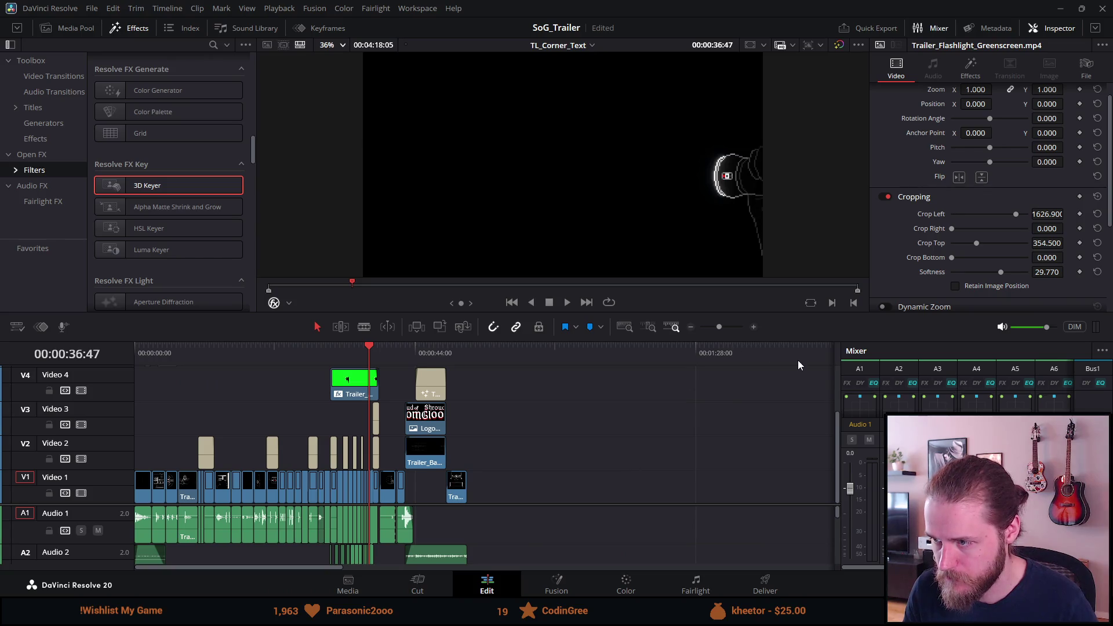
{"action": "key", "text": "ctrl+minus"}
{"action": "left_click", "coordinate": [479, 356]}
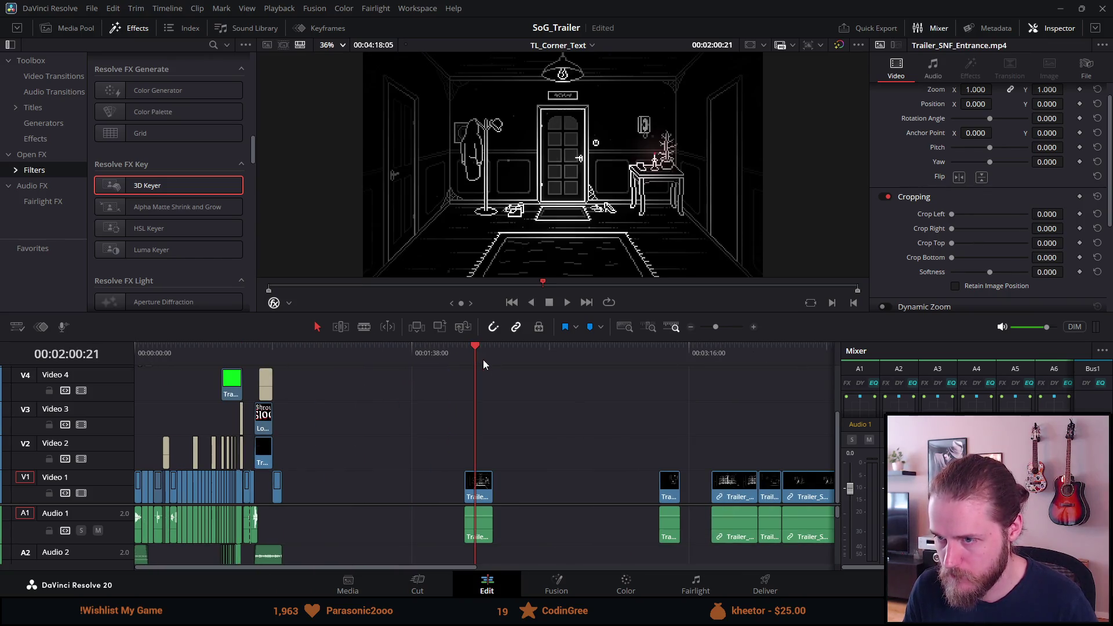
{"action": "key", "text": "ctrl+equal"}
{"action": "key", "text": "ctrl+equal"}
{"action": "key", "text": "ctrl+equal"}
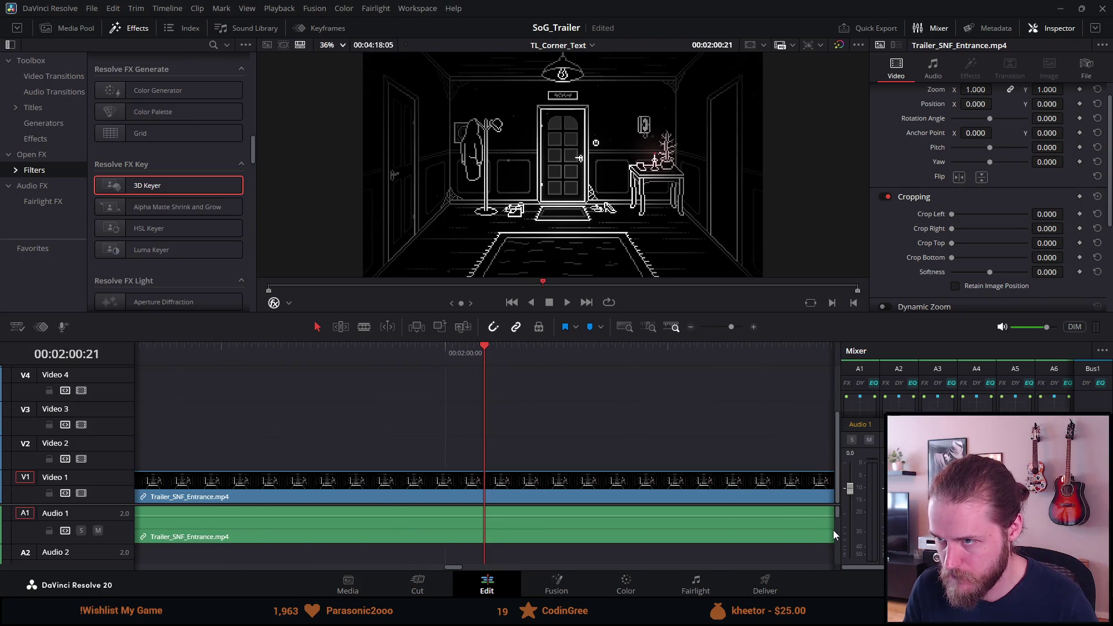
{"action": "key", "text": "ctrl+minus"}
Trim the Entrance clip near 01:59 to a short piece and cut it from the timeline
{"action": "mouse_move", "coordinate": [660, 491]}
{"action": "left_mouse_down"}
{"action": "mouse_move", "coordinate": [438, 483]}
{"action": "mouse_move", "coordinate": [451, 483]}
{"action": "left_mouse_up"}
{"action": "left_click", "coordinate": [449, 360]}
{"action": "key", "text": "ctrl+equal"}
{"action": "key", "text": "ctrl+equal"}
{"action": "key", "text": "ctrl+equal"}
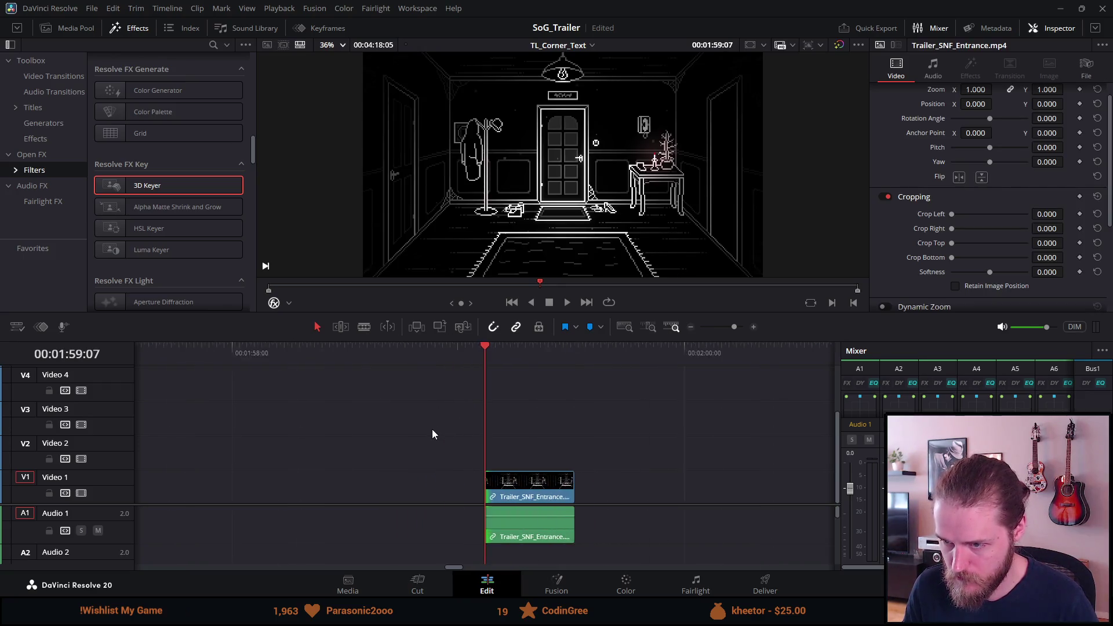
{"action": "left_click_drag", "start_coordinate": [659, 487], "coordinate": [496, 492]}
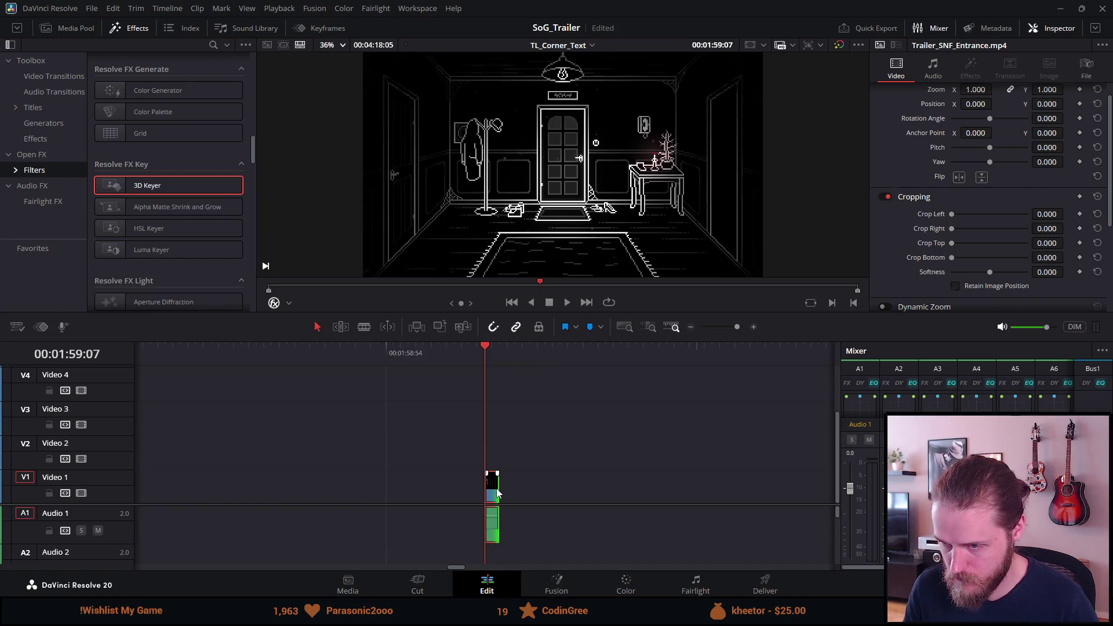
{"action": "key", "text": "Delete"}
{"action": "key", "text": "ctrl+minus"}
{"action": "key", "text": "ctrl+minus"}
{"action": "key", "text": "ctrl+minus"}
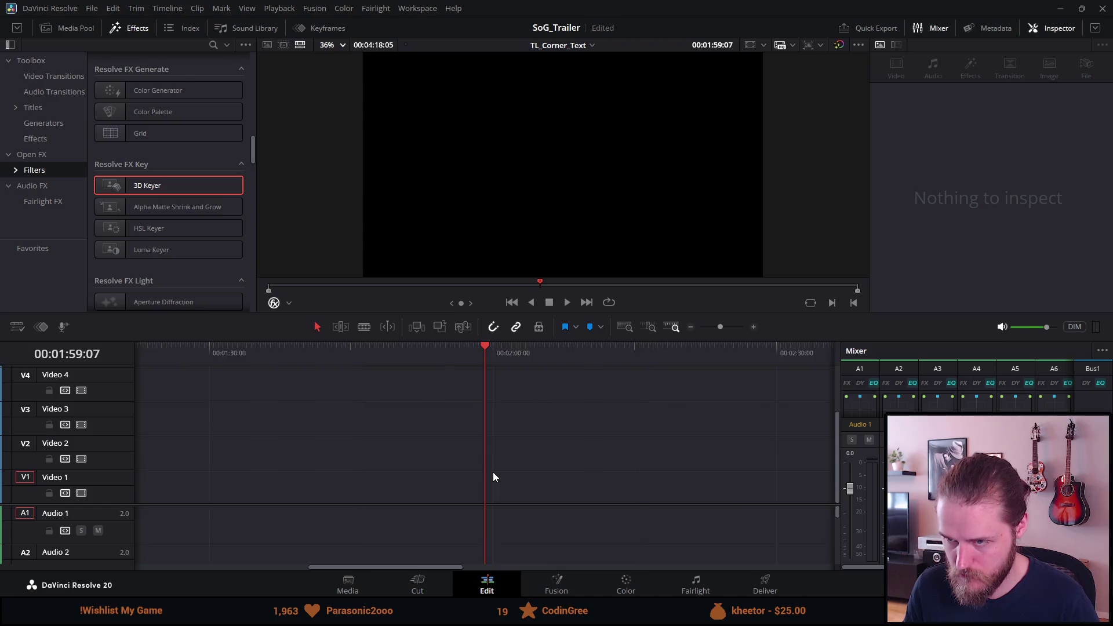
{"action": "key", "text": "ctrl+minus"}
{"action": "key", "text": "ctrl+minus"}
{"action": "key", "text": "ctrl+minus"}
{"action": "left_click", "coordinate": [162, 357]}
{"action": "key", "text": "ctrl+equal"}
{"action": "key", "text": "ctrl+equal"}
{"action": "key", "text": "ctrl+equal"}
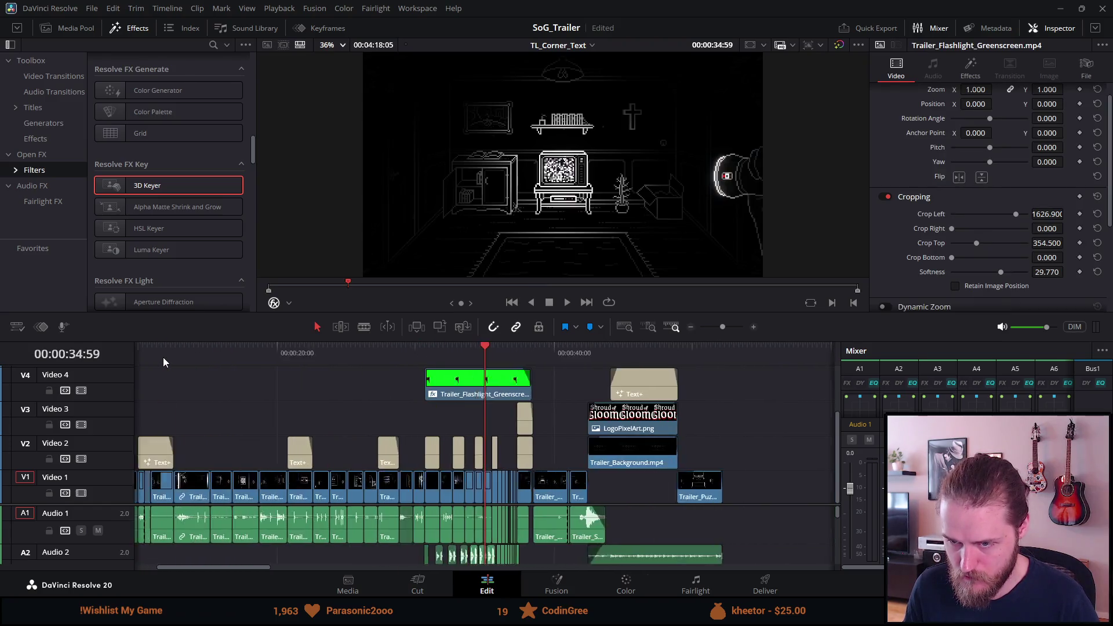
Extend the short Entrance clip's end by about eight frames and play it back
{"action": "key", "text": "space"}
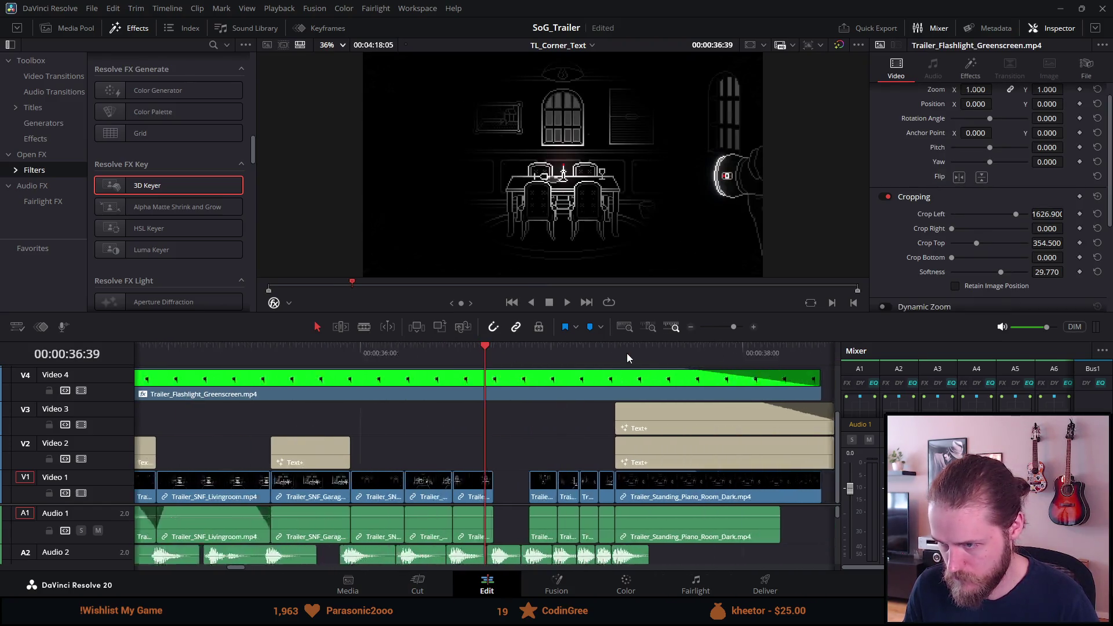
{"action": "key", "text": "ctrl+equal"}
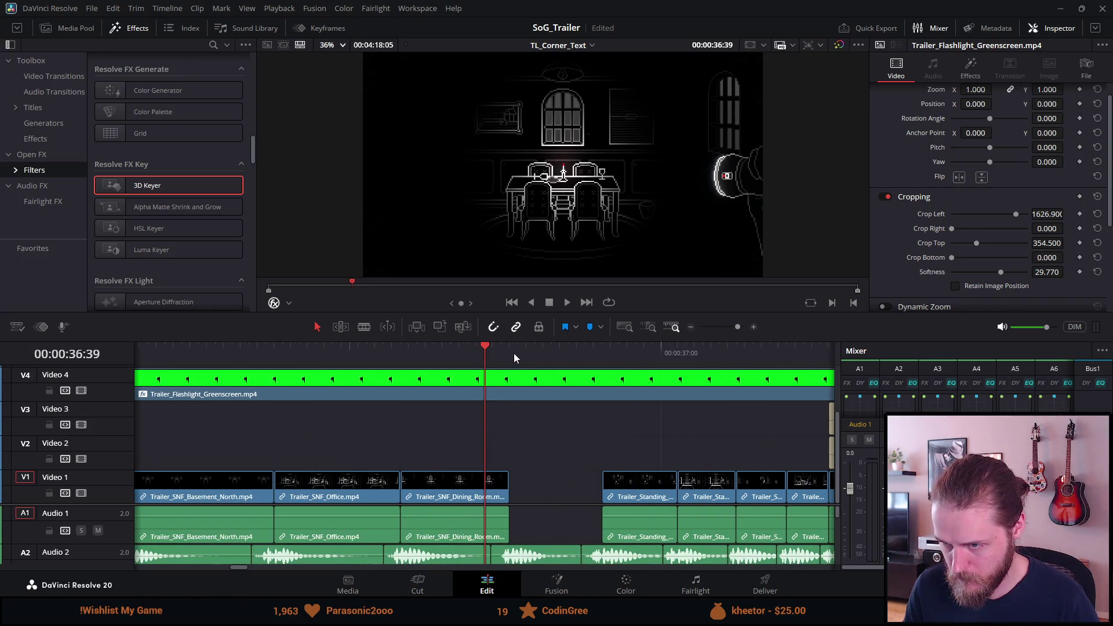
{"action": "left_click", "coordinate": [480, 492]}
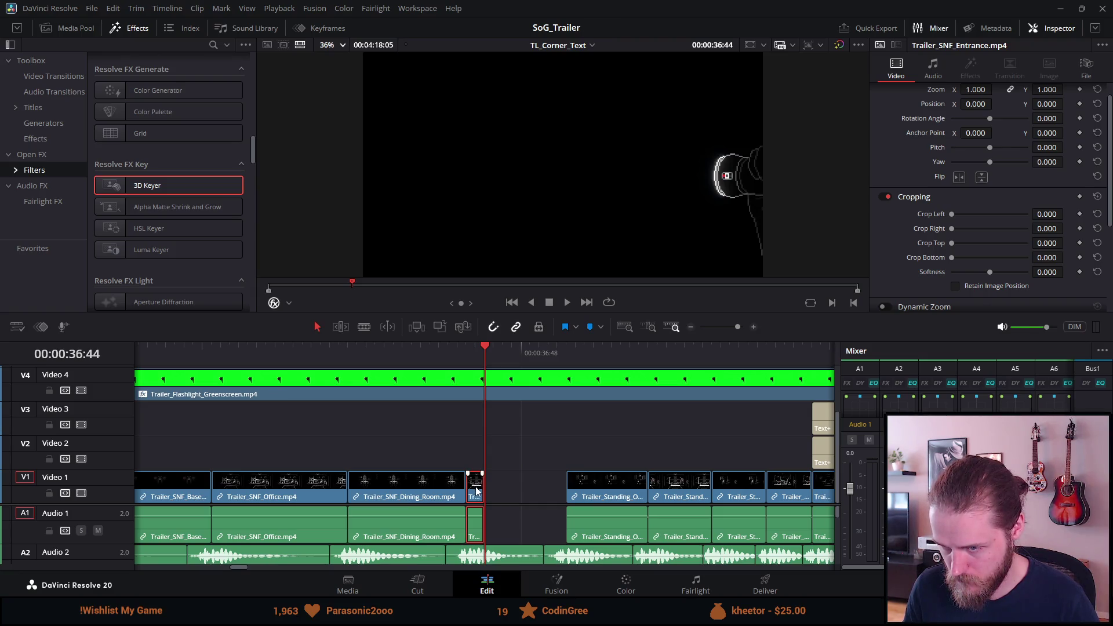
{"action": "left_click_drag", "start_coordinate": [480, 487], "coordinate": [566, 488]}
{"action": "left_click", "coordinate": [439, 360]}
{"action": "key", "text": "space"}
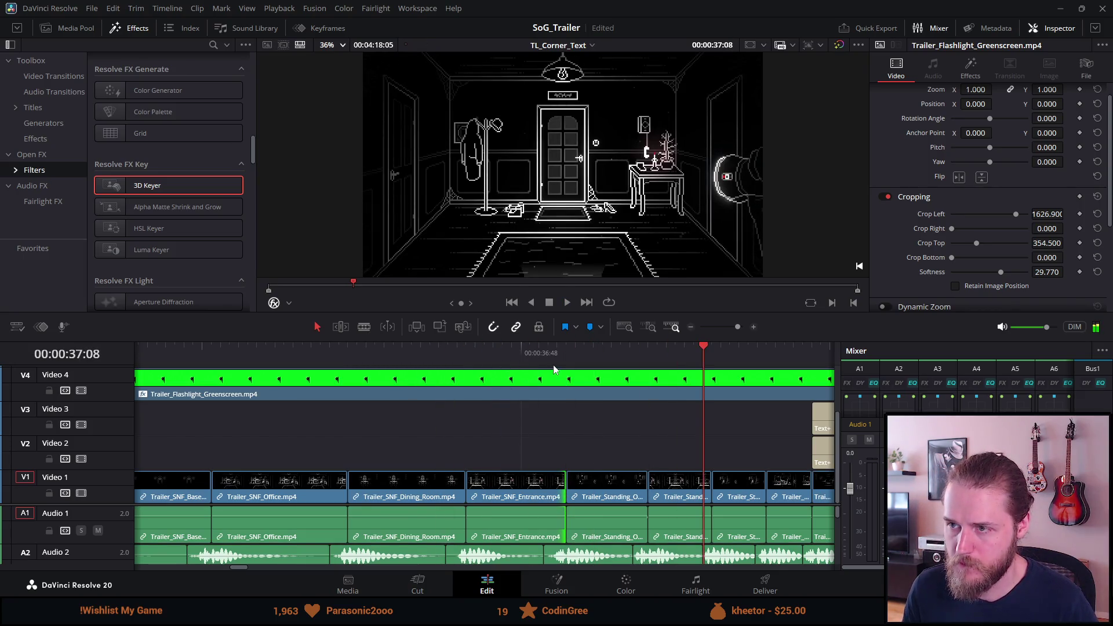
Delete the standing shot after the Entrance clip at 36:56, leaving a gap
{"action": "left_click", "coordinate": [594, 357]}
{"action": "left_click", "coordinate": [606, 490]}
{"action": "key", "text": "BackSpace"}
{"action": "scroll", "coordinate": [606, 485], "scroll_direction": "down", "scroll_amount": 5}
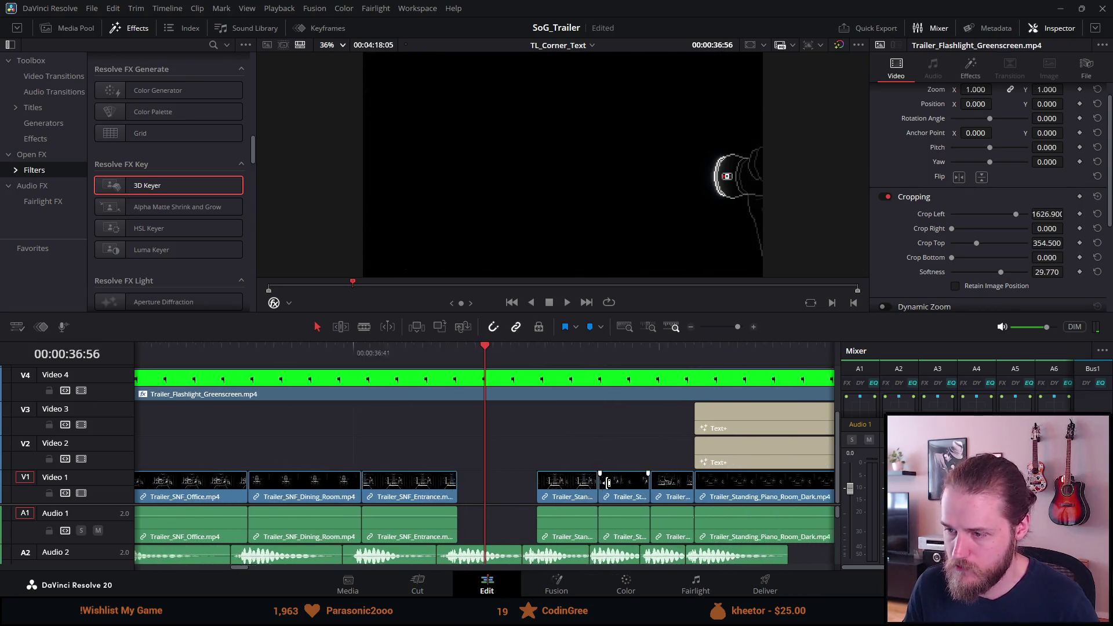
{"action": "scroll", "coordinate": [587, 406], "scroll_direction": "down", "scroll_amount": 10}
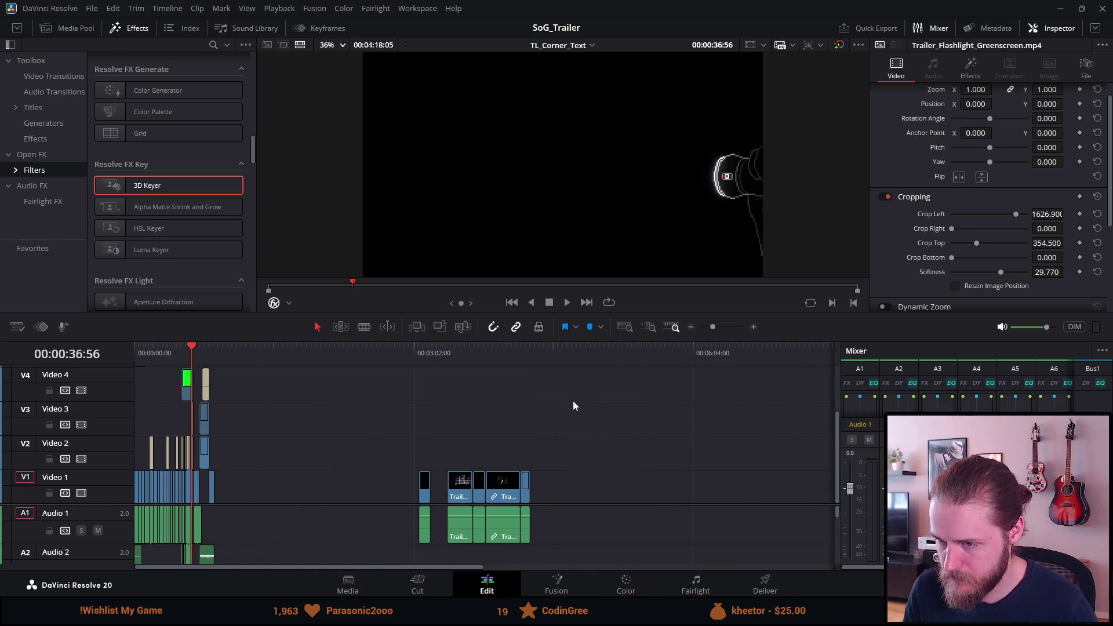
Nudge Trailer_SNF_Outside_Left near 3:05 slightly later and trim its head to 3:09:19
{"action": "left_click", "coordinate": [420, 353]}
{"action": "scroll", "coordinate": [418, 353], "scroll_direction": "up", "scroll_amount": 10}
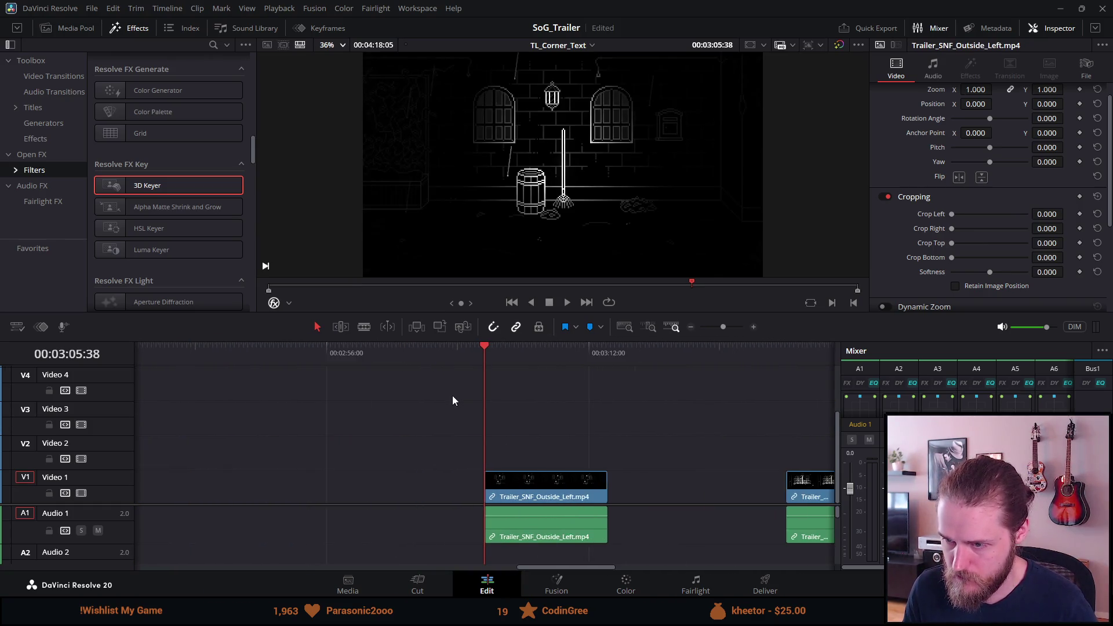
{"action": "mouse_move", "coordinate": [490, 492]}
{"action": "left_mouse_down"}
{"action": "mouse_move", "coordinate": [556, 492]}
{"action": "mouse_move", "coordinate": [509, 491]}
{"action": "left_mouse_up"}
{"action": "key", "text": "space"}
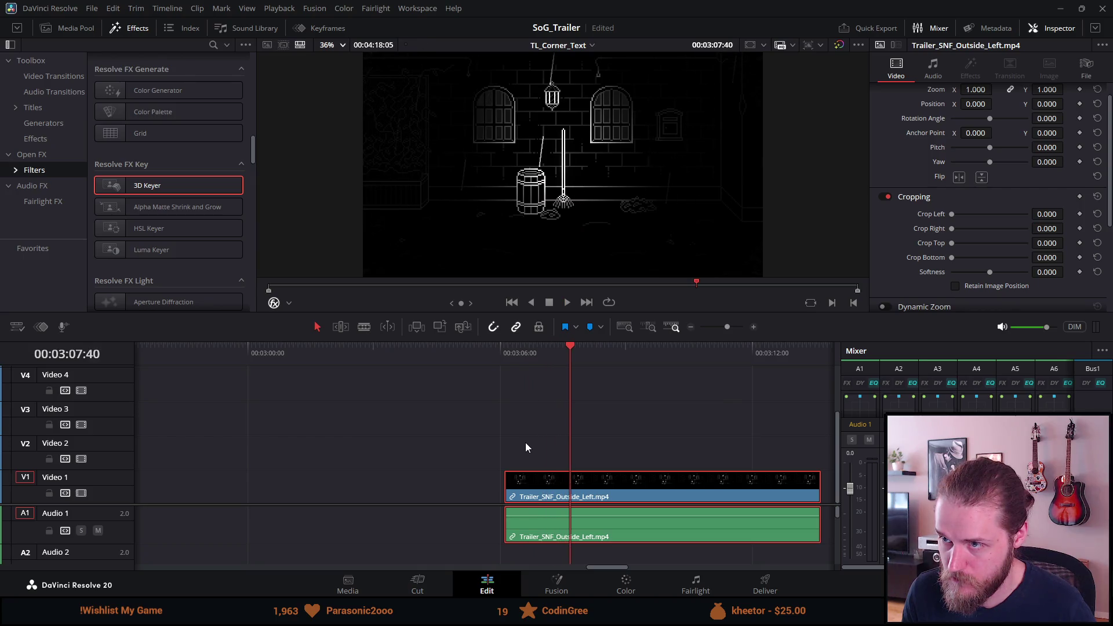
{"action": "key", "text": "space"}
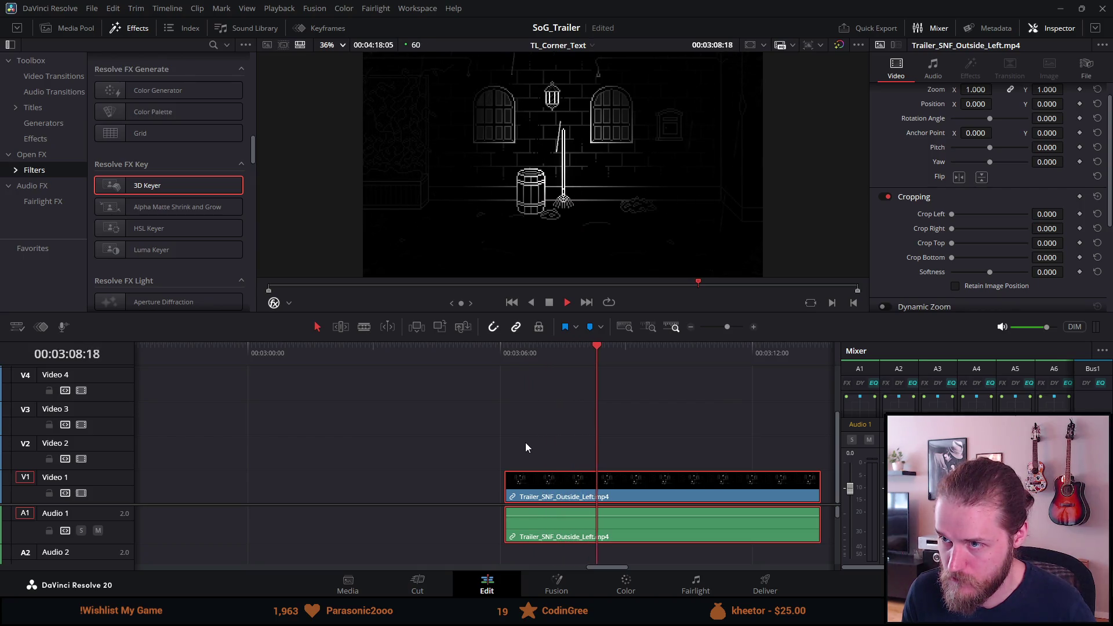
{"action": "key", "text": "space"}
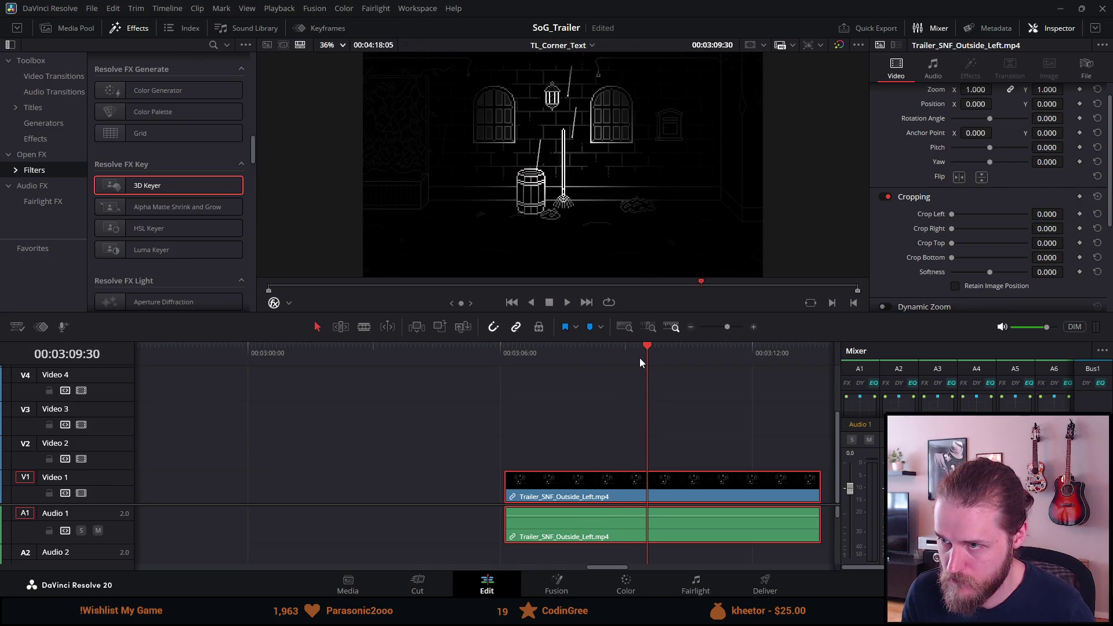
{"action": "left_click", "coordinate": [639, 357]}
{"action": "left_click_drag", "start_coordinate": [503, 499], "coordinate": [642, 494]}
Blade the Outside_Left clip at 3:09:55 and again at 3:10:05
{"action": "key", "text": "space"}
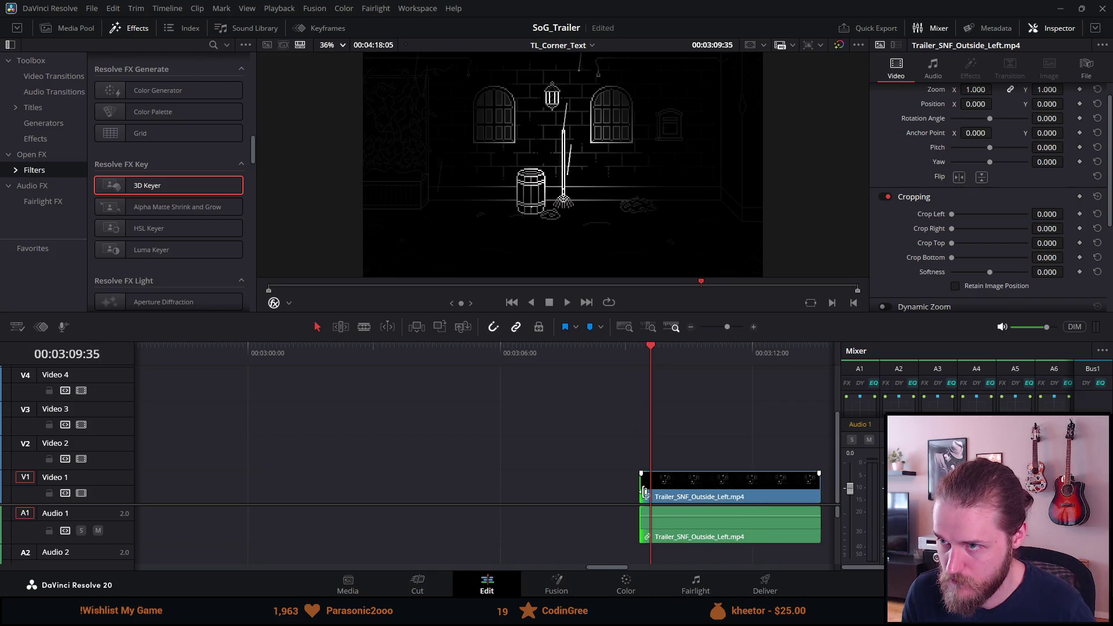
{"action": "scroll", "coordinate": [644, 494], "scroll_direction": "up", "scroll_amount": 3}
{"action": "key", "text": "space"}
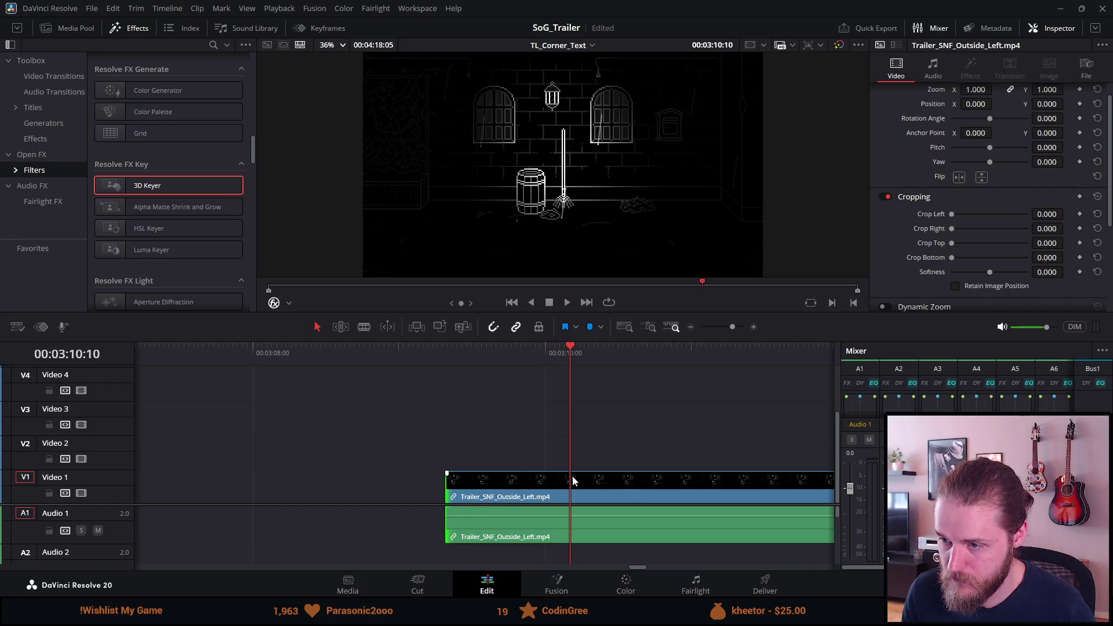
{"action": "mouse_move", "coordinate": [575, 356]}
{"action": "left_mouse_down"}
{"action": "mouse_move", "coordinate": [525, 349]}
{"action": "mouse_move", "coordinate": [534, 351]}
{"action": "left_mouse_up"}
{"action": "key", "text": "ctrl+b"}
{"action": "key", "text": "Right"}
{"action": "key", "text": "Right"}
{"action": "key", "text": "Right"}
{"action": "key", "text": "ctrl+b"}
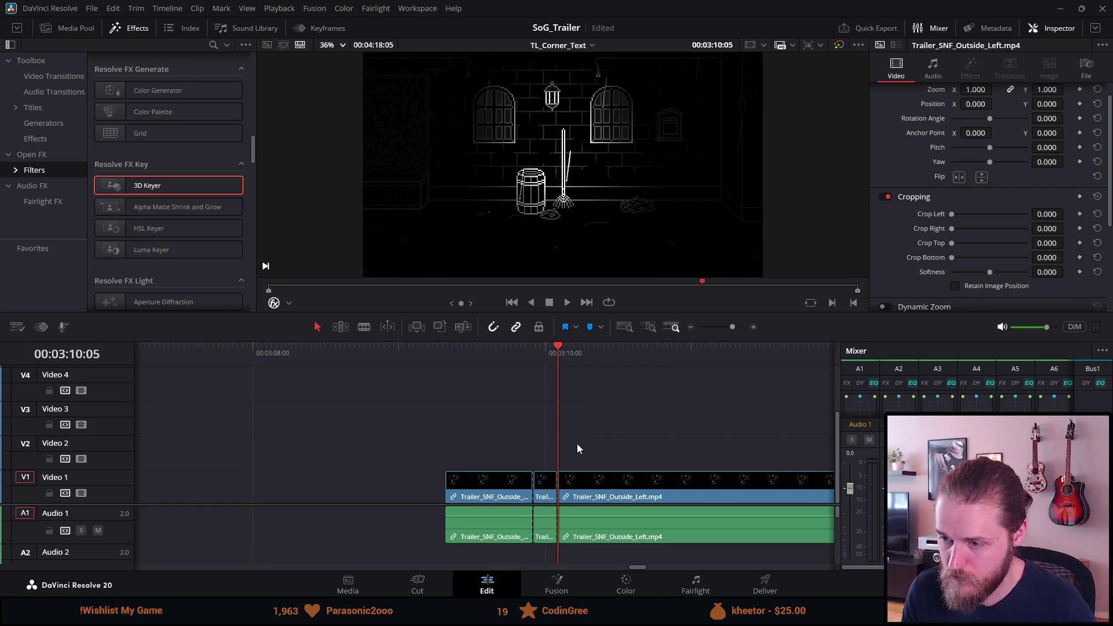
Delete the outer Outside_Left pieces and cut the short middle piece for reuse
{"action": "left_click", "coordinate": [586, 487]}
{"action": "key", "text": "Delete"}
{"action": "left_click", "coordinate": [478, 497]}
{"action": "key", "text": "Delete"}
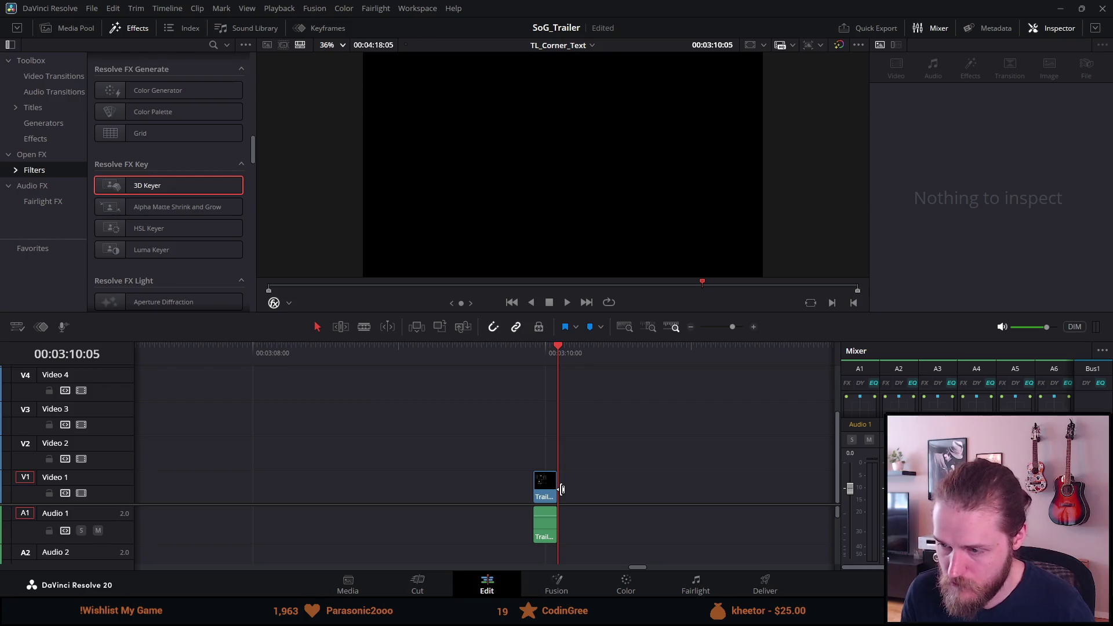
{"action": "left_click", "coordinate": [548, 487]}
{"action": "key", "text": "Delete"}
Show the whole timeline and return to the main edit near 38:30
{"action": "key", "text": "shift+z"}
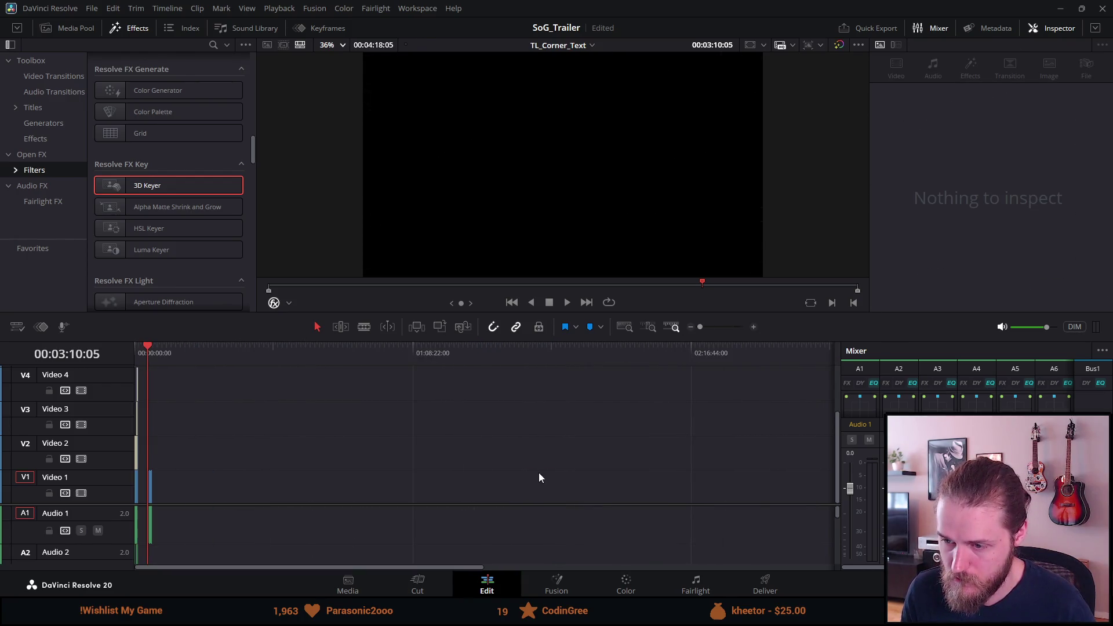
{"action": "scroll", "coordinate": [142, 443], "scroll_direction": "up", "scroll_amount": 3}
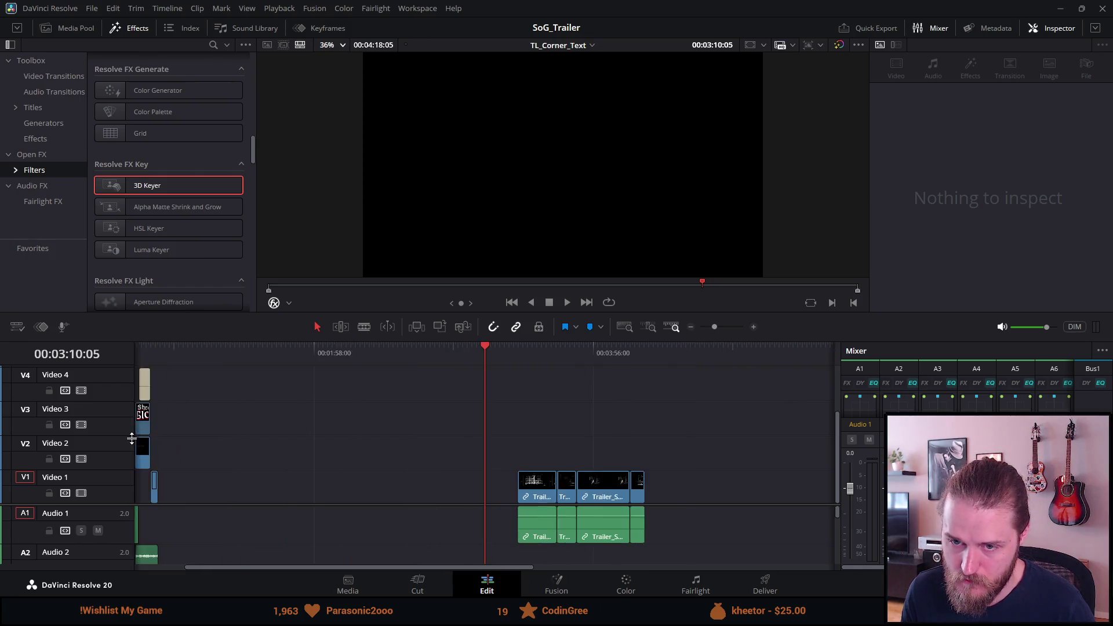
{"action": "left_click", "coordinate": [200, 354]}
{"action": "scroll", "coordinate": [195, 364], "scroll_direction": "up", "scroll_amount": 8}
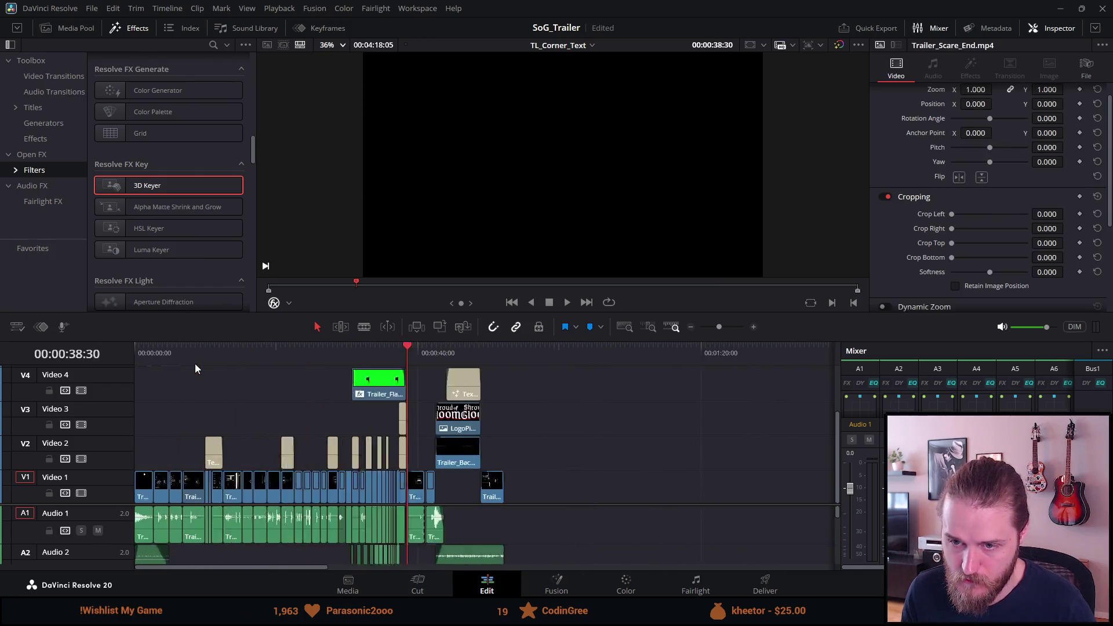
Extend the short Outside_Left piece after Trailer_SNF_Entrance at 36:58 to fill the gap
{"action": "left_click", "coordinate": [295, 353]}
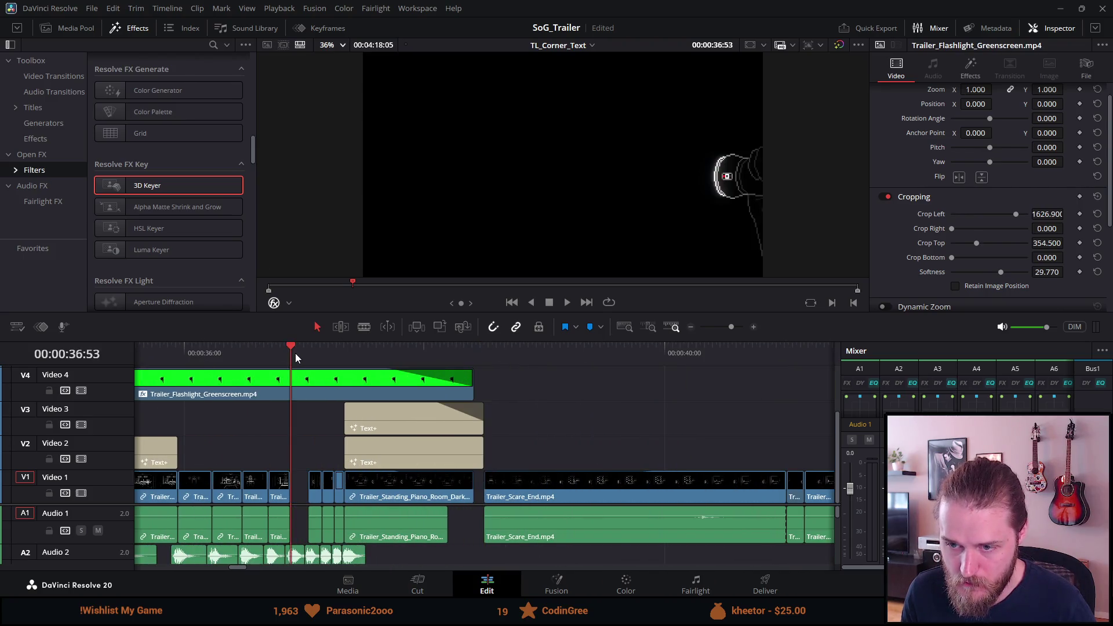
{"action": "scroll", "coordinate": [294, 353], "scroll_direction": "up", "scroll_amount": 5}
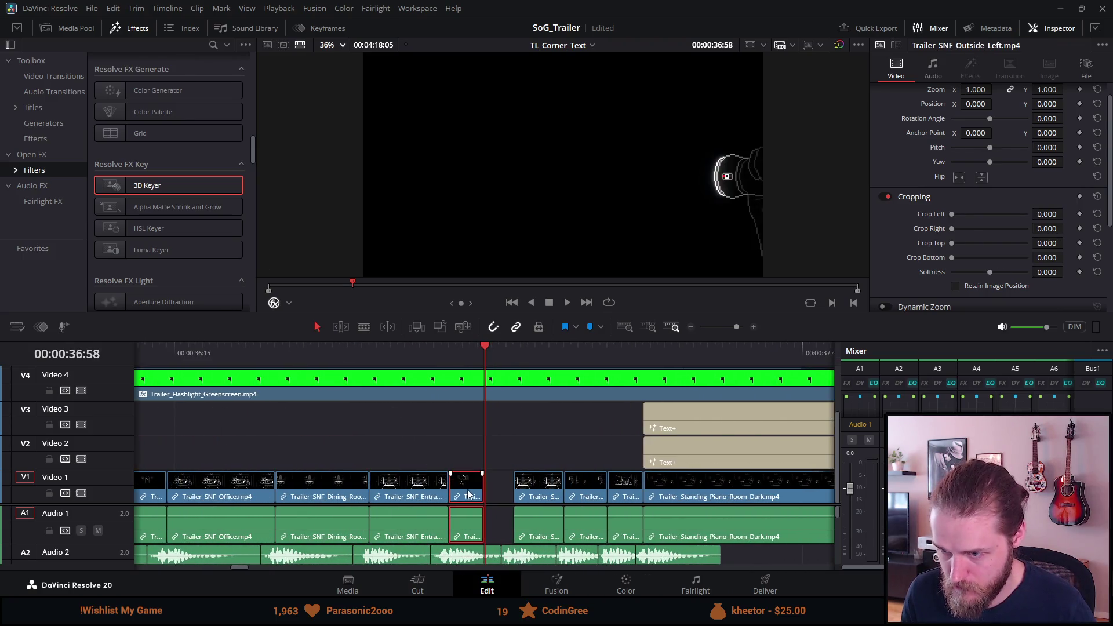
{"action": "left_click_drag", "start_coordinate": [478, 487], "coordinate": [513, 487]}
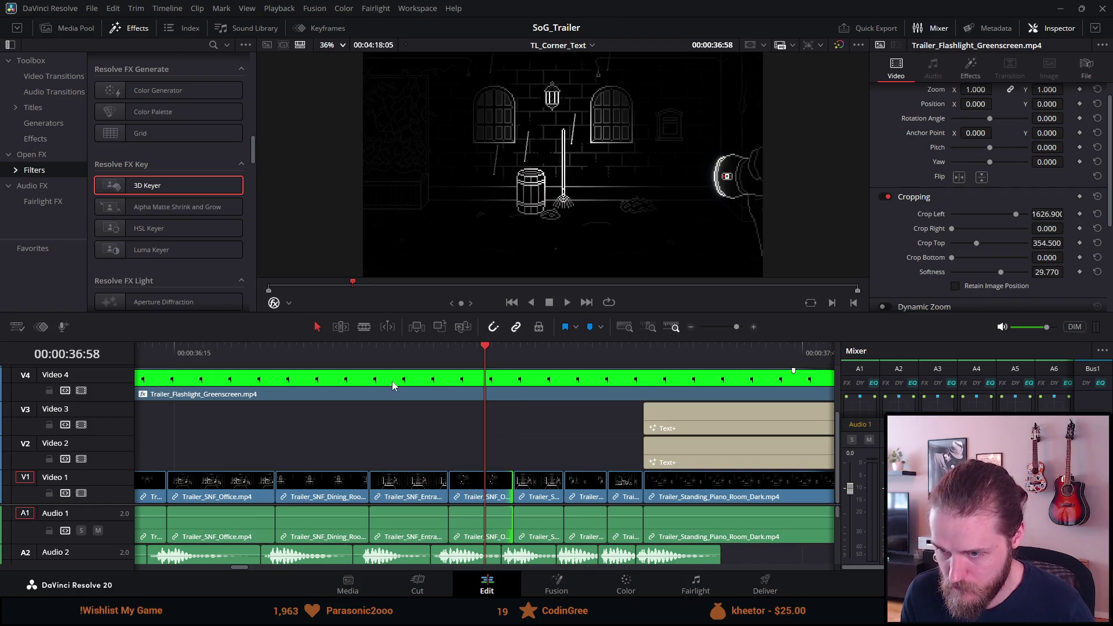
Play back the revised section around the filled gap
{"action": "left_click", "coordinate": [400, 355]}
{"action": "key", "text": "space"}
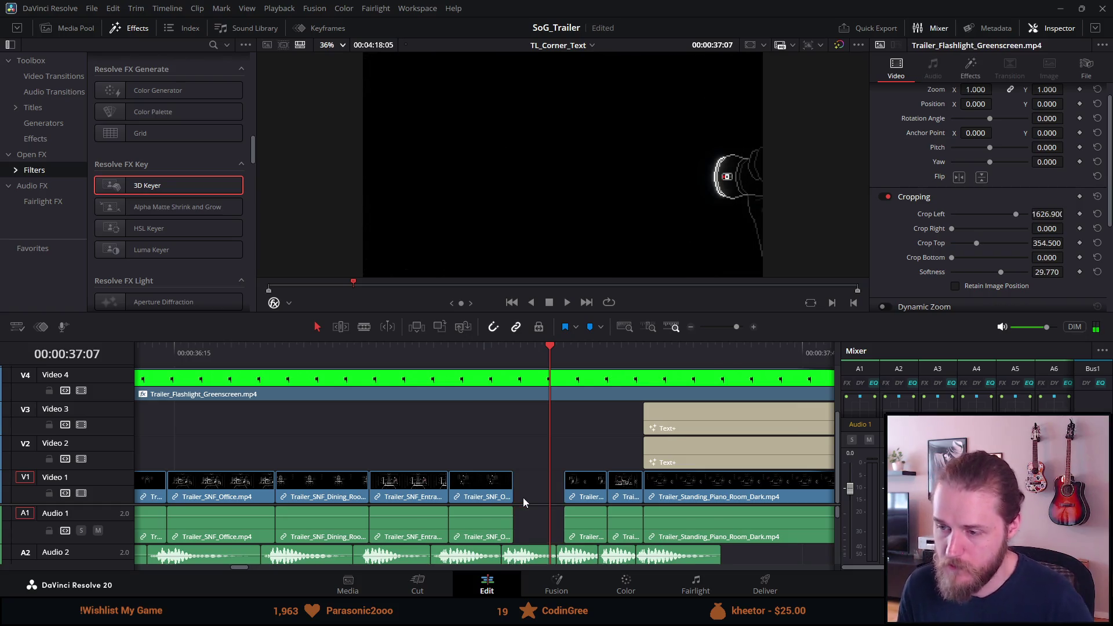
{"action": "scroll", "coordinate": [523, 498], "scroll_direction": "down", "scroll_amount": 5}
{"action": "scroll", "coordinate": [551, 499], "scroll_direction": "down", "scroll_amount": 10}
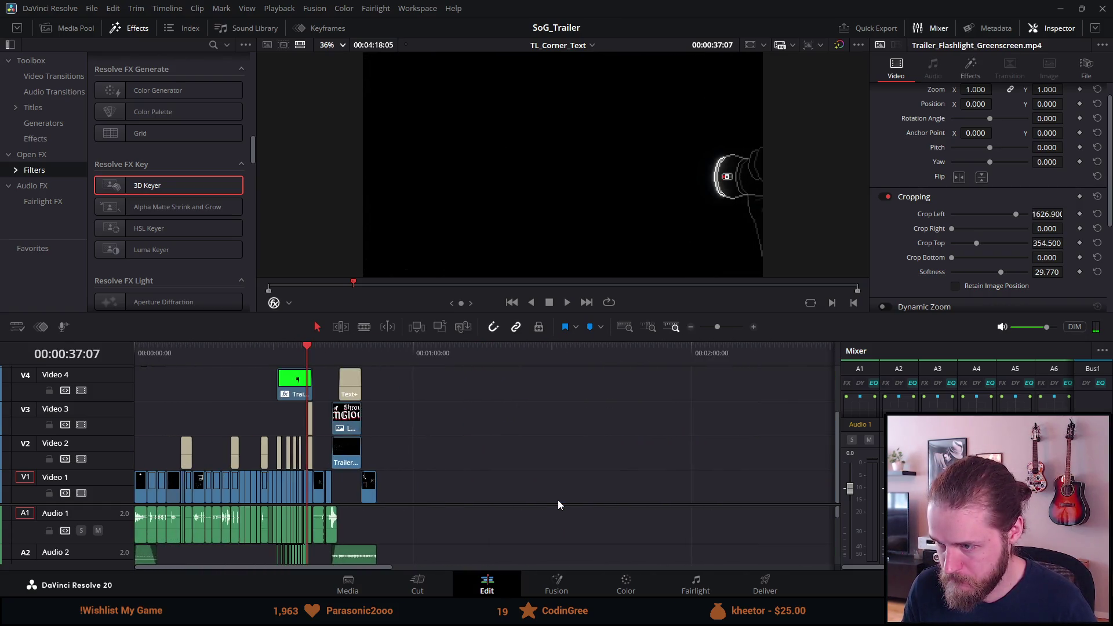
{"action": "left_click", "coordinate": [474, 363]}
{"action": "scroll", "coordinate": [473, 363], "scroll_direction": "up", "scroll_amount": 10}
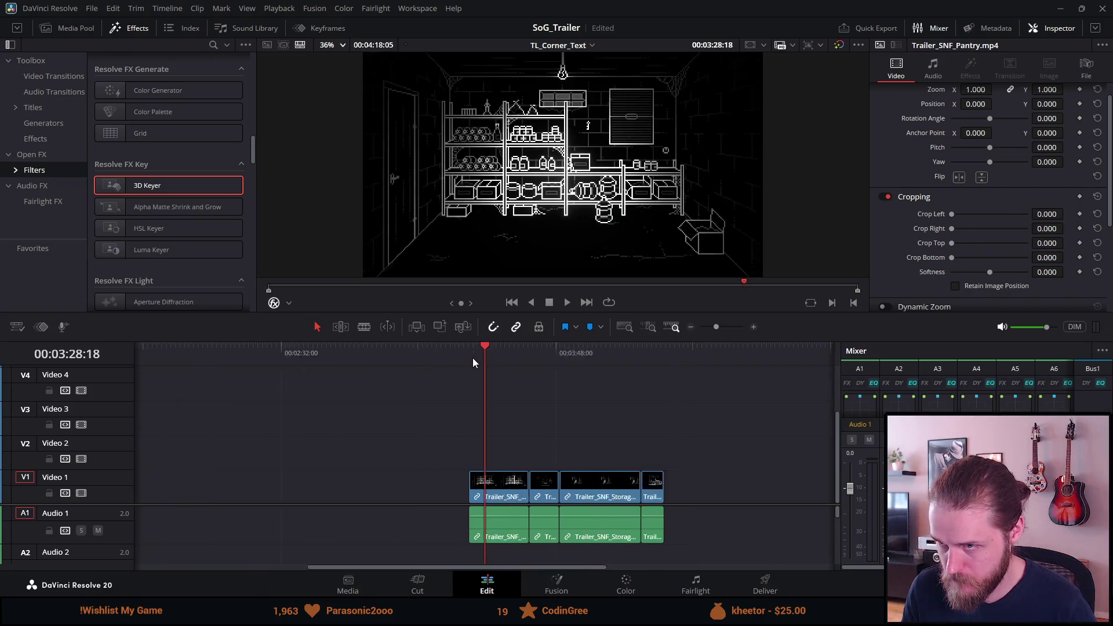
Trim the Trailer_SNF_Pantry clip at 3:29:34 to a small piece and cut it for reuse
{"action": "left_click_drag", "start_coordinate": [322, 485], "coordinate": [543, 489]}
{"action": "left_click", "coordinate": [531, 353]}
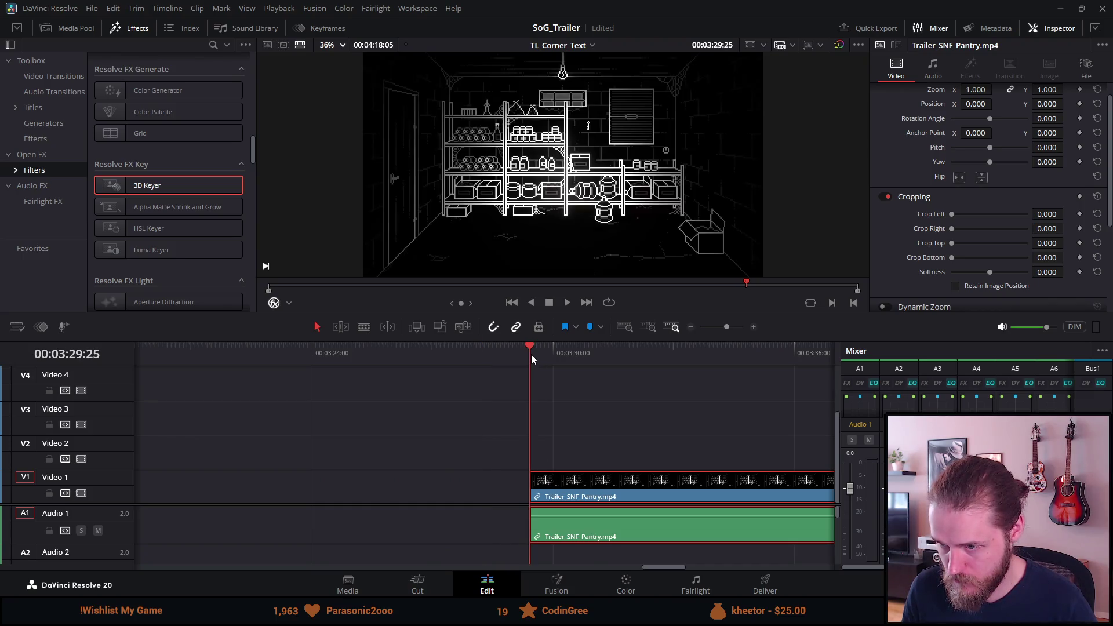
{"action": "left_click", "coordinate": [534, 360]}
{"action": "left_click", "coordinate": [574, 492]}
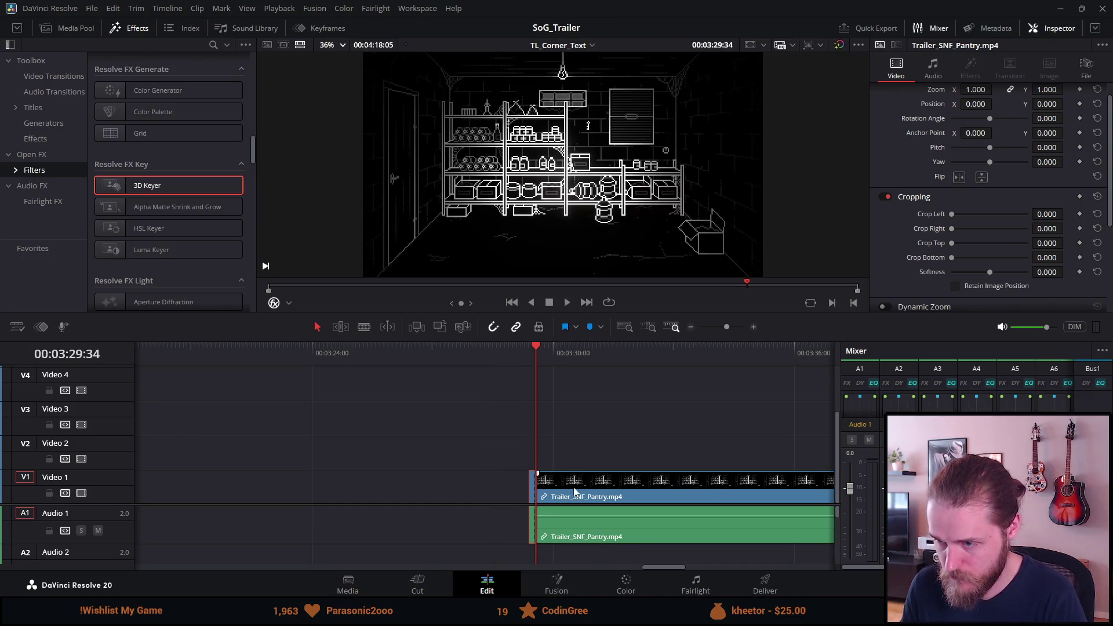
{"action": "key", "text": "Delete"}
{"action": "left_click", "coordinate": [531, 486]}
{"action": "key", "text": "Delete"}
{"action": "scroll", "coordinate": [531, 485], "scroll_direction": "down", "scroll_amount": 10}
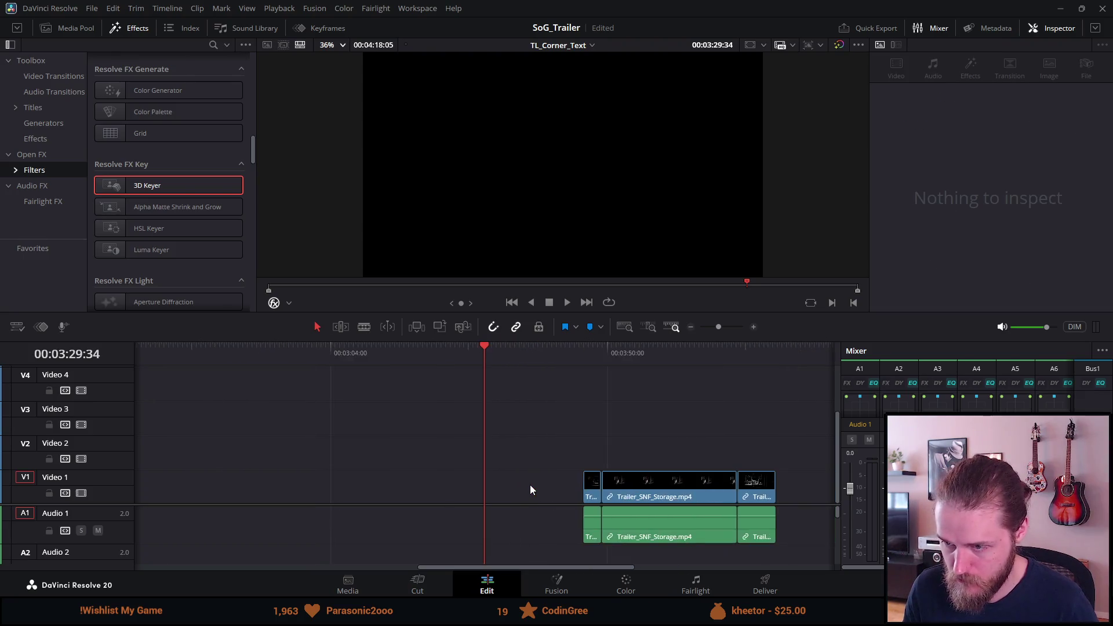
Paste the pantry piece into the gap at 37:02, then undo the paste
{"action": "left_click", "coordinate": [181, 347]}
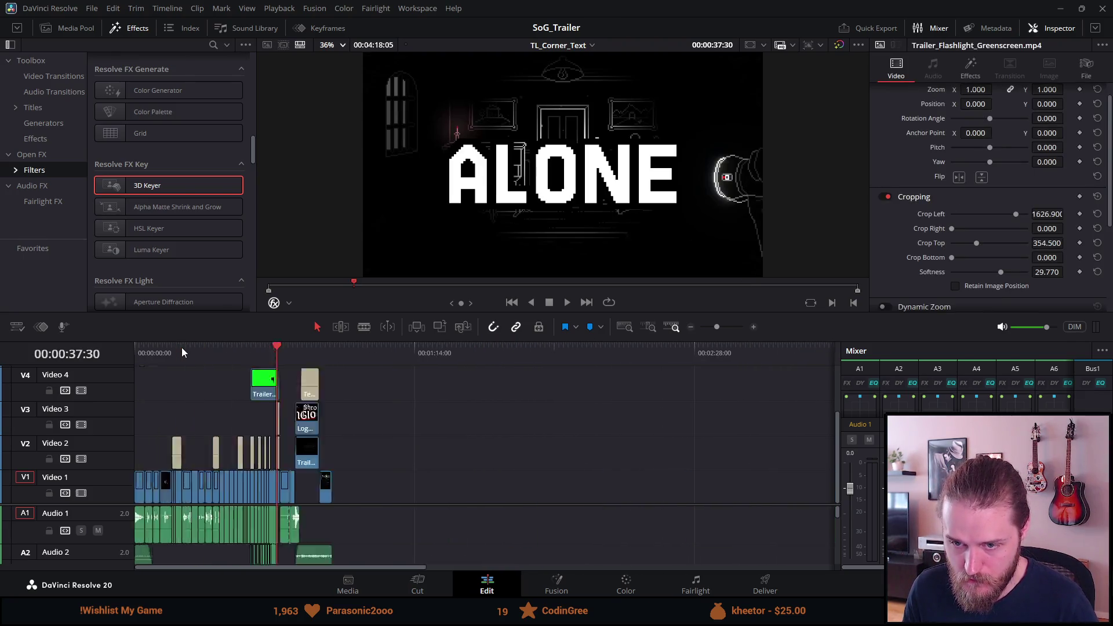
{"action": "scroll", "coordinate": [182, 346], "scroll_direction": "up", "scroll_amount": 8}
{"action": "left_click", "coordinate": [410, 353]}
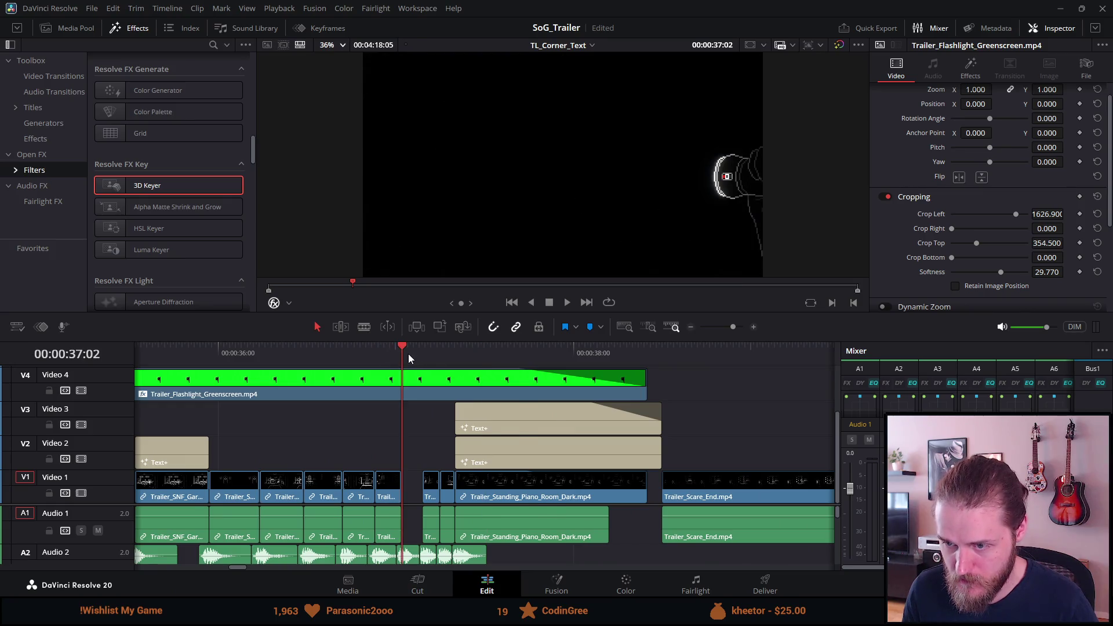
{"action": "scroll", "coordinate": [408, 353], "scroll_direction": "up", "scroll_amount": 1}
{"action": "key", "text": "ctrl+v"}
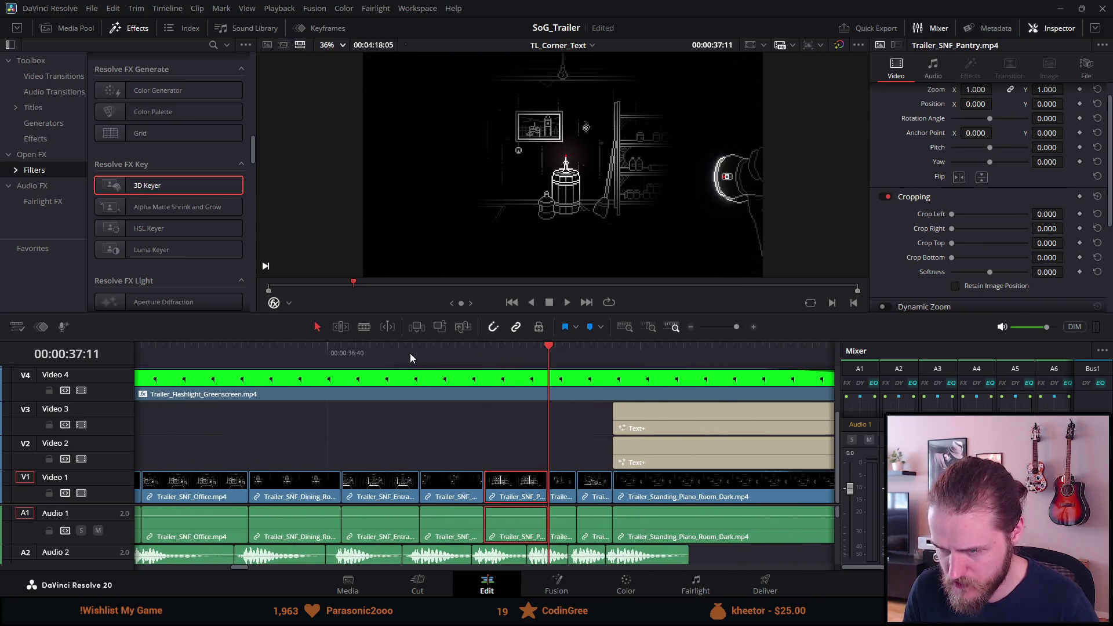
{"action": "key", "text": "ctrl+z"}
{"action": "scroll", "coordinate": [487, 401], "scroll_direction": "down", "scroll_amount": 6}
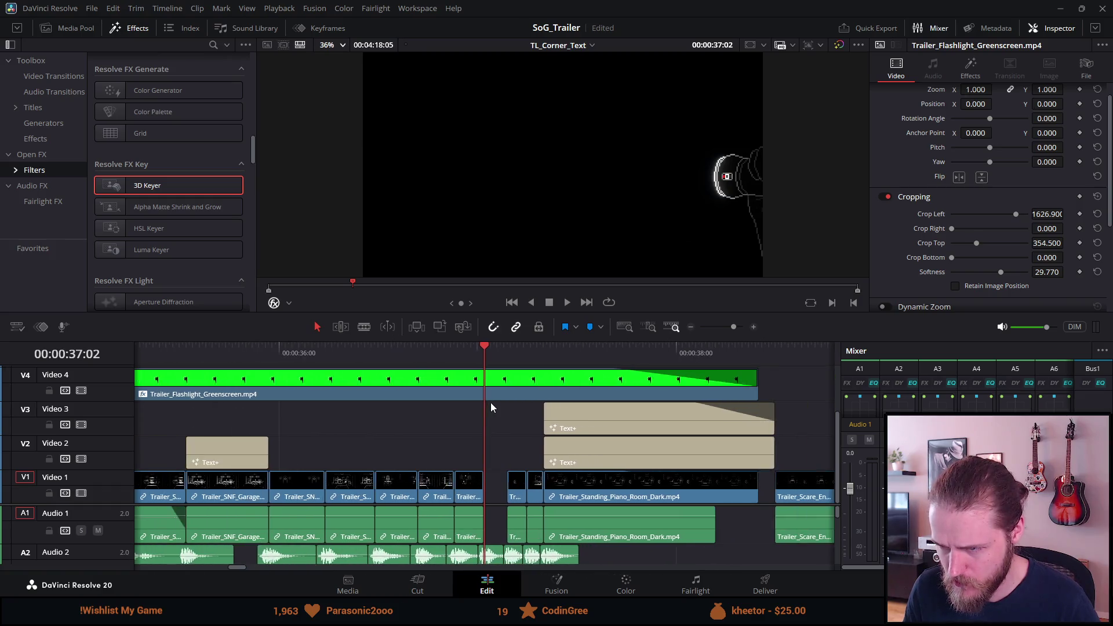
Shorten and delete the lone stray pantry clip near the timeline's end
{"action": "left_click", "coordinate": [728, 345]}
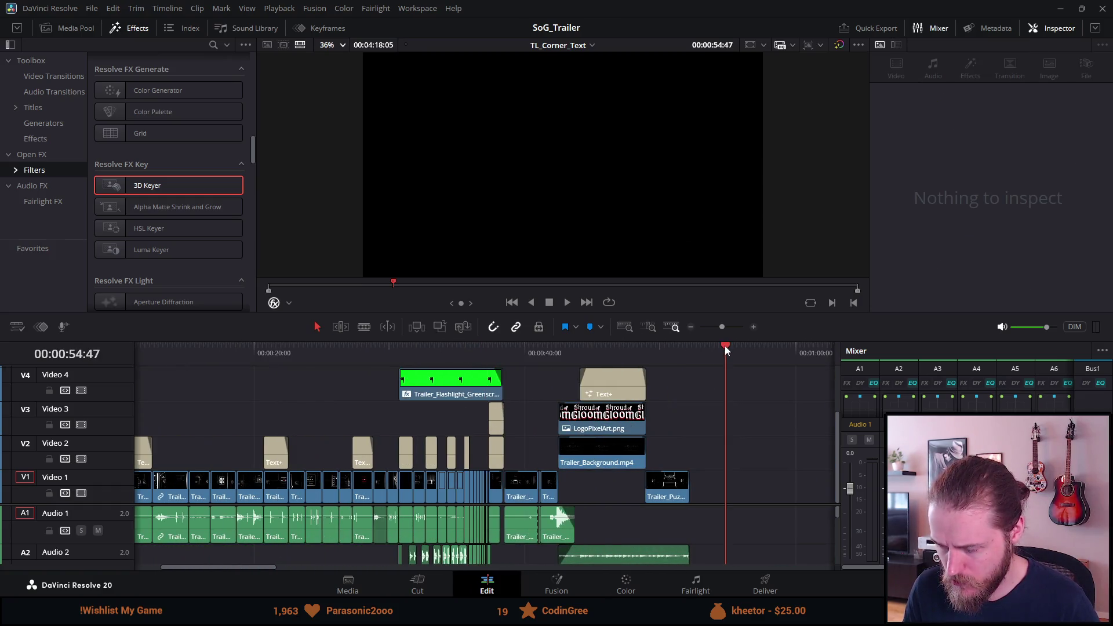
{"action": "scroll", "coordinate": [642, 499], "scroll_direction": "up", "scroll_amount": 8}
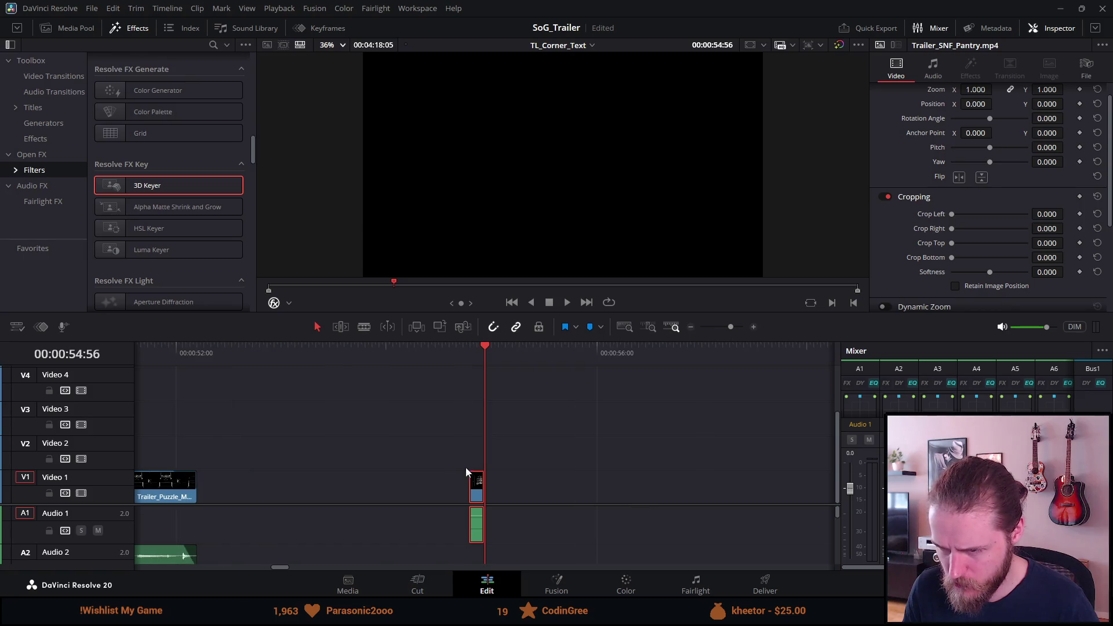
{"action": "scroll", "coordinate": [453, 474], "scroll_direction": "up", "scroll_amount": 2}
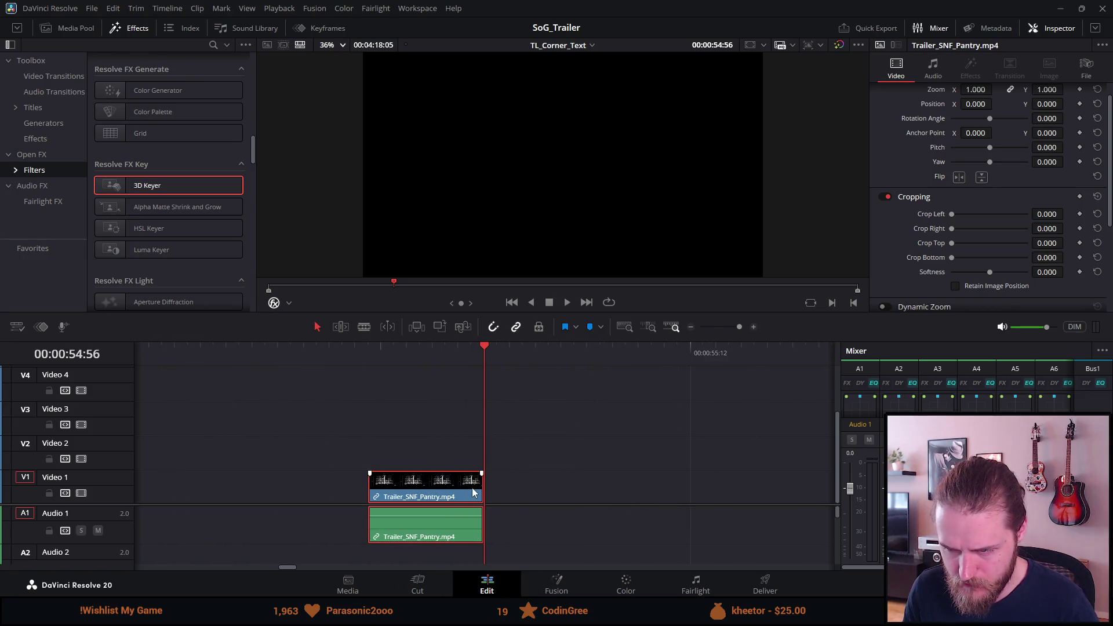
{"action": "left_click_drag", "start_coordinate": [477, 494], "coordinate": [400, 493]}
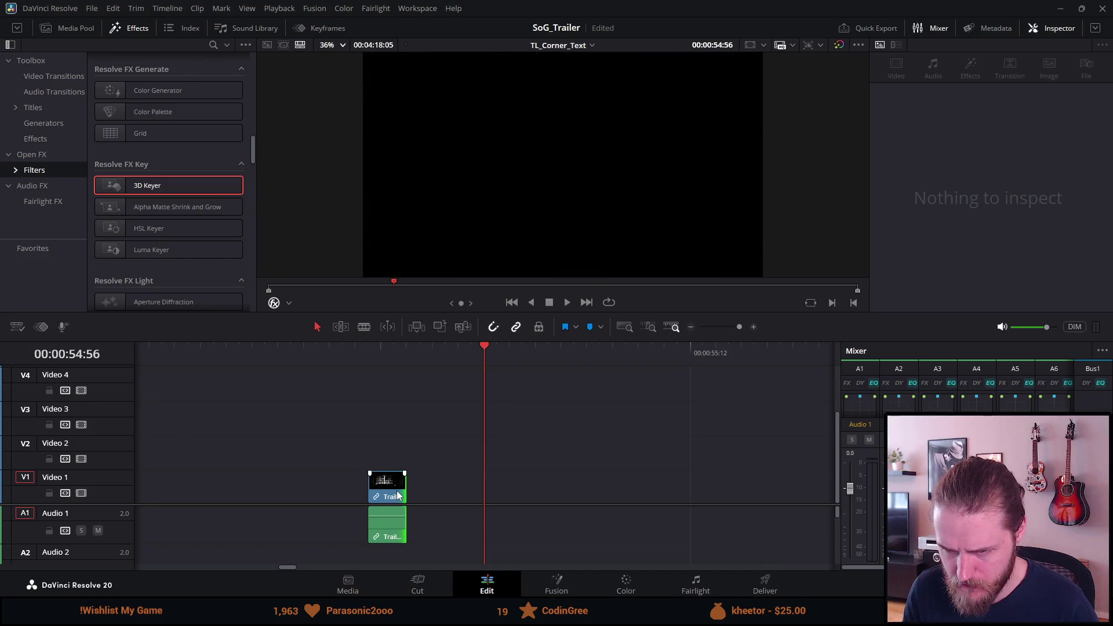
{"action": "key", "text": "Delete"}
{"action": "scroll", "coordinate": [396, 487], "scroll_direction": "up", "scroll_amount": 4}
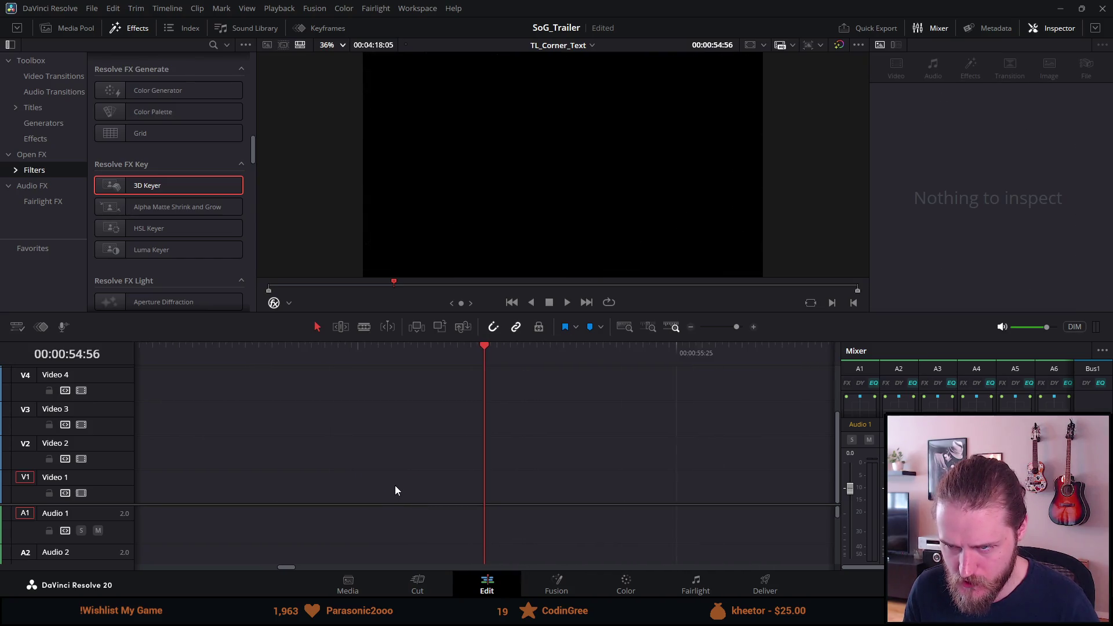
{"action": "scroll", "coordinate": [394, 477], "scroll_direction": "down", "scroll_amount": 4}
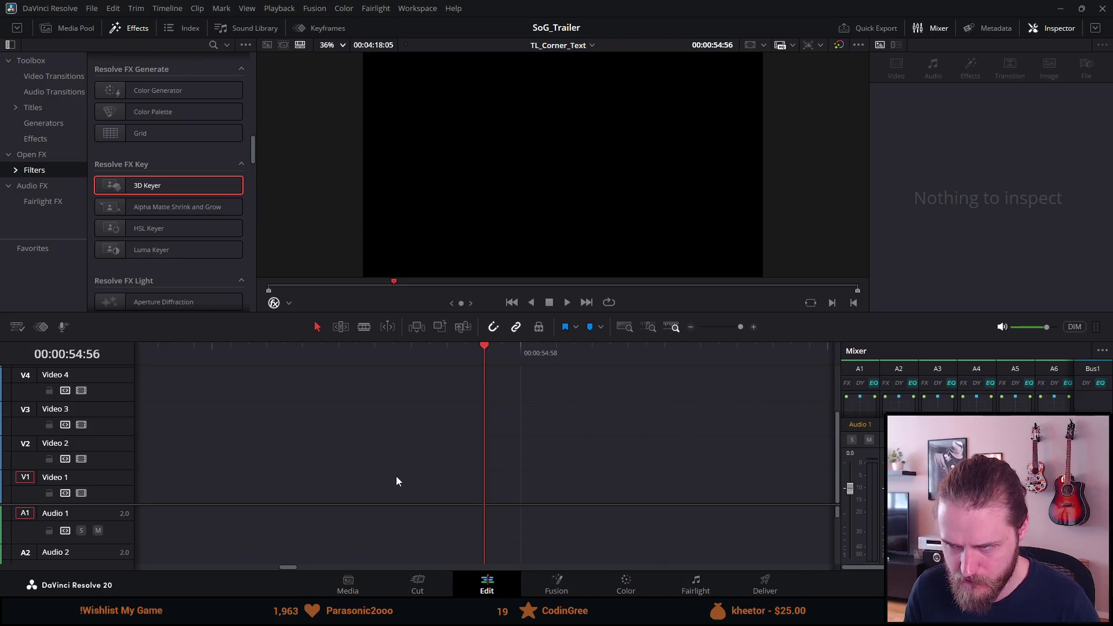
{"action": "scroll", "coordinate": [402, 503], "scroll_direction": "down", "scroll_amount": 5}
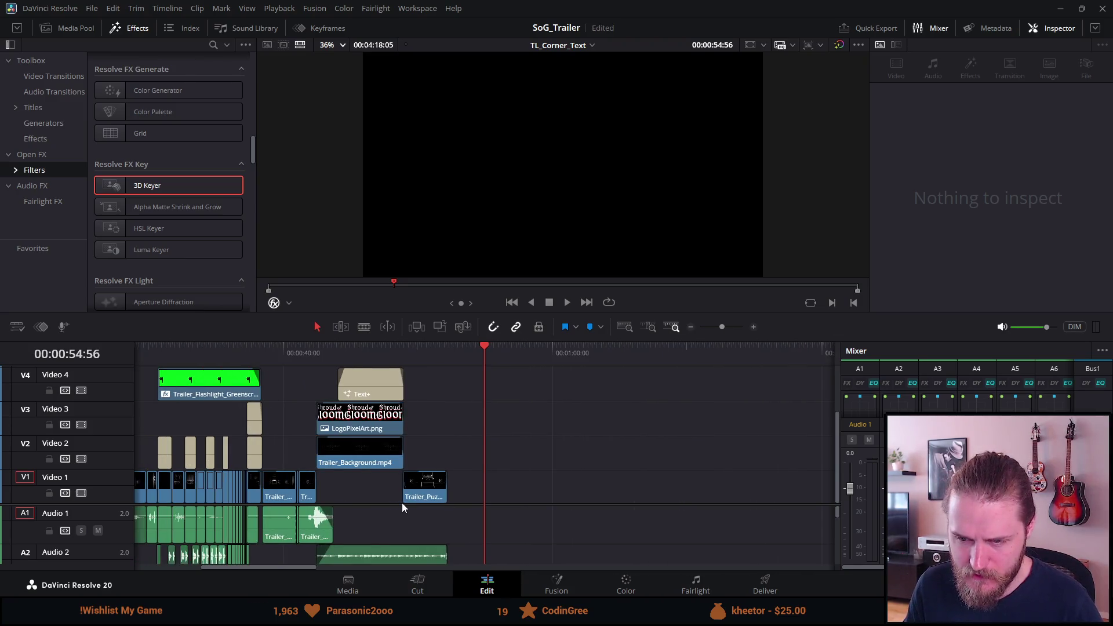
{"action": "left_click", "coordinate": [250, 355]}
{"action": "scroll", "coordinate": [252, 358], "scroll_direction": "up", "scroll_amount": 8}
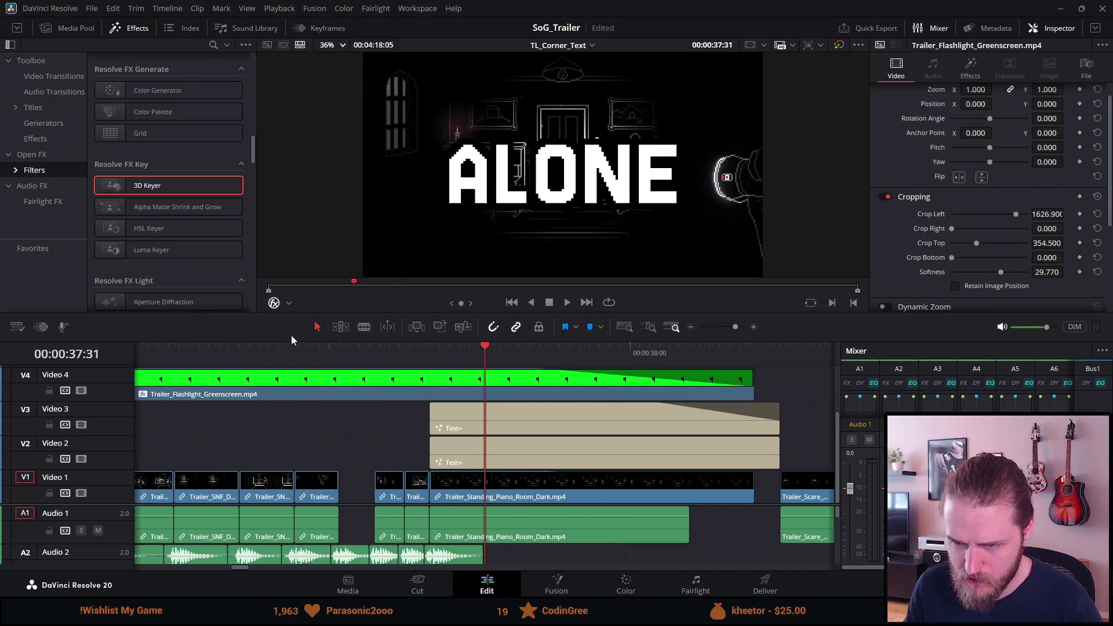
Paste the pantry clip at the 37:01 gap, extend it to close the gap, and save
{"action": "left_click", "coordinate": [333, 352]}
{"action": "scroll", "coordinate": [334, 353], "scroll_direction": "up", "scroll_amount": 3}
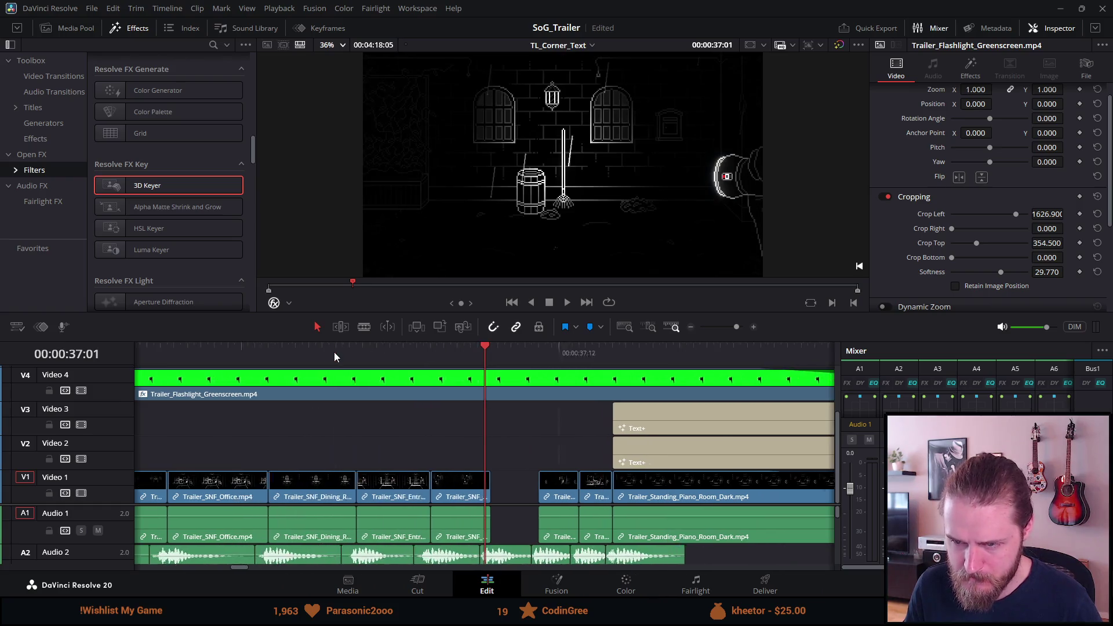
{"action": "left_click", "coordinate": [491, 354]}
{"action": "key", "text": "ctrl+v"}
{"action": "scroll", "coordinate": [499, 418], "scroll_direction": "up", "scroll_amount": 2}
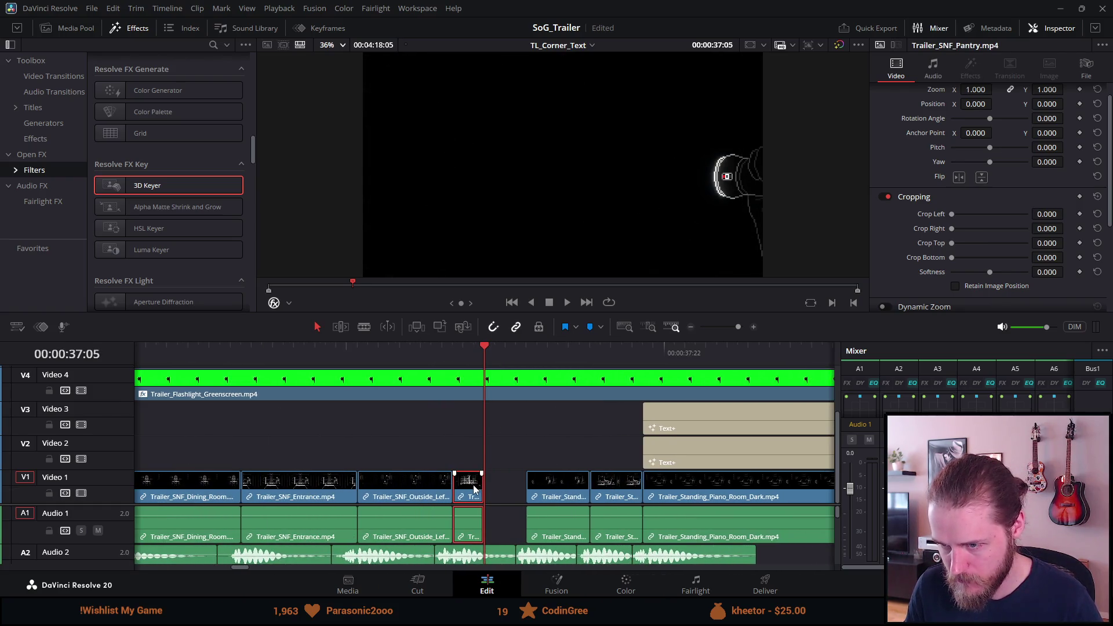
{"action": "left_click_drag", "start_coordinate": [479, 488], "coordinate": [525, 488]}
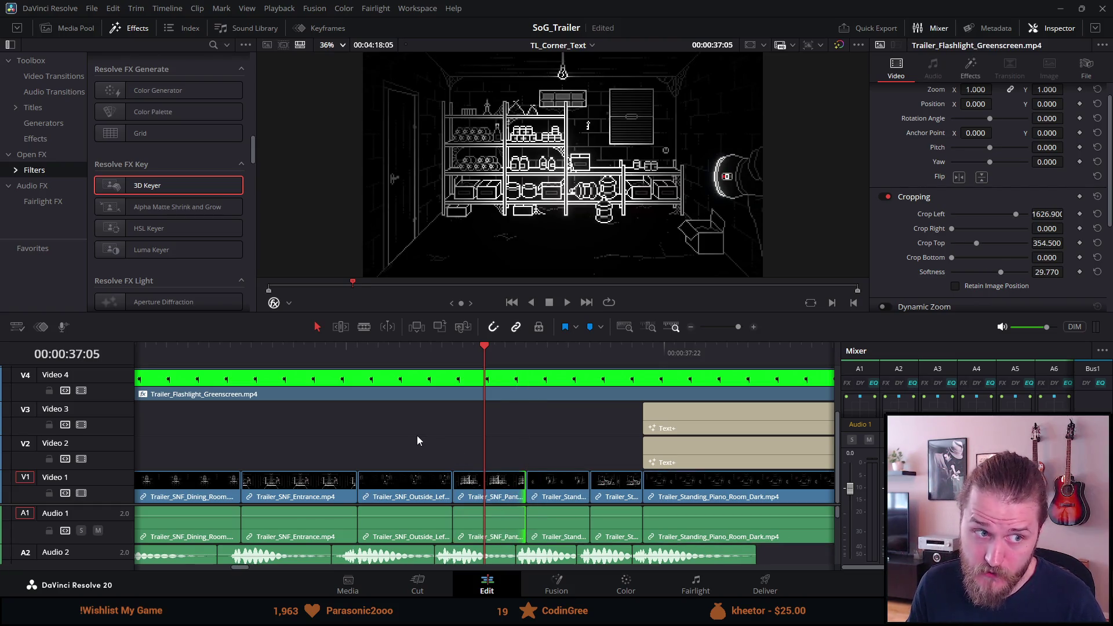
{"action": "key", "text": "ctrl+s"}
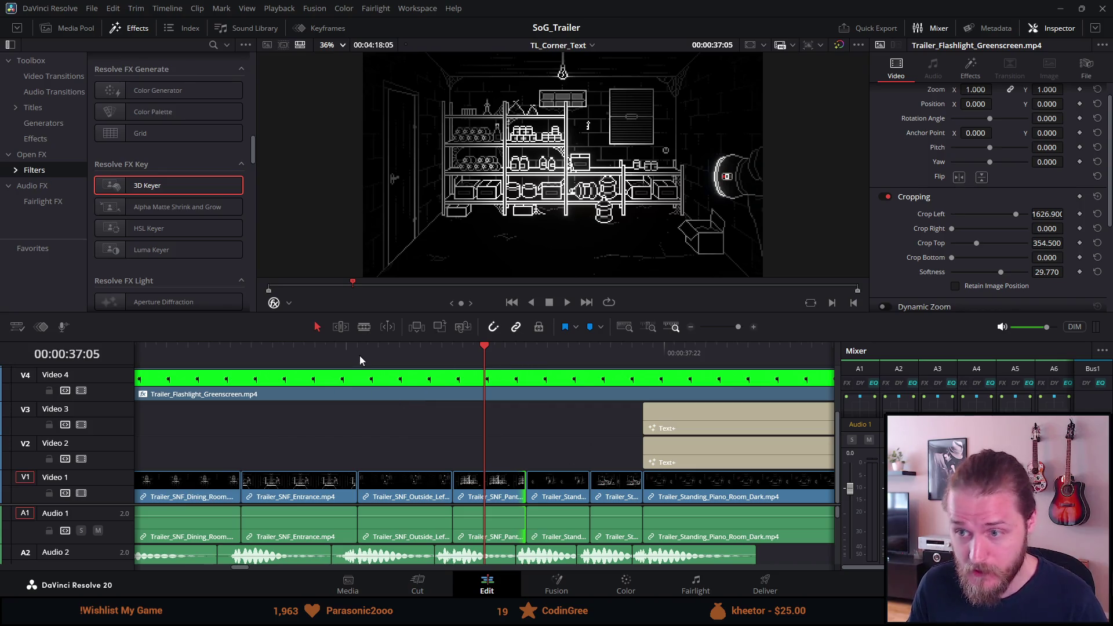
Preview playback from just before the new pantry clip
{"action": "left_click", "coordinate": [324, 346]}
{"action": "key", "text": "space"}
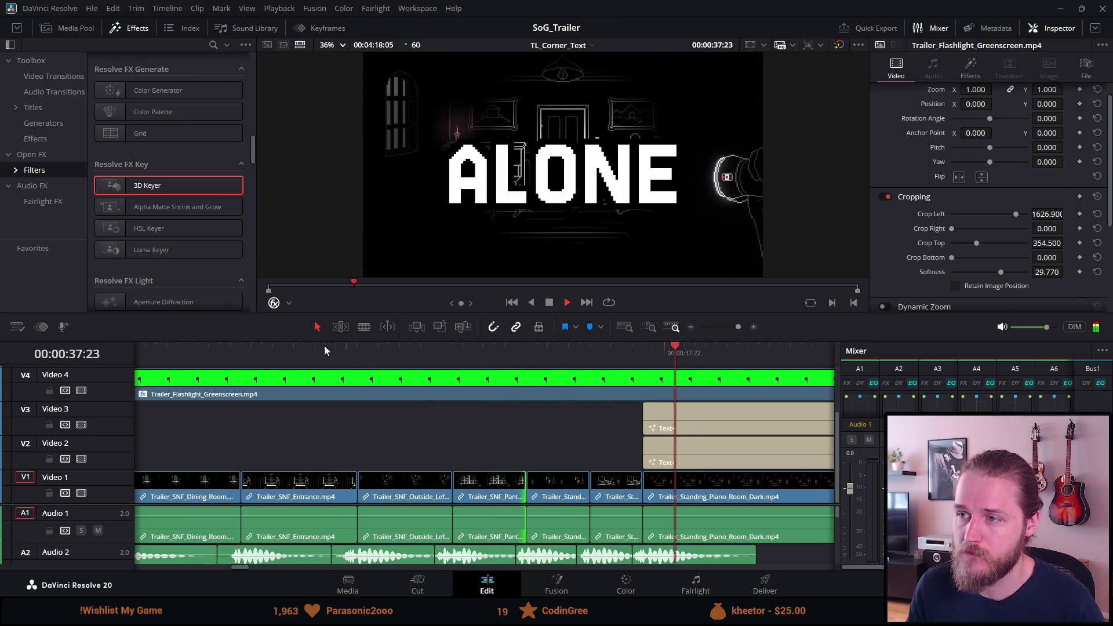
{"action": "left_click", "coordinate": [317, 356]}
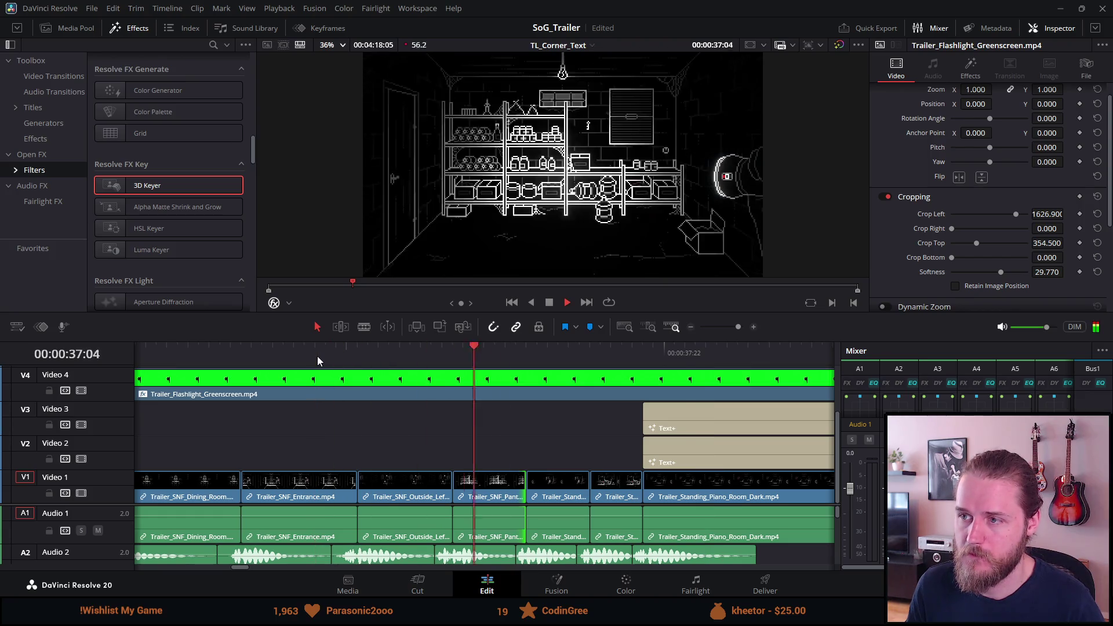
{"action": "key", "text": "space"}
Delete the short clip after the pantry shot at 37:11 and zoom the timeline out
{"action": "left_click", "coordinate": [488, 353]}
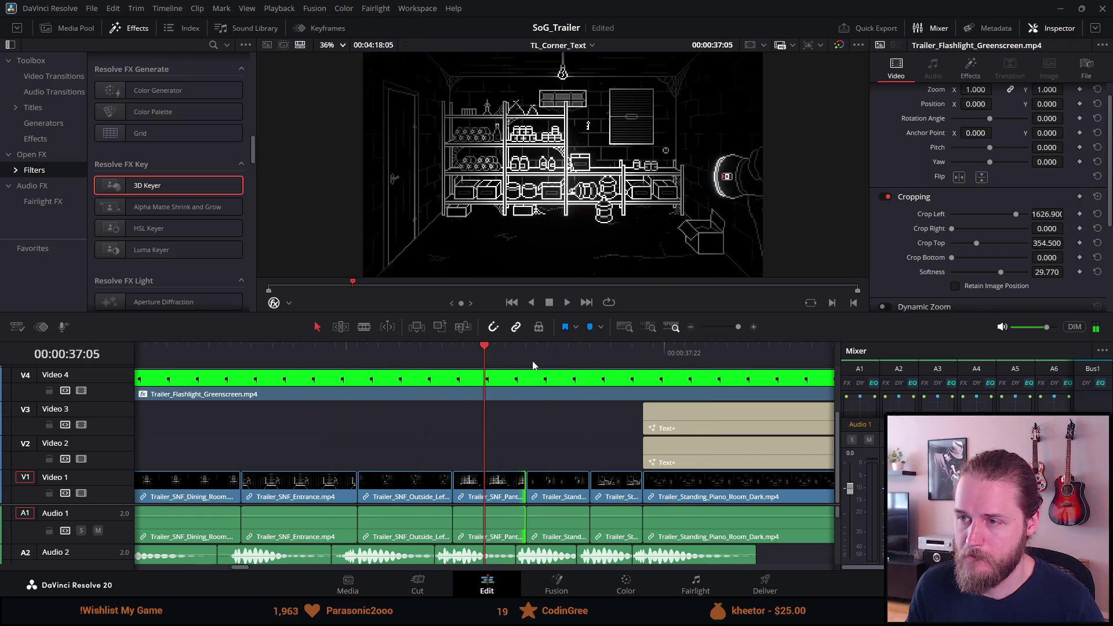
{"action": "left_click", "coordinate": [548, 361]}
{"action": "left_click", "coordinate": [554, 502]}
{"action": "key", "text": "BackSpace"}
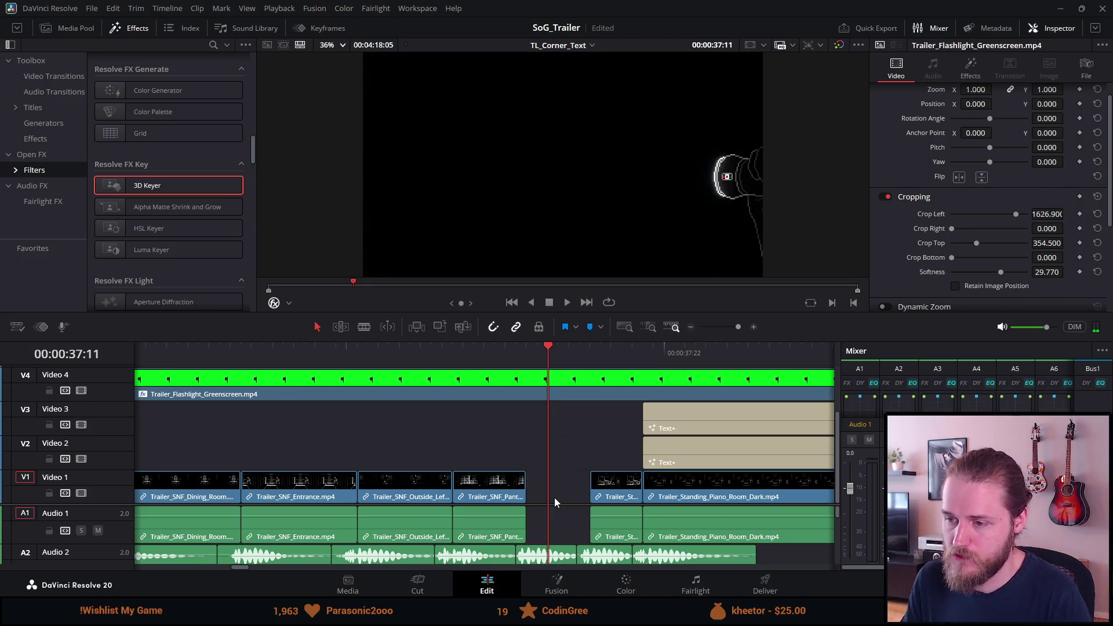
{"action": "key", "text": "ctrl+minus"}
{"action": "key", "text": "ctrl+minus"}
{"action": "key", "text": "ctrl+minus"}
{"action": "key", "text": "ctrl+minus"}
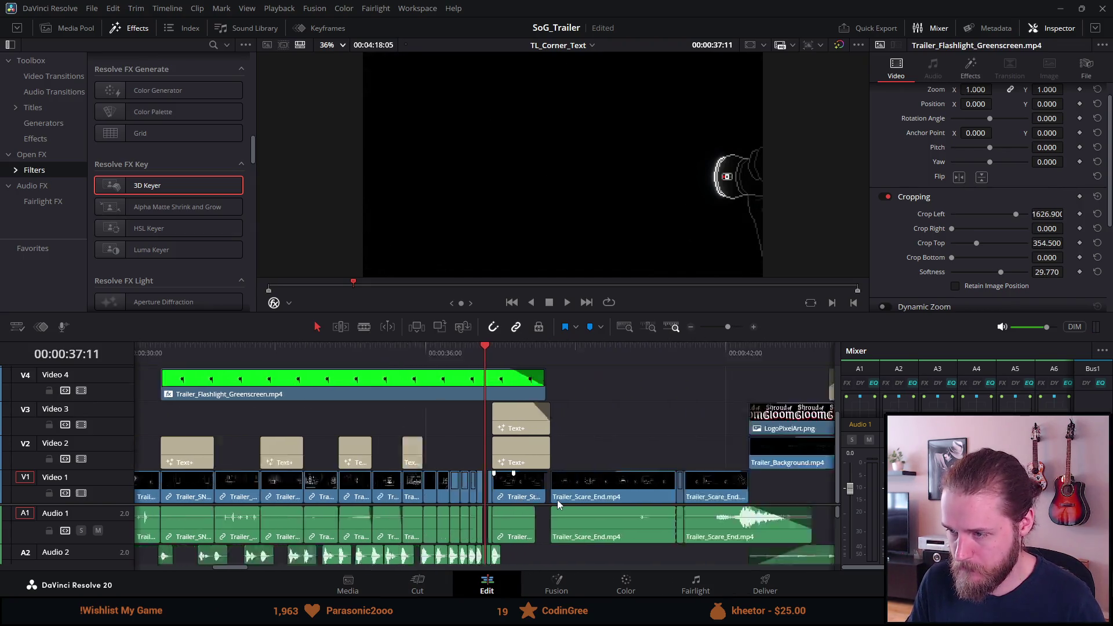
Trim the Trailer_SNF_Storage clip down to a short piece and cut it out
{"action": "left_click", "coordinate": [677, 354]}
{"action": "key", "text": "ctrl+equal"}
{"action": "key", "text": "ctrl+equal"}
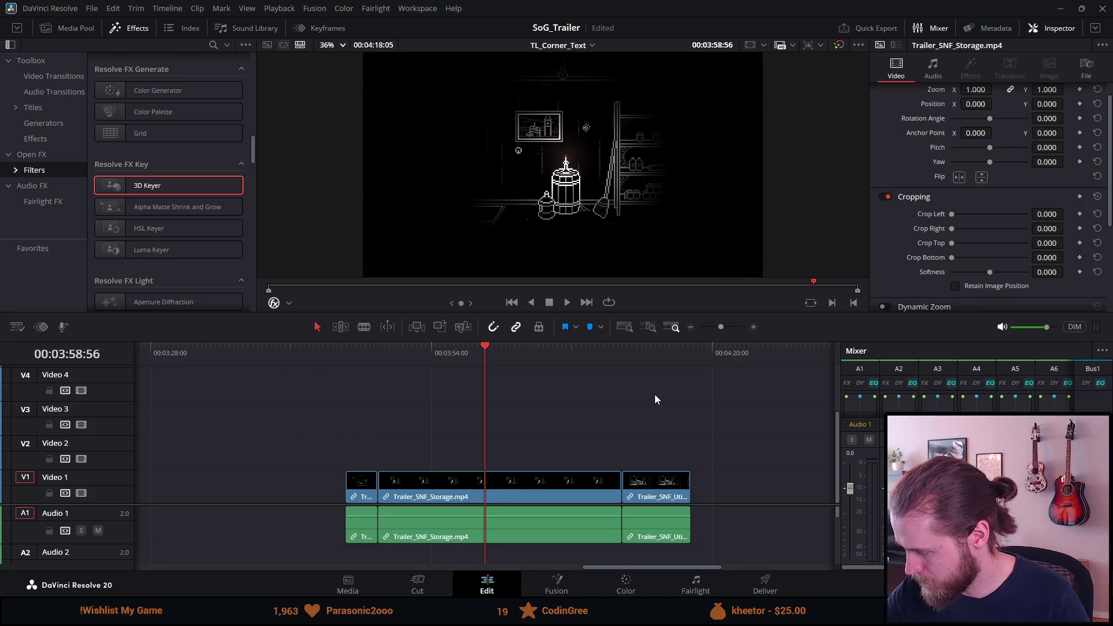
{"action": "left_click", "coordinate": [383, 354]}
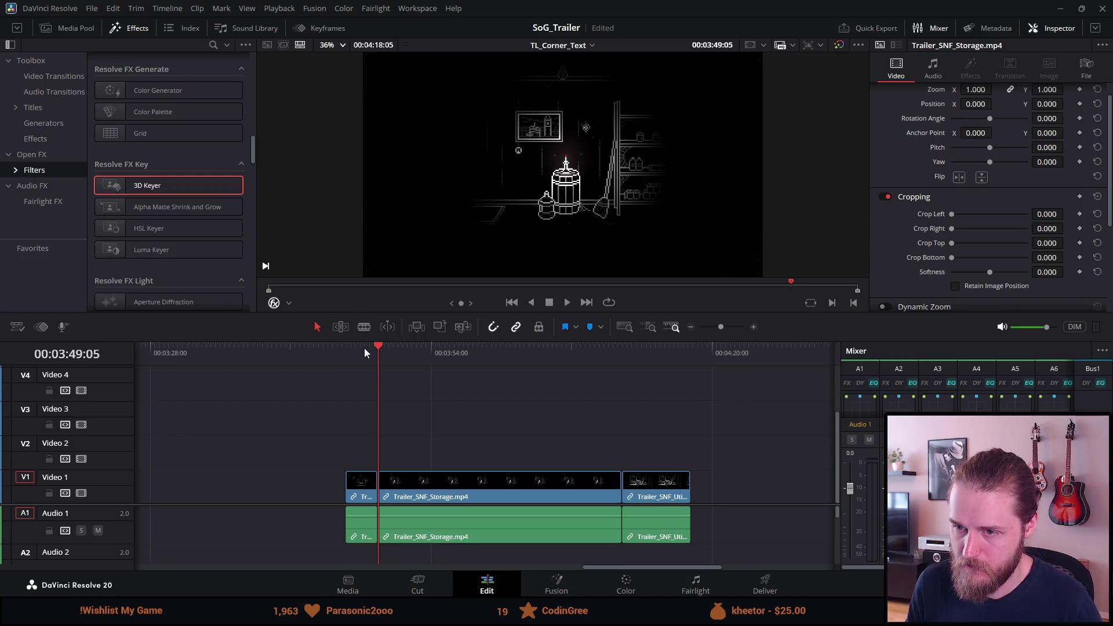
{"action": "left_click", "coordinate": [367, 349]}
{"action": "left_click", "coordinate": [407, 350]}
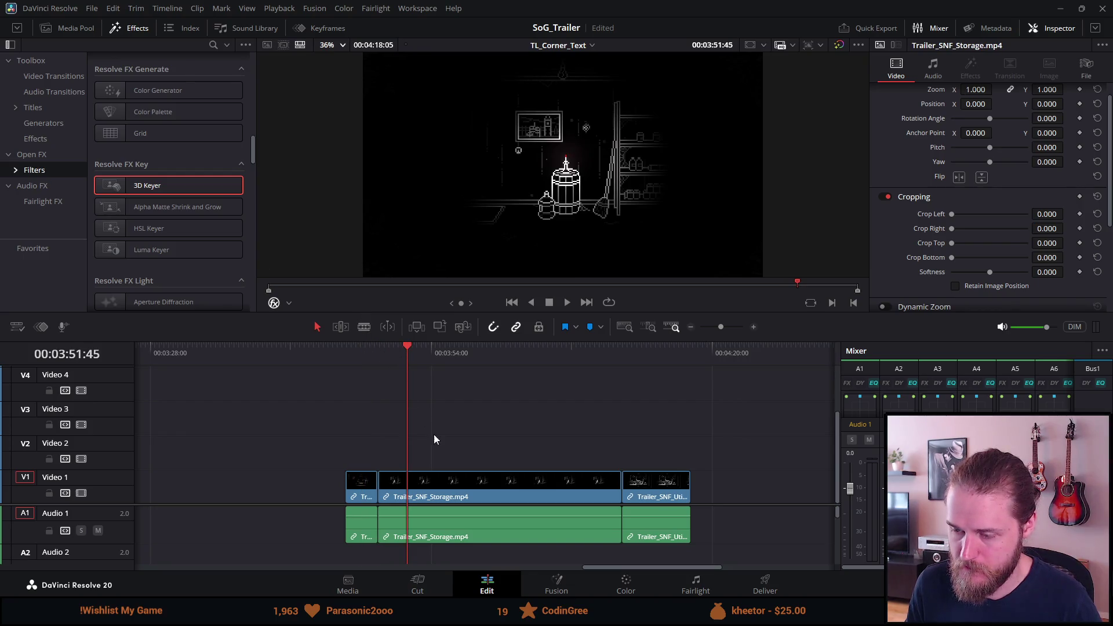
{"action": "key", "text": "space"}
{"action": "key", "text": "space"}
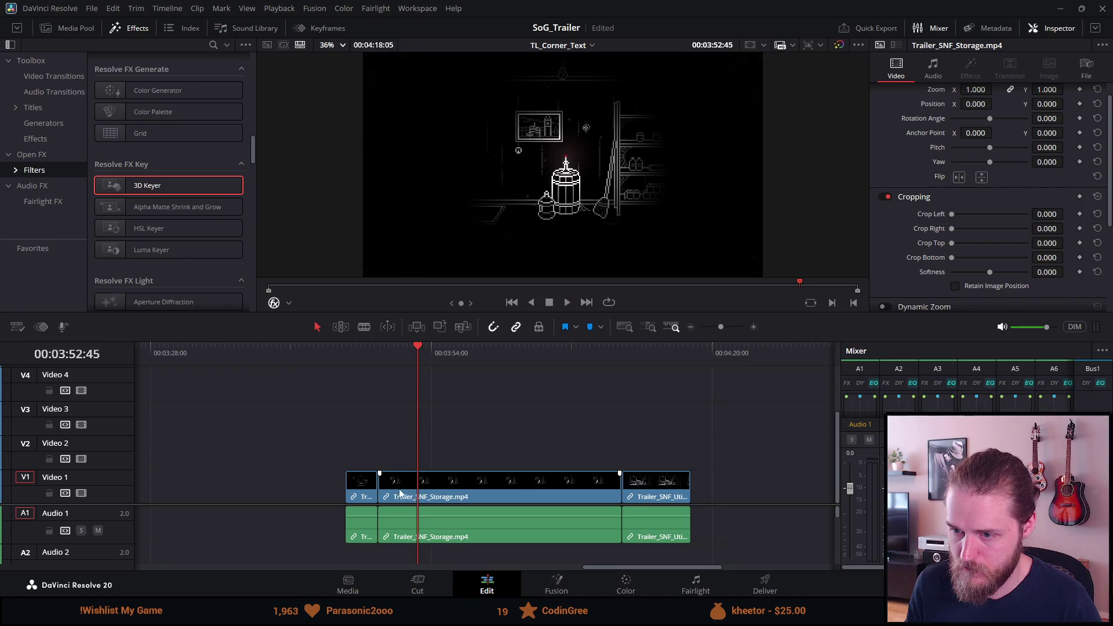
{"action": "left_click_drag", "start_coordinate": [381, 490], "coordinate": [424, 492]}
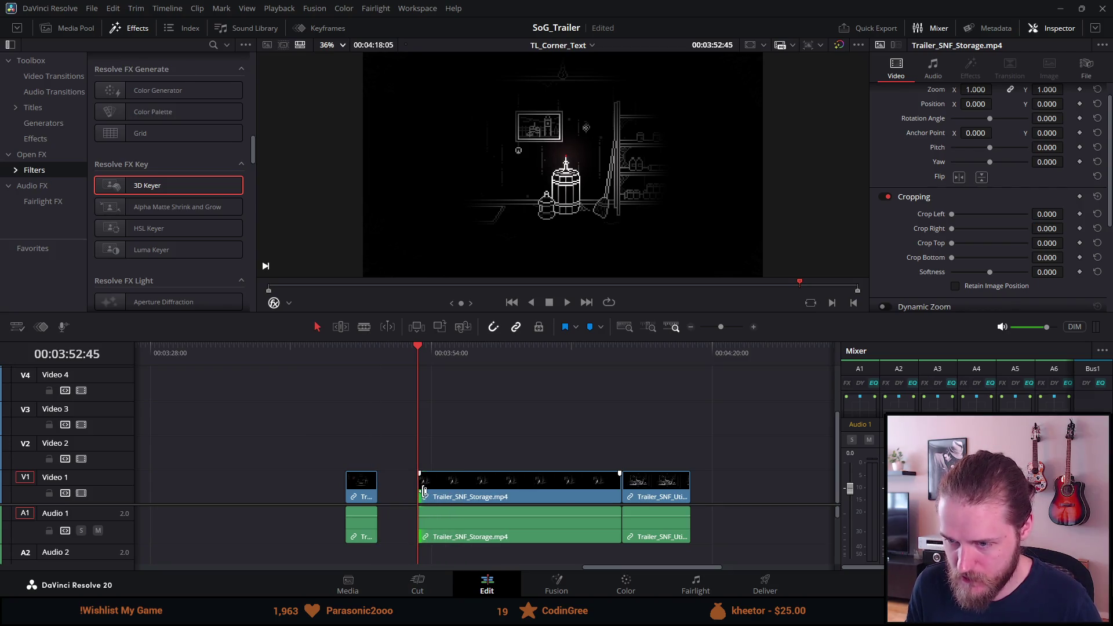
{"action": "mouse_move", "coordinate": [619, 490]}
{"action": "left_mouse_down"}
{"action": "mouse_move", "coordinate": [400, 472]}
{"action": "mouse_move", "coordinate": [427, 474]}
{"action": "left_mouse_up"}
{"action": "scroll", "coordinate": [420, 457], "scroll_direction": "up", "scroll_amount": 5}
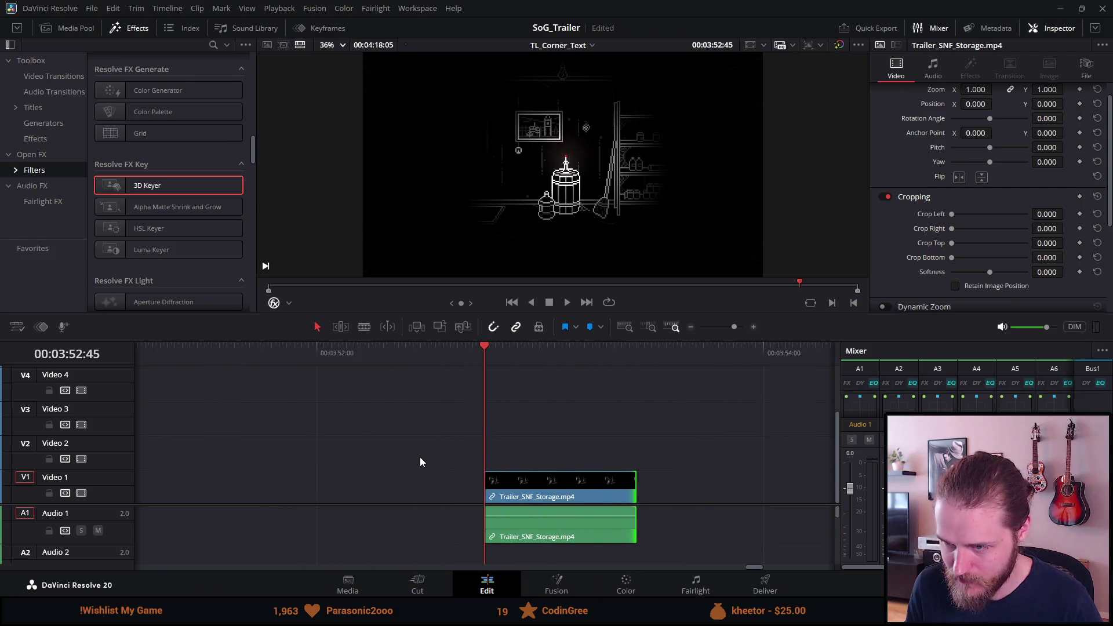
{"action": "left_click_drag", "start_coordinate": [645, 494], "coordinate": [530, 494]}
{"action": "key", "text": "Delete"}
{"action": "scroll", "coordinate": [498, 487], "scroll_direction": "down", "scroll_amount": 8}
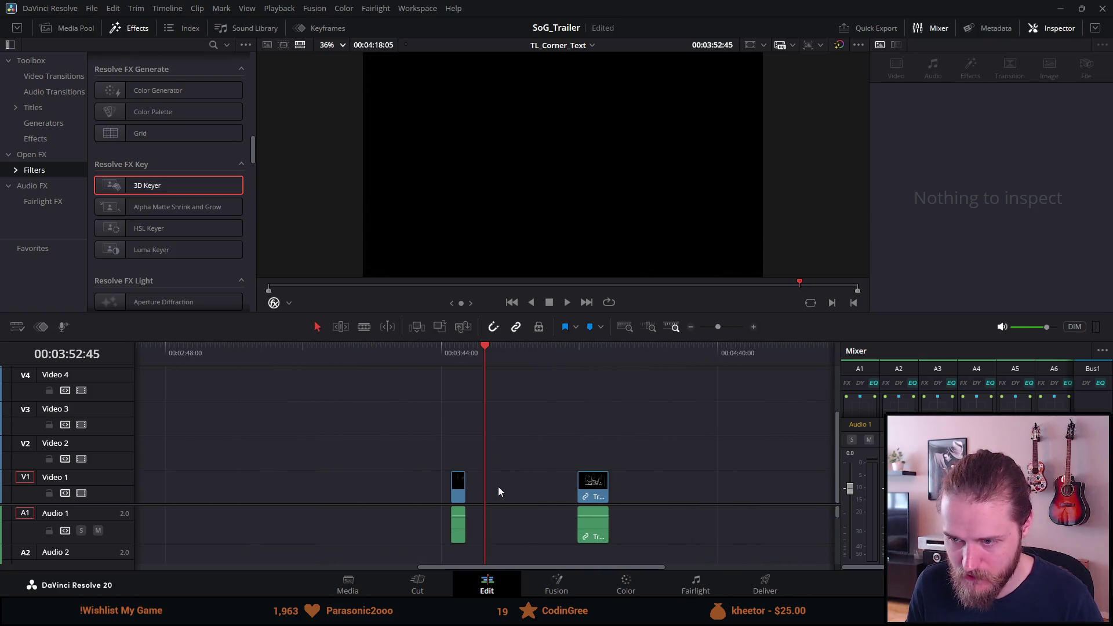
Paste the storage clip into the gap at 37:09, then undo the paste
{"action": "left_click", "coordinate": [159, 355]}
{"action": "scroll", "coordinate": [159, 354], "scroll_direction": "up", "scroll_amount": 8}
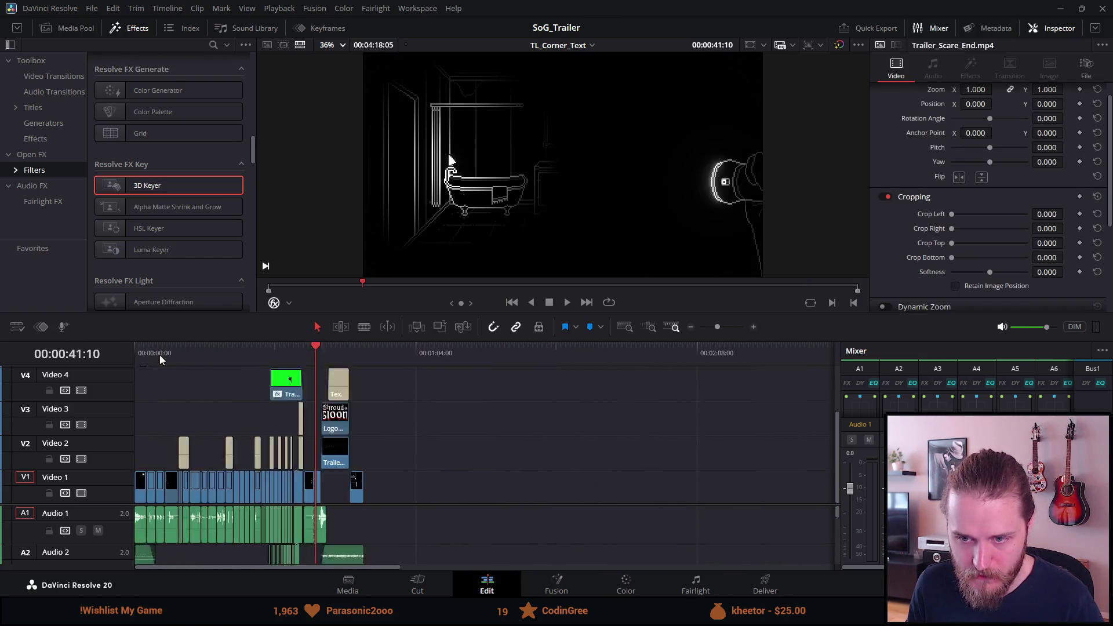
{"action": "scroll", "coordinate": [190, 355], "scroll_direction": "up", "scroll_amount": 4}
{"action": "scroll", "coordinate": [225, 356], "scroll_direction": "down", "scroll_amount": 2}
{"action": "left_click", "coordinate": [262, 354]}
{"action": "scroll", "coordinate": [261, 356], "scroll_direction": "up", "scroll_amount": 4}
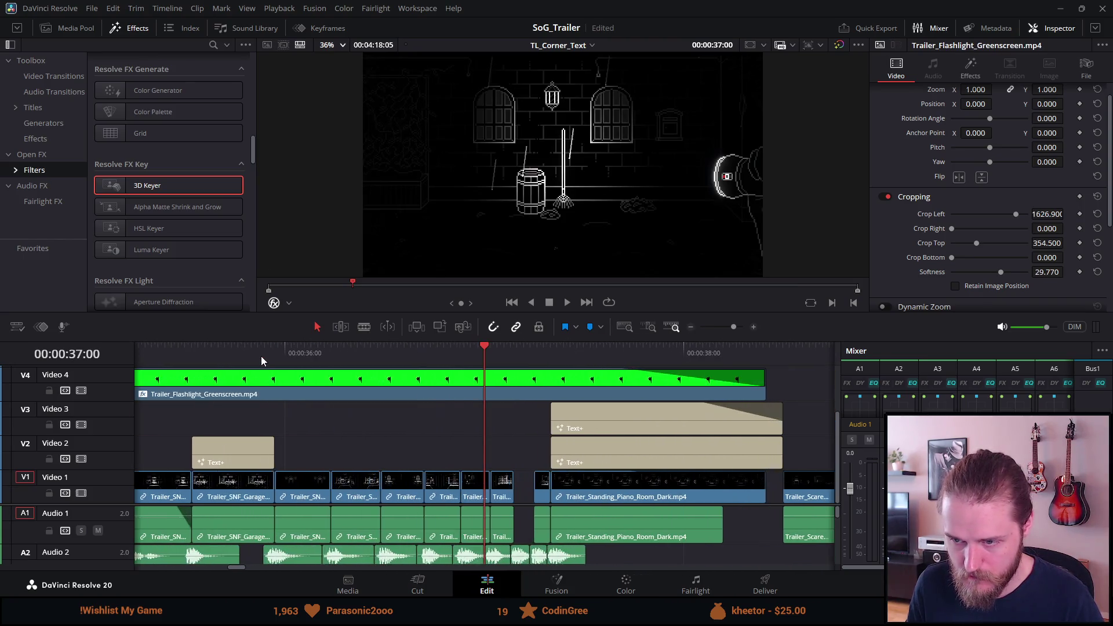
{"action": "left_click", "coordinate": [517, 357]}
{"action": "scroll", "coordinate": [502, 410], "scroll_direction": "up", "scroll_amount": 3}
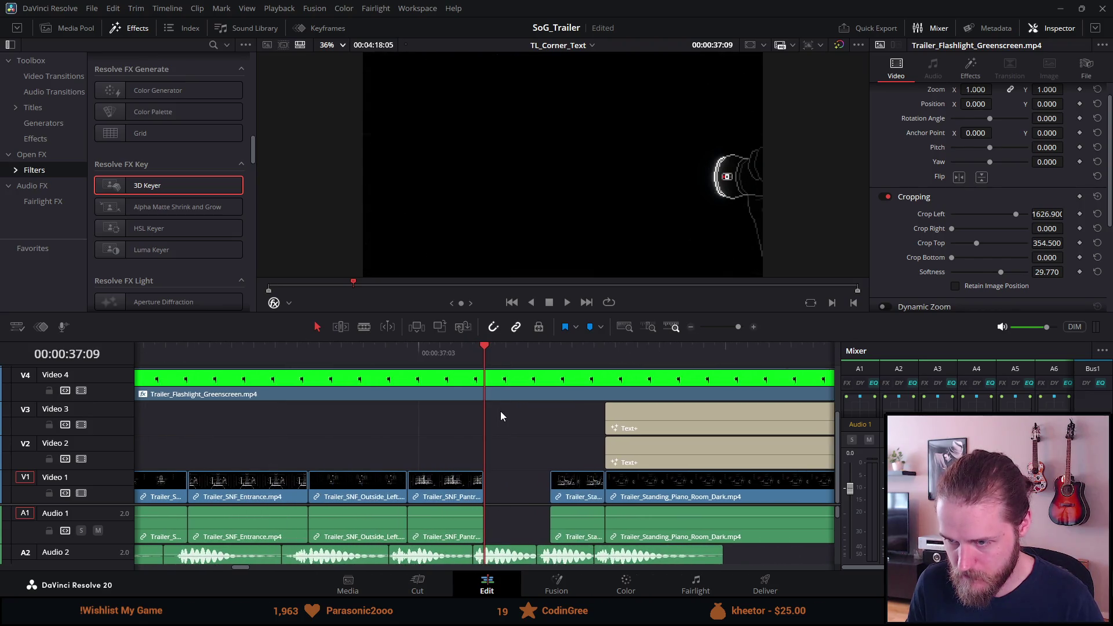
{"action": "key", "text": "ctrl+v"}
{"action": "key", "text": "ctrl+z"}
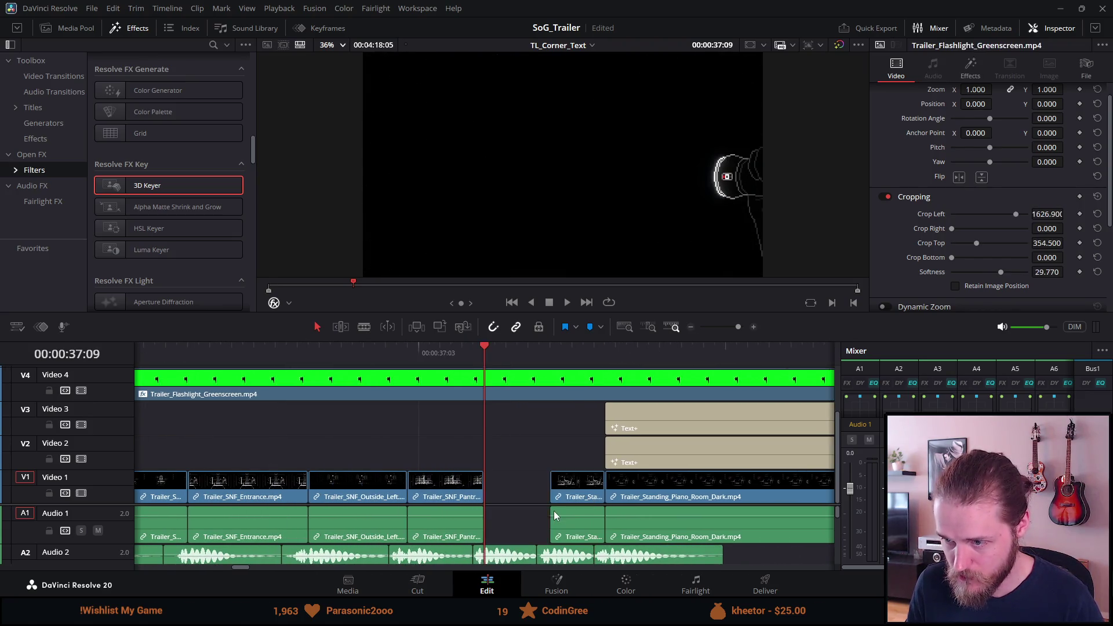
{"action": "scroll", "coordinate": [554, 511], "scroll_direction": "down", "scroll_amount": 2}
{"action": "scroll", "coordinate": [566, 503], "scroll_direction": "down", "scroll_amount": 8}
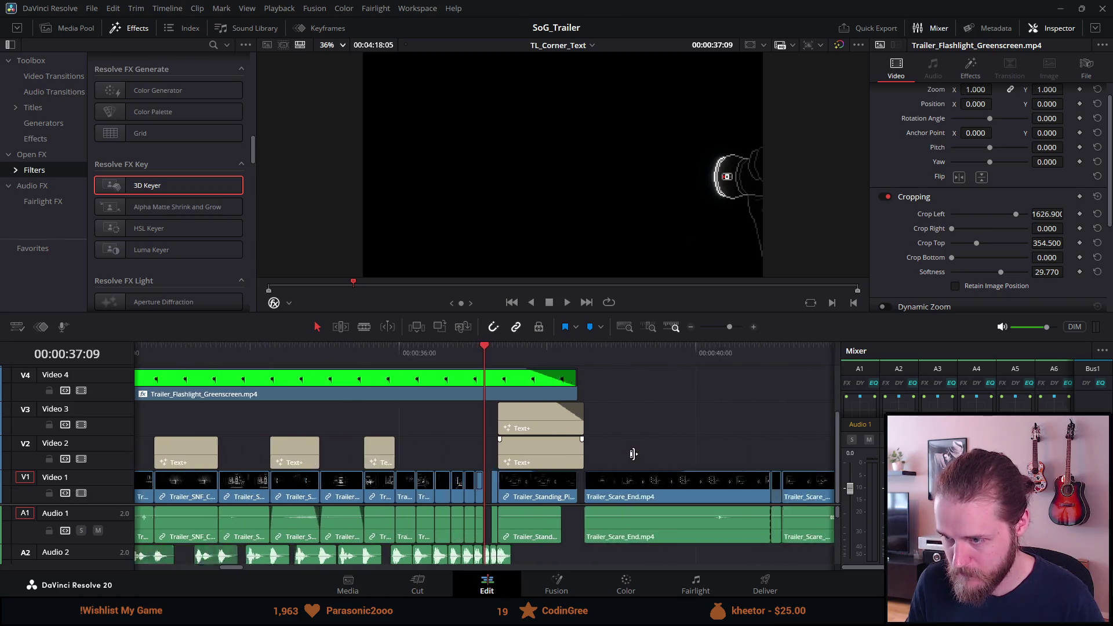
Shorten and delete the stray clip near 2:09
{"action": "left_click", "coordinate": [284, 363]}
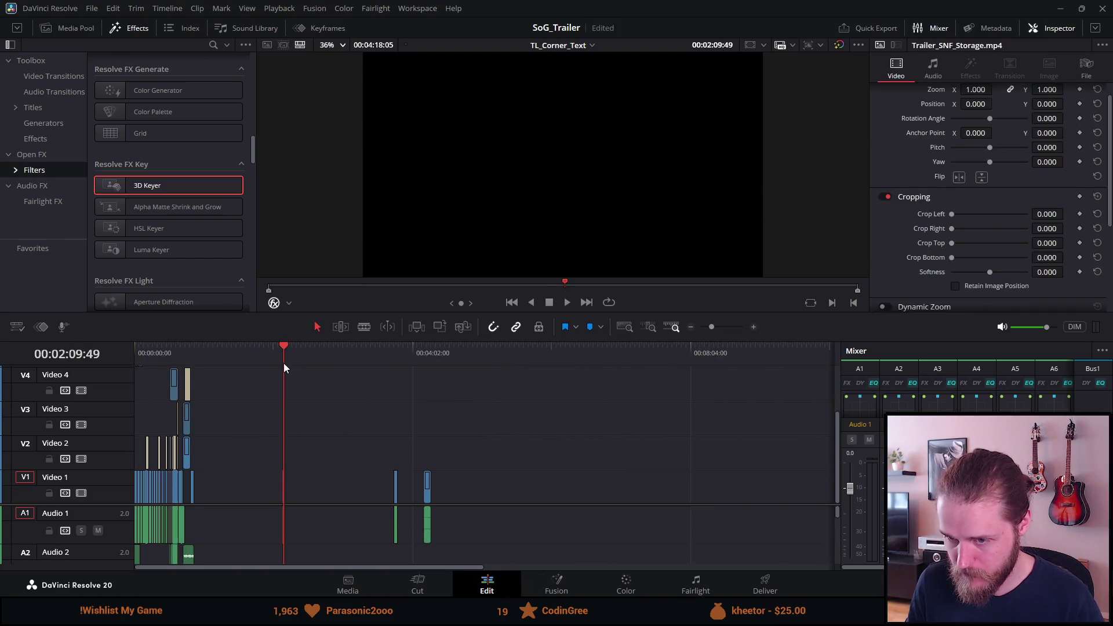
{"action": "scroll", "coordinate": [270, 417], "scroll_direction": "up", "scroll_amount": 5}
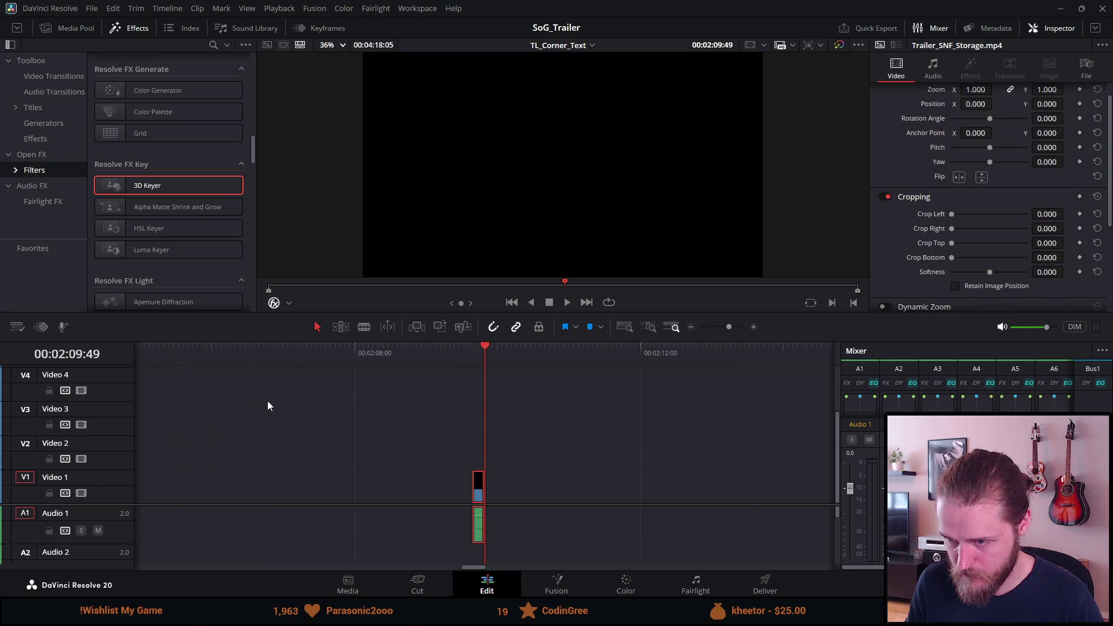
{"action": "left_click_drag", "start_coordinate": [477, 483], "coordinate": [416, 487]}
{"action": "key", "text": "Delete"}
{"action": "scroll", "coordinate": [415, 485], "scroll_direction": "down", "scroll_amount": 10}
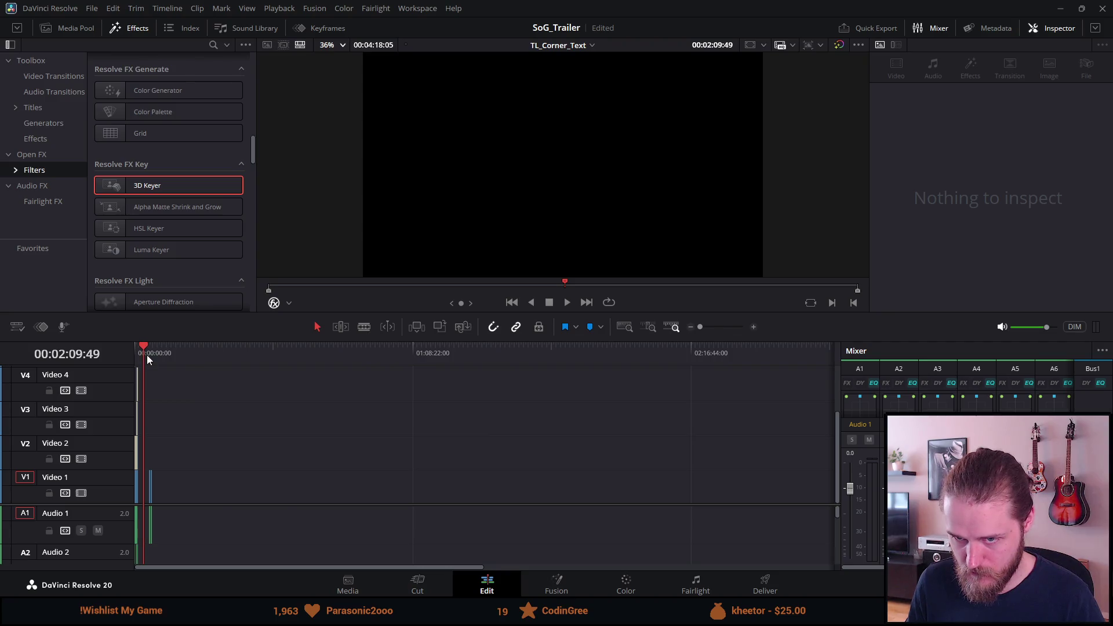
{"action": "scroll", "coordinate": [148, 355], "scroll_direction": "up", "scroll_amount": 5}
Extend the short storage clip around 37 seconds to close the gap and play it back
{"action": "left_click", "coordinate": [226, 353]}
{"action": "scroll", "coordinate": [224, 371], "scroll_direction": "up", "scroll_amount": 5}
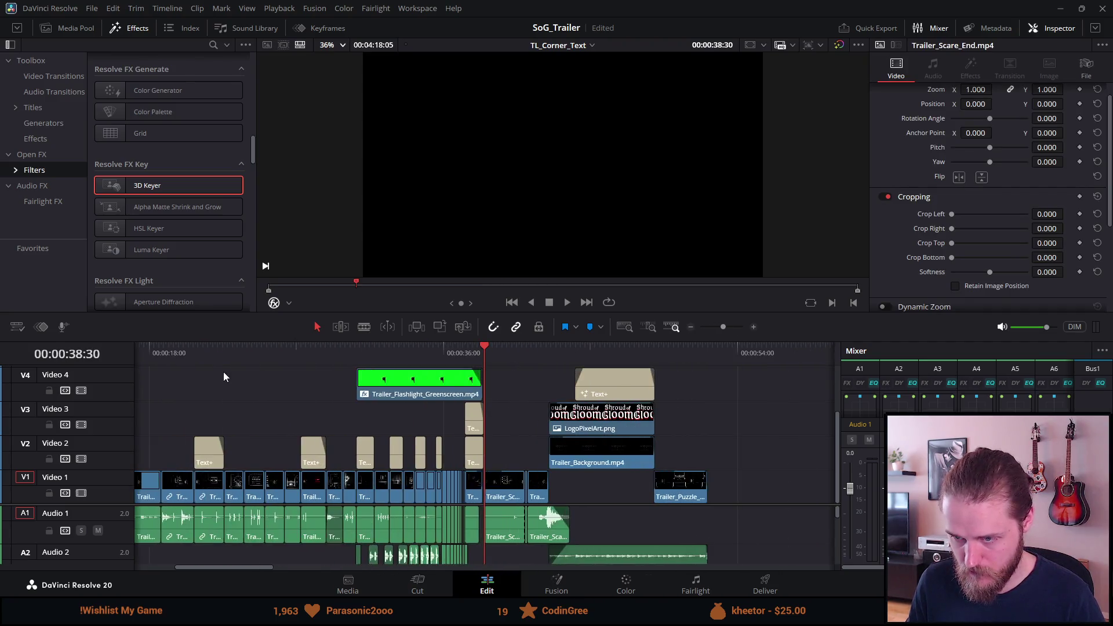
{"action": "left_click", "coordinate": [260, 352]}
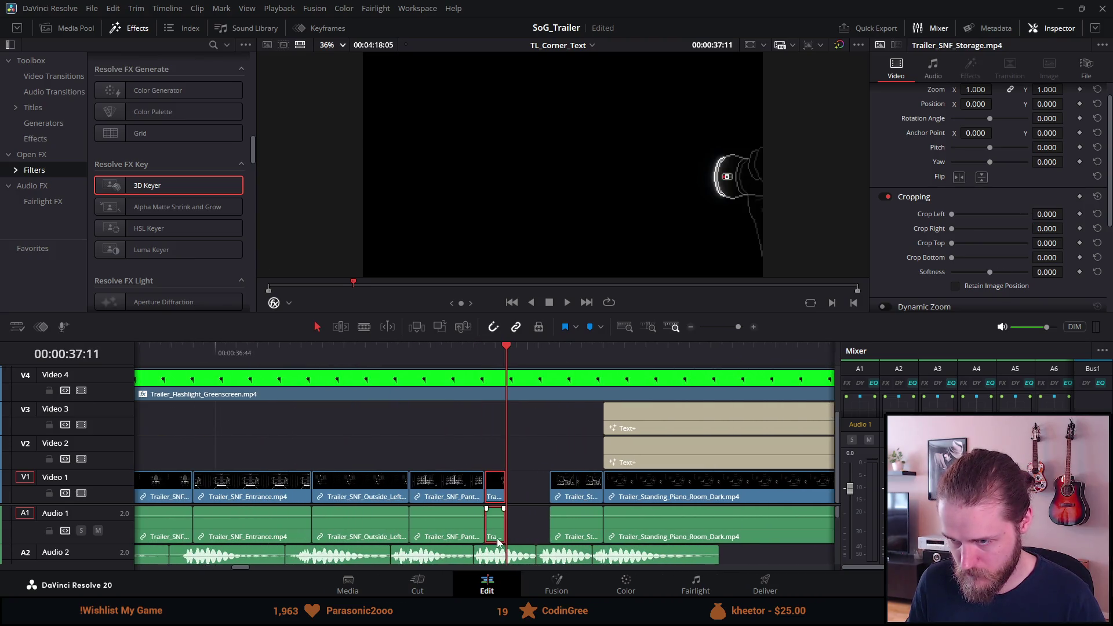
{"action": "left_click_drag", "start_coordinate": [514, 490], "coordinate": [548, 493]}
{"action": "key", "text": "space"}
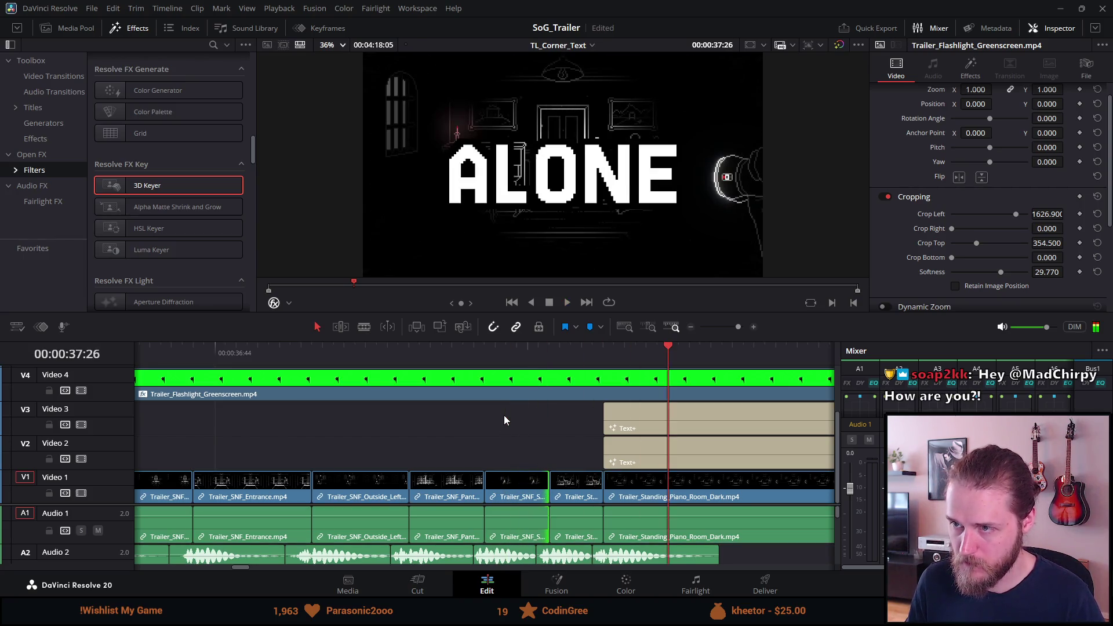
{"action": "left_click", "coordinate": [571, 353]}
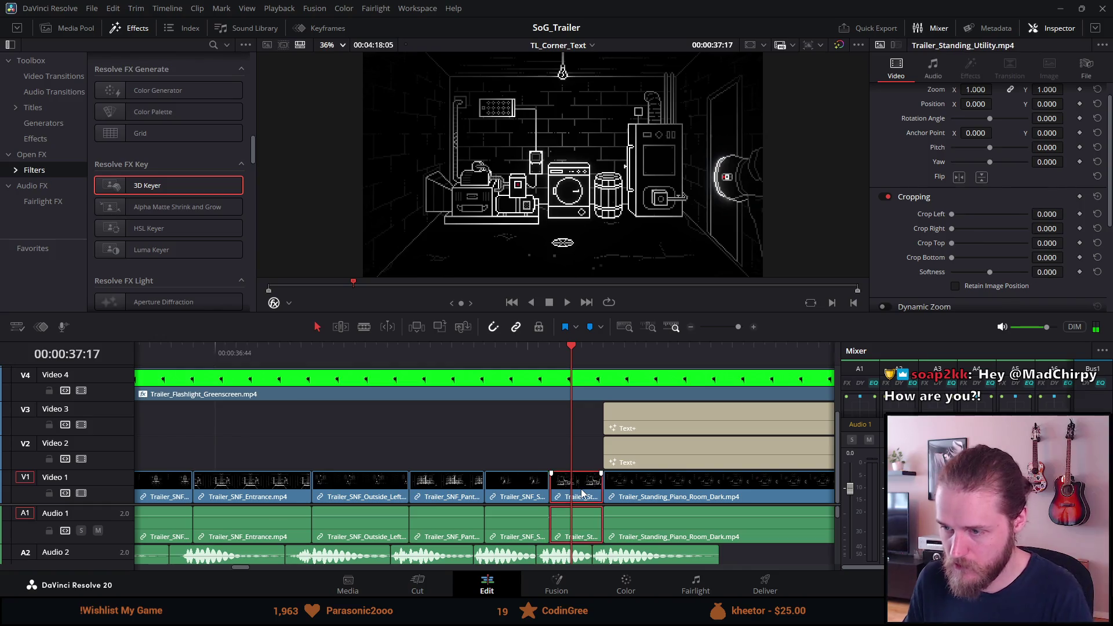
Delete the short clip following the storage shot
{"action": "left_click", "coordinate": [573, 474]}
{"action": "key", "text": "BackSpace"}
{"action": "scroll", "coordinate": [597, 484], "scroll_direction": "down", "scroll_amount": 2}
{"action": "scroll", "coordinate": [599, 484], "scroll_direction": "down", "scroll_amount": 6}
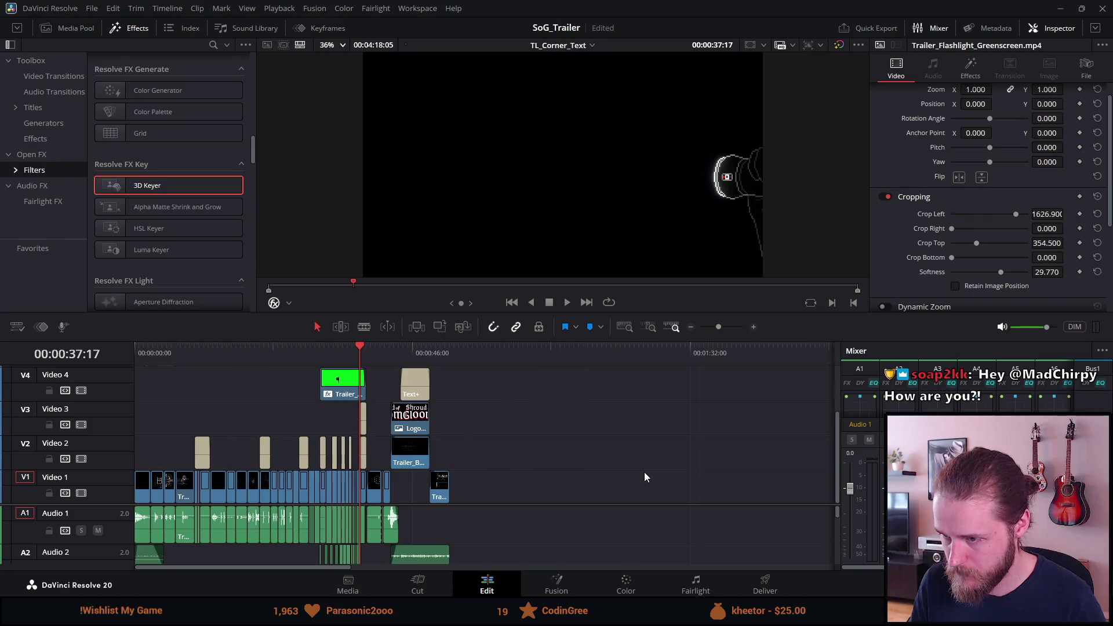
{"action": "scroll", "coordinate": [645, 472], "scroll_direction": "down", "scroll_amount": 2}
Cut the Utility clip near 4:11 to a brief piece and delete the leftover clip near 4:00
{"action": "left_click", "coordinate": [722, 355]}
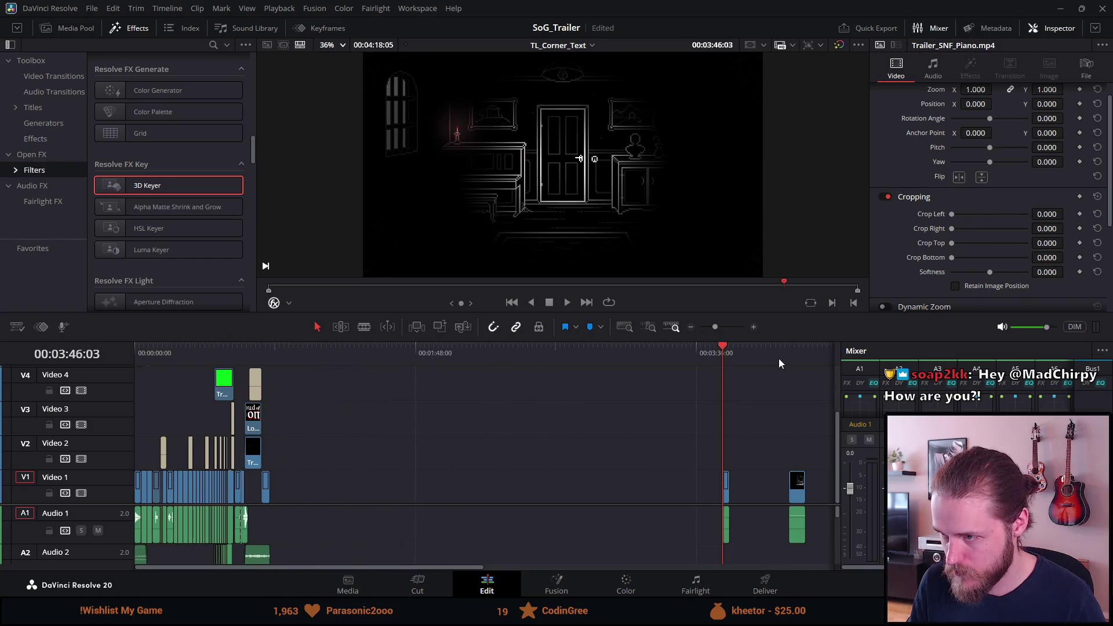
{"action": "left_click", "coordinate": [788, 354]}
{"action": "scroll", "coordinate": [732, 452], "scroll_direction": "up", "scroll_amount": 3}
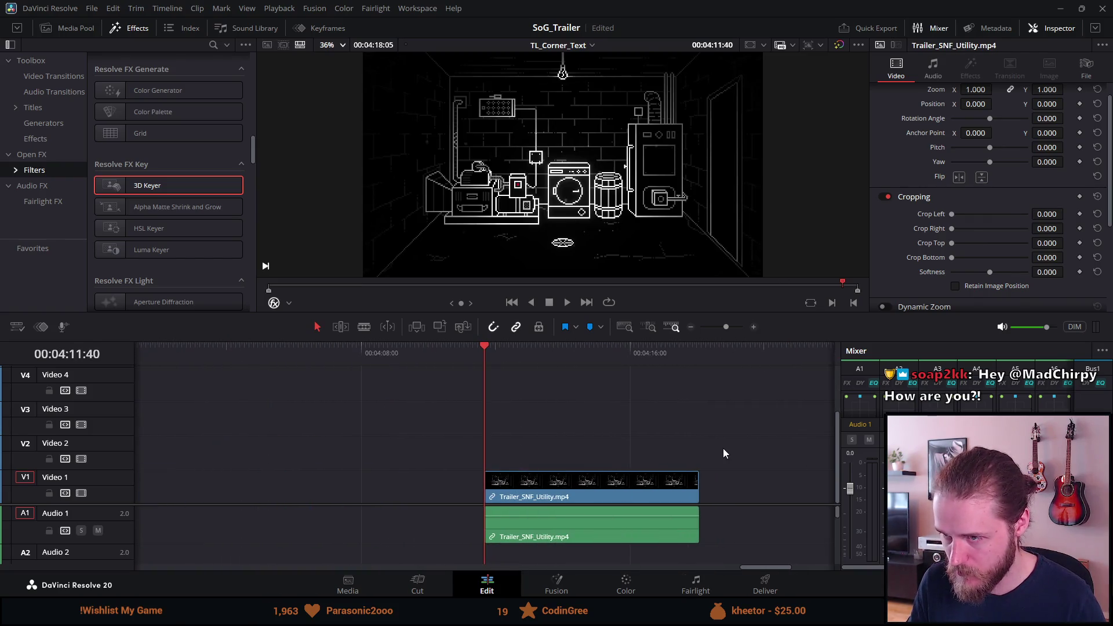
{"action": "left_click_drag", "start_coordinate": [696, 497], "coordinate": [493, 488]}
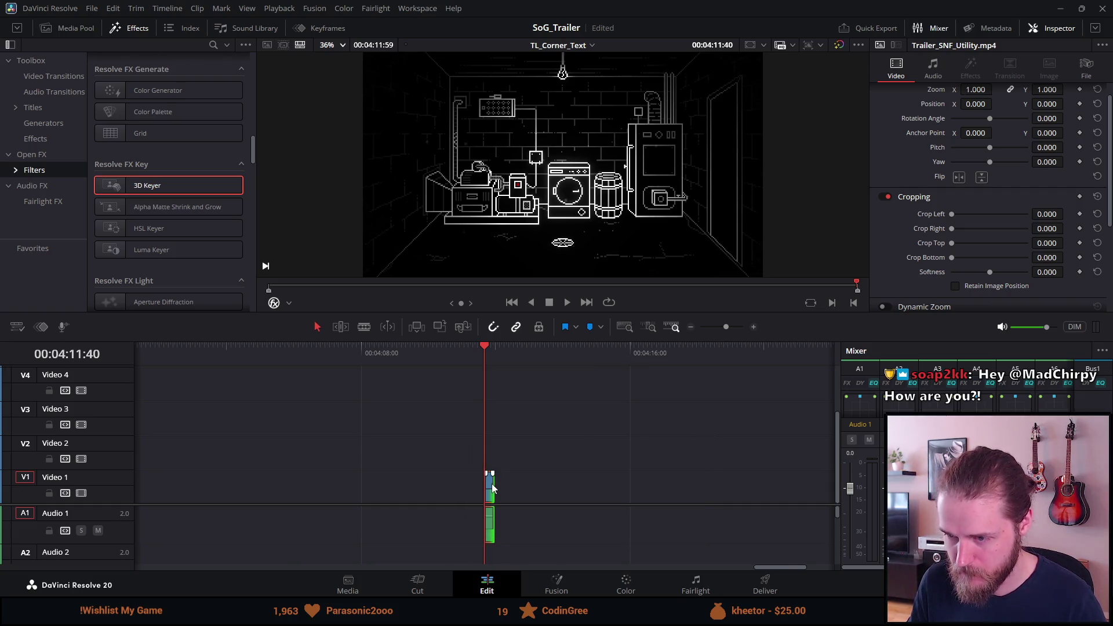
{"action": "left_click", "coordinate": [458, 353]}
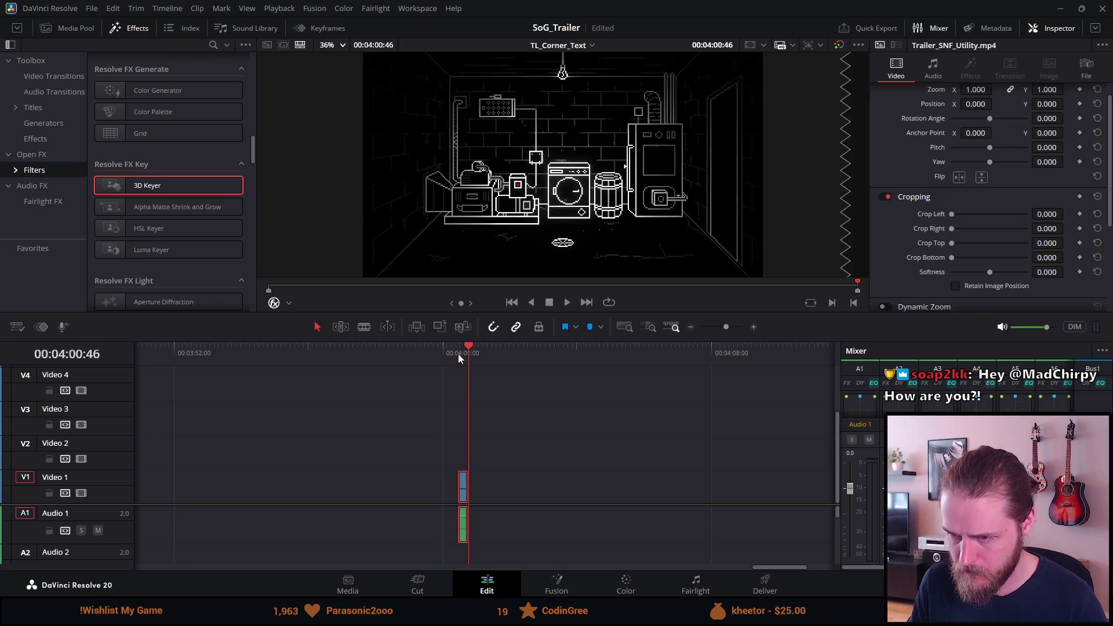
{"action": "scroll", "coordinate": [486, 436], "scroll_direction": "up", "scroll_amount": 5}
{"action": "left_click_drag", "start_coordinate": [478, 488], "coordinate": [424, 489]}
{"action": "key", "text": "Delete"}
Place the Utility piece in the gap at 37:15 and trim its end slightly
{"action": "scroll", "coordinate": [418, 489], "scroll_direction": "down", "scroll_amount": 5}
{"action": "scroll", "coordinate": [415, 489], "scroll_direction": "down", "scroll_amount": 6}
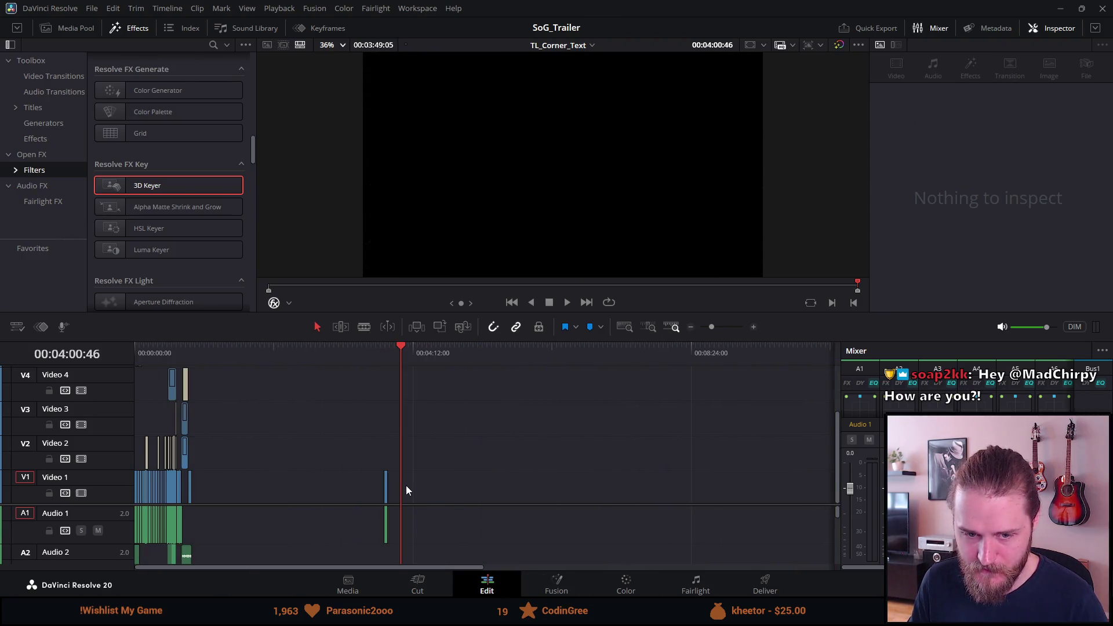
{"action": "left_click", "coordinate": [178, 359]}
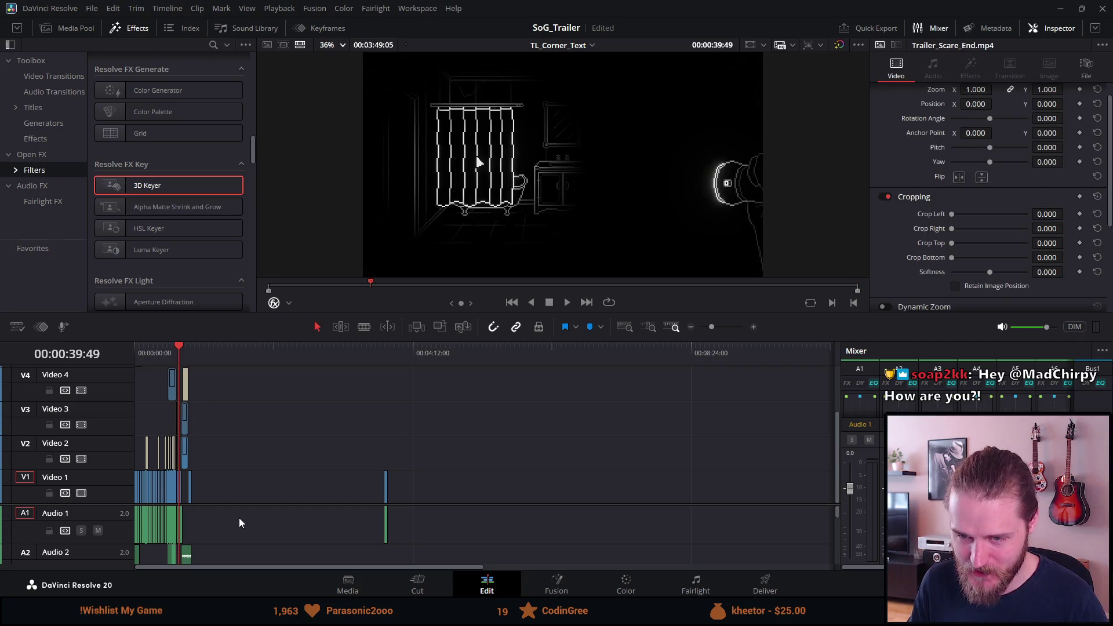
{"action": "scroll", "coordinate": [239, 517], "scroll_direction": "up", "scroll_amount": 6}
{"action": "scroll", "coordinate": [231, 543], "scroll_direction": "up", "scroll_amount": 2}
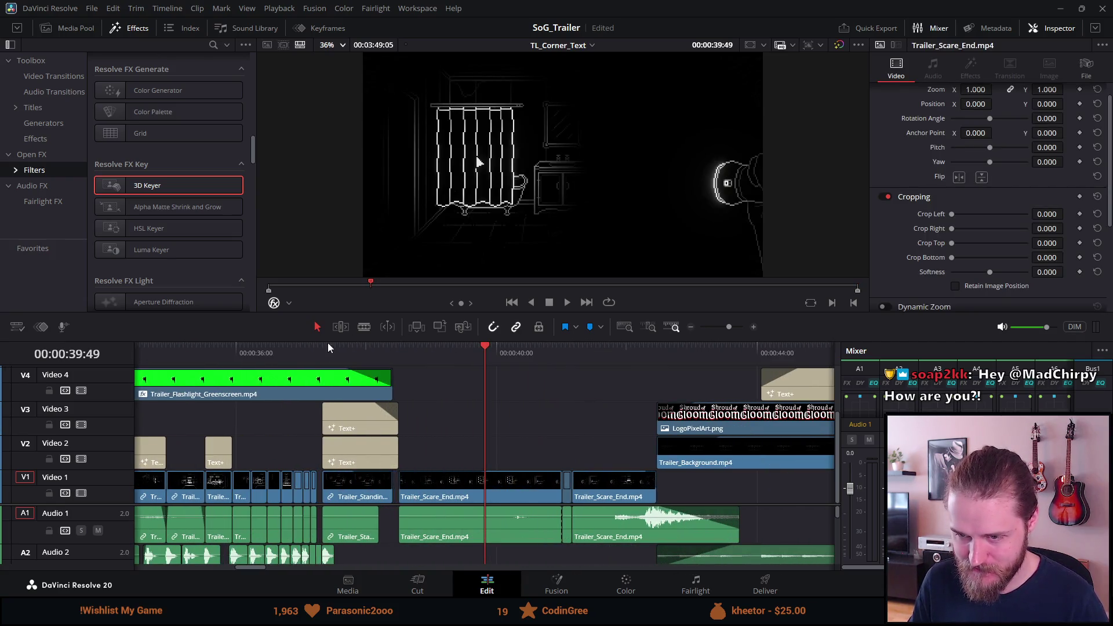
{"action": "left_click", "coordinate": [319, 353]}
{"action": "scroll", "coordinate": [316, 356], "scroll_direction": "up", "scroll_amount": 3}
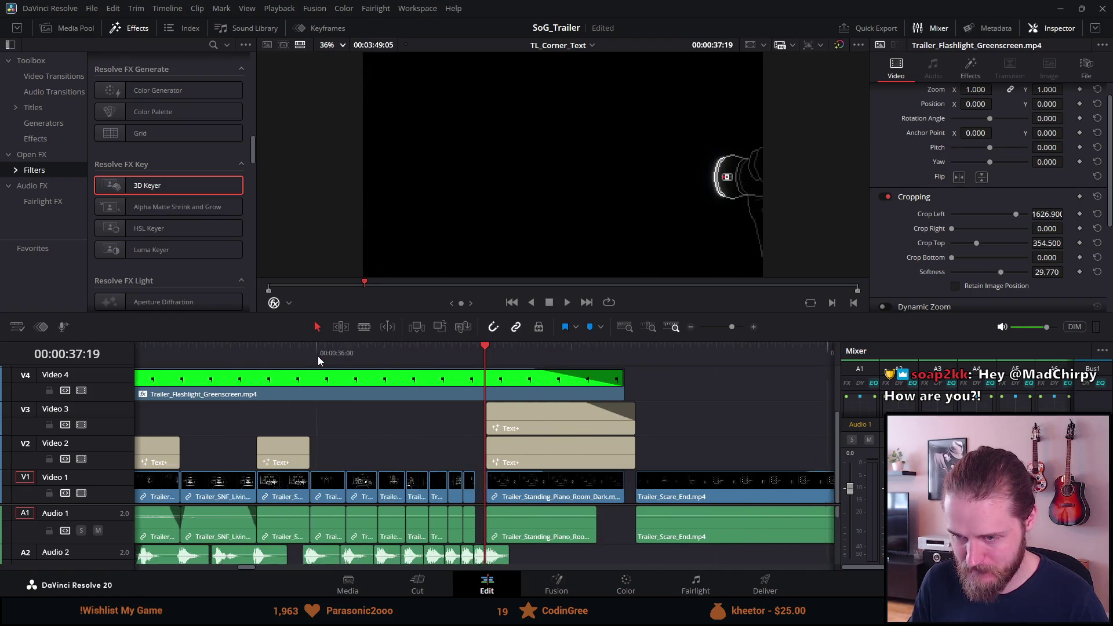
{"action": "scroll", "coordinate": [348, 352], "scroll_direction": "up", "scroll_amount": 2}
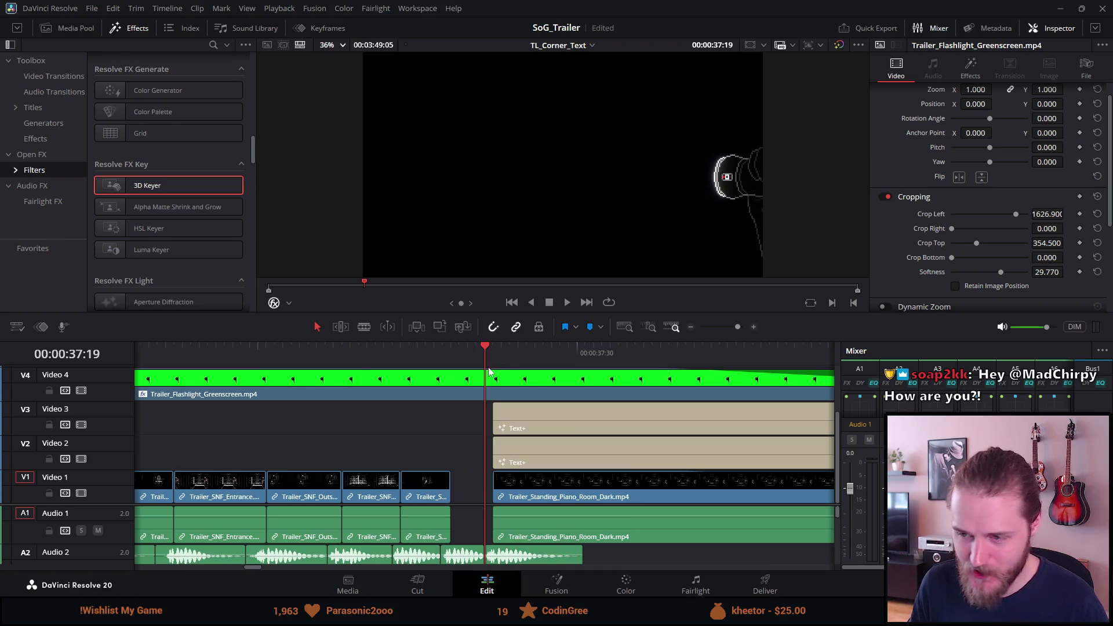
{"action": "left_click", "coordinate": [448, 354]}
{"action": "scroll", "coordinate": [447, 388], "scroll_direction": "up", "scroll_amount": 2}
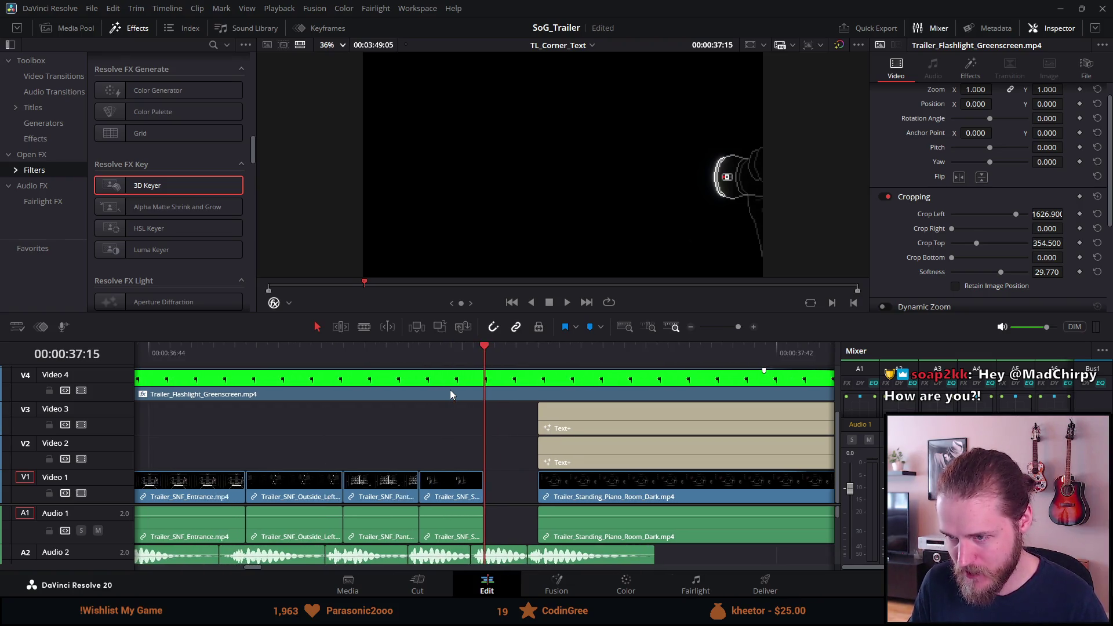
{"action": "key", "text": "ctrl+z"}
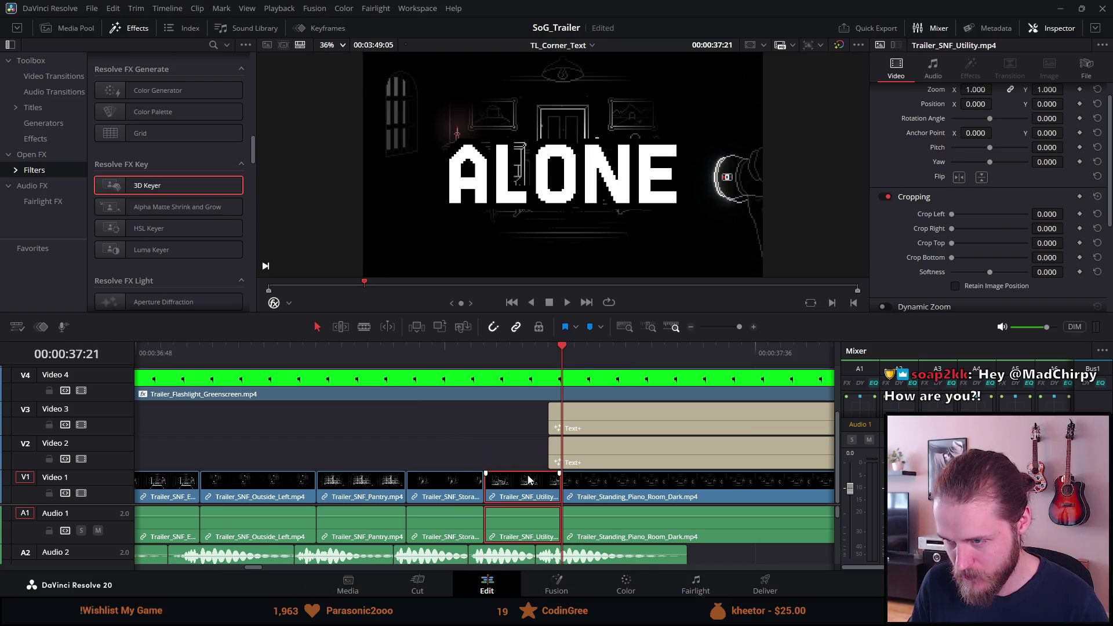
{"action": "left_click_drag", "start_coordinate": [554, 493], "coordinate": [547, 494]}
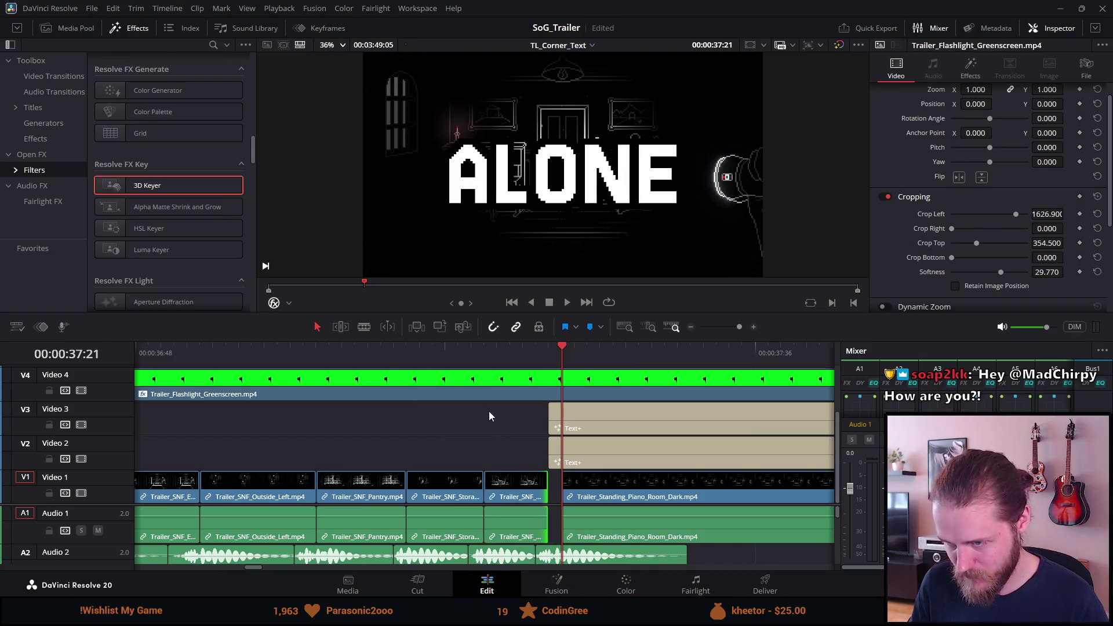
{"action": "left_click", "coordinate": [595, 496]}
Delete the Trailer_Standing_Piano_Room_Dark clip from the timeline
{"action": "scroll", "coordinate": [602, 531], "scroll_direction": "down", "scroll_amount": 3}
{"action": "scroll", "coordinate": [637, 525], "scroll_direction": "down", "scroll_amount": 5}
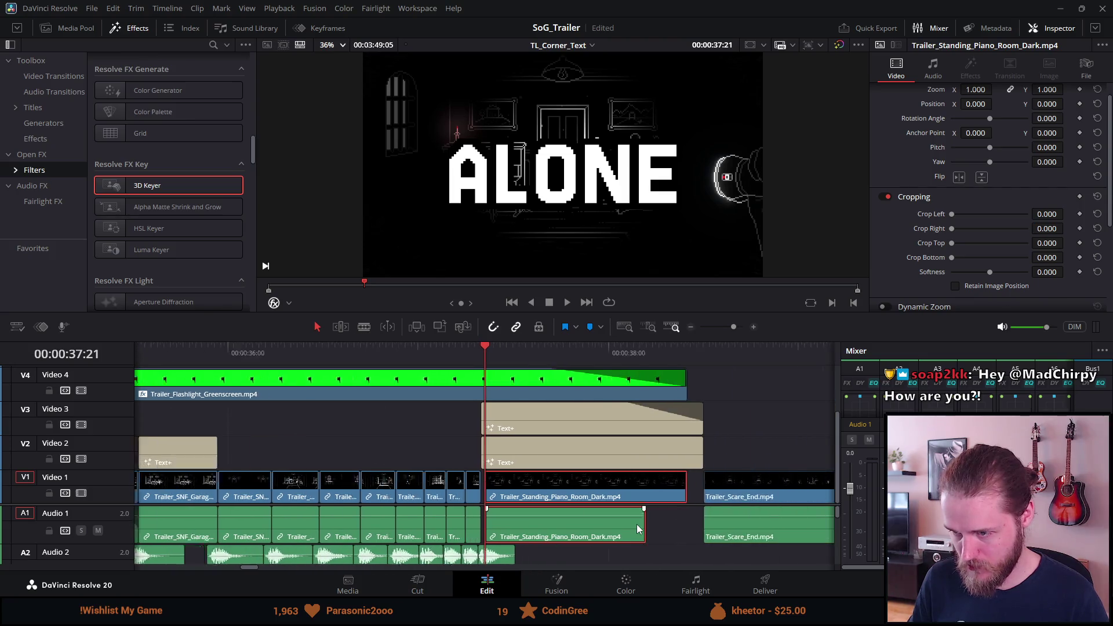
{"action": "key", "text": "BackSpace"}
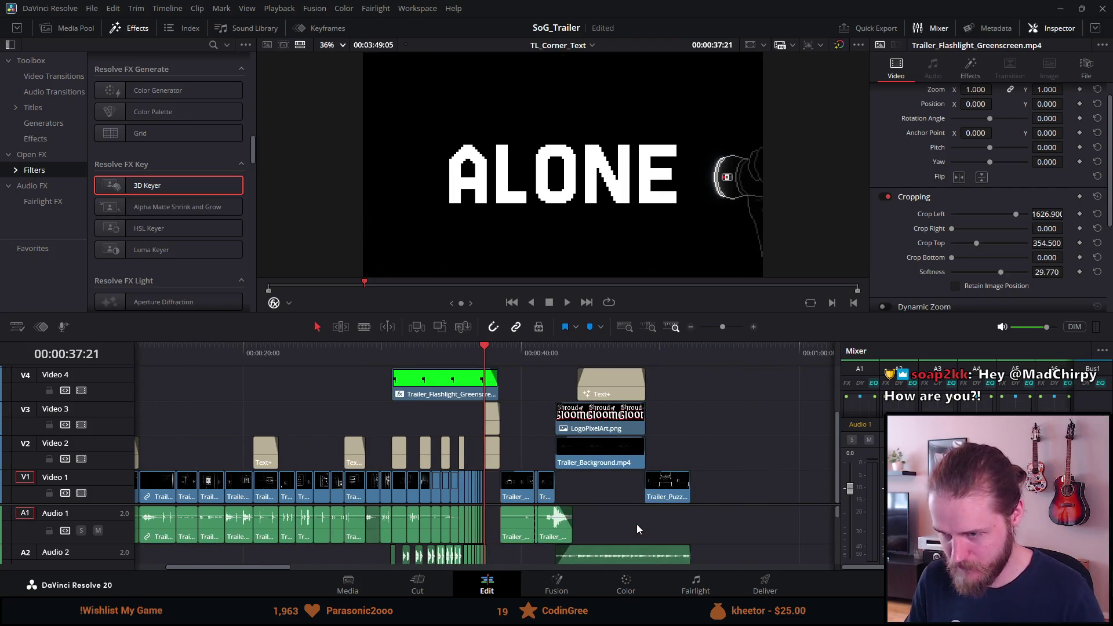
Move Trailer_SNF_Piano from the timeline end so it butts against the Utility clip
{"action": "scroll", "coordinate": [637, 525], "scroll_direction": "down", "scroll_amount": 2}
{"action": "scroll", "coordinate": [638, 523], "scroll_direction": "down", "scroll_amount": 3}
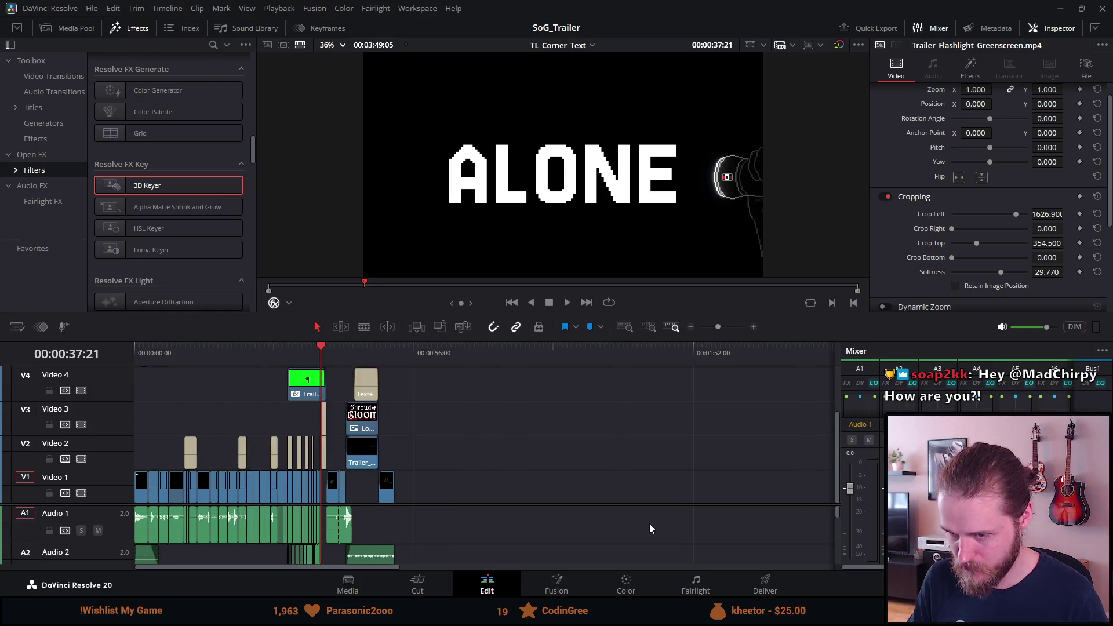
{"action": "left_click_drag", "start_coordinate": [717, 491], "coordinate": [283, 486]}
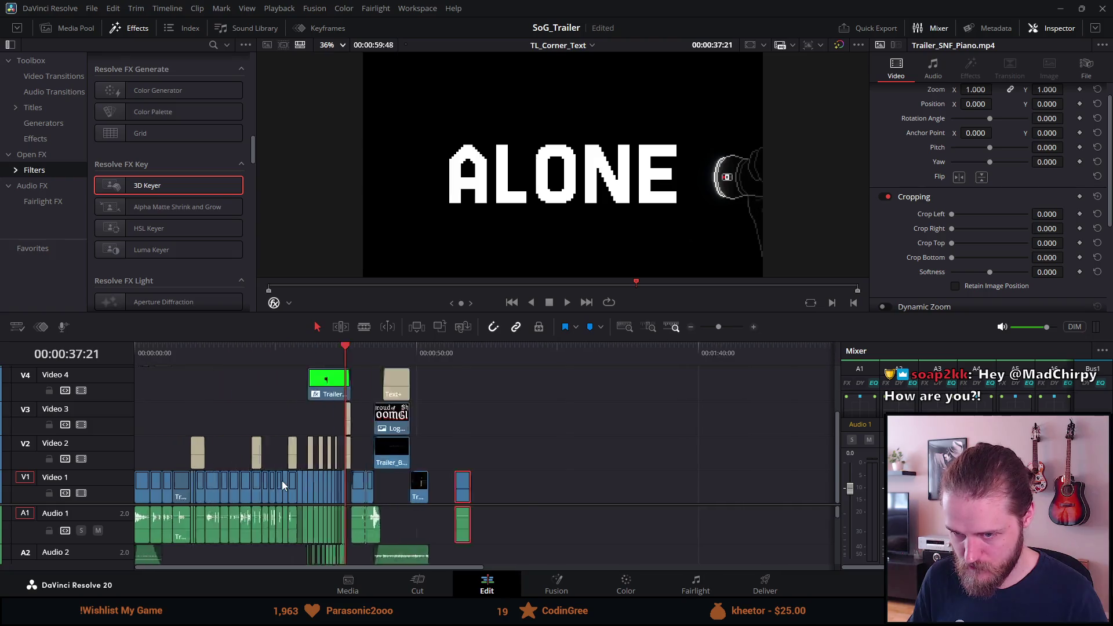
{"action": "scroll", "coordinate": [356, 497], "scroll_direction": "up", "scroll_amount": 5}
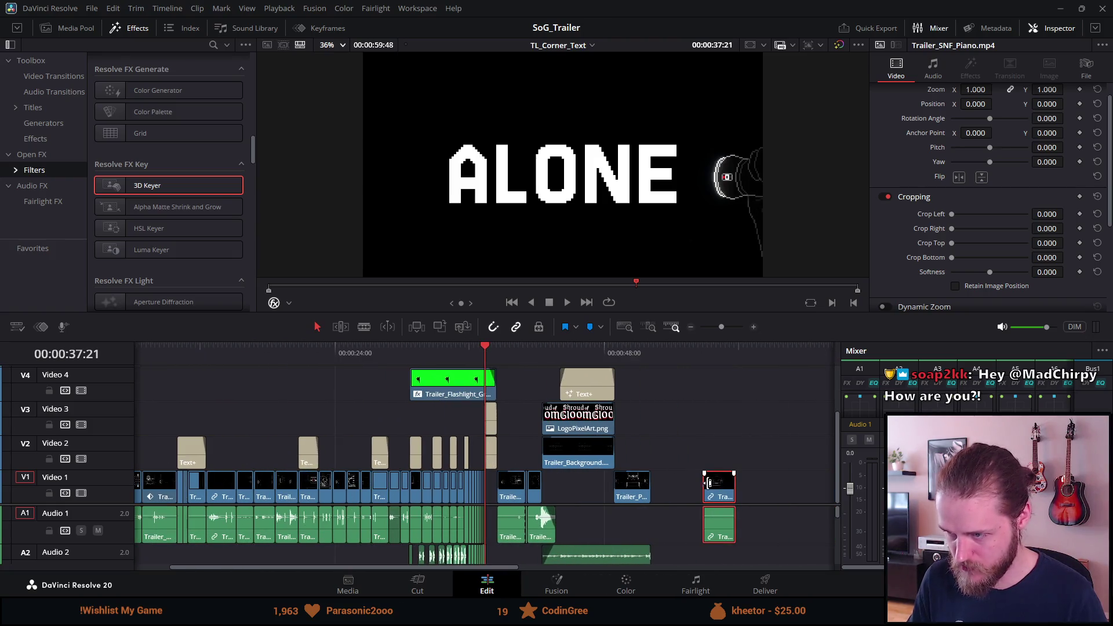
{"action": "left_click_drag", "start_coordinate": [724, 488], "coordinate": [487, 482]}
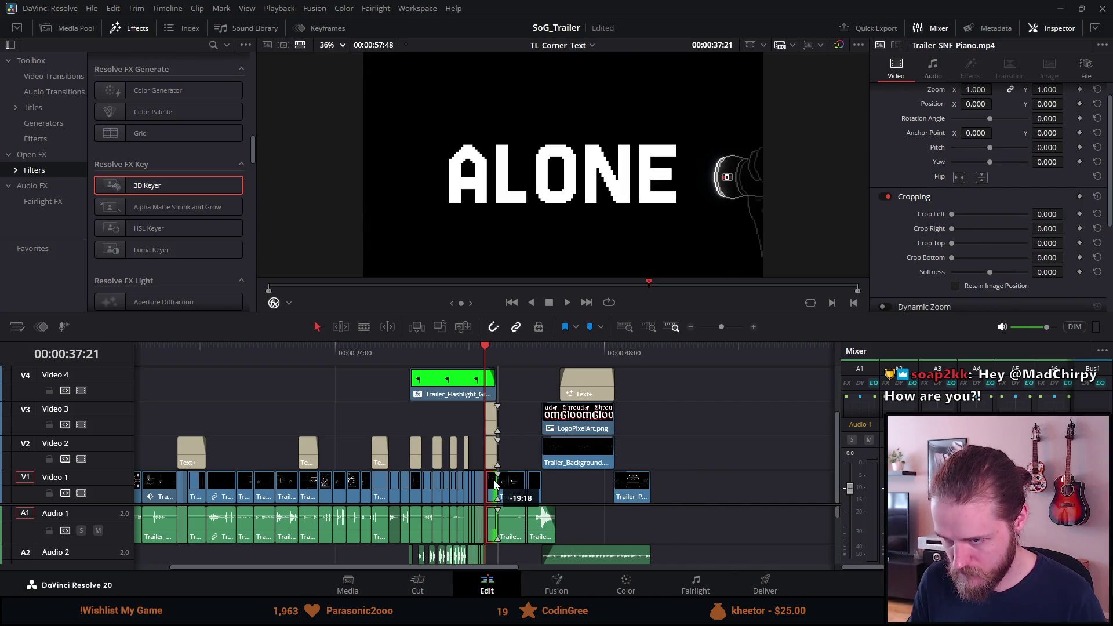
{"action": "scroll", "coordinate": [489, 482], "scroll_direction": "up", "scroll_amount": 3}
{"action": "scroll", "coordinate": [490, 483], "scroll_direction": "up", "scroll_amount": 5}
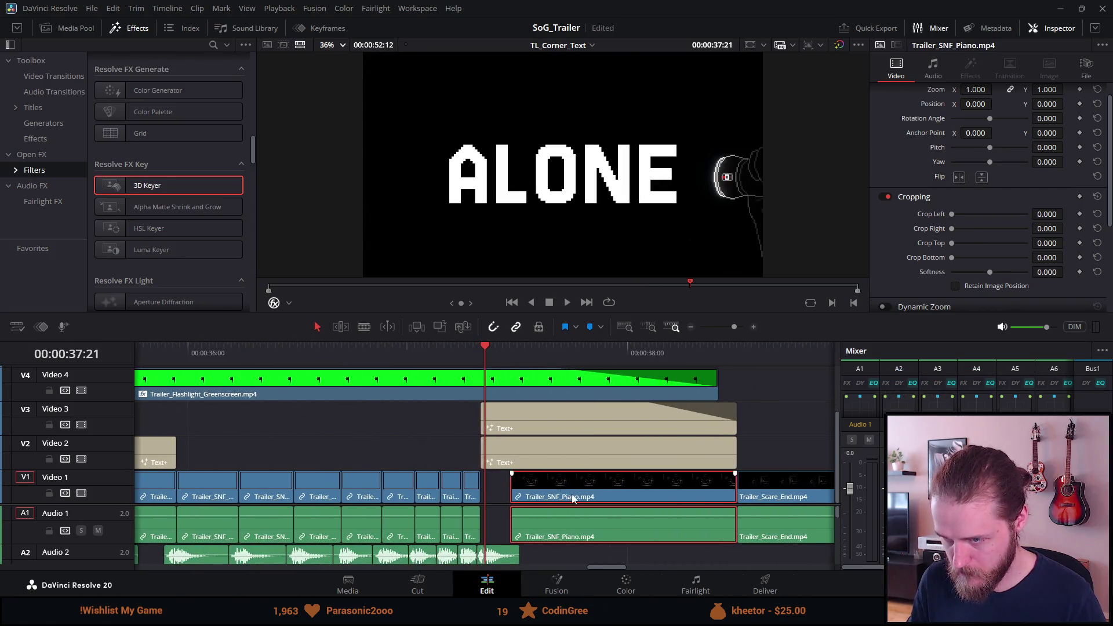
{"action": "mouse_move", "coordinate": [565, 495]}
{"action": "left_mouse_down"}
{"action": "mouse_move", "coordinate": [541, 497]}
{"action": "mouse_move", "coordinate": [540, 477]}
{"action": "mouse_move", "coordinate": [532, 483]}
{"action": "left_mouse_up"}
Lengthen the end of the Trailer_SNF_Piano clip
{"action": "scroll", "coordinate": [541, 497], "scroll_direction": "up", "scroll_amount": 2}
{"action": "scroll", "coordinate": [533, 482], "scroll_direction": "down", "scroll_amount": 2}
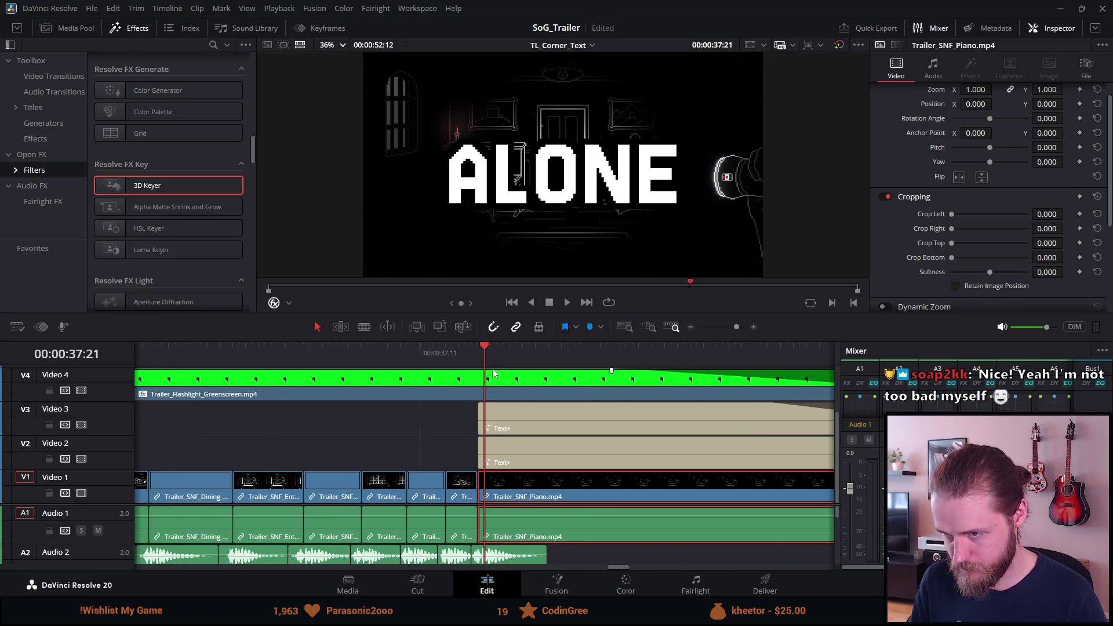
{"action": "scroll", "coordinate": [534, 374], "scroll_direction": "down", "scroll_amount": 3}
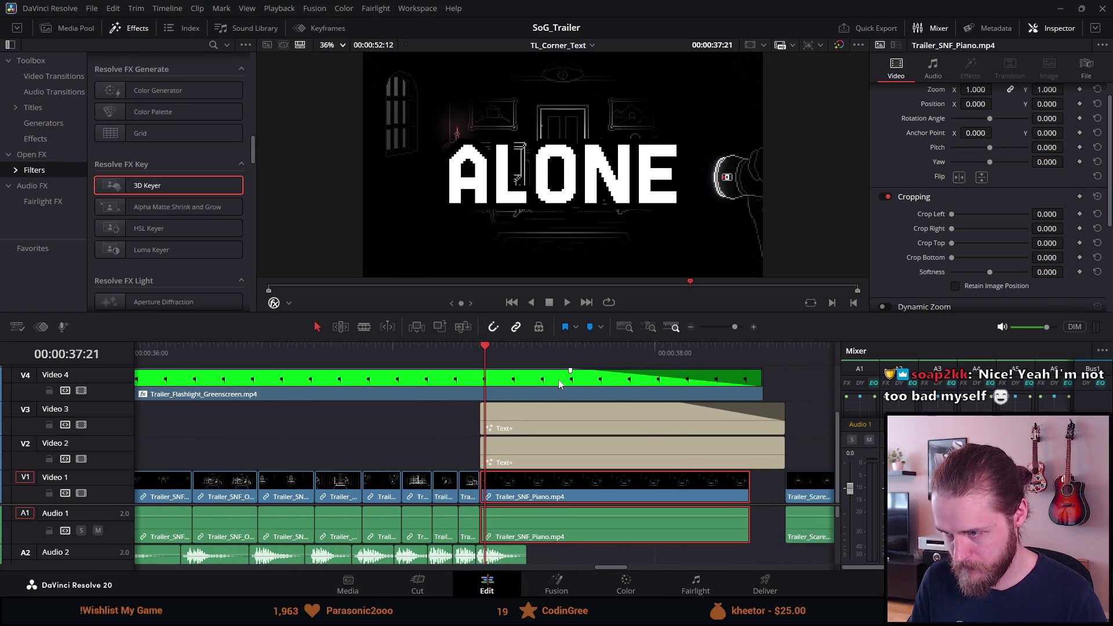
{"action": "left_click_drag", "start_coordinate": [745, 492], "coordinate": [773, 487]}
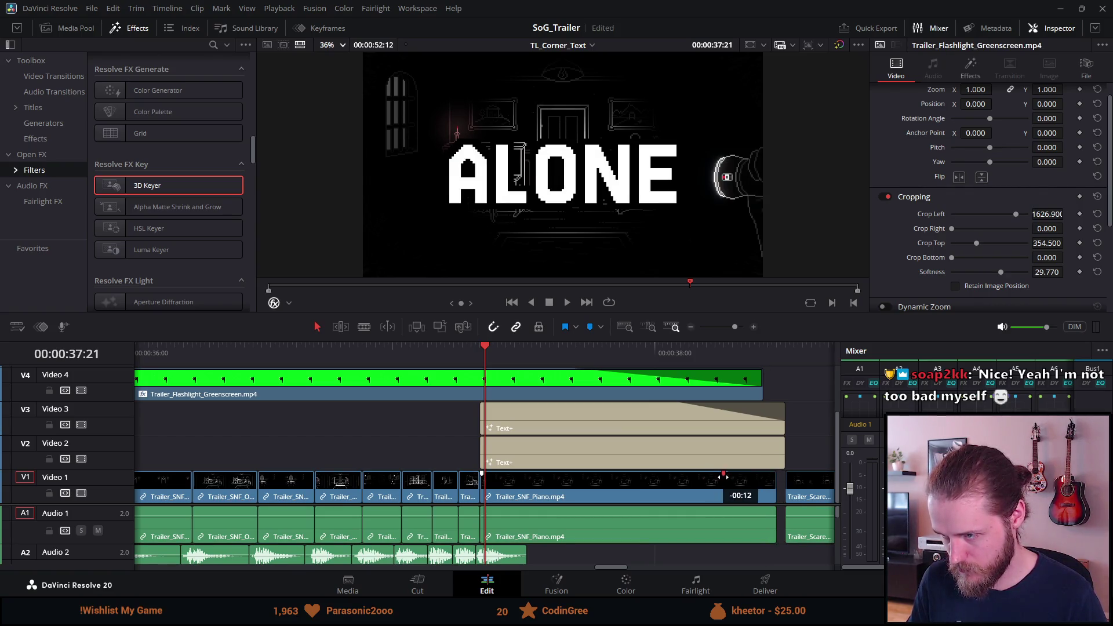
Save the project, then adjust the fade and shorten the end of Trailer_SNF_Piano
{"action": "key", "text": "ctrl+s"}
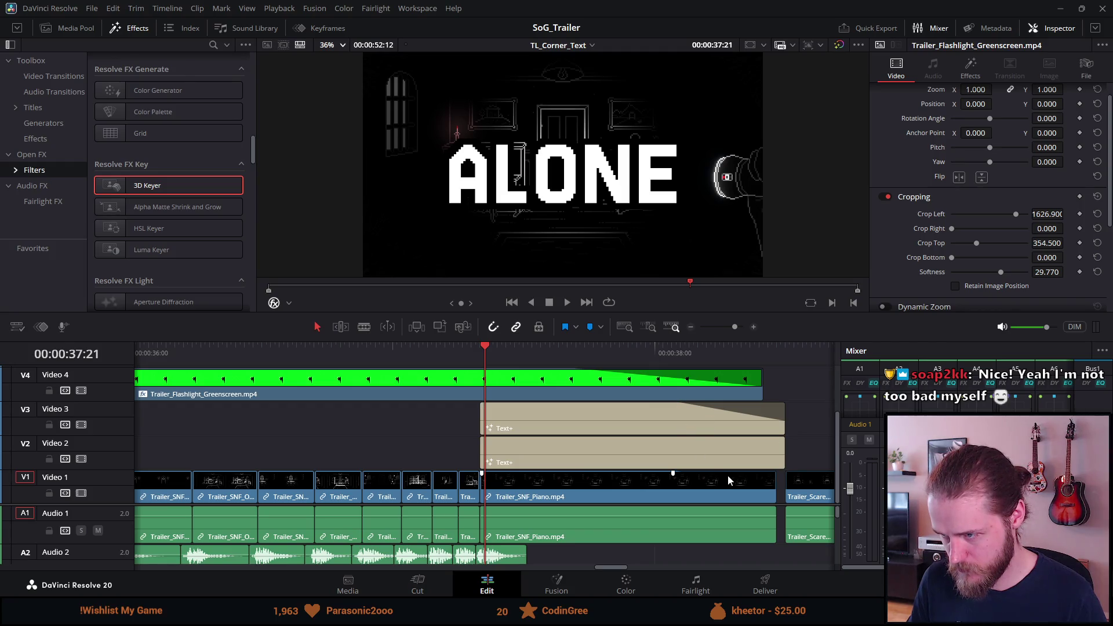
{"action": "left_click_drag", "start_coordinate": [673, 474], "coordinate": [662, 474]}
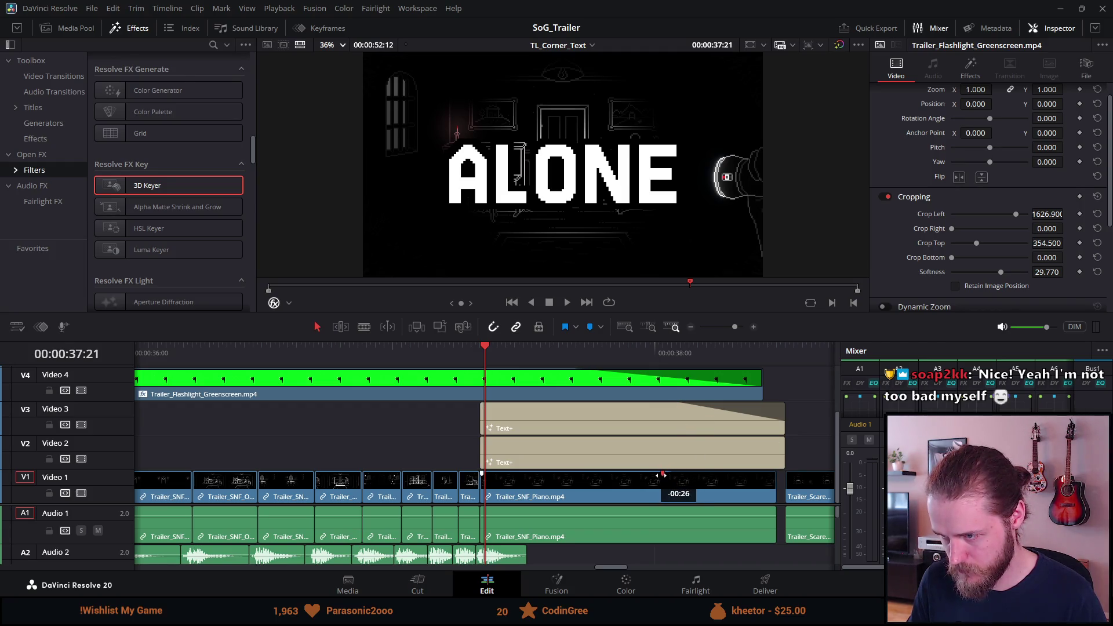
{"action": "left_click_drag", "start_coordinate": [768, 494], "coordinate": [763, 494]}
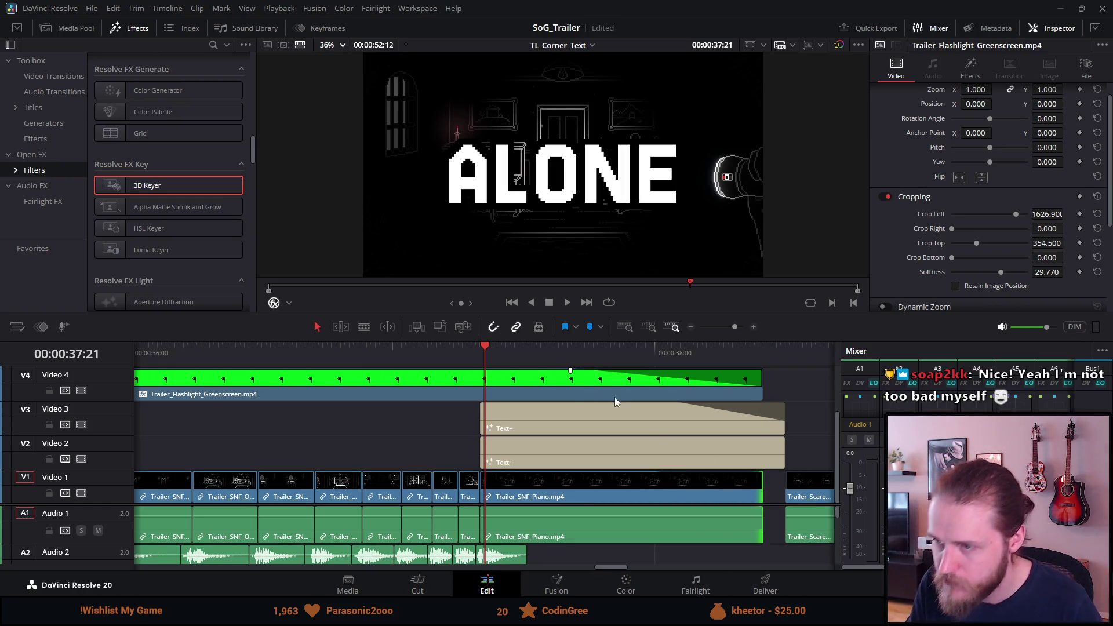
Play back the trimmed ending, rechecking it from the flashlight clip's start
{"action": "left_click", "coordinate": [477, 356]}
{"action": "key", "text": "space"}
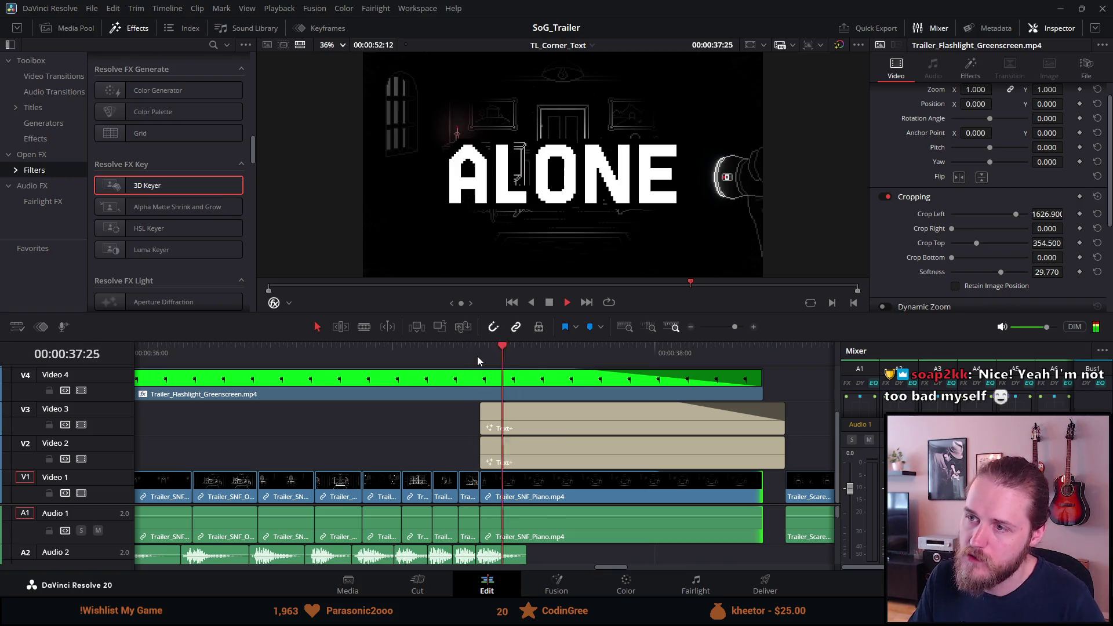
{"action": "mouse_move", "coordinate": [738, 359]}
{"action": "left_mouse_down"}
{"action": "mouse_move", "coordinate": [690, 352]}
{"action": "mouse_move", "coordinate": [804, 351]}
{"action": "mouse_move", "coordinate": [609, 348]}
{"action": "mouse_move", "coordinate": [726, 349]}
{"action": "mouse_move", "coordinate": [778, 364]}
{"action": "mouse_move", "coordinate": [559, 352]}
{"action": "left_mouse_up"}
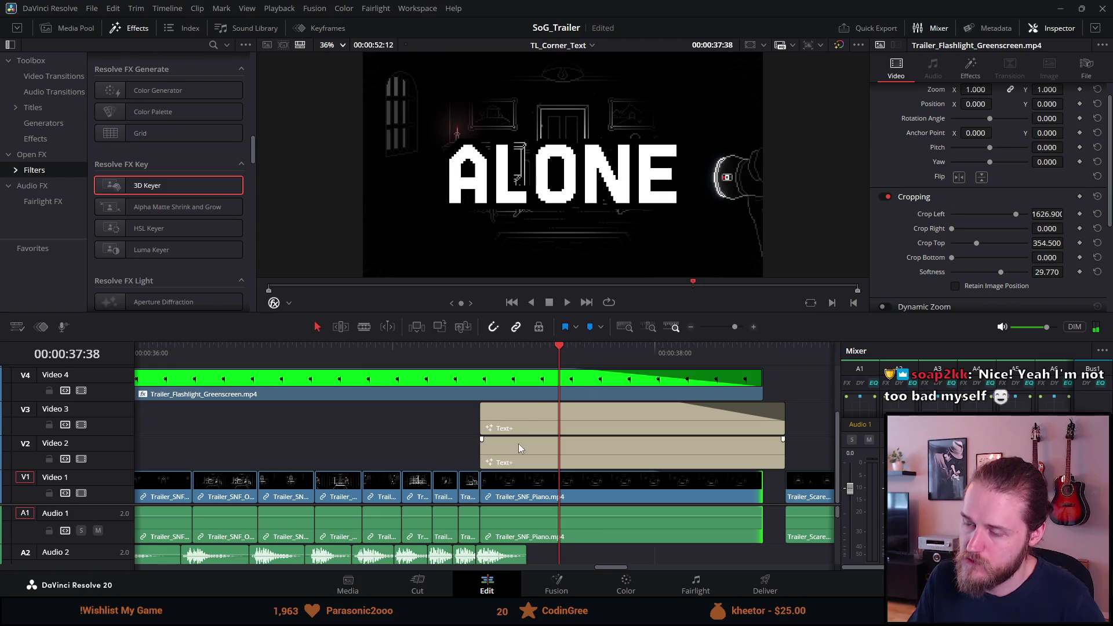
{"action": "scroll", "coordinate": [525, 440], "scroll_direction": "down", "scroll_amount": 2}
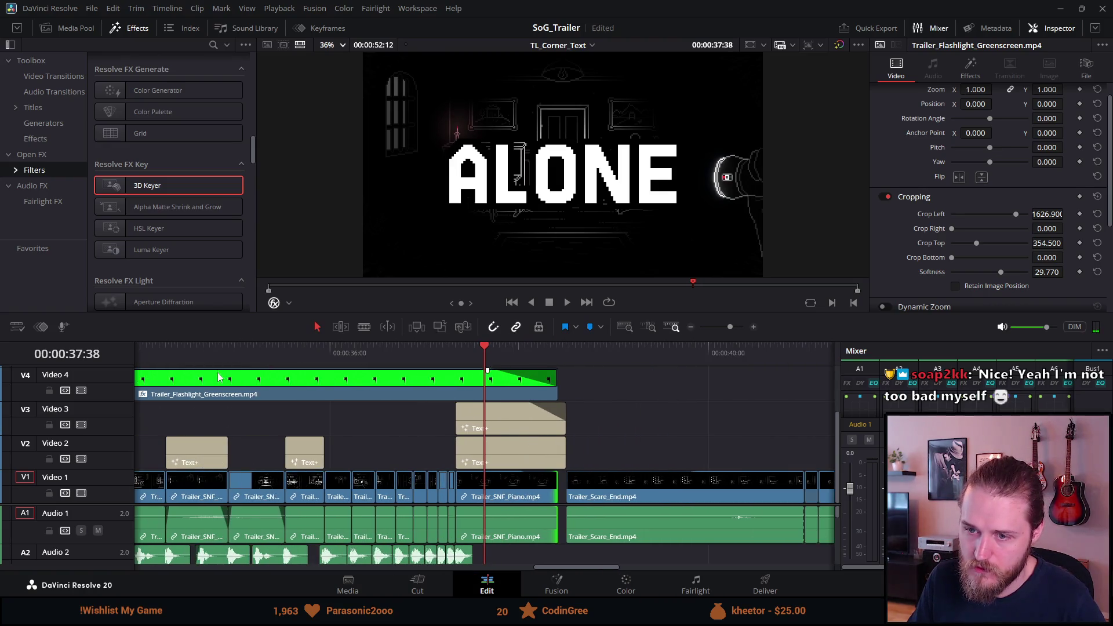
{"action": "scroll", "coordinate": [219, 376], "scroll_direction": "down", "scroll_amount": 2}
{"action": "left_click", "coordinate": [377, 349]}
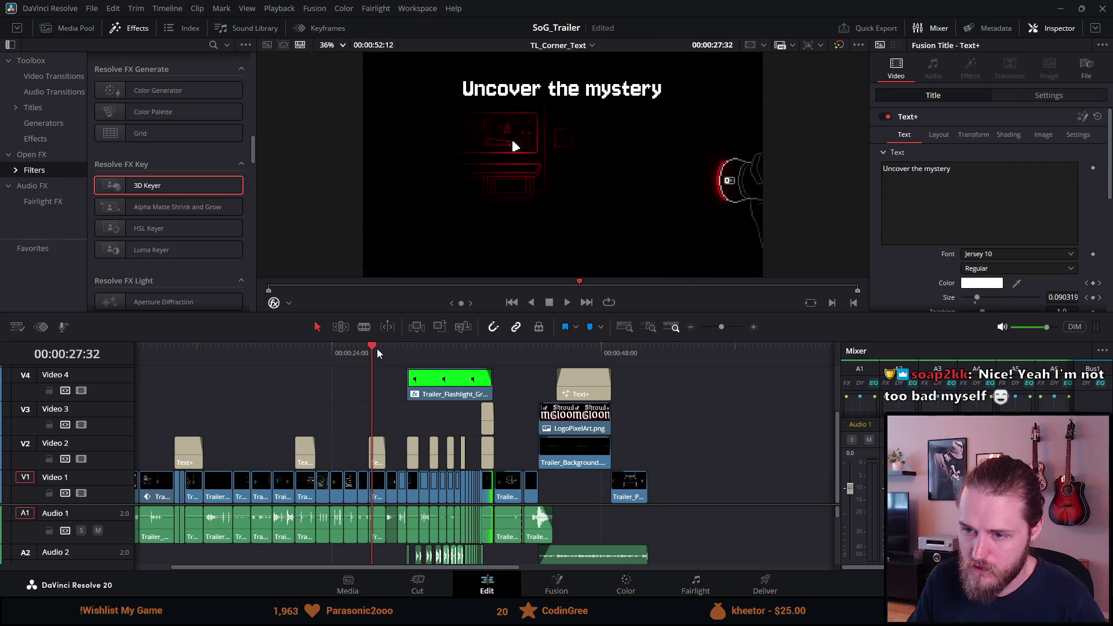
{"action": "left_click", "coordinate": [402, 349]}
{"action": "left_click_drag", "start_coordinate": [402, 349], "coordinate": [408, 349]}
{"action": "key", "text": "space"}
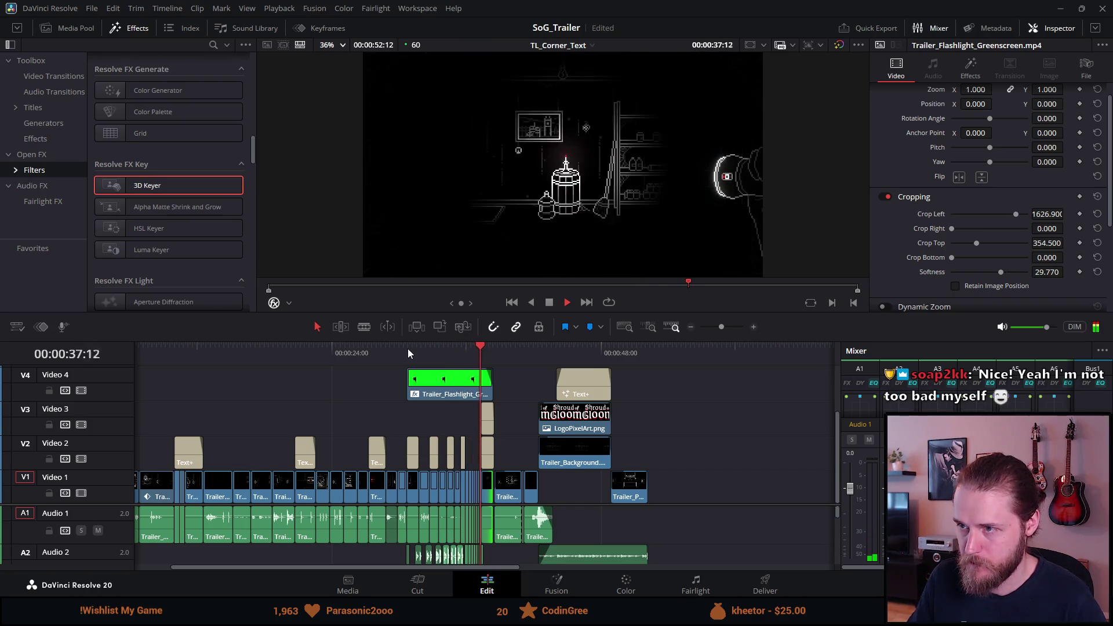
{"action": "key", "text": "space"}
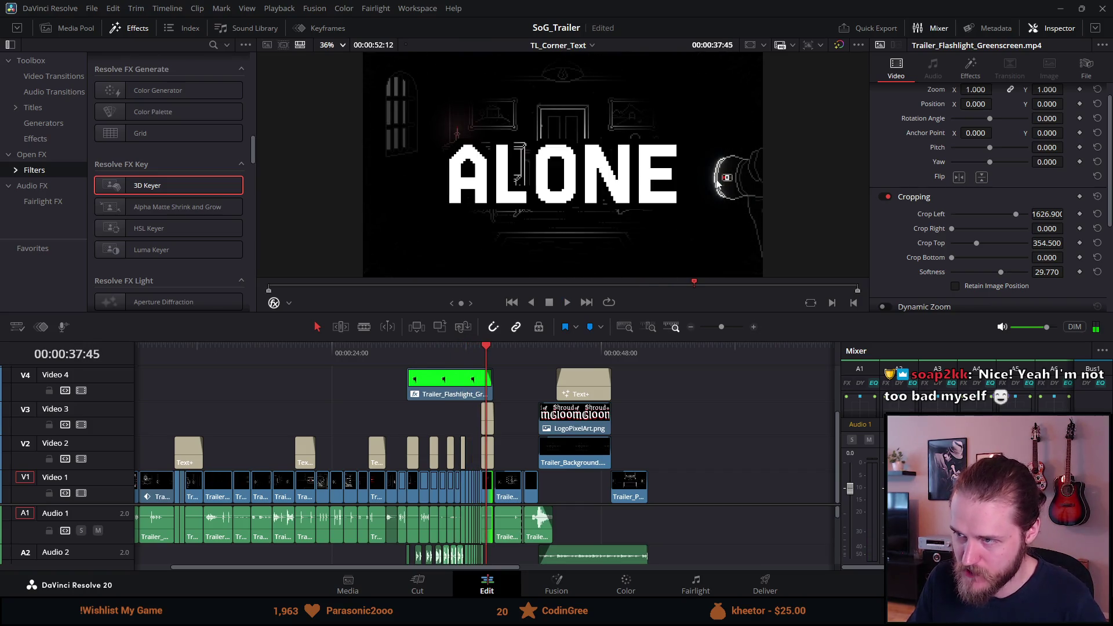
Return the playhead to the timeline start and show the viewer full-screen
{"action": "scroll", "coordinate": [631, 439], "scroll_direction": "down", "scroll_amount": 2}
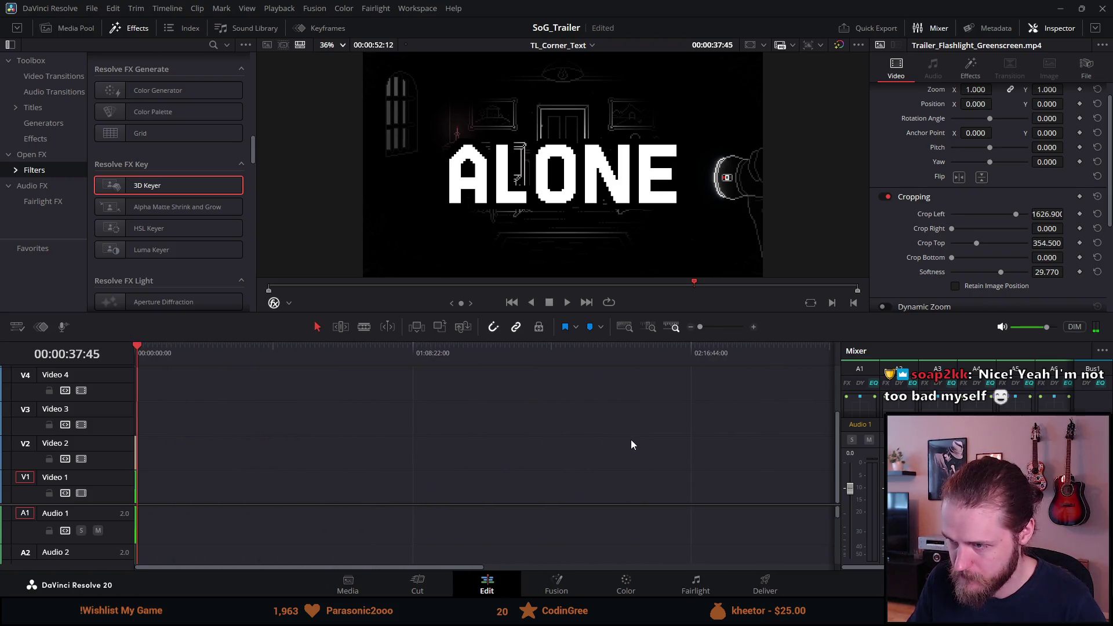
{"action": "scroll", "coordinate": [631, 439], "scroll_direction": "up", "scroll_amount": 3}
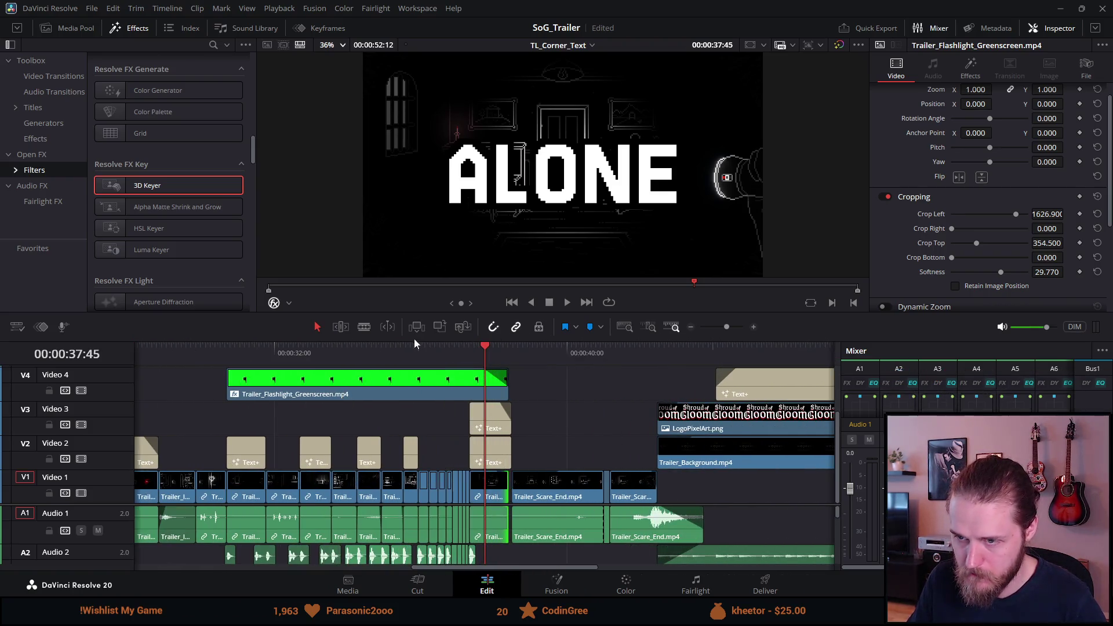
{"action": "left_click", "coordinate": [414, 348]}
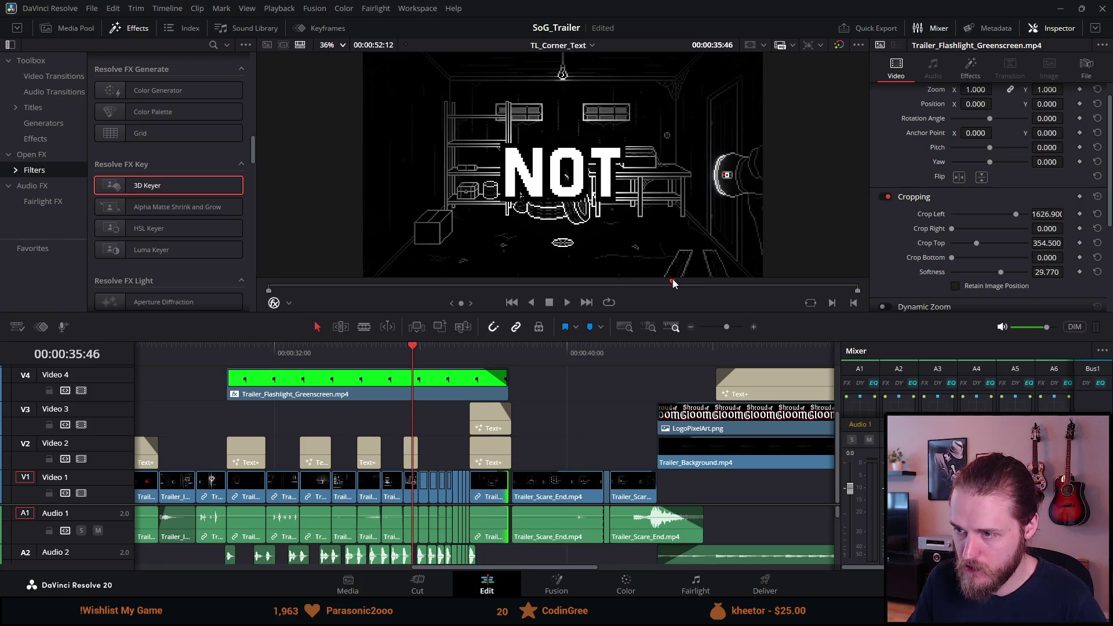
{"action": "key", "text": "Home"}
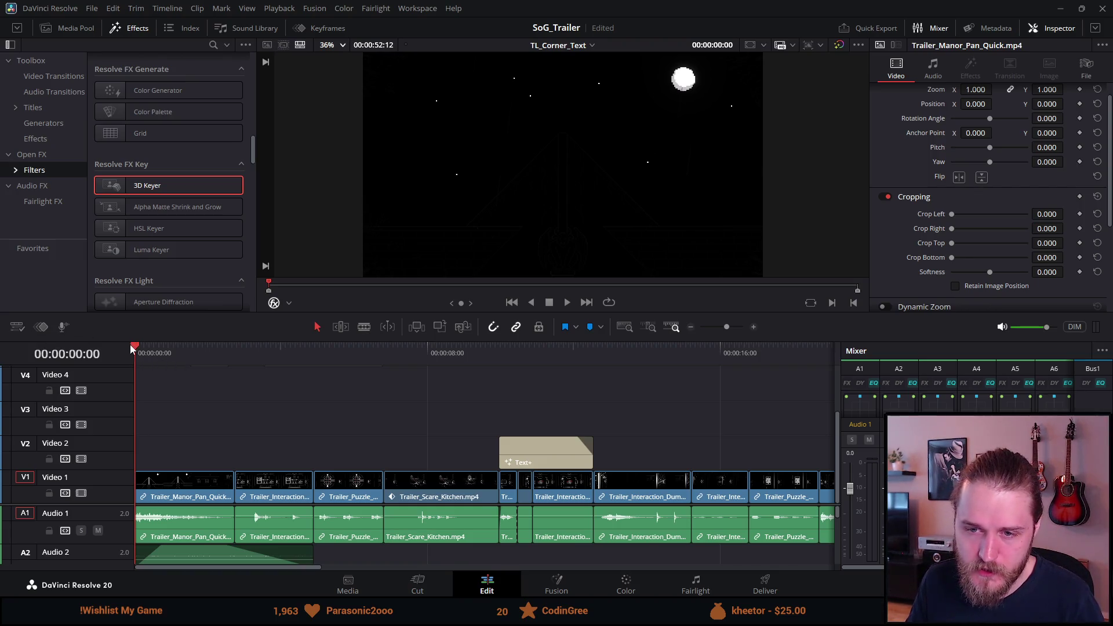
{"action": "key", "text": "ctrl+f"}
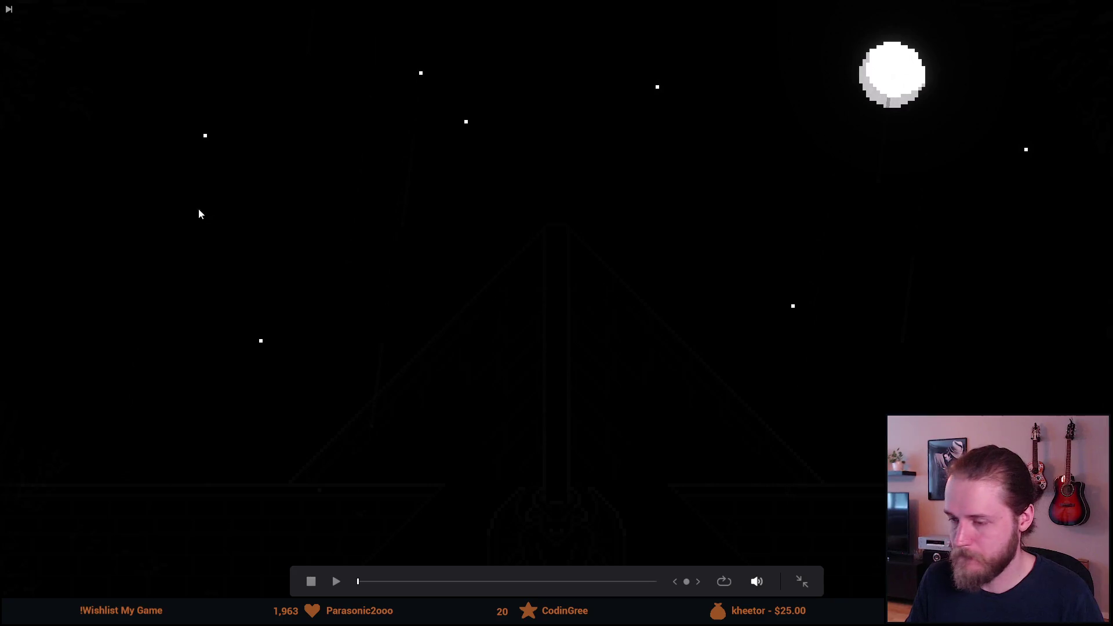
{"action": "key", "text": "space"}
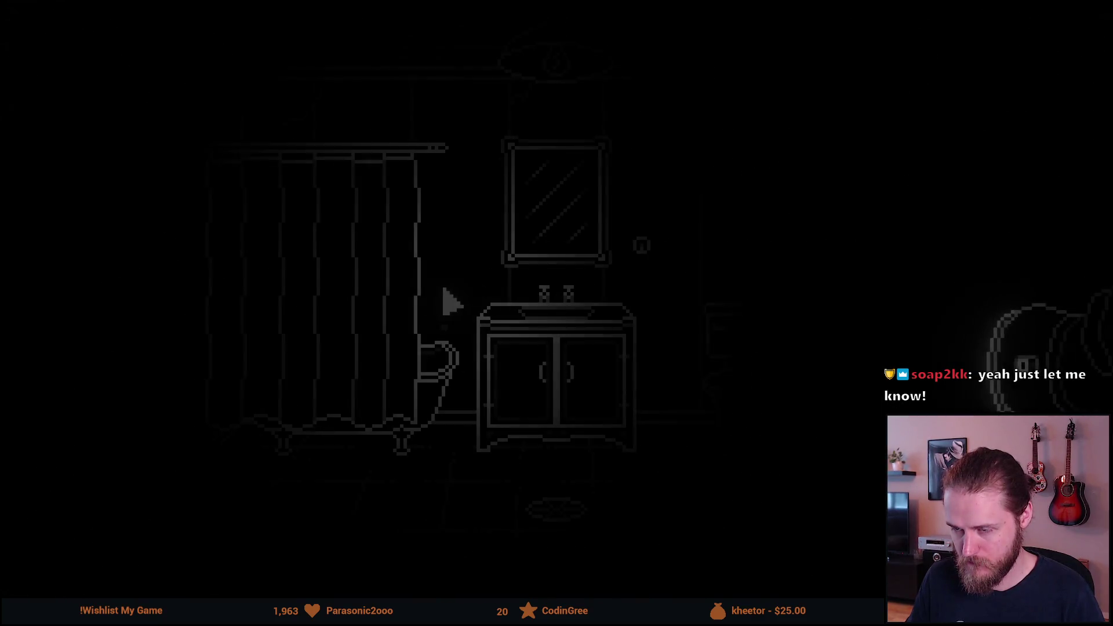
{"action": "left_click", "coordinate": [318, 305]}
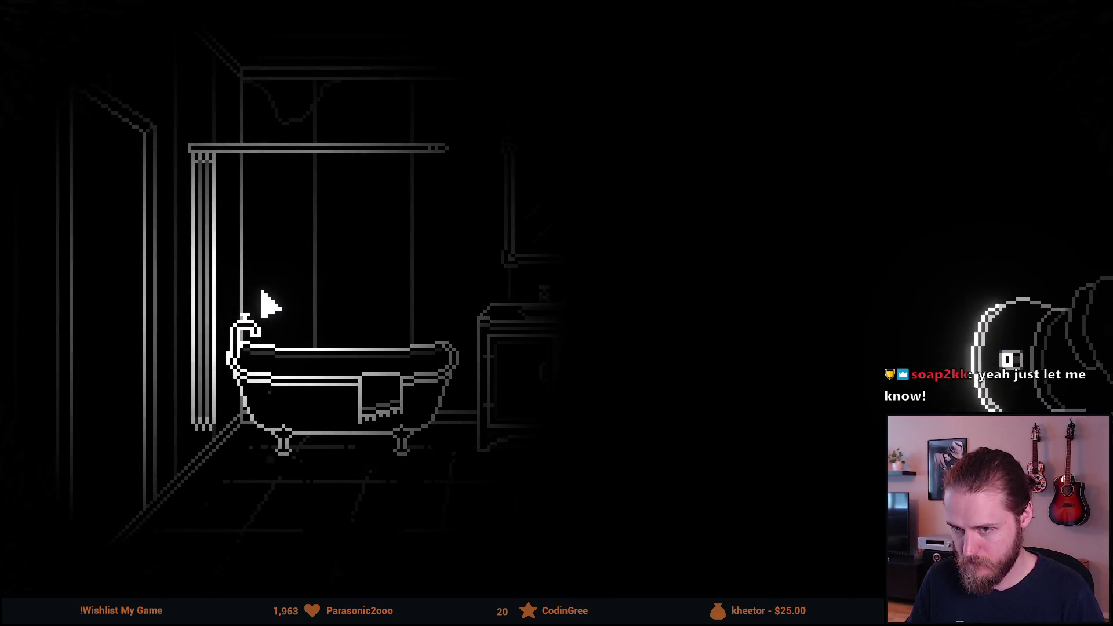
{"action": "left_click", "coordinate": [251, 290]}
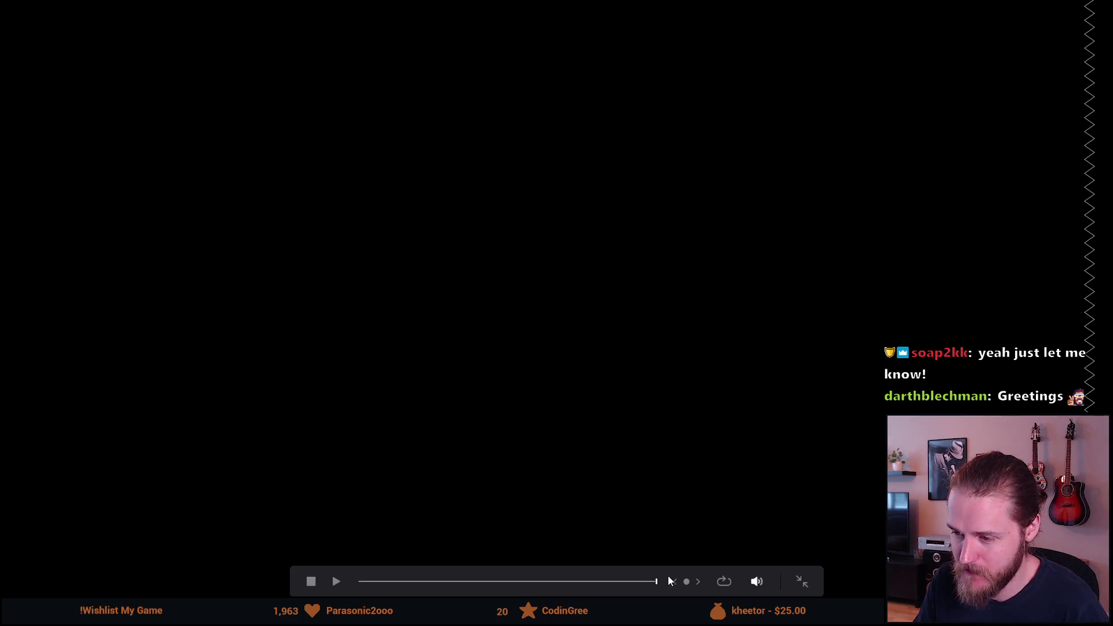
{"action": "left_click_drag", "start_coordinate": [651, 586], "coordinate": [328, 585]}
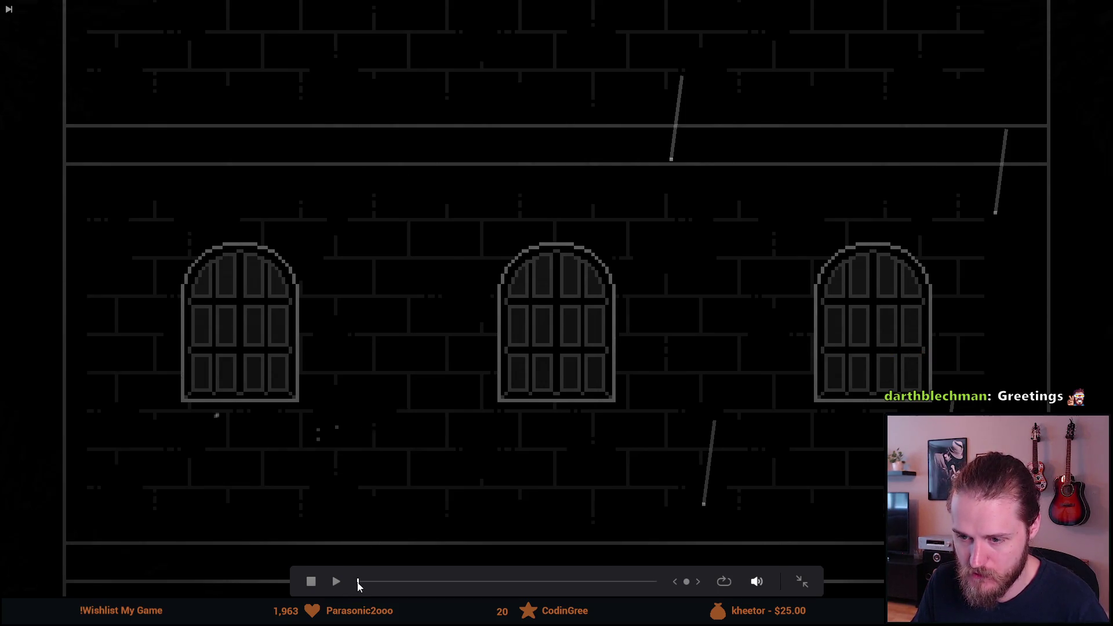
{"action": "key", "text": "space"}
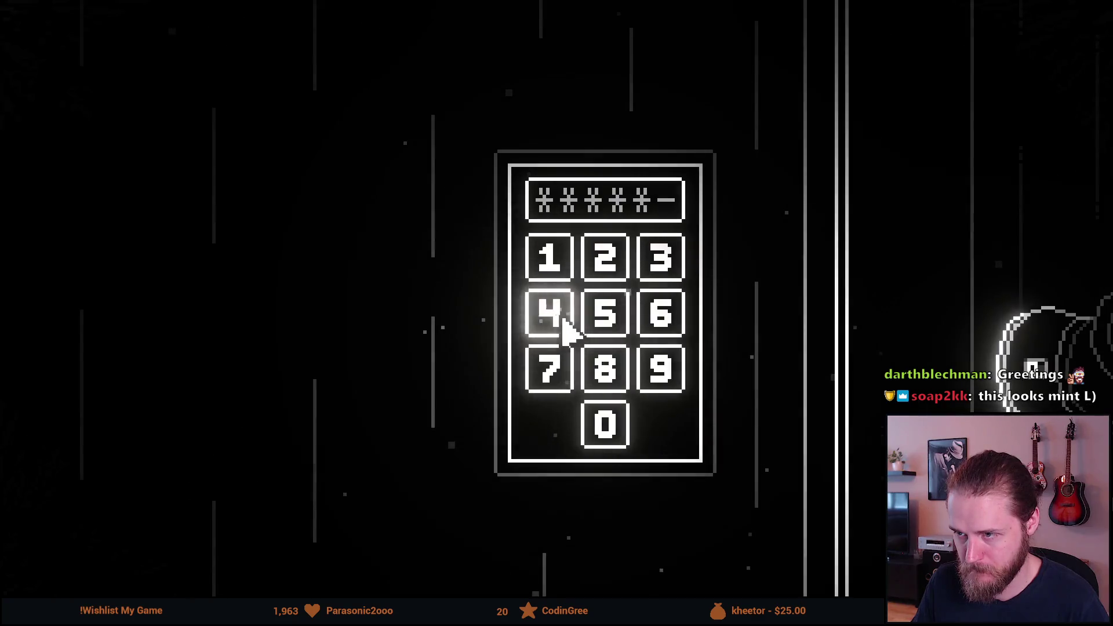
{"action": "key", "text": "Escape"}
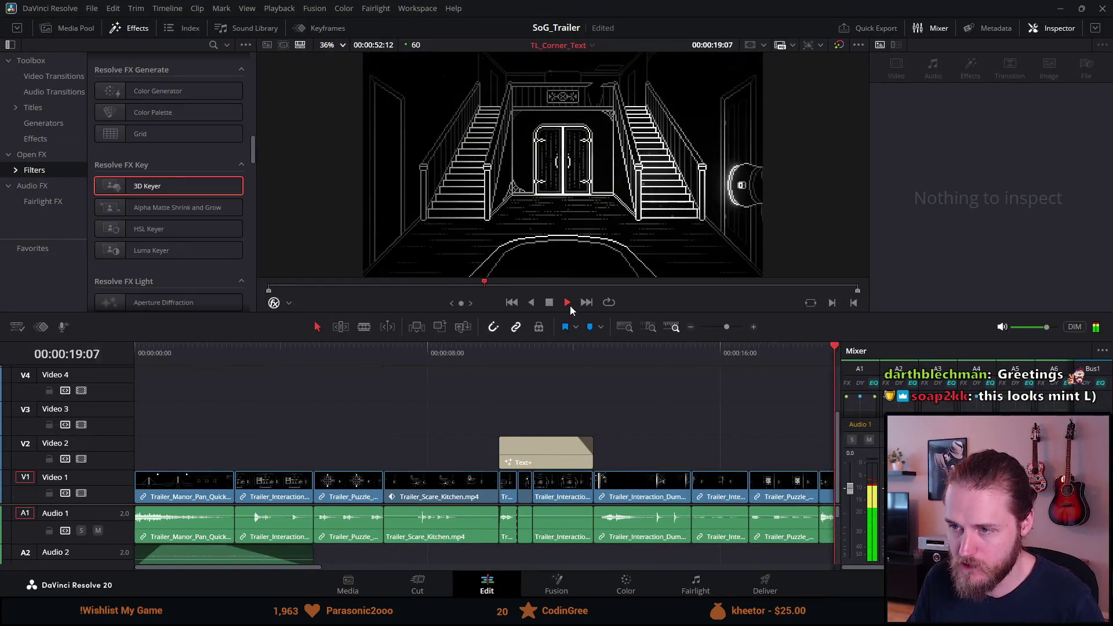
Select the rain ambience clip and play the trailer opening to hear it
{"action": "left_click", "coordinate": [550, 303]}
{"action": "key", "text": "Home"}
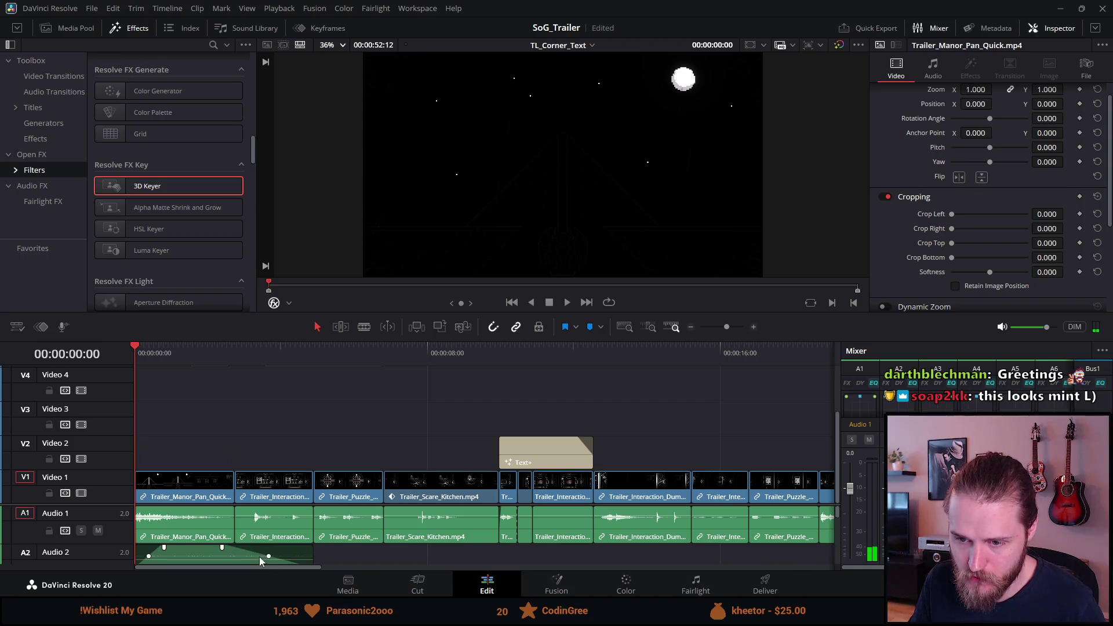
{"action": "left_click", "coordinate": [242, 558]}
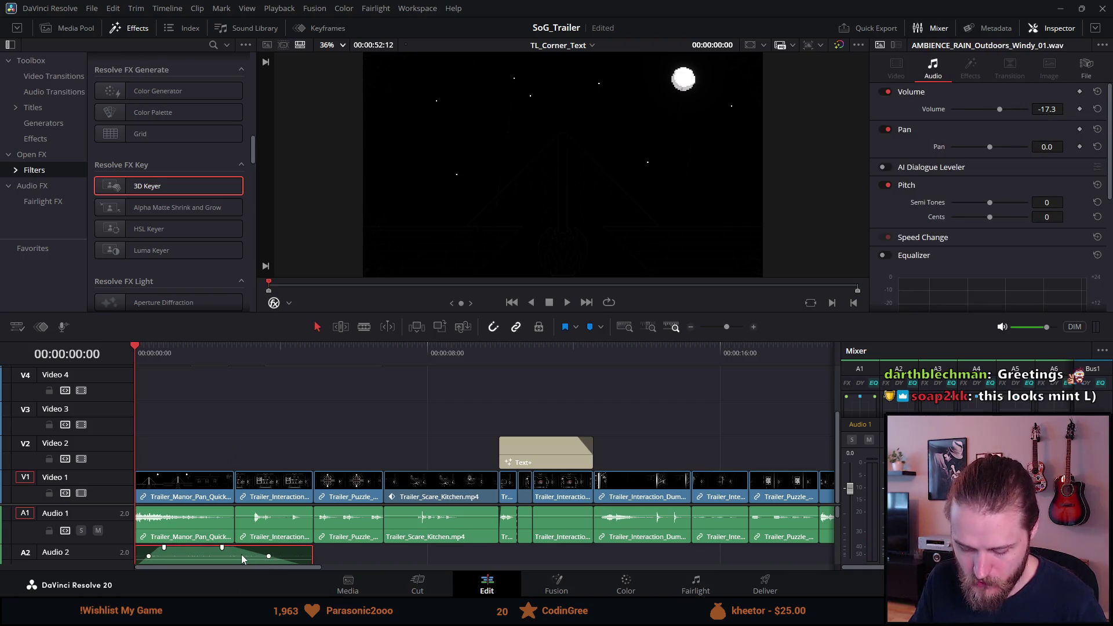
{"action": "key", "text": "space"}
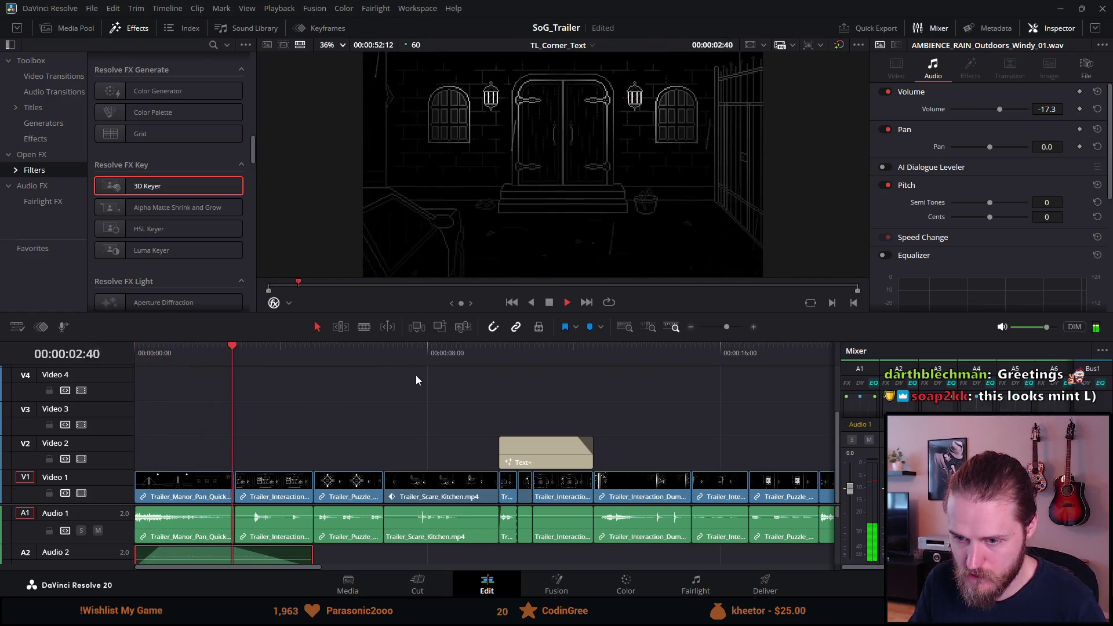
{"action": "key", "text": "space"}
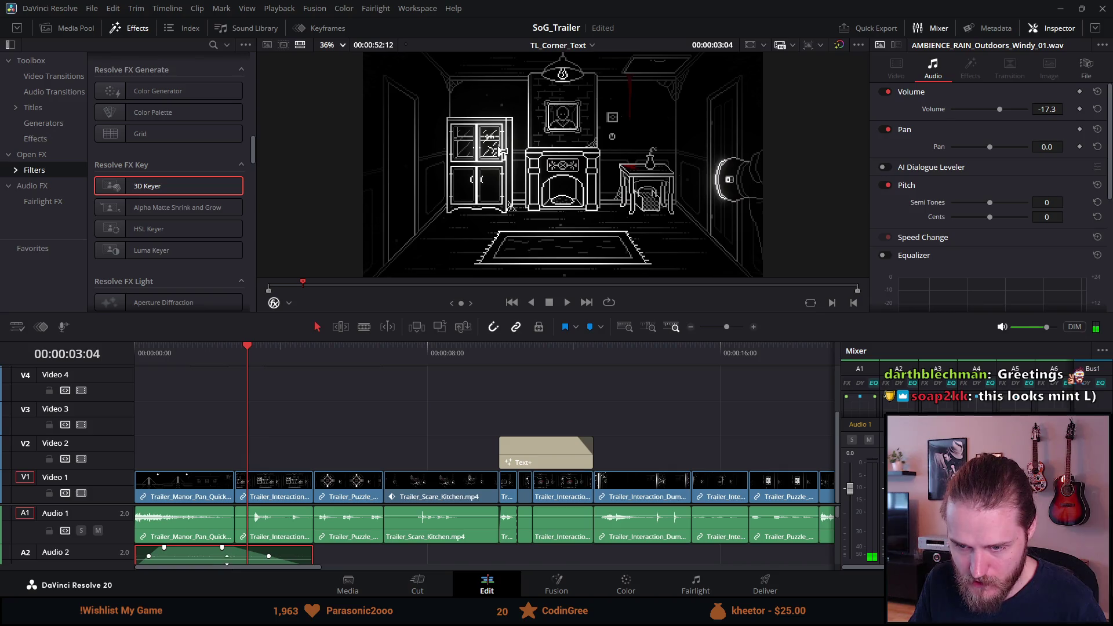
{"action": "mouse_move", "coordinate": [227, 553]}
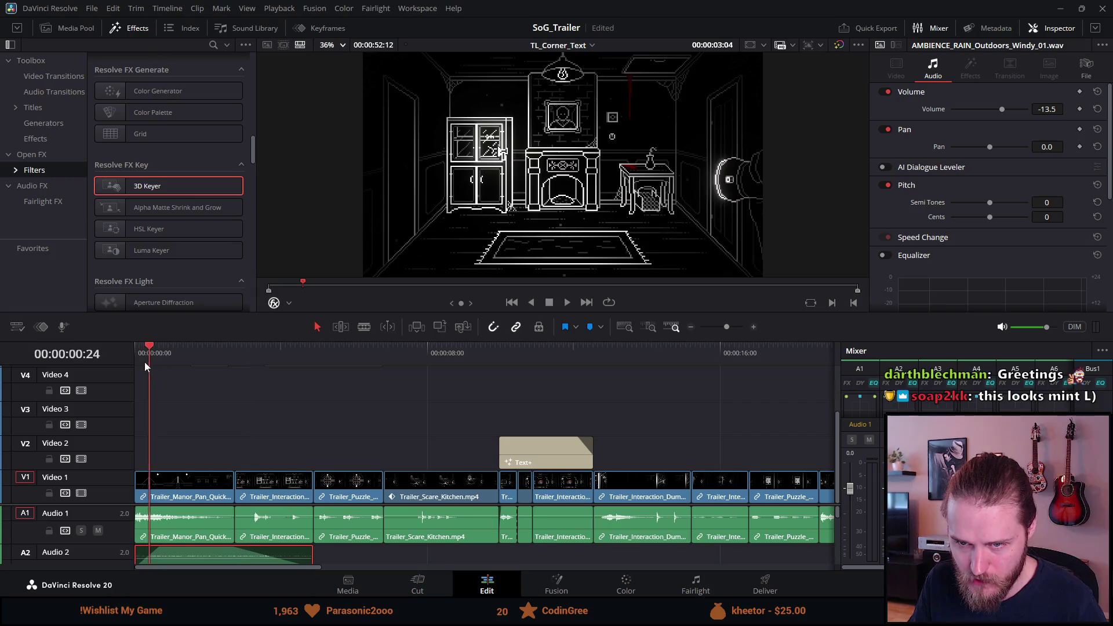
{"action": "key", "text": "space"}
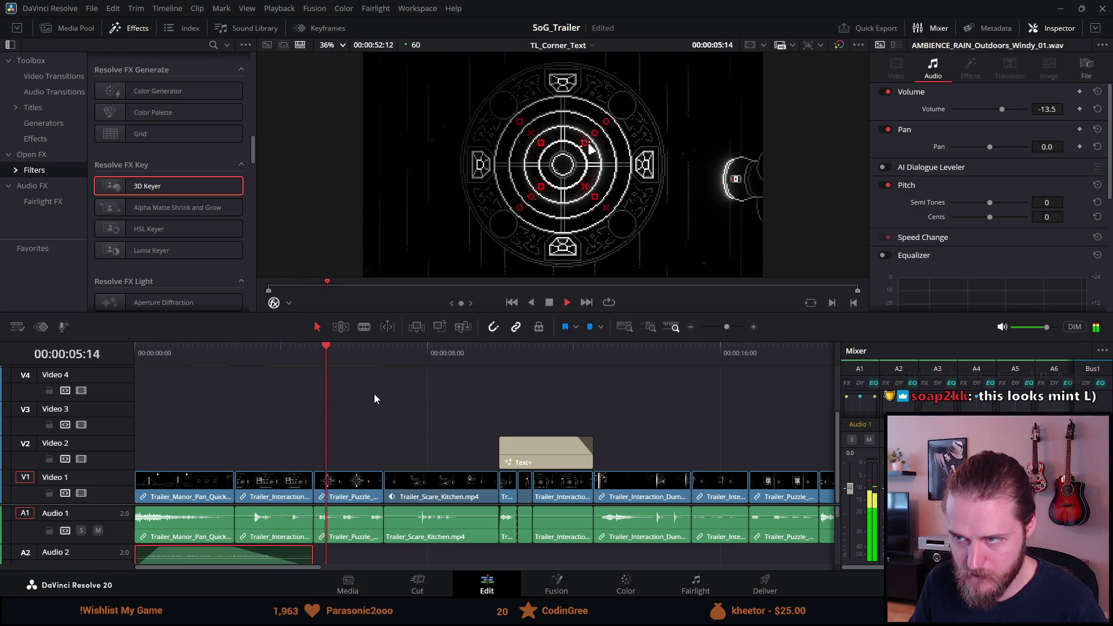
{"action": "key", "text": "space"}
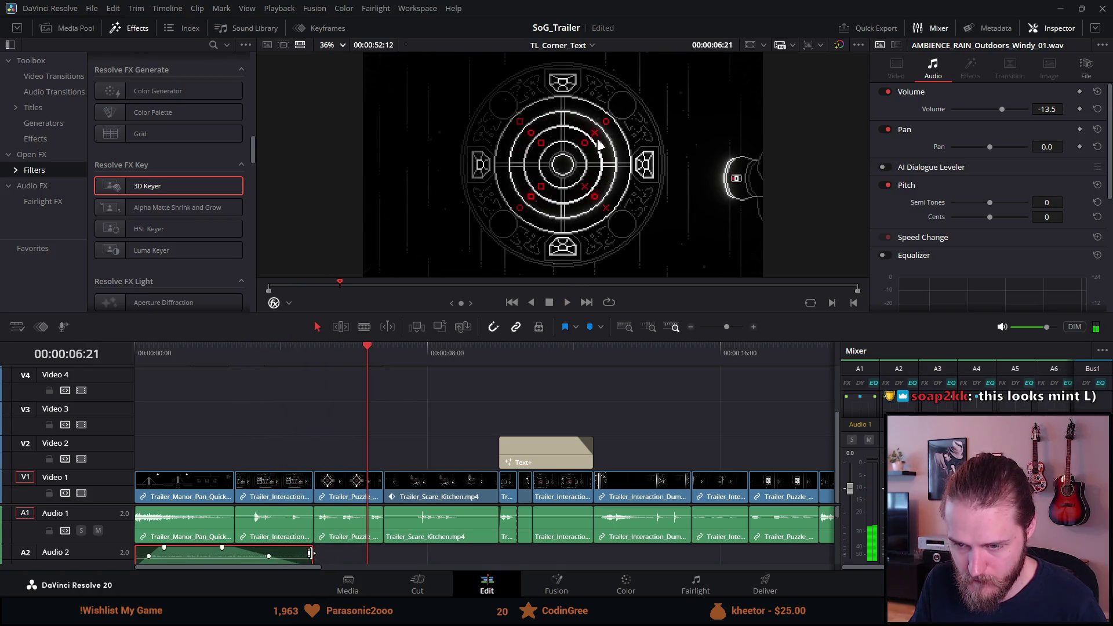
Shorten the rain ambience clip's end, lengthen its fade-out, and play it back
{"action": "left_click_drag", "start_coordinate": [302, 556], "coordinate": [285, 557]}
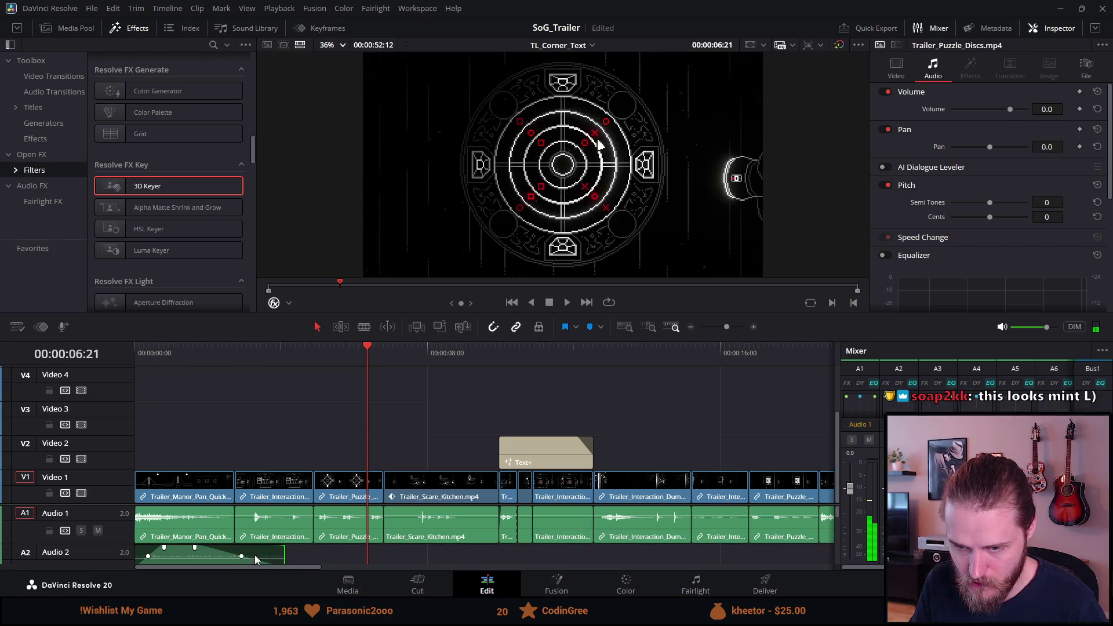
{"action": "mouse_move", "coordinate": [195, 548]}
{"action": "left_mouse_down"}
{"action": "mouse_move", "coordinate": [266, 555]}
{"action": "mouse_move", "coordinate": [217, 548]}
{"action": "left_mouse_up"}
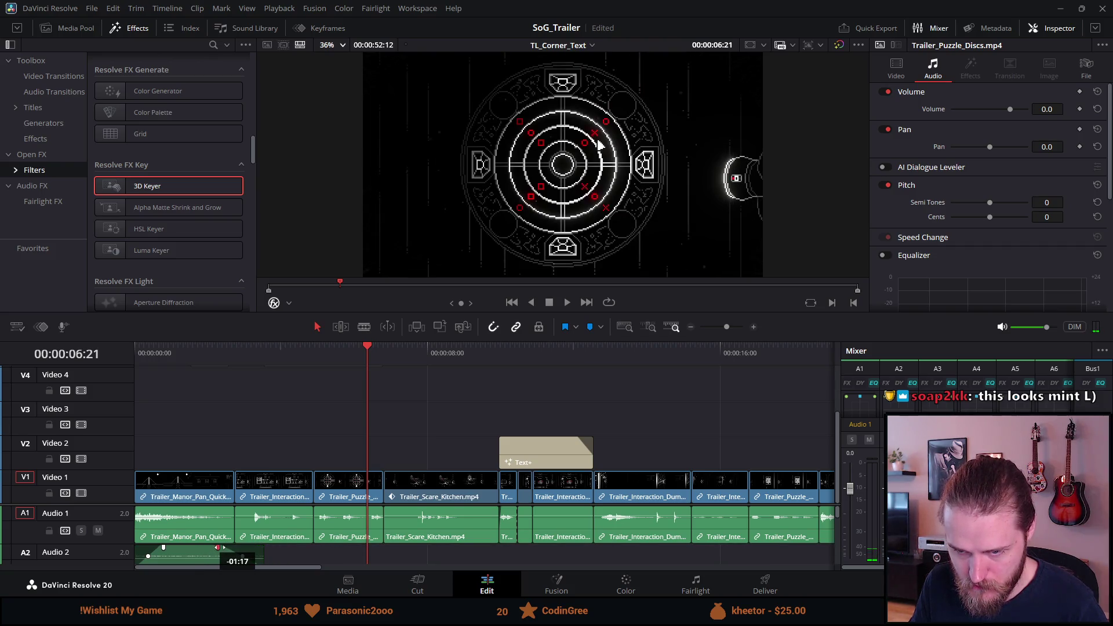
{"action": "left_click", "coordinate": [176, 360]}
{"action": "key", "text": "space"}
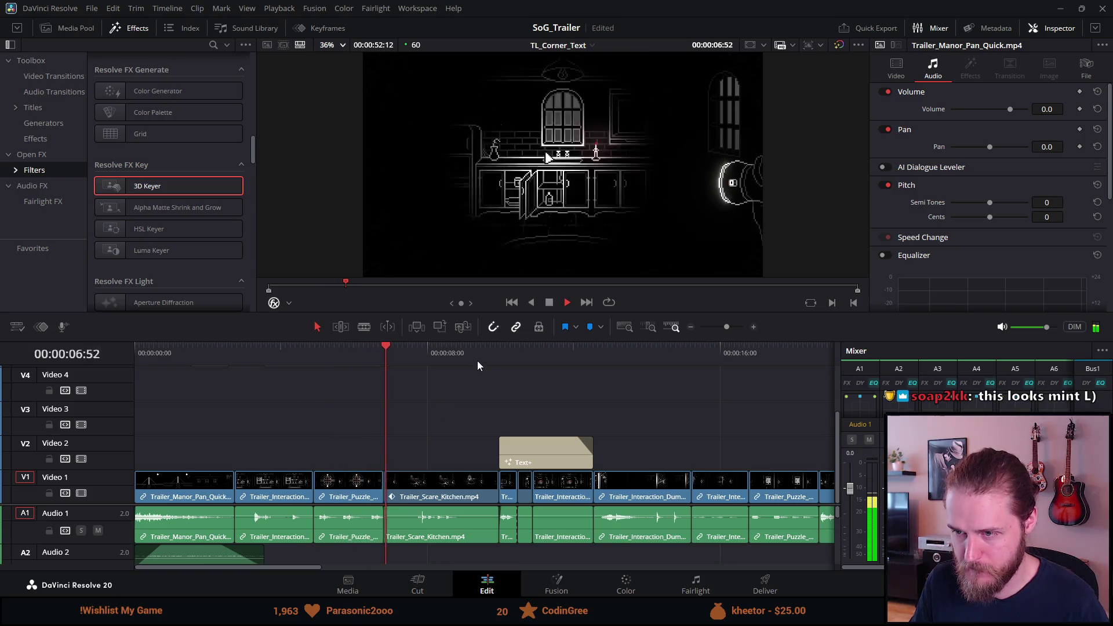
Zoom in around the playhead, stop playback, and jump to the rain clip's end
{"action": "scroll", "coordinate": [495, 451], "scroll_direction": "down", "scroll_amount": 5}
{"action": "scroll", "coordinate": [498, 451], "scroll_direction": "up", "scroll_amount": 6}
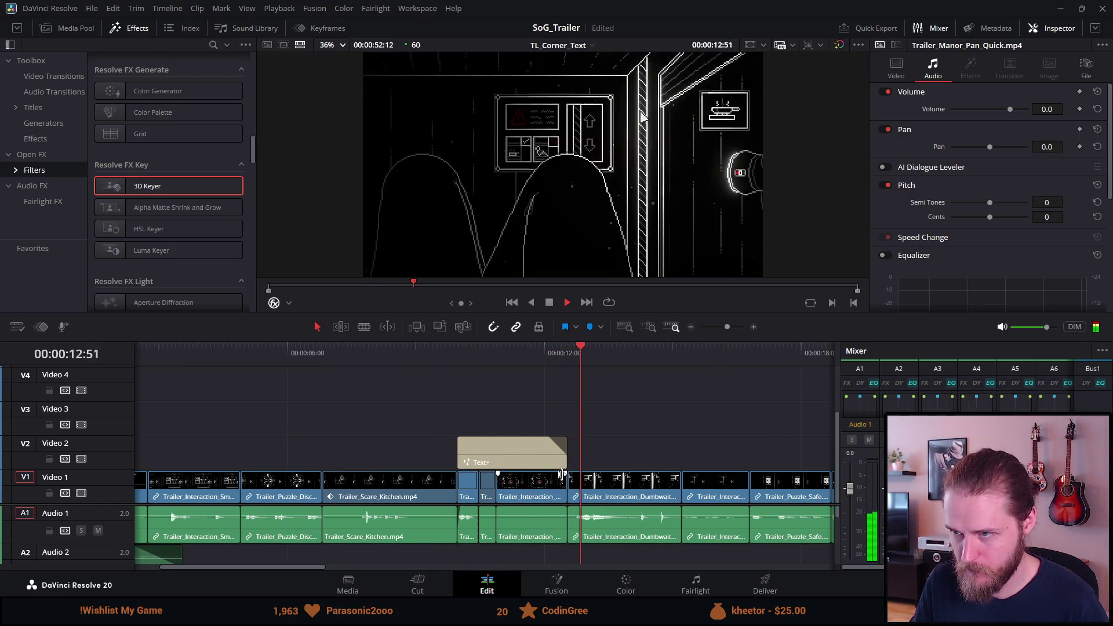
{"action": "scroll", "coordinate": [562, 478], "scroll_direction": "up", "scroll_amount": 2}
{"action": "scroll", "coordinate": [567, 479], "scroll_direction": "down", "scroll_amount": 4}
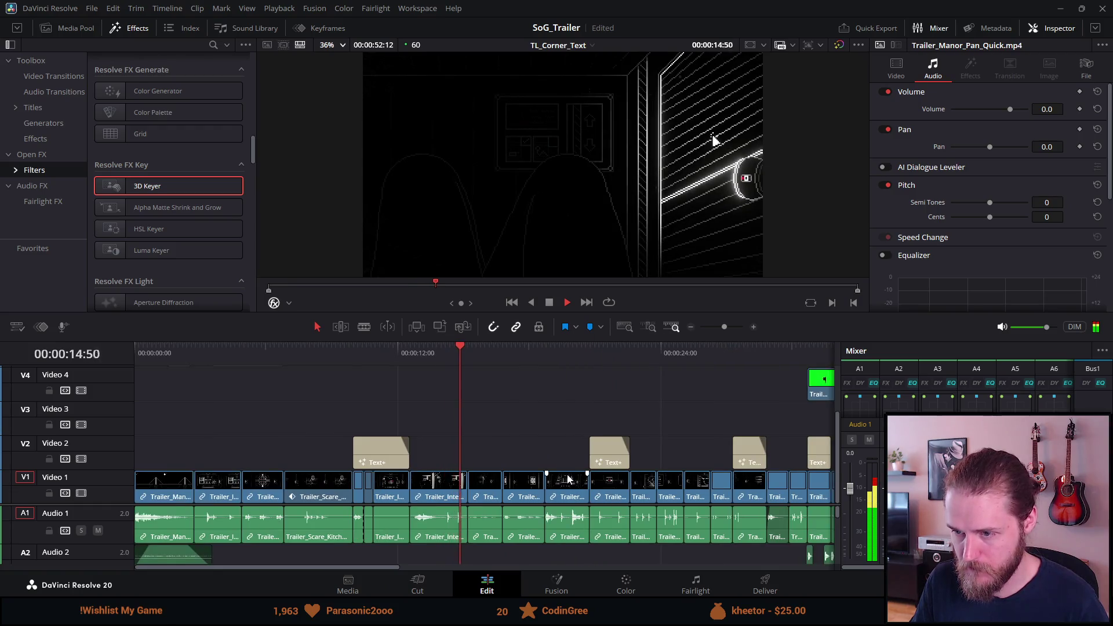
{"action": "key", "text": "ctrl+equal"}
{"action": "key", "text": "space"}
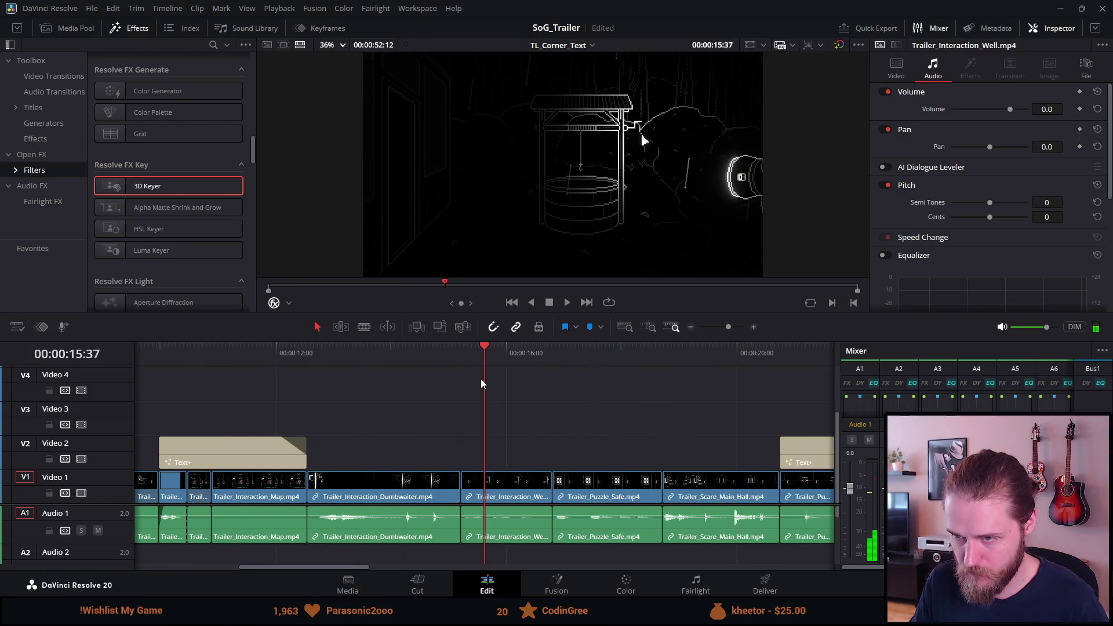
{"action": "key", "text": "Down"}
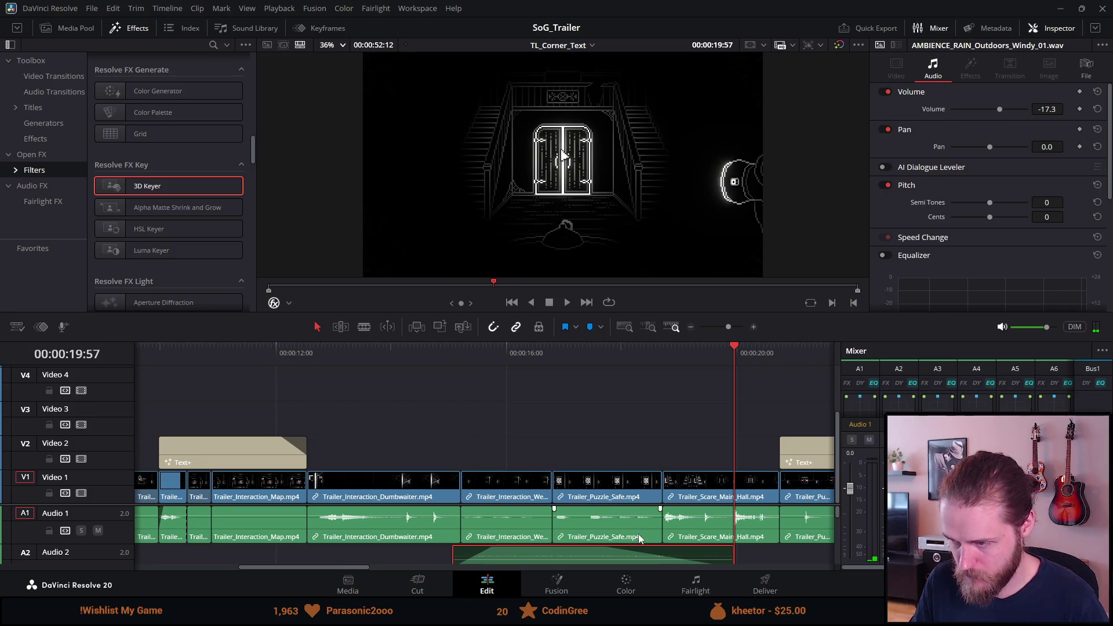
Trim the Audio 2 rain ambience back to Trailer_Puzzle_Safe's start and replay from about 14 seconds
{"action": "left_click_drag", "start_coordinate": [733, 547], "coordinate": [458, 553]}
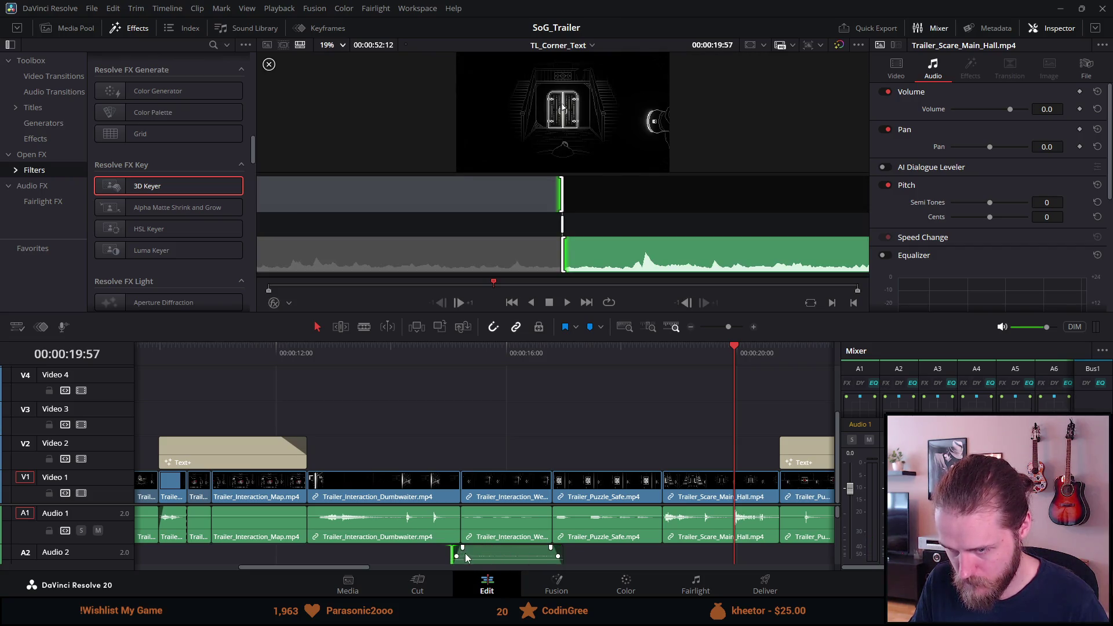
{"action": "left_click", "coordinate": [424, 353]}
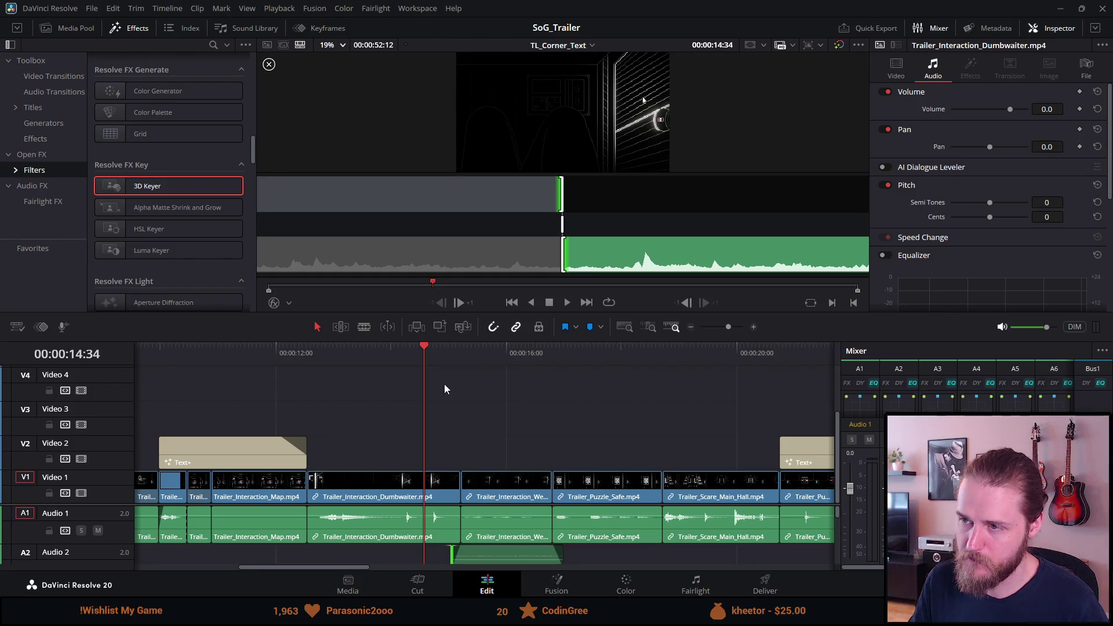
{"action": "left_click", "coordinate": [437, 398]}
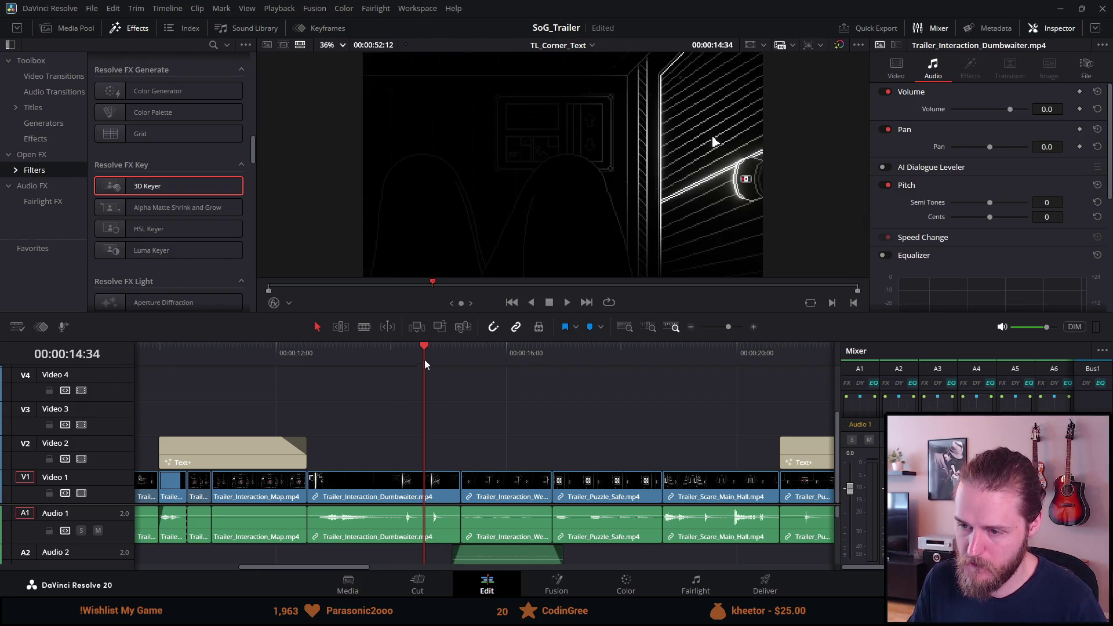
{"action": "key", "text": "space"}
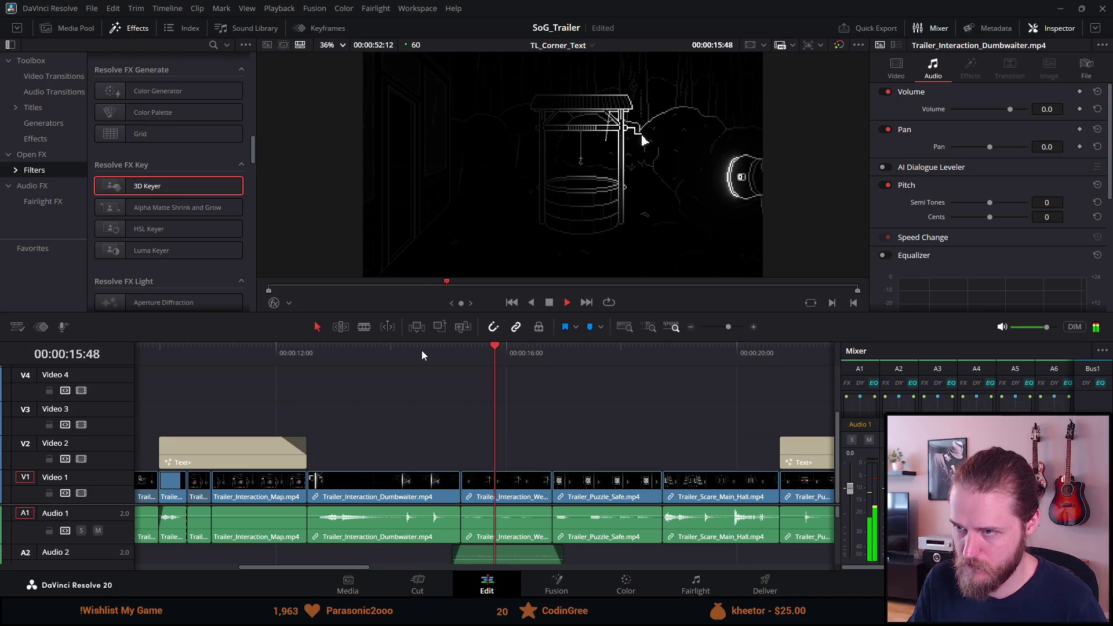
{"action": "key", "text": "space"}
{"action": "key", "text": "space"}
{"action": "key", "text": "ctrl+minus"}
{"action": "key", "text": "ctrl+minus"}
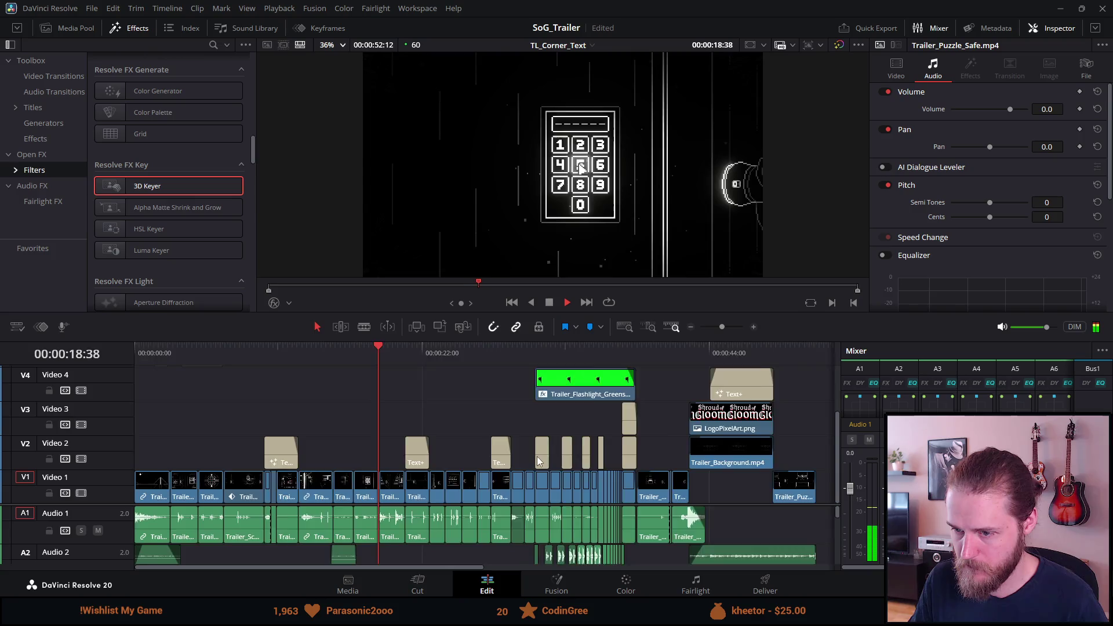
{"action": "key", "text": "ctrl+equal"}
{"action": "key", "text": "ctrl+equal"}
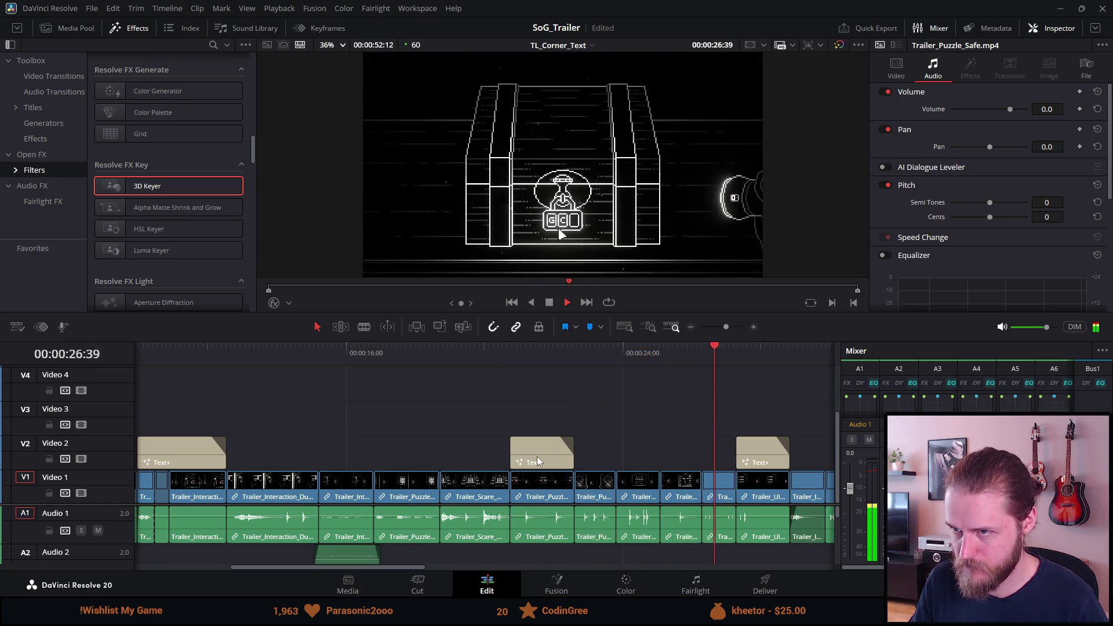
{"action": "scroll", "coordinate": [537, 461], "scroll_direction": "down", "scroll_amount": 3}
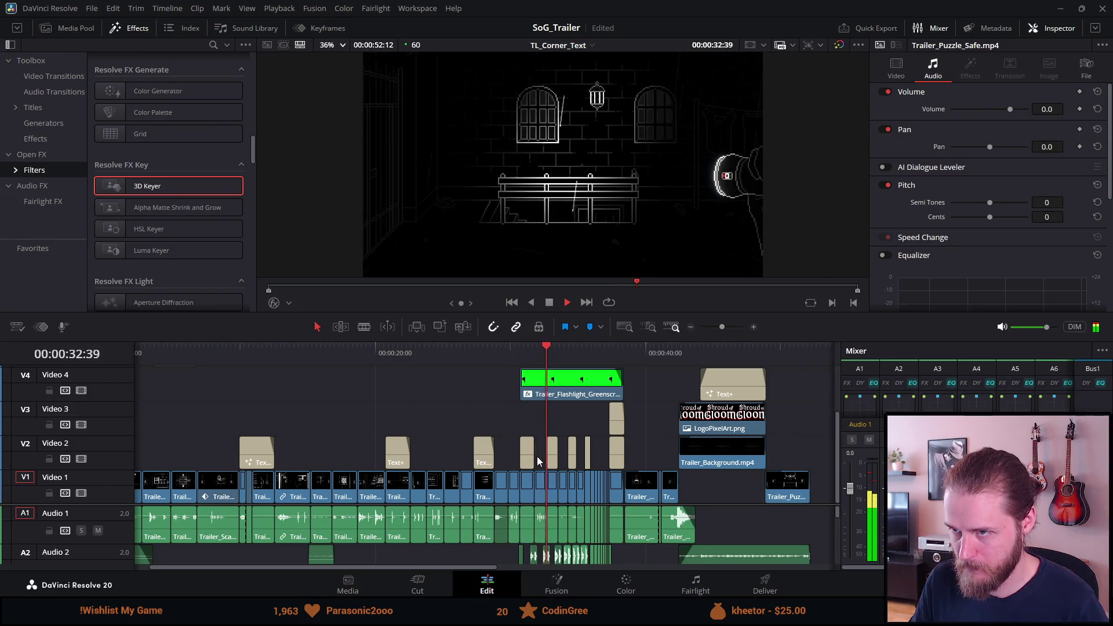
{"action": "key", "text": "space"}
{"action": "scroll", "coordinate": [534, 457], "scroll_direction": "down", "scroll_amount": 2}
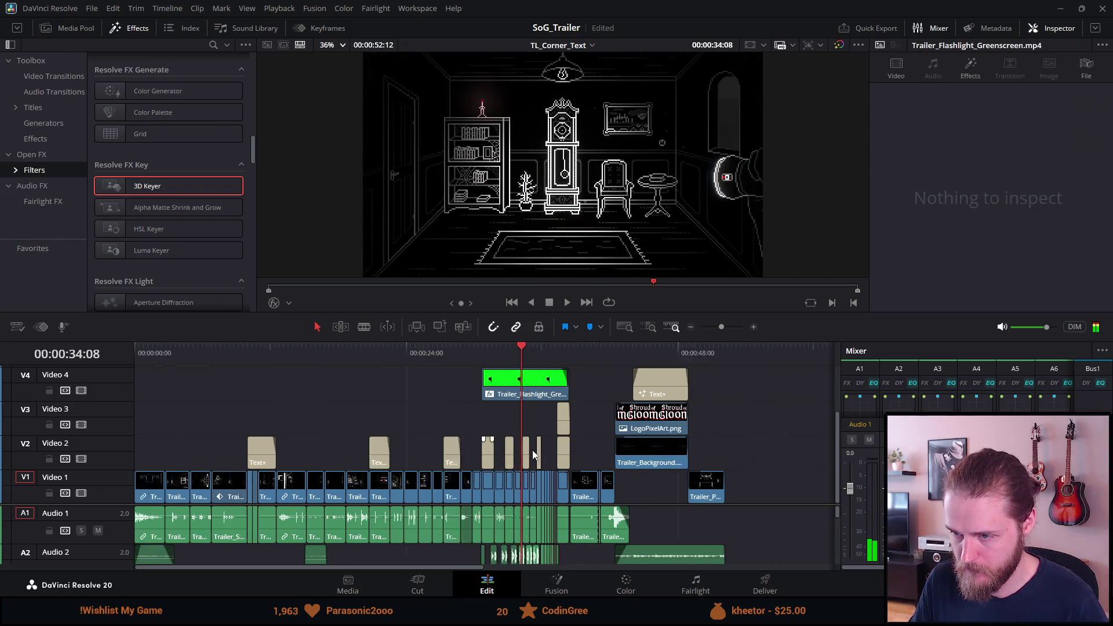
{"action": "scroll", "coordinate": [532, 450], "scroll_direction": "down", "scroll_amount": 1}
{"action": "left_click", "coordinate": [443, 355]}
{"action": "scroll", "coordinate": [433, 420], "scroll_direction": "up", "scroll_amount": 1}
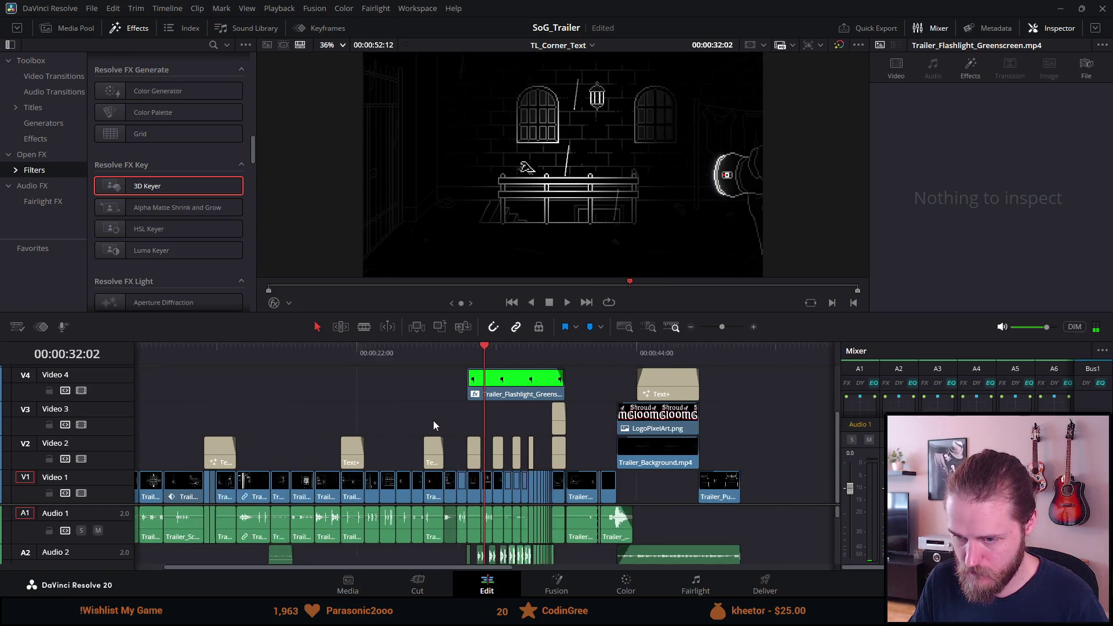
{"action": "scroll", "coordinate": [433, 420], "scroll_direction": "up", "scroll_amount": 2}
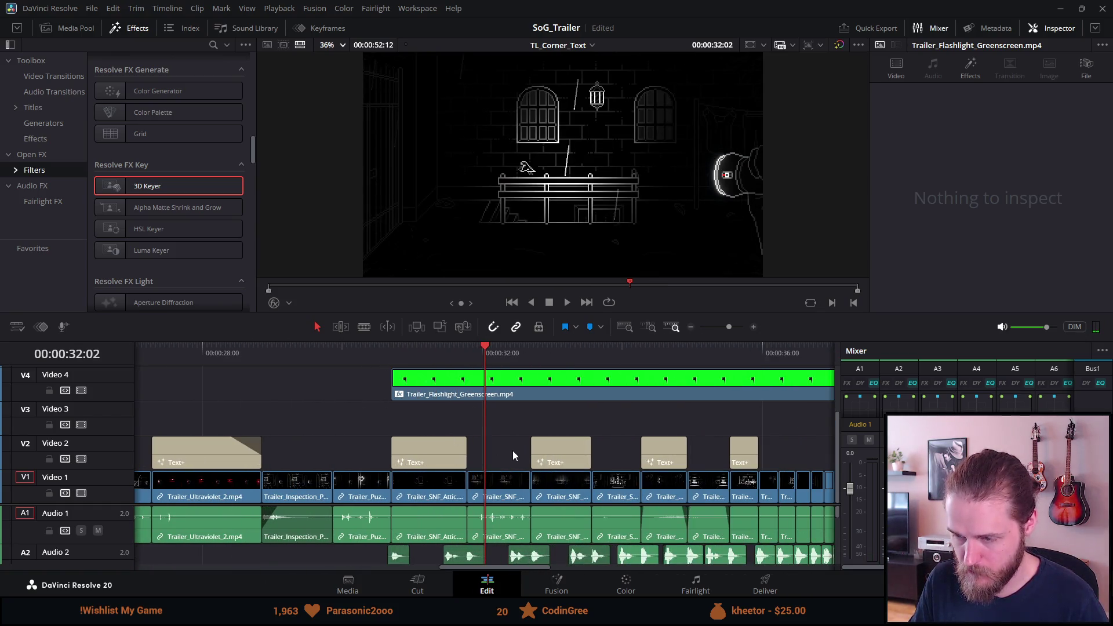
Enlarge the timeline area and bring up the audio track header's Add Track options
{"action": "scroll", "coordinate": [514, 529], "scroll_direction": "down", "scroll_amount": 2}
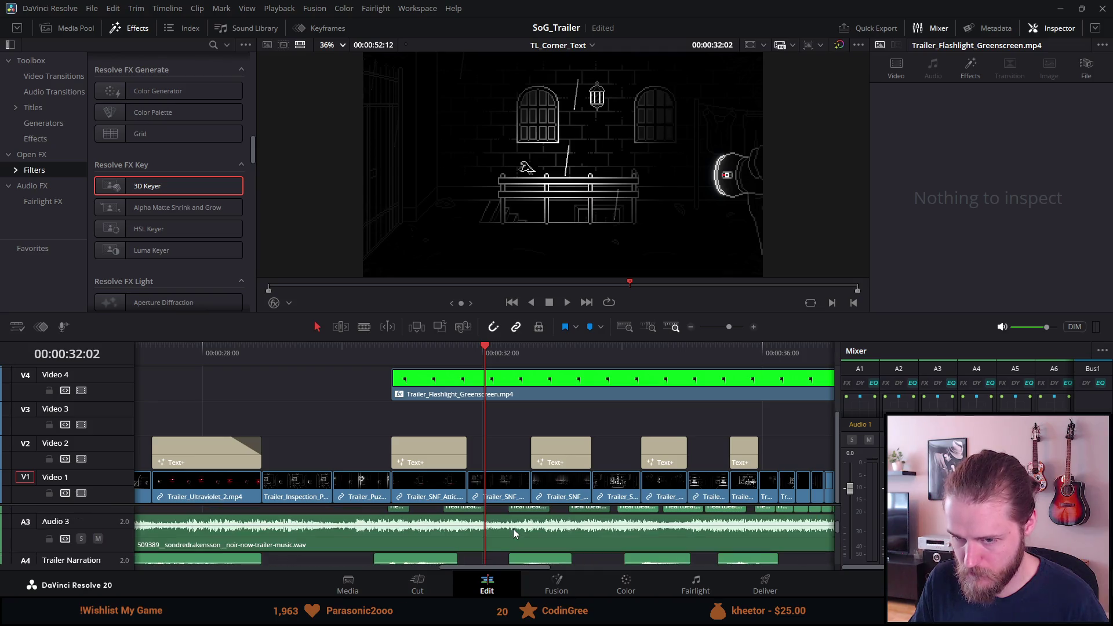
{"action": "scroll", "coordinate": [514, 533], "scroll_direction": "down", "scroll_amount": 2}
{"action": "scroll", "coordinate": [516, 534], "scroll_direction": "up", "scroll_amount": 2}
{"action": "scroll", "coordinate": [512, 529], "scroll_direction": "up", "scroll_amount": 2}
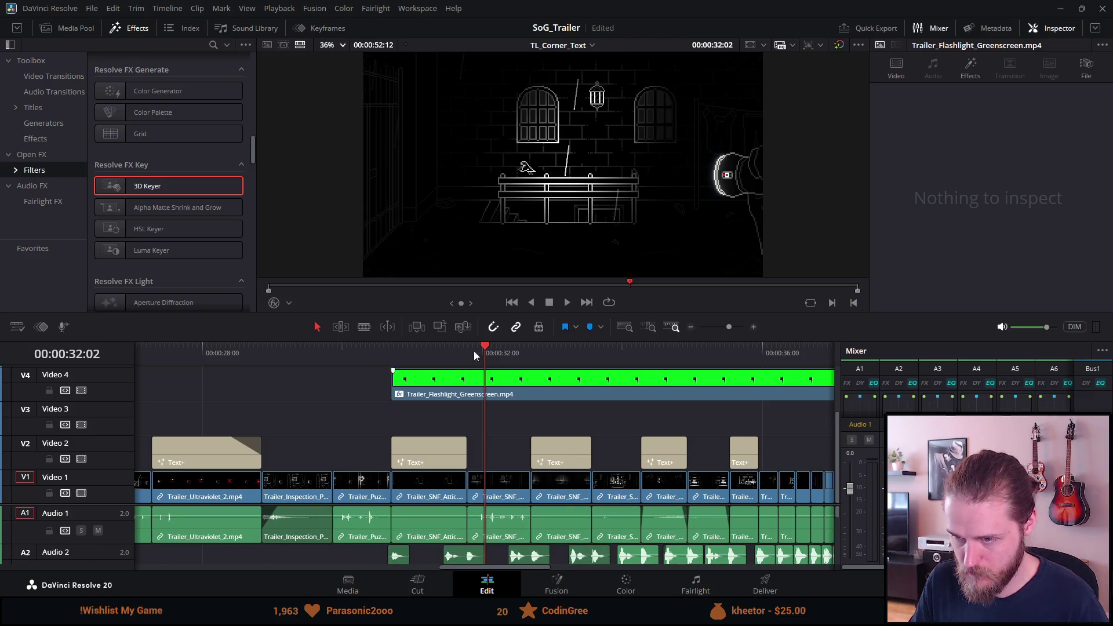
{"action": "mouse_move", "coordinate": [494, 341]}
{"action": "left_mouse_down"}
{"action": "mouse_move", "coordinate": [495, 243]}
{"action": "mouse_move", "coordinate": [495, 255]}
{"action": "left_mouse_up"}
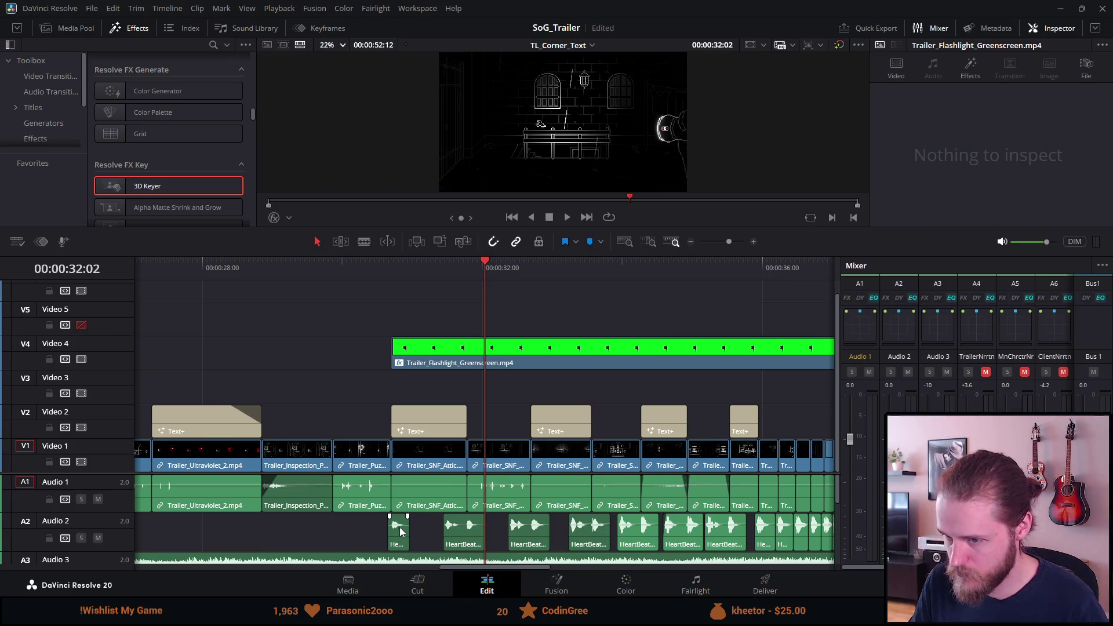
{"action": "right_click", "coordinate": [129, 539]}
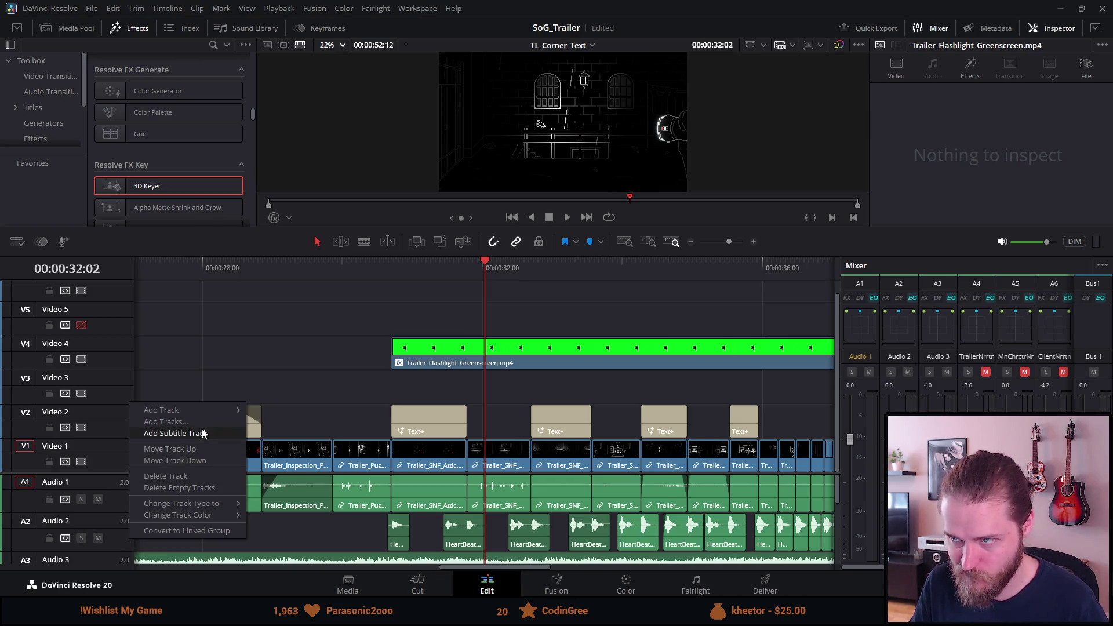
{"action": "mouse_move", "coordinate": [214, 411]}
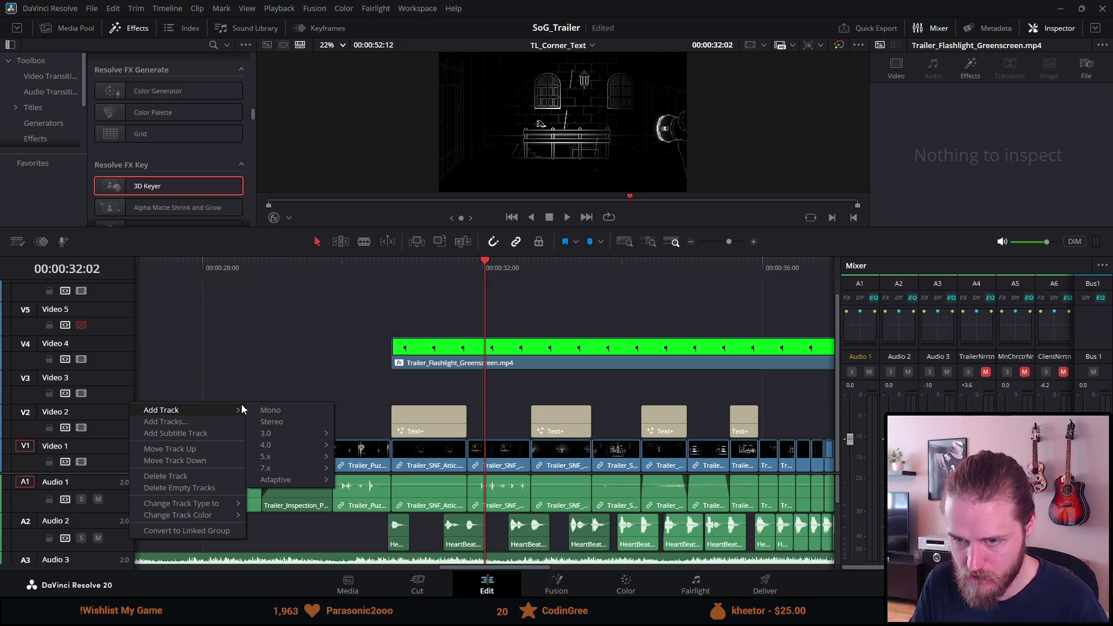
Add a stereo audio track and paste a copy of AMBIENCE_RAIN at about 27 seconds
{"action": "left_click", "coordinate": [268, 423]}
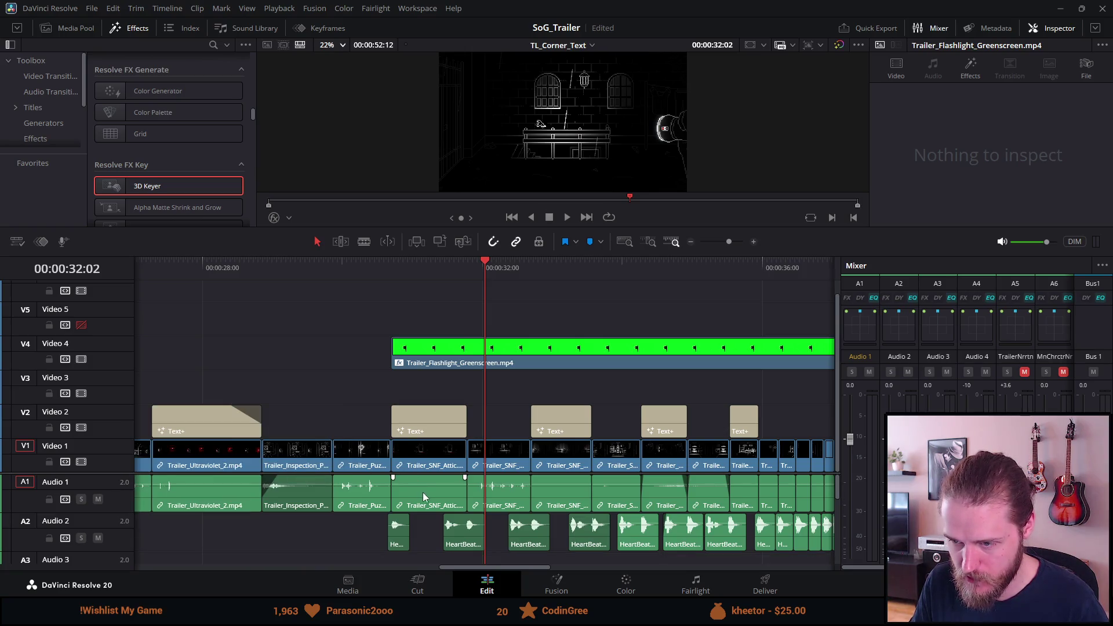
{"action": "scroll", "coordinate": [423, 492], "scroll_direction": "down", "scroll_amount": 3}
{"action": "left_click", "coordinate": [421, 264]}
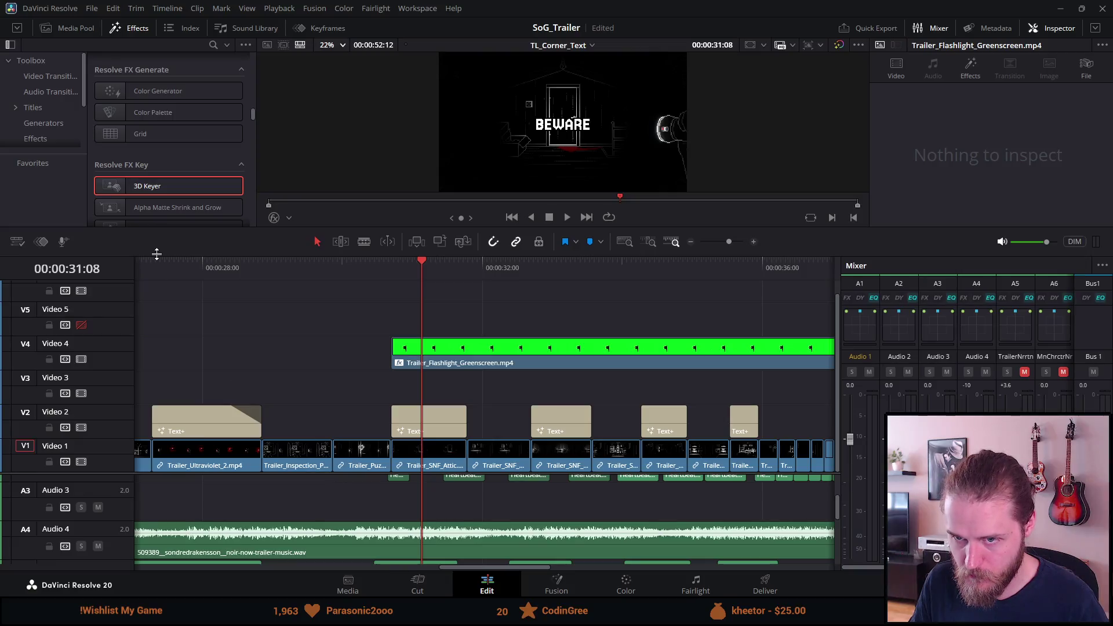
{"action": "left_click", "coordinate": [144, 264]}
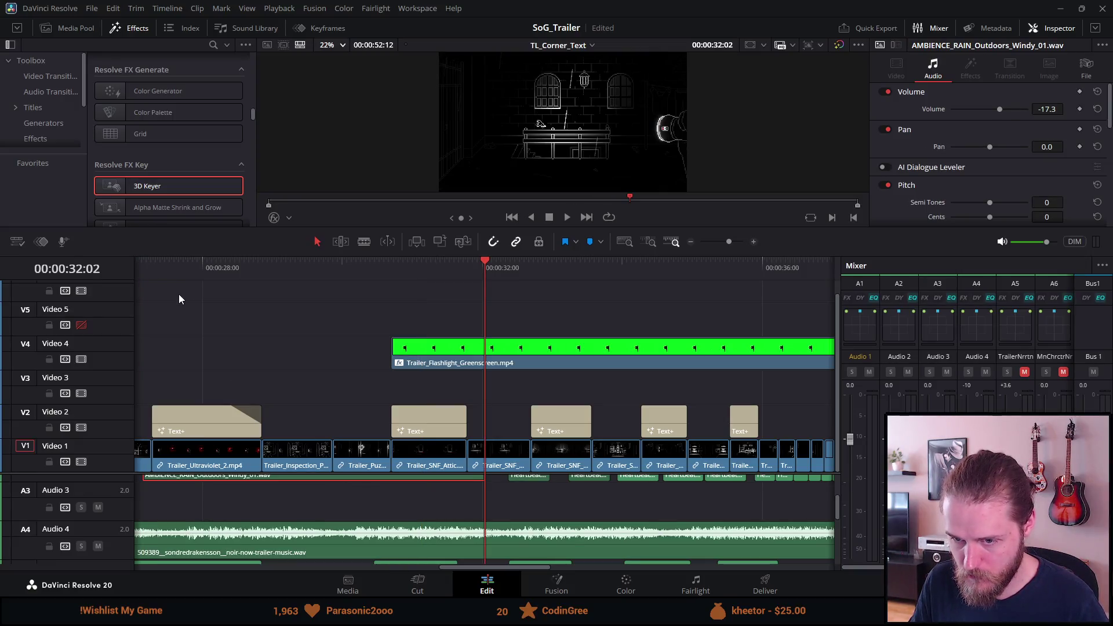
{"action": "scroll", "coordinate": [202, 318], "scroll_direction": "left", "scroll_amount": 3}
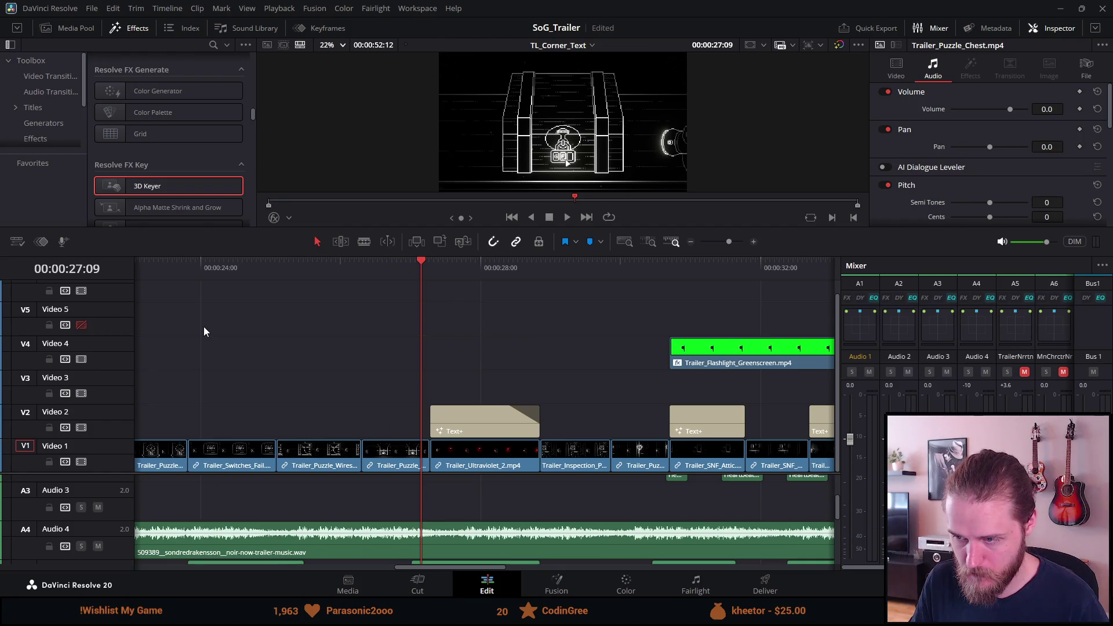
{"action": "left_click", "coordinate": [164, 258]}
{"action": "key", "text": "ctrl+v"}
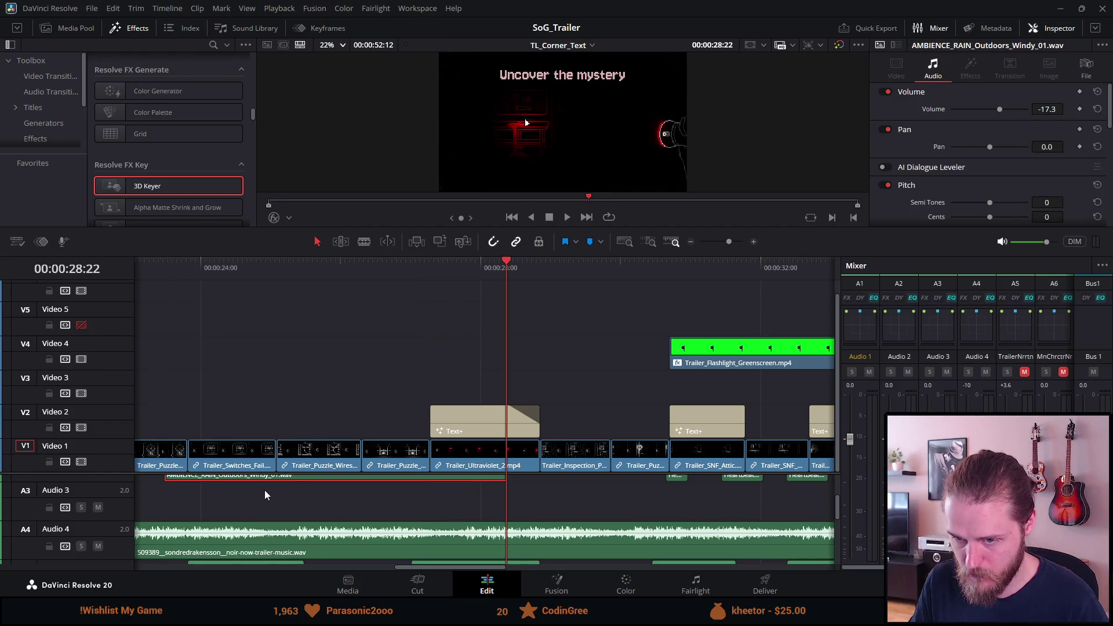
Slide the pasted rain clip onto Audio 3 and trim its start to around 31 seconds
{"action": "mouse_move", "coordinate": [268, 480]}
{"action": "left_mouse_down"}
{"action": "mouse_move", "coordinate": [446, 516]}
{"action": "mouse_move", "coordinate": [698, 513]}
{"action": "left_mouse_up"}
{"action": "scroll", "coordinate": [662, 504], "scroll_direction": "down", "scroll_amount": 3}
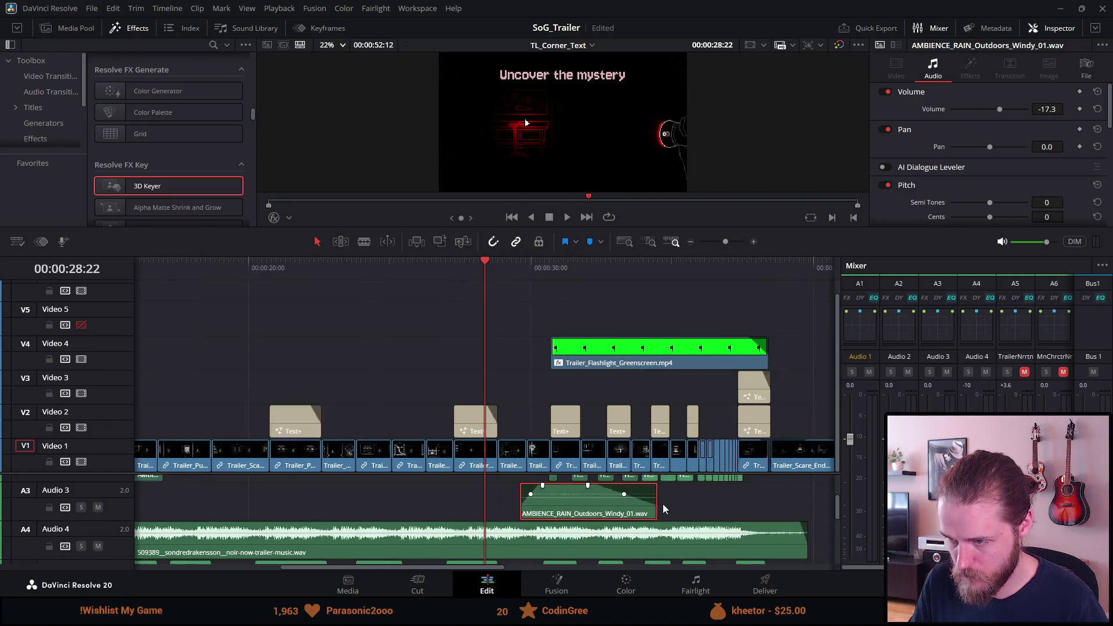
{"action": "scroll", "coordinate": [662, 502], "scroll_direction": "up", "scroll_amount": 4}
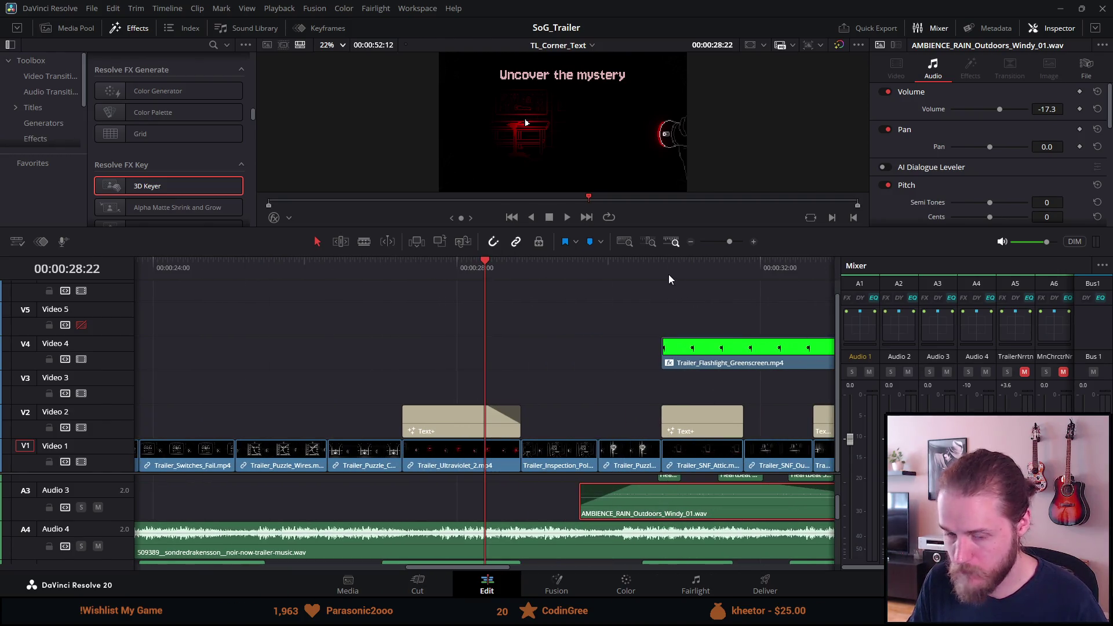
{"action": "key", "text": "Down"}
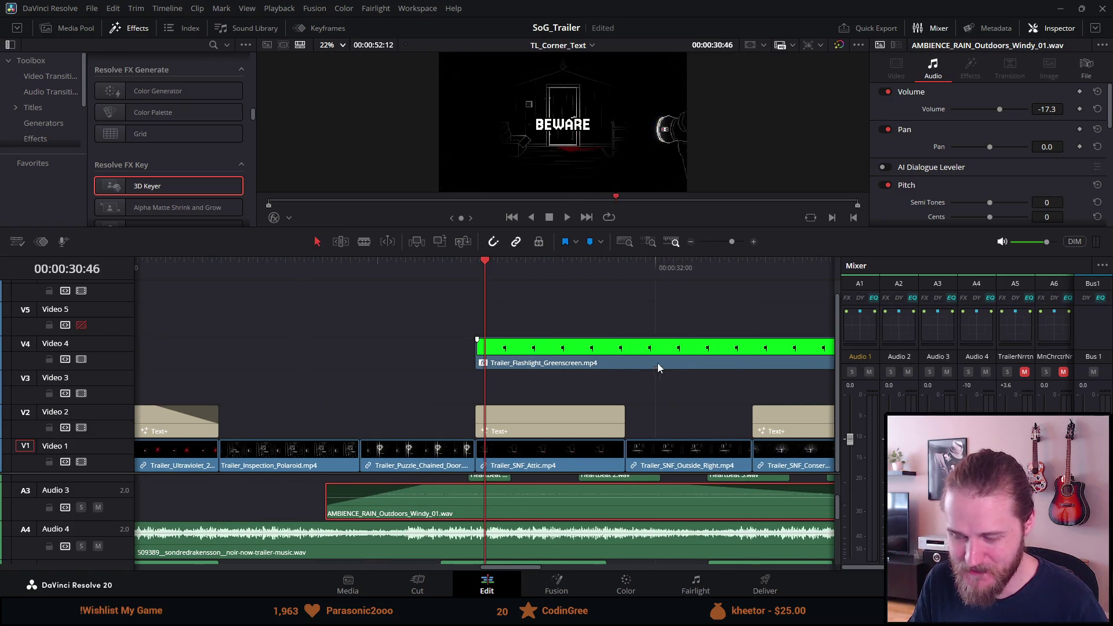
{"action": "left_click", "coordinate": [652, 267]}
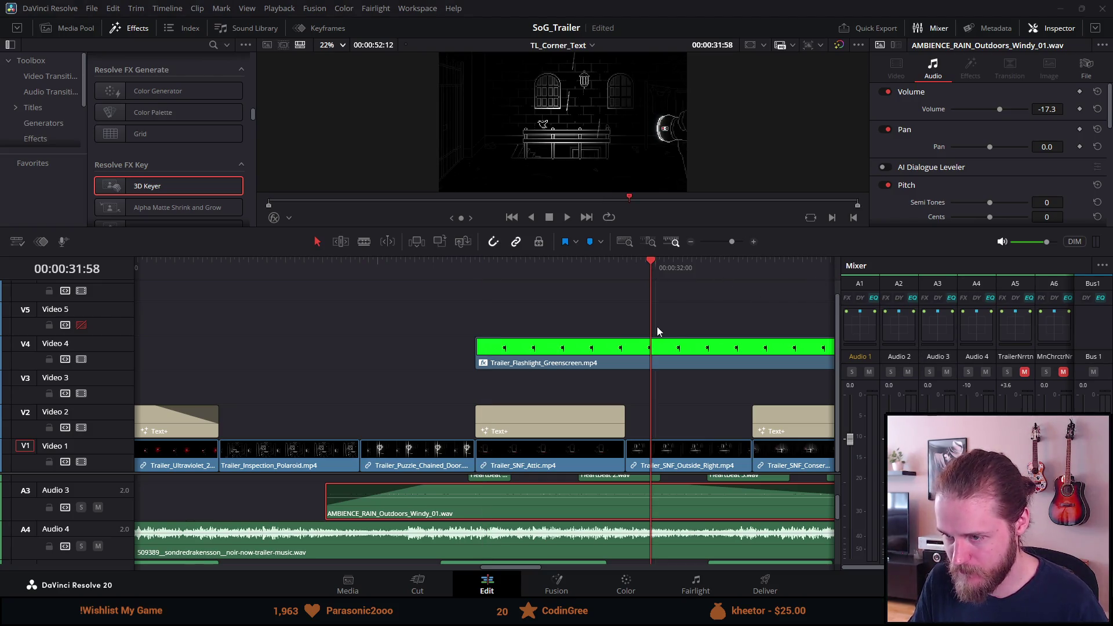
{"action": "mouse_move", "coordinate": [430, 493]}
{"action": "mouse_move", "coordinate": [436, 485]}
{"action": "left_mouse_down"}
{"action": "mouse_move", "coordinate": [348, 487]}
{"action": "mouse_move", "coordinate": [380, 506]}
{"action": "mouse_move", "coordinate": [623, 514]}
{"action": "left_mouse_up"}
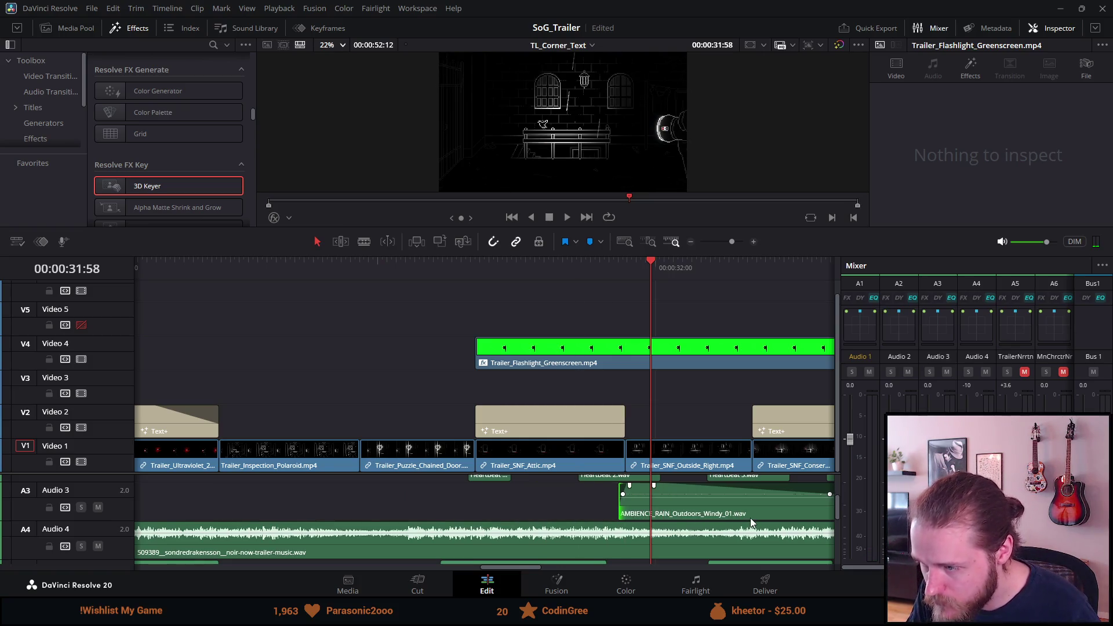
Trim the Audio 3 rain ambience to a roughly one-second piece just before 32 seconds
{"action": "scroll", "coordinate": [750, 517], "scroll_direction": "right", "scroll_amount": 5}
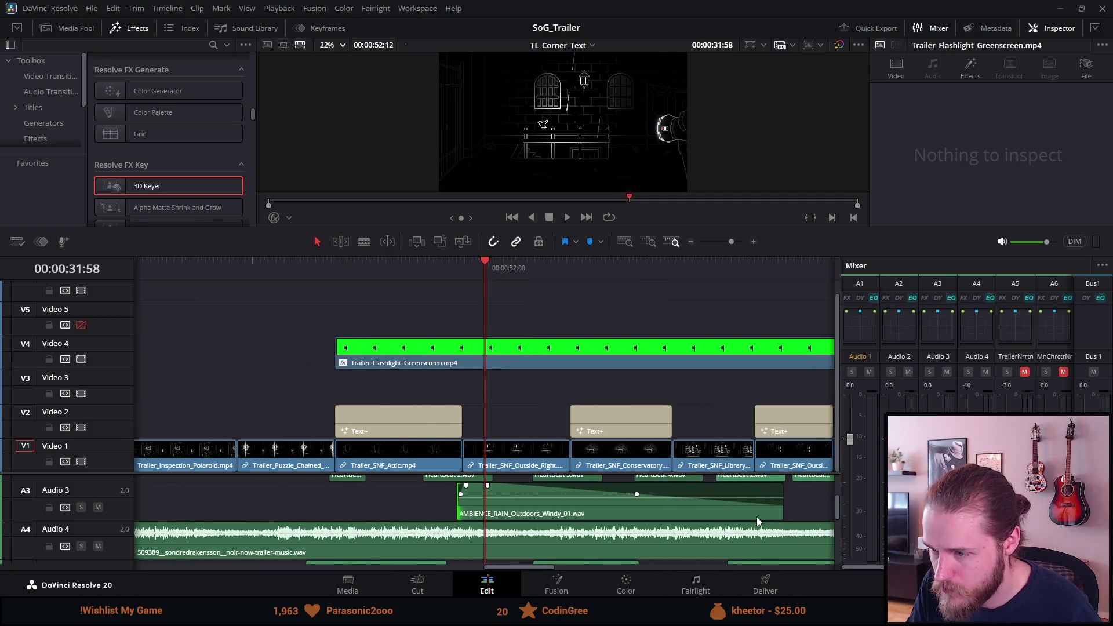
{"action": "mouse_move", "coordinate": [496, 486]}
{"action": "left_mouse_down"}
{"action": "mouse_move", "coordinate": [601, 491]}
{"action": "mouse_move", "coordinate": [579, 494]}
{"action": "left_mouse_up"}
{"action": "key", "text": "ctrl+z"}
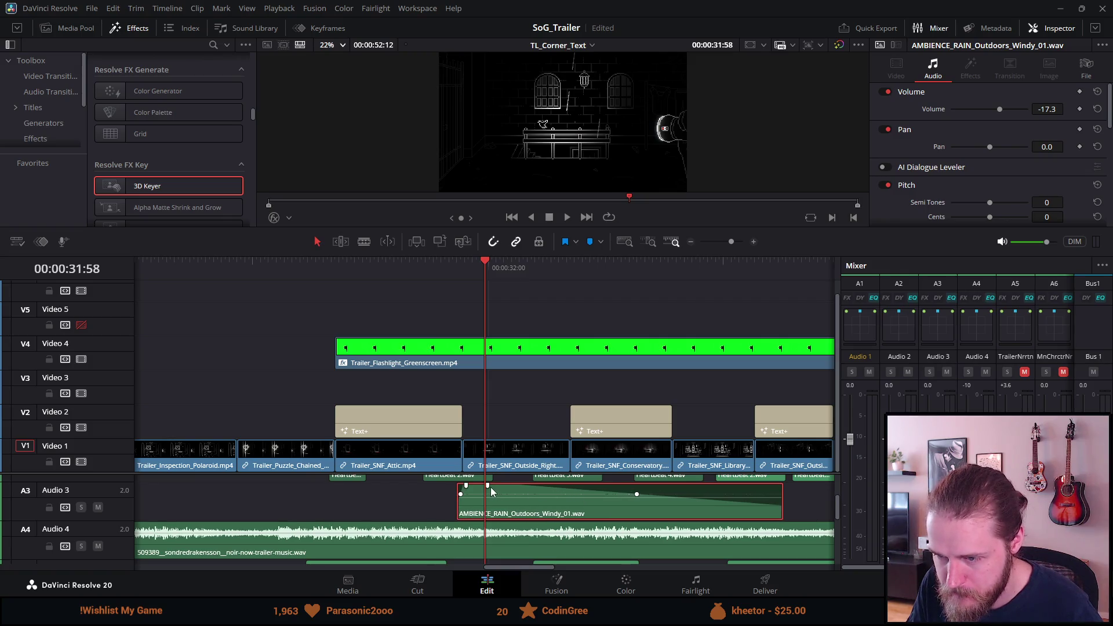
{"action": "mouse_move", "coordinate": [626, 479]}
{"action": "left_mouse_down"}
{"action": "mouse_move", "coordinate": [780, 494]}
{"action": "mouse_move", "coordinate": [574, 501]}
{"action": "left_mouse_up"}
{"action": "left_click", "coordinate": [426, 266]}
Paste a copy of the rain clip at the ARE title and nudge it slightly earlier
{"action": "key", "text": "space"}
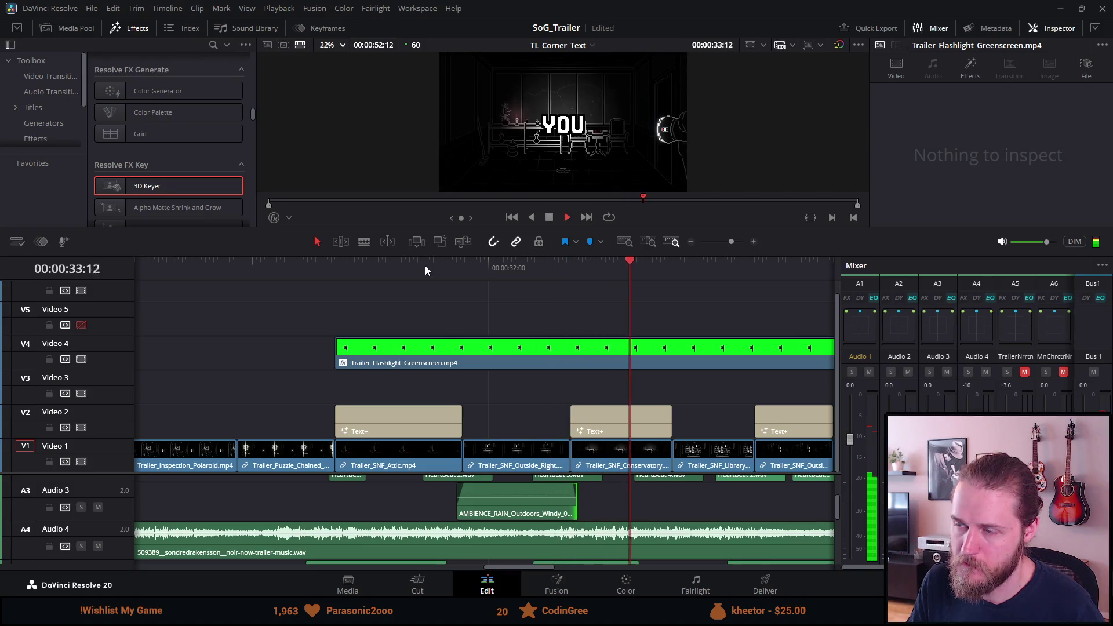
{"action": "key", "text": "space"}
{"action": "left_click", "coordinate": [206, 513]}
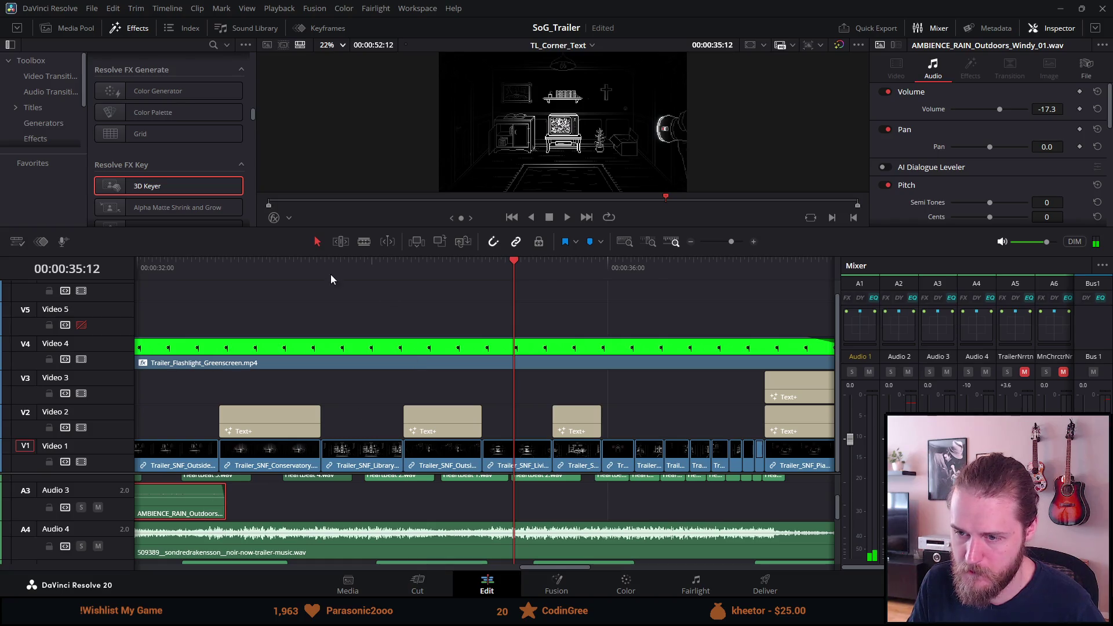
{"action": "left_click_drag", "start_coordinate": [364, 268], "coordinate": [423, 272]}
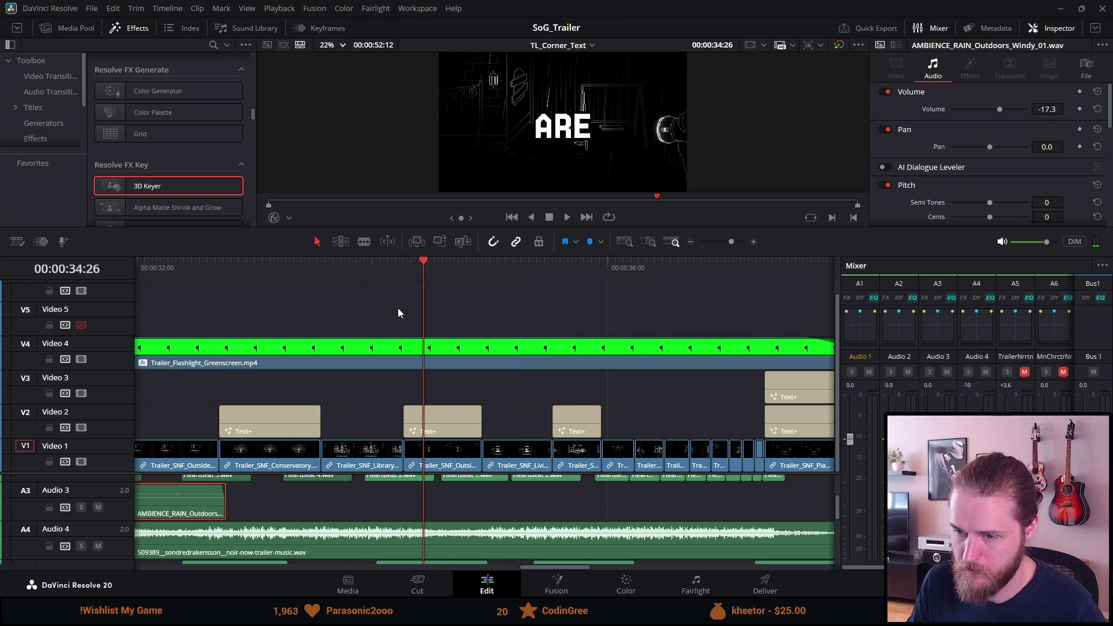
{"action": "key", "text": "ctrl+v"}
{"action": "mouse_move", "coordinate": [445, 505]}
{"action": "left_mouse_down"}
{"action": "mouse_move", "coordinate": [375, 499]}
{"action": "mouse_move", "coordinate": [402, 500]}
{"action": "left_mouse_up"}
Review the pasted ambience from 34:02, fit the timeline, and preview from the start full-screen
{"action": "left_click", "coordinate": [371, 269]}
{"action": "key", "text": "space"}
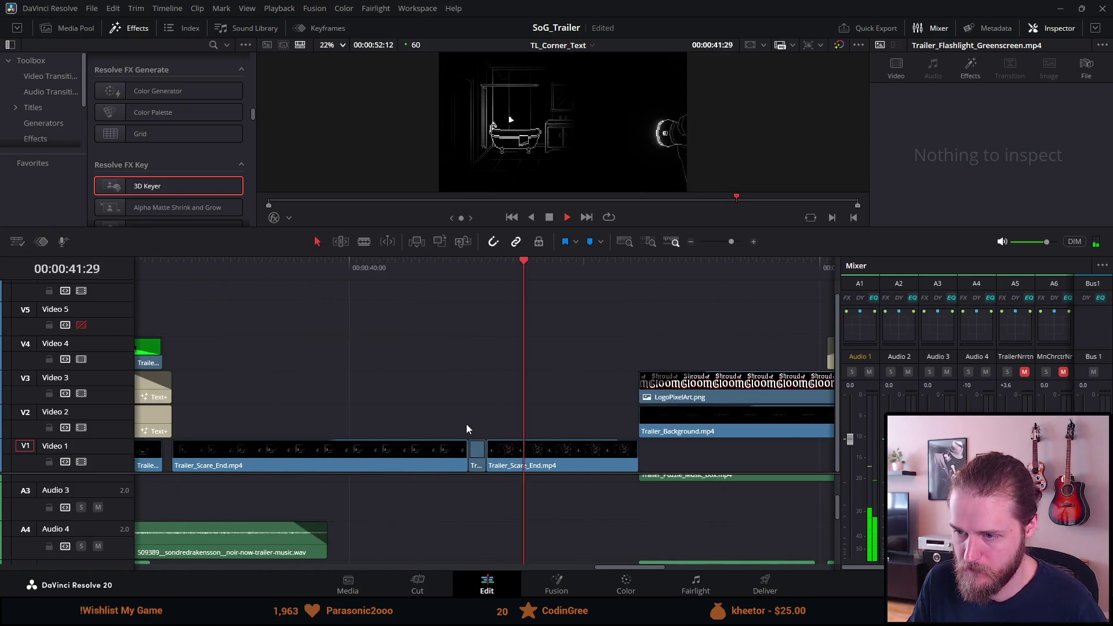
{"action": "key", "text": "shift+z"}
{"action": "left_click", "coordinate": [547, 217]}
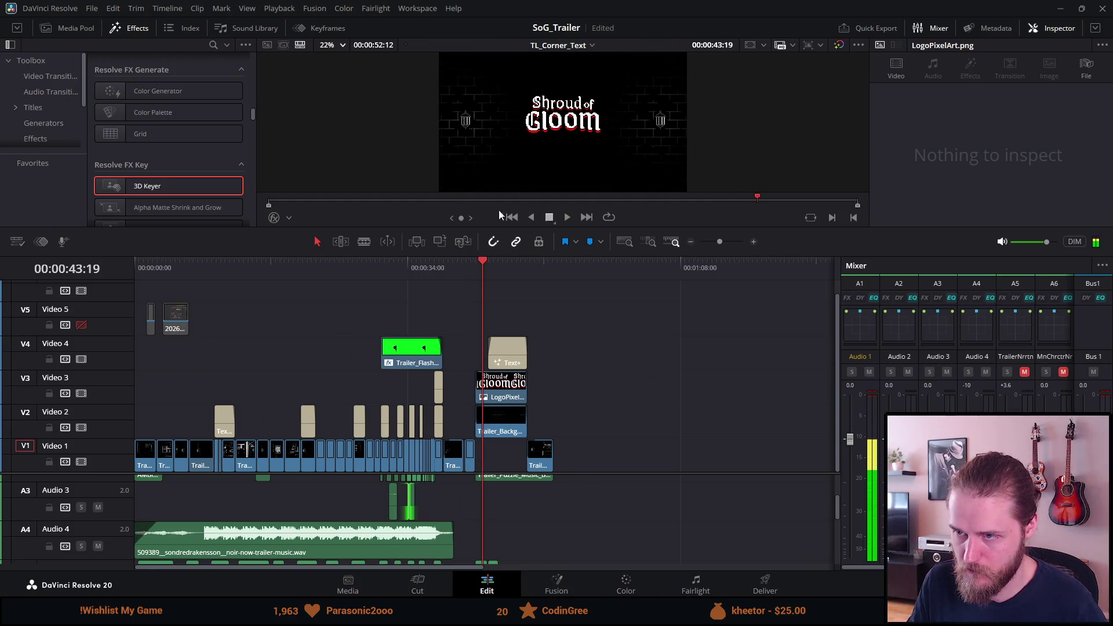
{"action": "key", "text": "Home"}
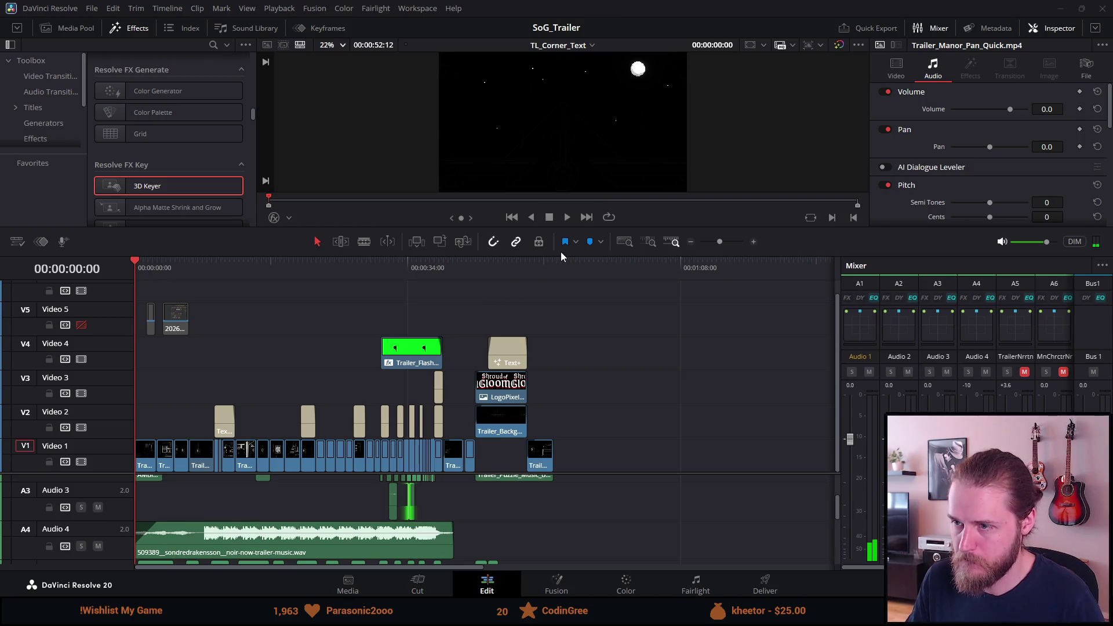
{"action": "key", "text": "ctrl+f"}
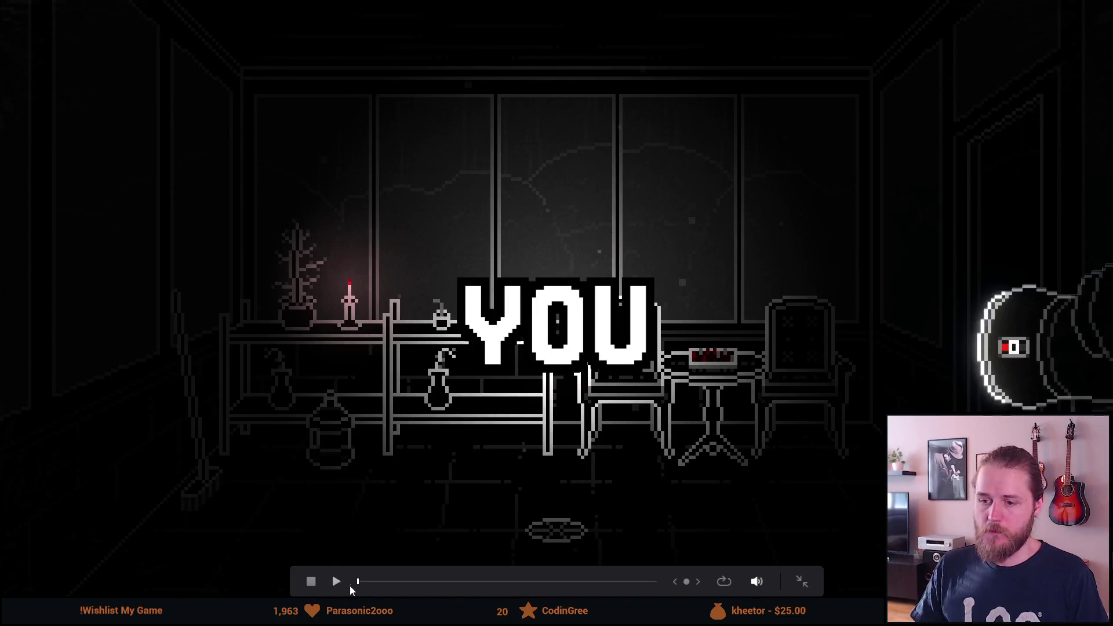
Start full-screen playback, rewind, and replay the trailer from the beginning
{"action": "left_click", "coordinate": [340, 582]}
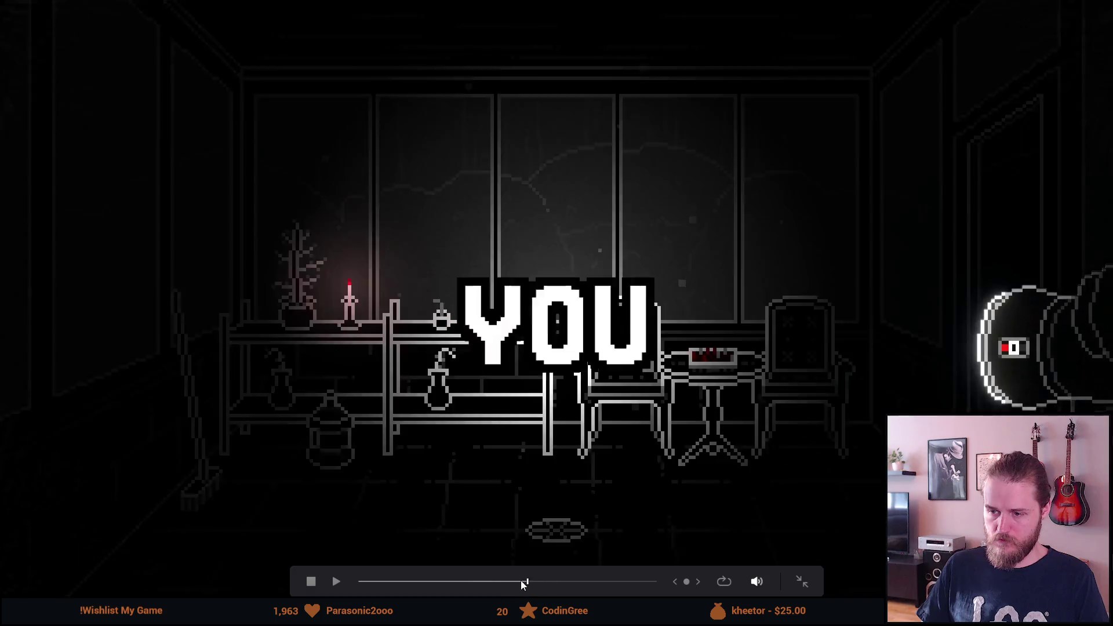
{"action": "left_click", "coordinate": [311, 585]}
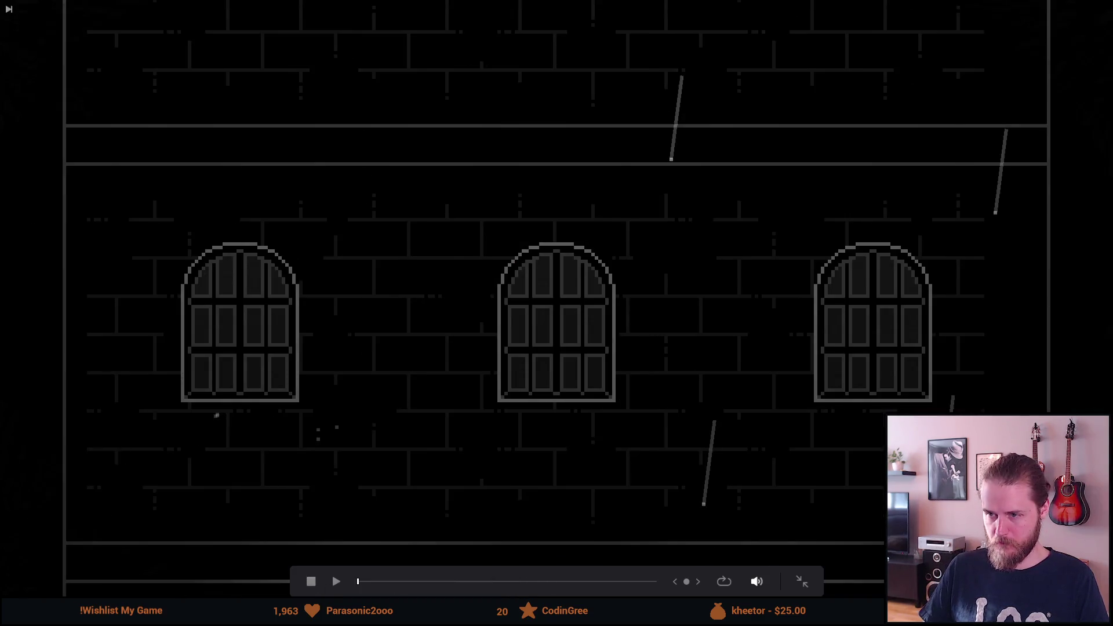
{"action": "key", "text": "space"}
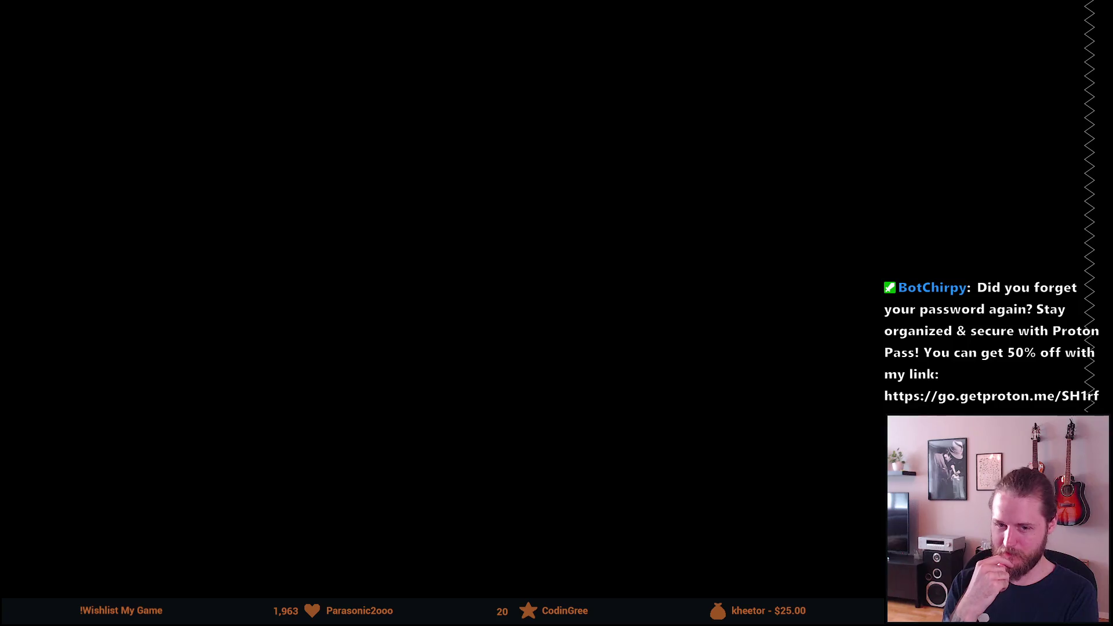
Exit the full-screen preview back to the Edit page
{"action": "mouse_move", "coordinate": [43, 410]}
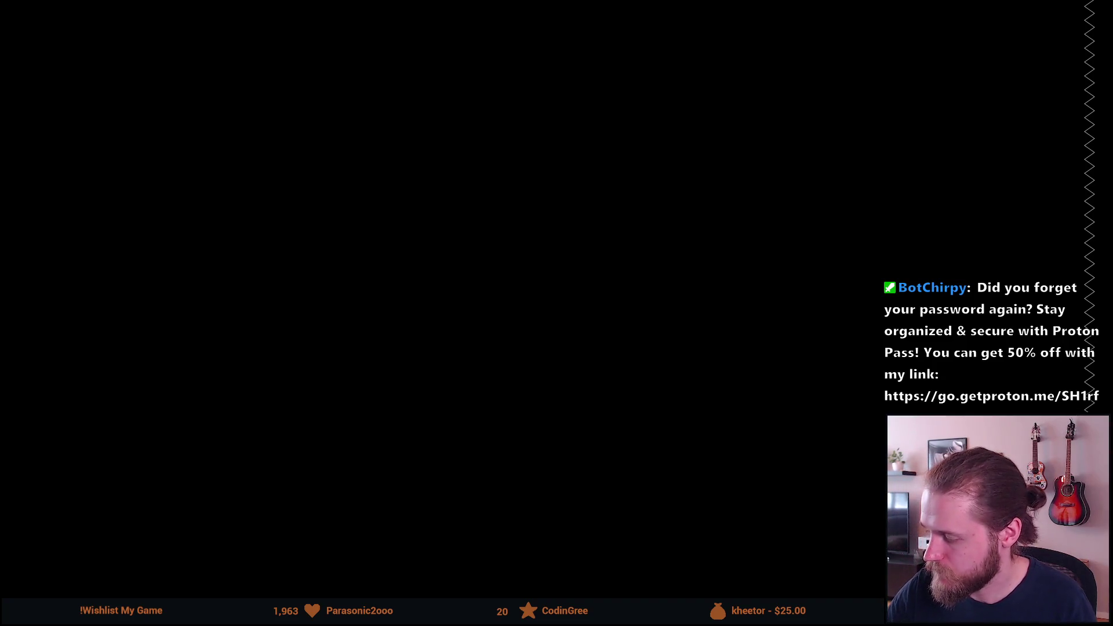
{"action": "key", "text": "Escape"}
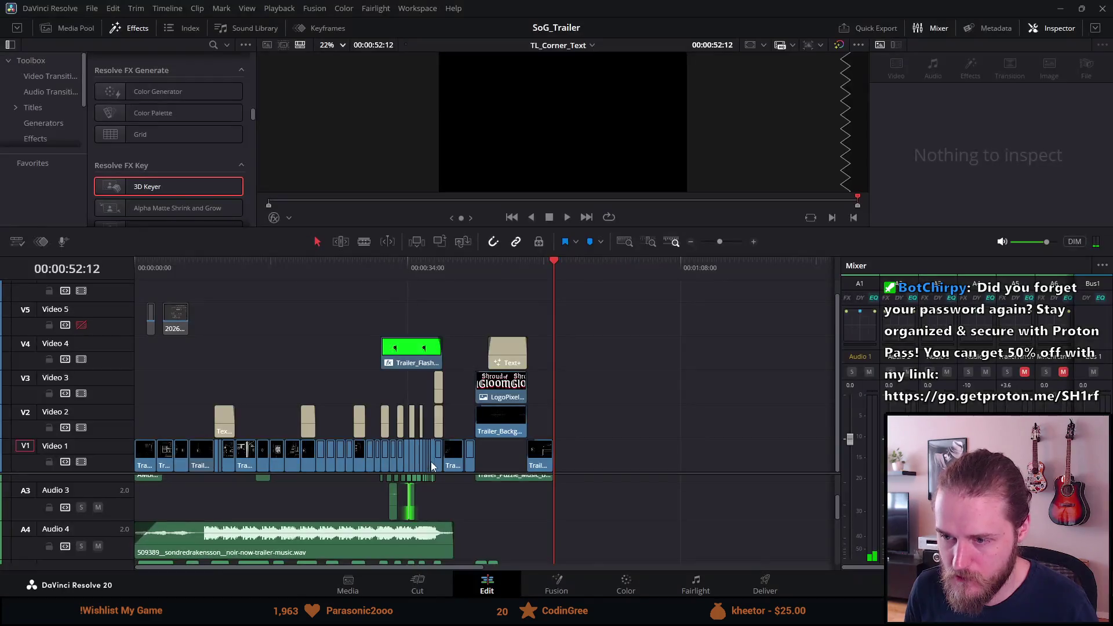
{"action": "right_click", "coordinate": [174, 316]}
{"action": "left_click", "coordinate": [226, 439]}
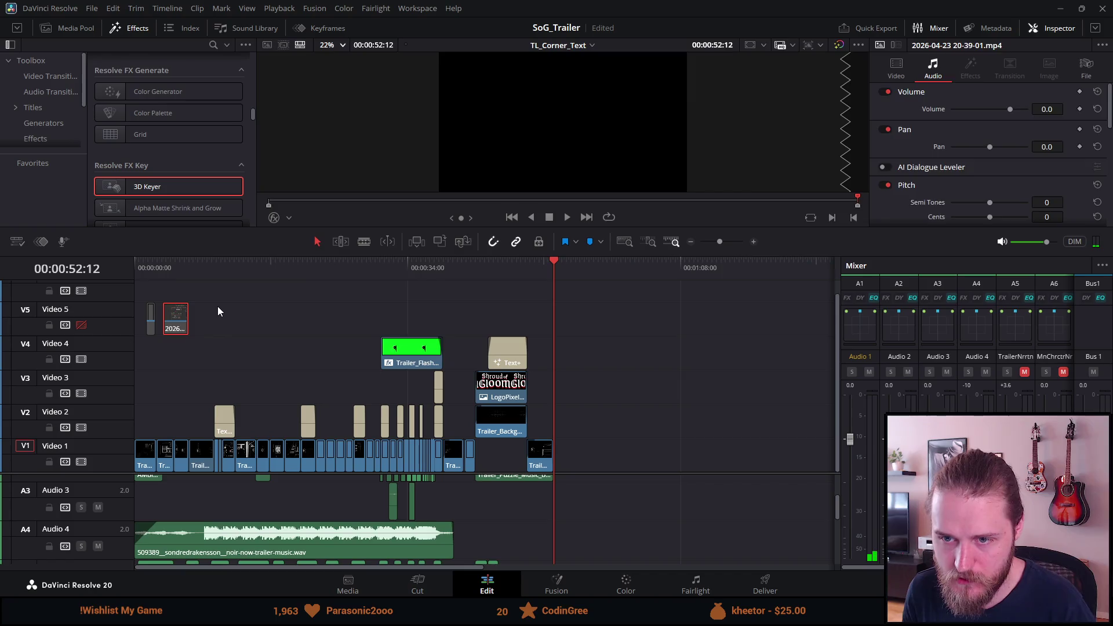
{"action": "key", "text": "BackSpace"}
{"action": "right_click", "coordinate": [152, 323]}
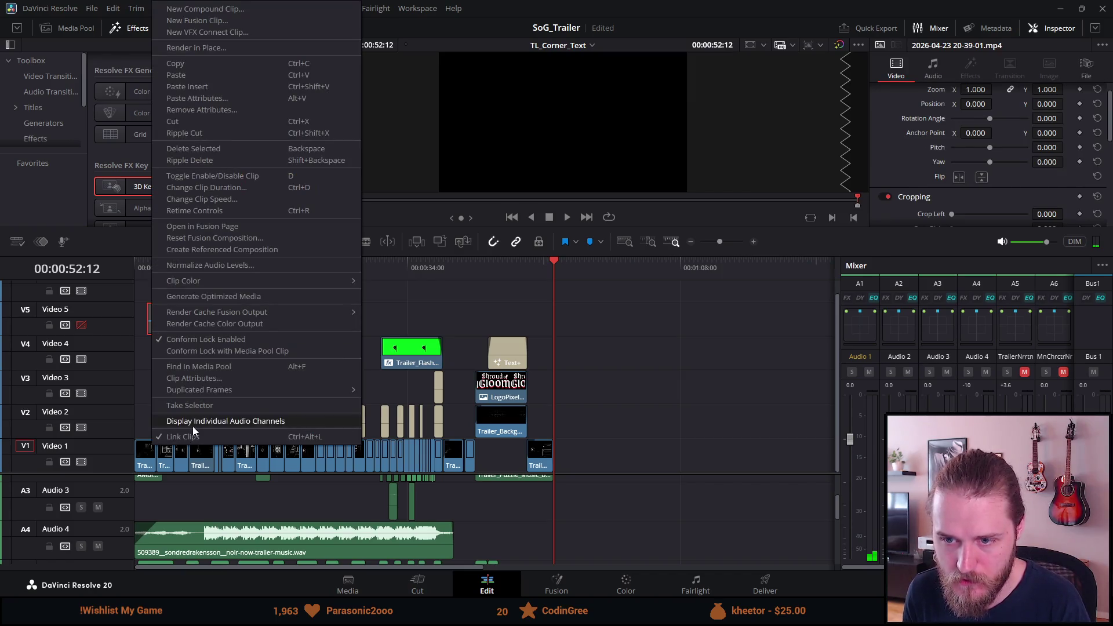
{"action": "left_click", "coordinate": [165, 329]}
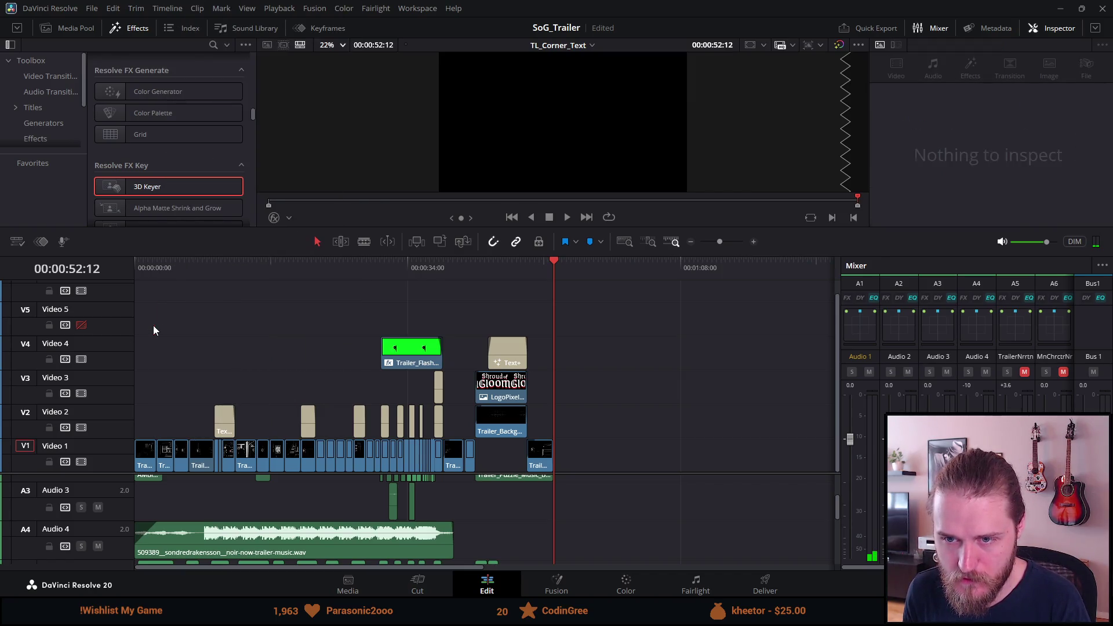
Return the playhead to the trailer's start and show it full-screen again
{"action": "scroll", "coordinate": [241, 367], "scroll_direction": "up", "scroll_amount": 2}
{"action": "scroll", "coordinate": [243, 367], "scroll_direction": "up", "scroll_amount": 1}
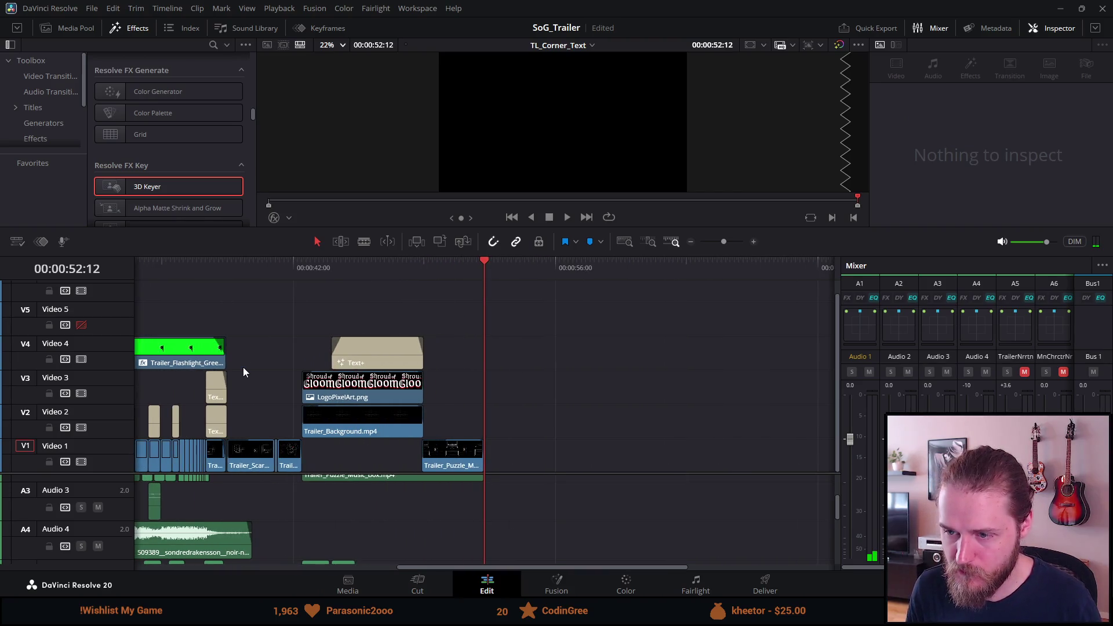
{"action": "left_click", "coordinate": [179, 262]}
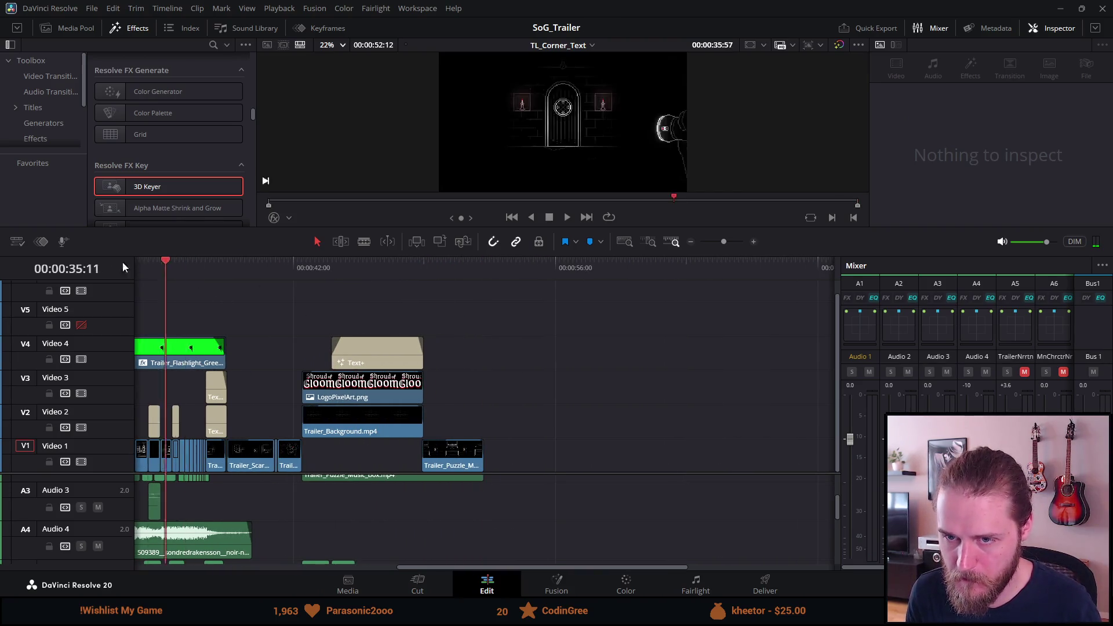
{"action": "key", "text": "Home"}
{"action": "key", "text": "ctrl+f"}
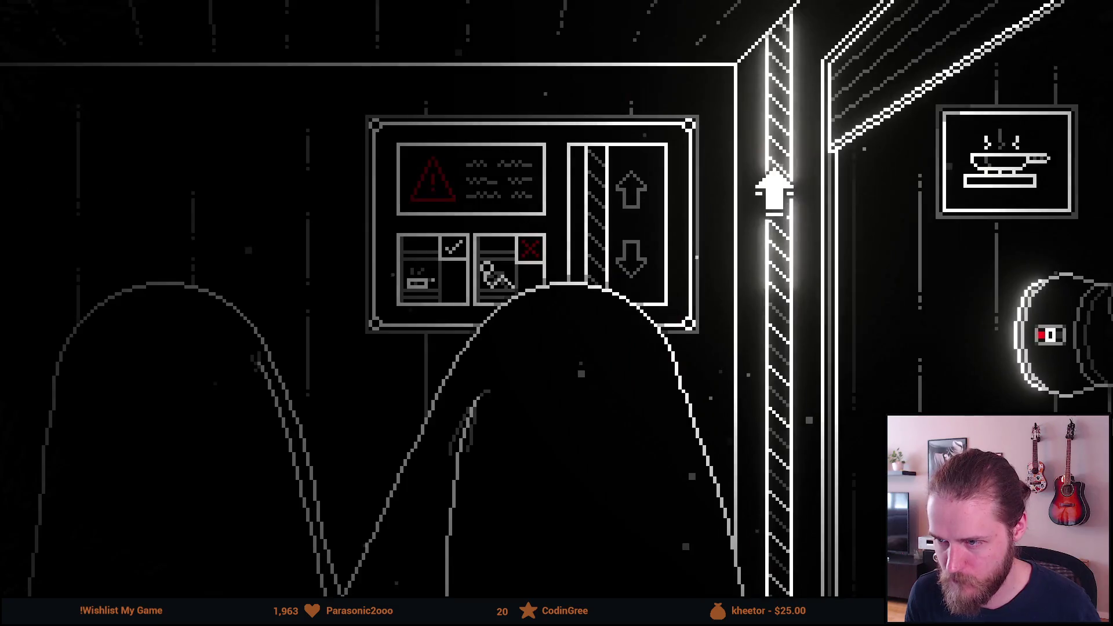
Play the trailer in the full-screen cinema viewer
{"action": "left_click", "coordinate": [774, 191]}
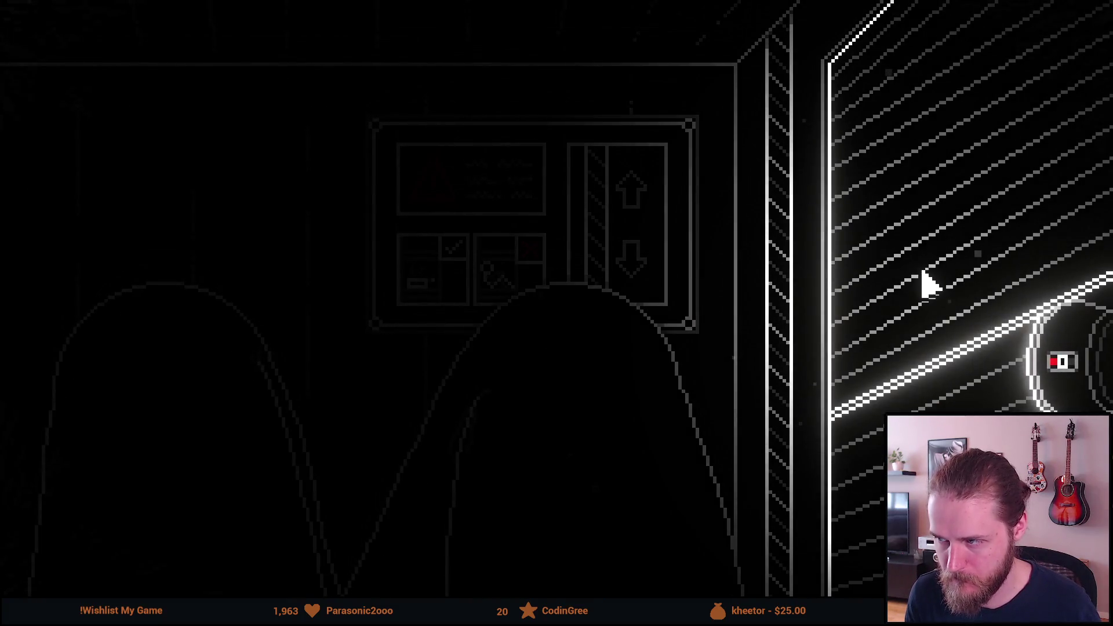
{"action": "left_click", "coordinate": [980, 246]}
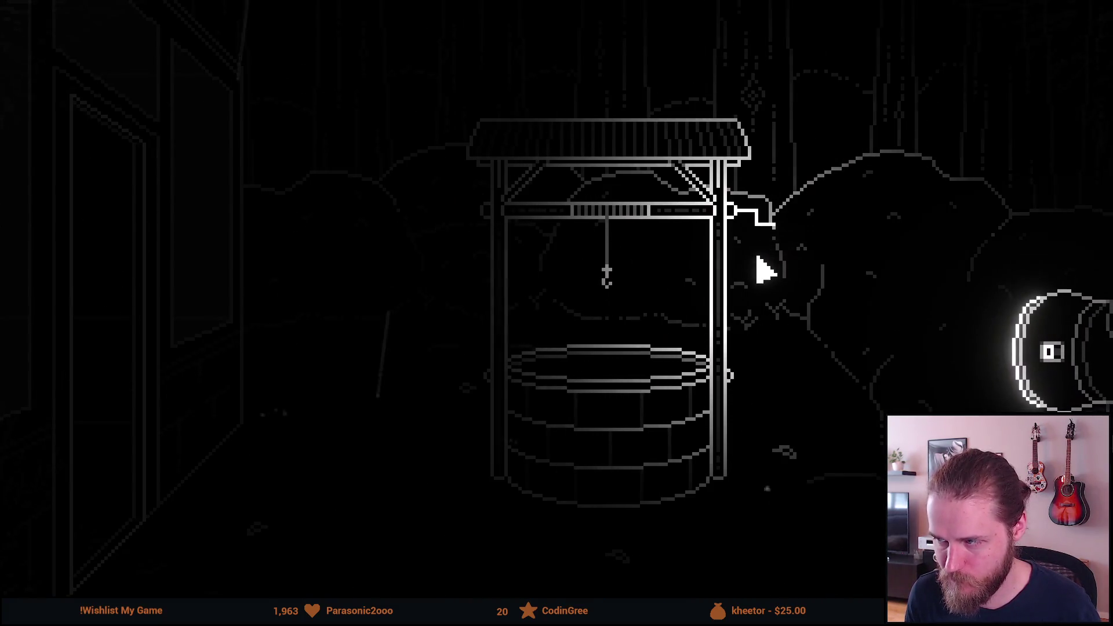
{"action": "left_click", "coordinate": [719, 293]}
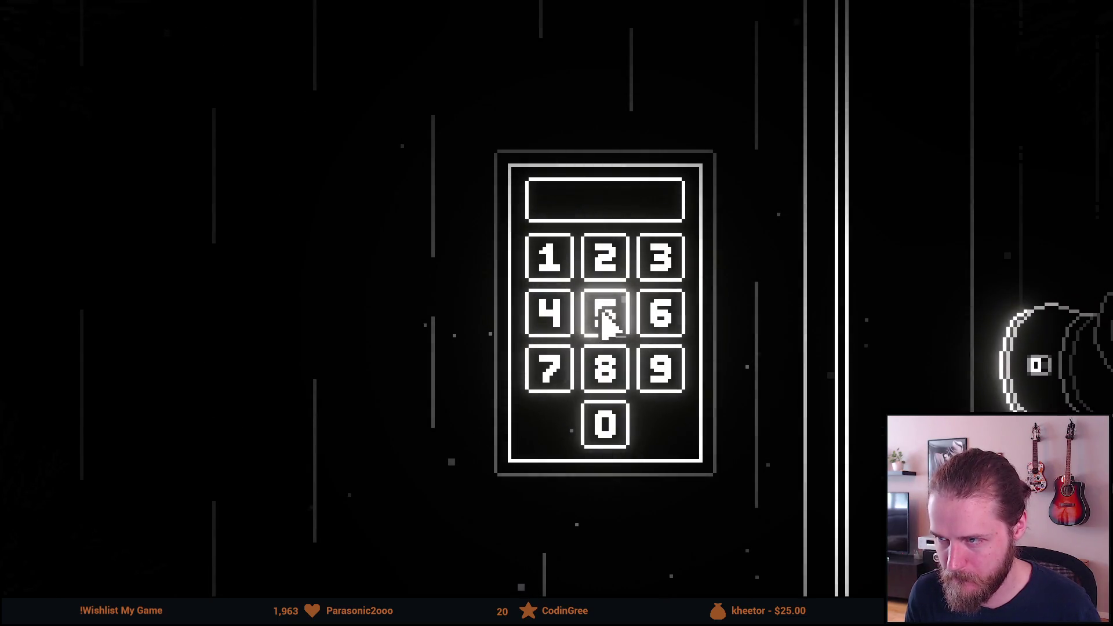
{"action": "right_click", "coordinate": [569, 305]}
{"action": "left_click", "coordinate": [565, 304]}
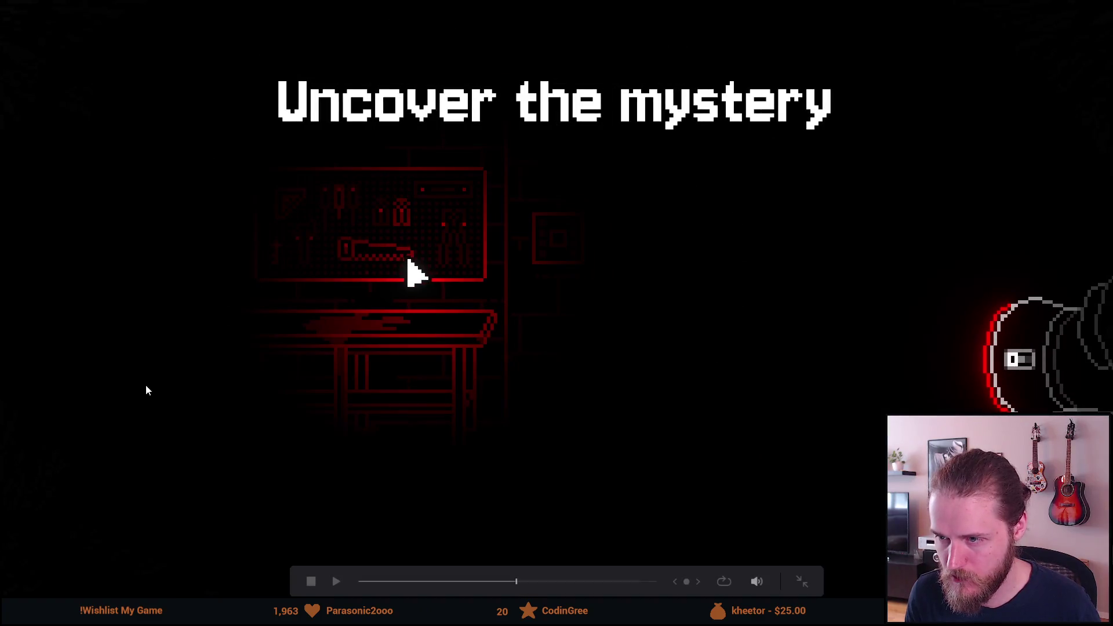
Scrub back to rewatch the wiring panel shot, then let it play through the end card
{"action": "left_click_drag", "start_coordinate": [516, 582], "coordinate": [505, 587]}
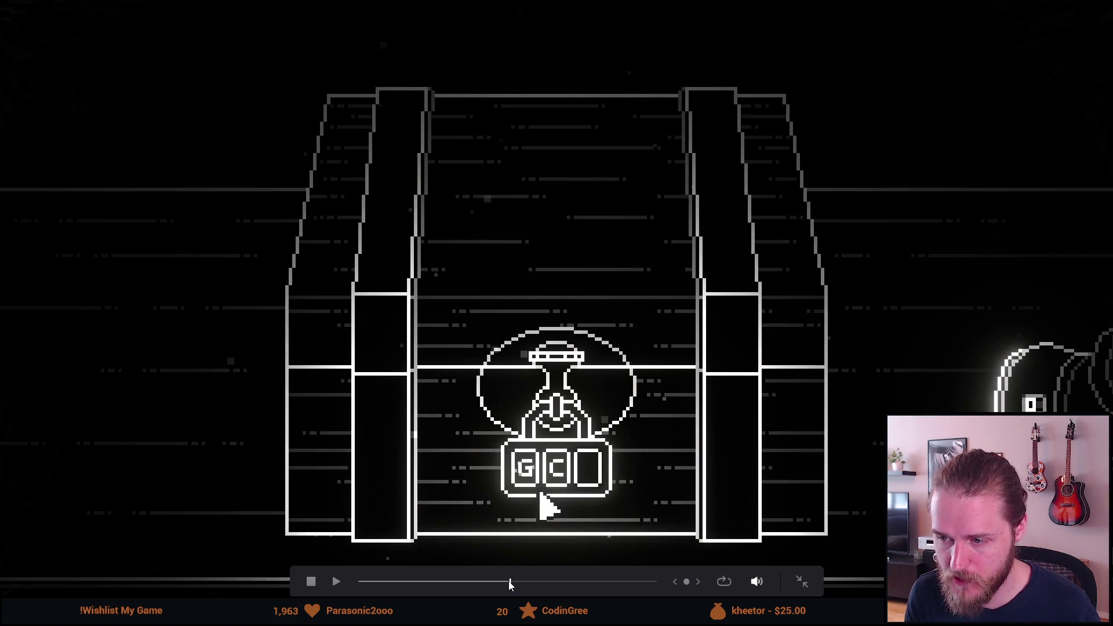
{"action": "left_click_drag", "start_coordinate": [510, 584], "coordinate": [505, 584]}
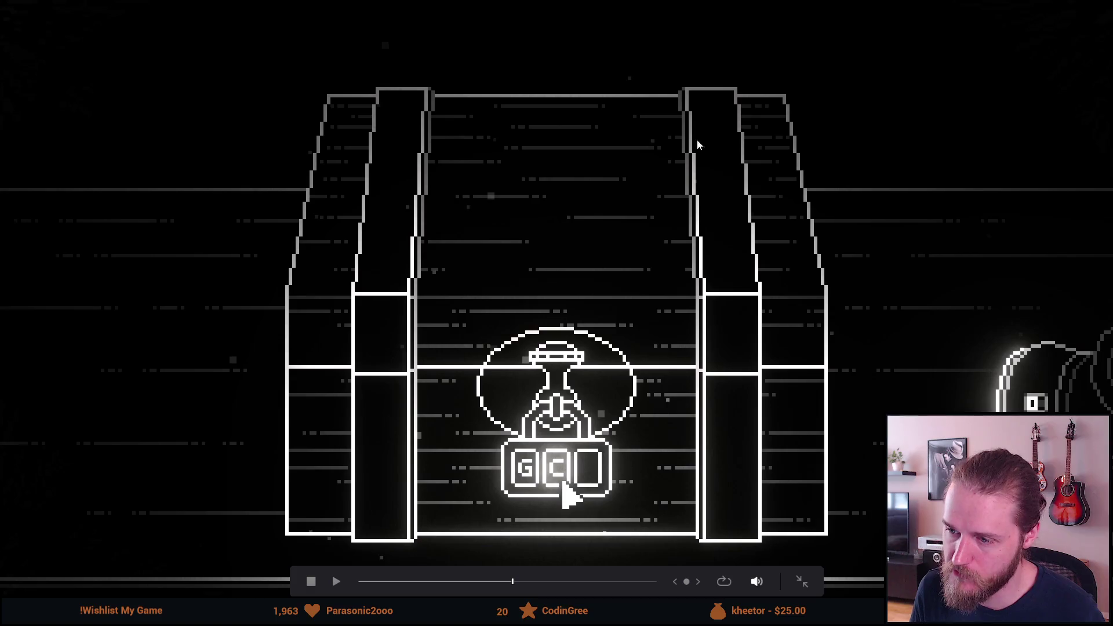
{"action": "left_click", "coordinate": [504, 581]}
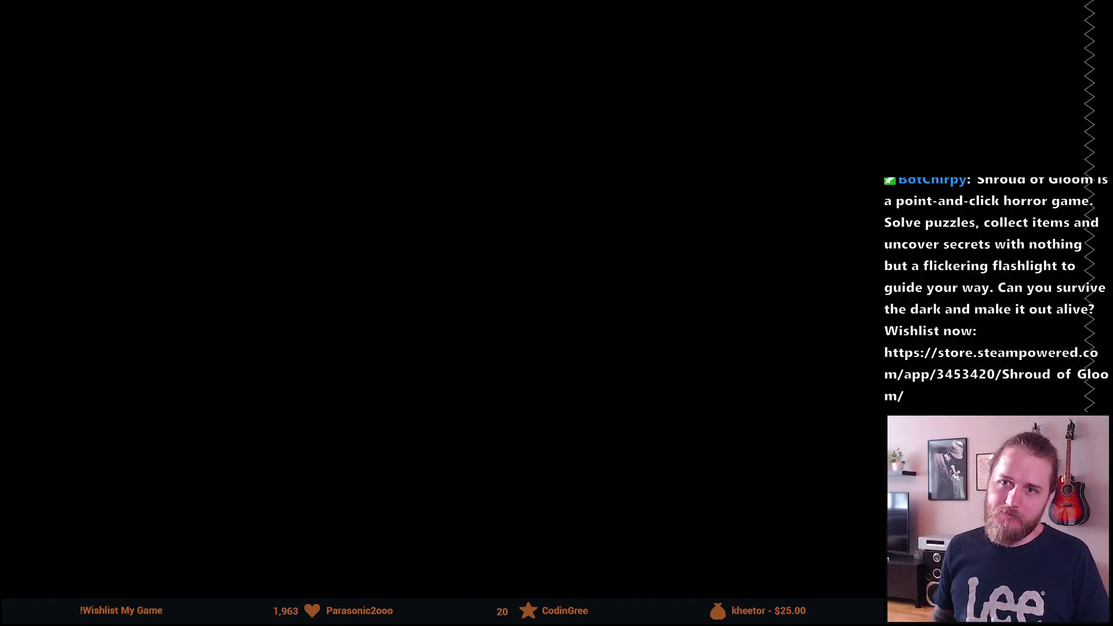
{"action": "mouse_move", "coordinate": [534, 413]}
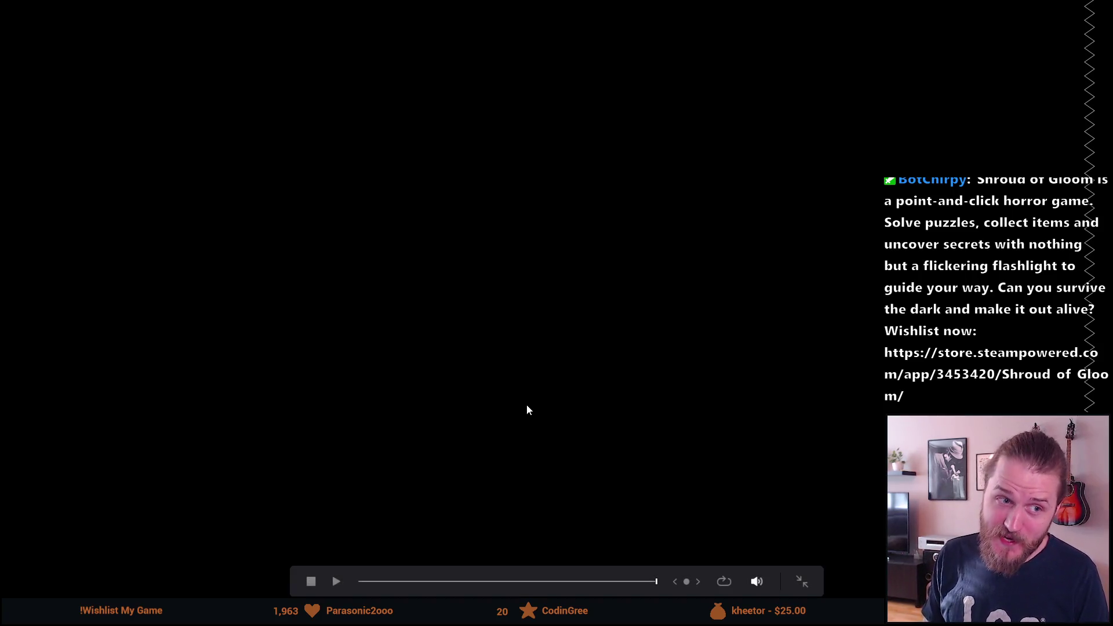
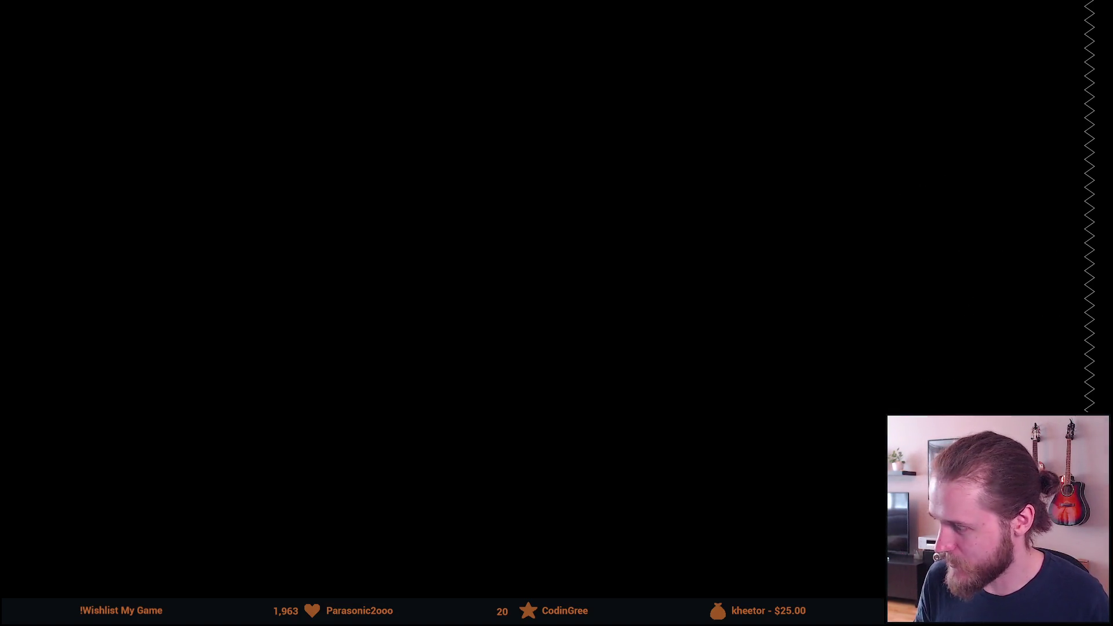
Leave the cinema viewer, rewind the trailer to its first frame, and reopen it full screen
{"action": "mouse_move", "coordinate": [567, 311]}
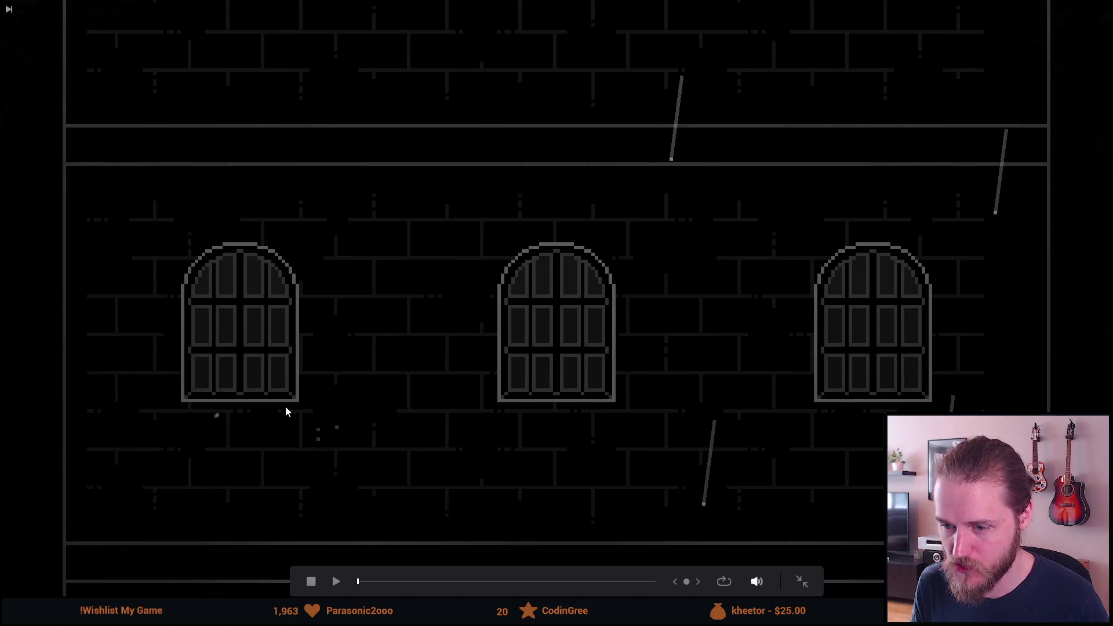
{"action": "key", "text": "Escape"}
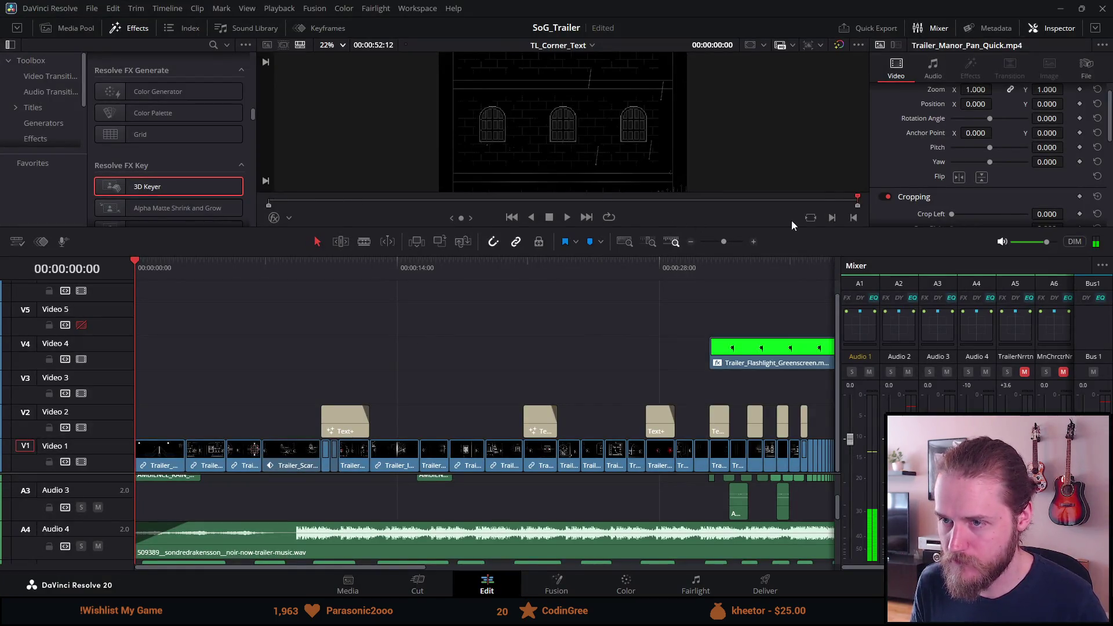
{"action": "left_click_drag", "start_coordinate": [858, 201], "coordinate": [210, 187]}
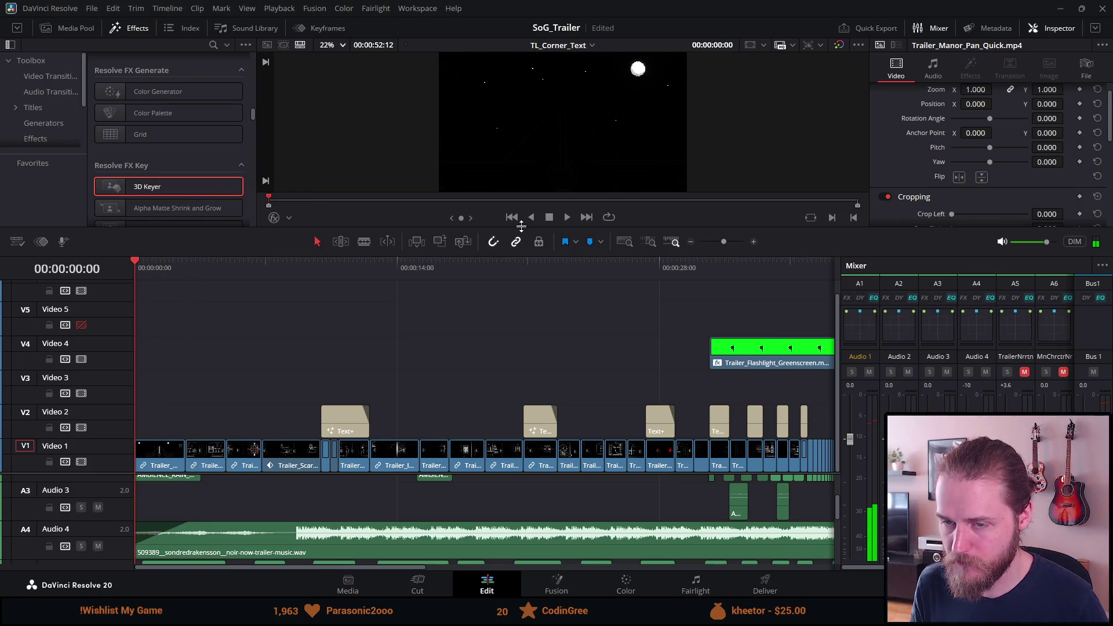
{"action": "key", "text": "p"}
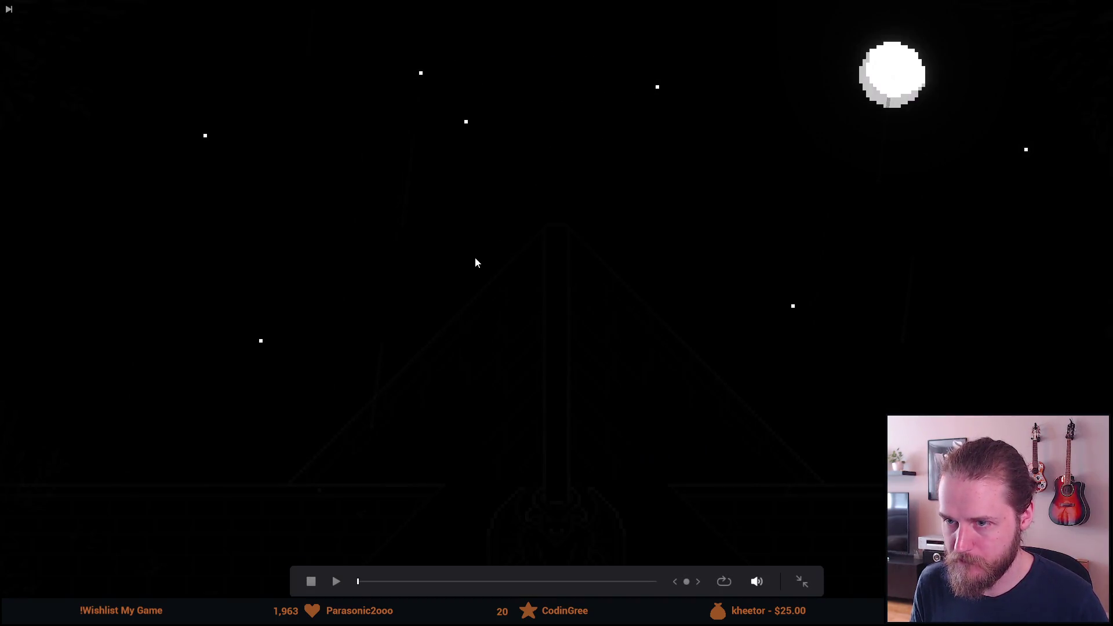
Play the trailer full screen, pausing at the well scene and then resuming
{"action": "key", "text": "space"}
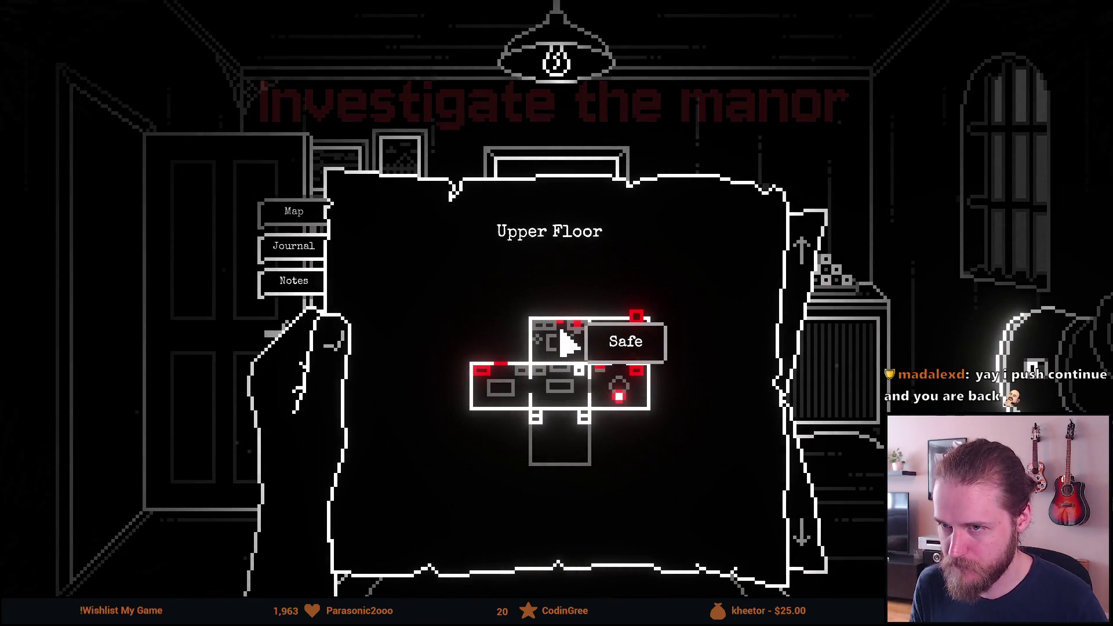
{"action": "mouse_move", "coordinate": [402, 319]}
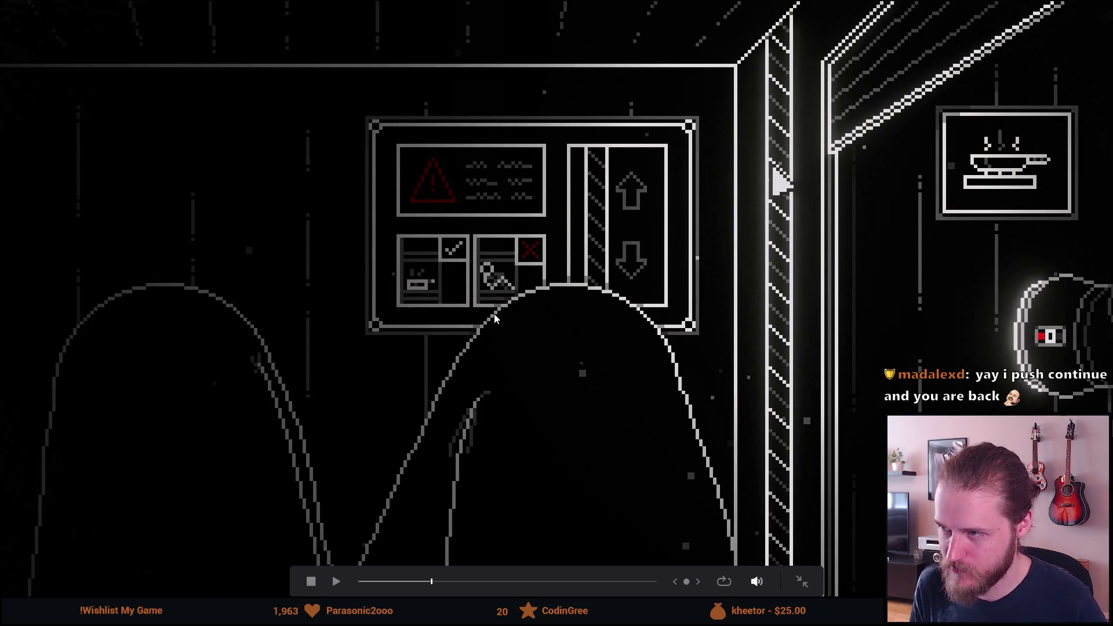
{"action": "key", "text": "space"}
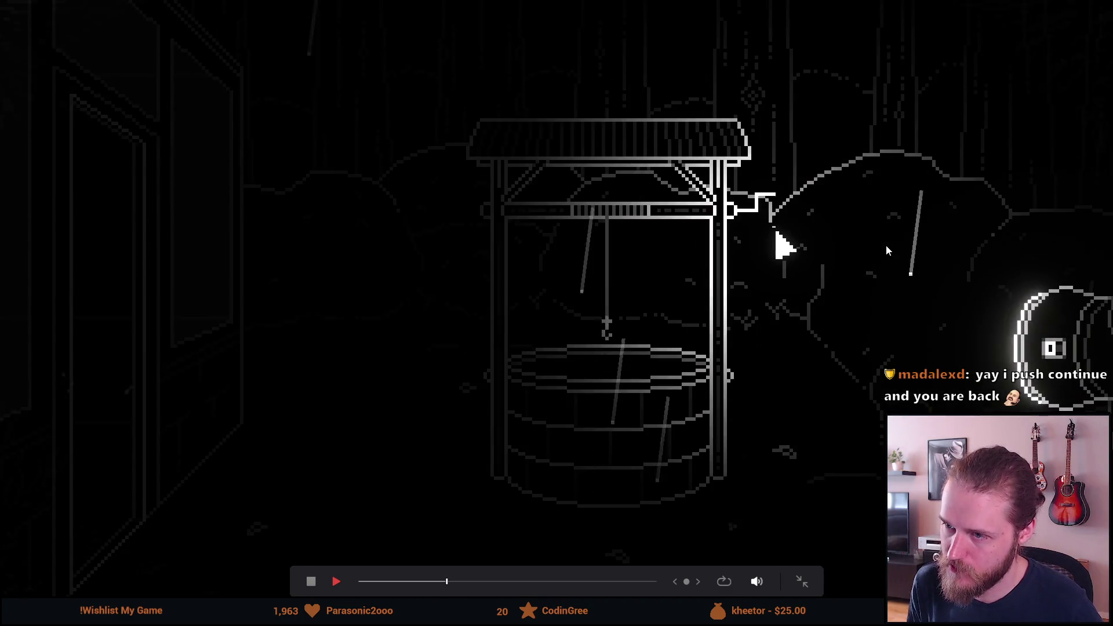
{"action": "key", "text": "space"}
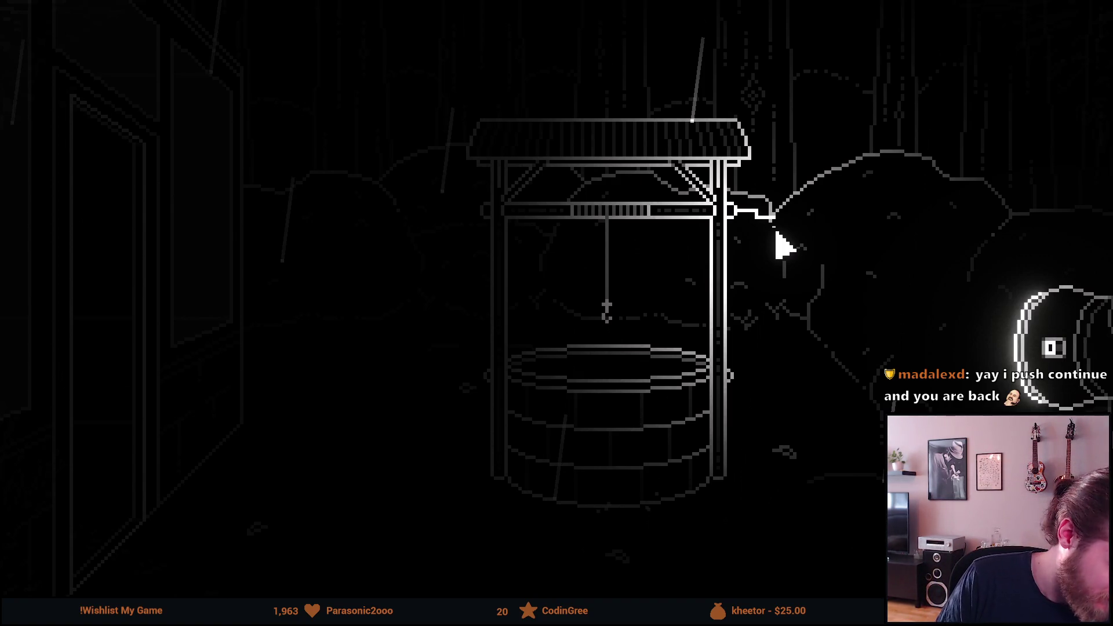
{"action": "mouse_move", "coordinate": [471, 329]}
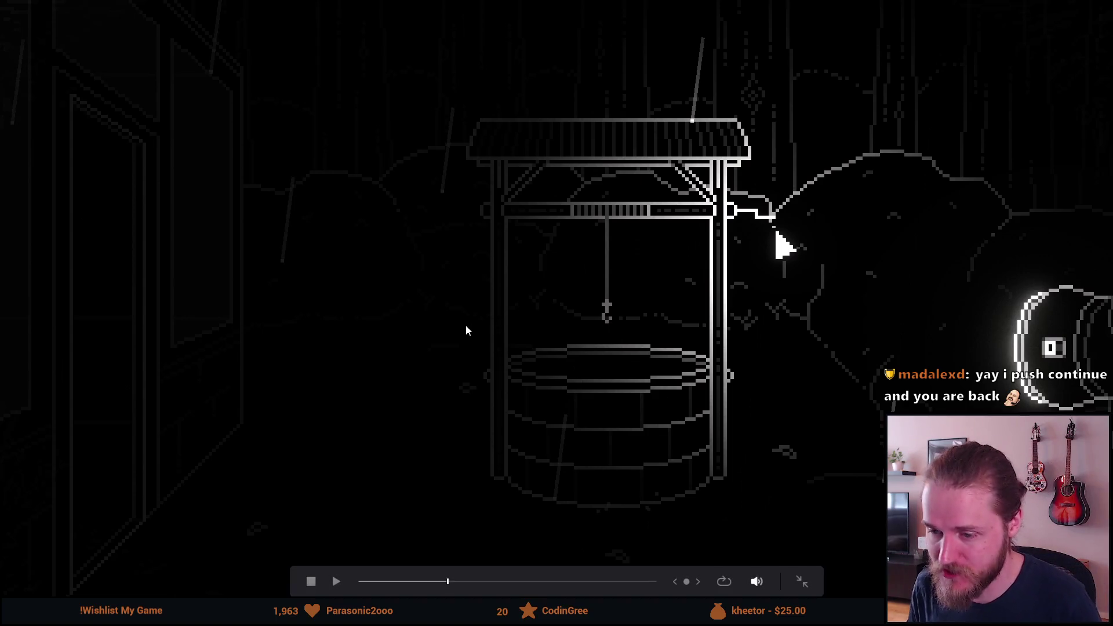
{"action": "key", "text": "space"}
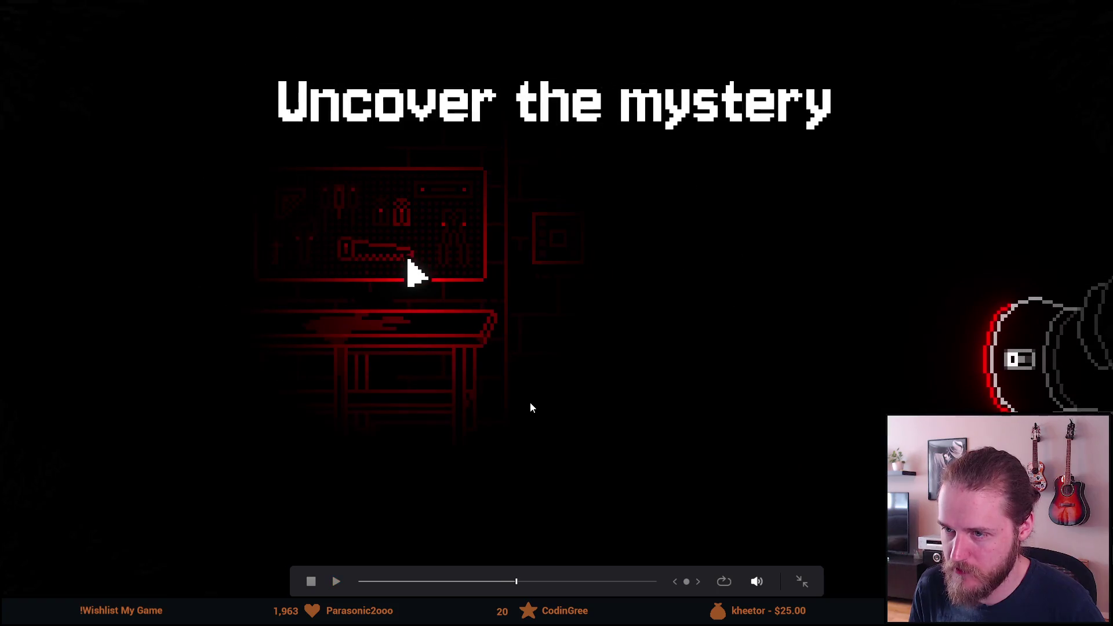
Scrub back to the wire-puzzle scene and play on to the Shroud of Gloom title card
{"action": "left_click_drag", "start_coordinate": [516, 584], "coordinate": [506, 586]}
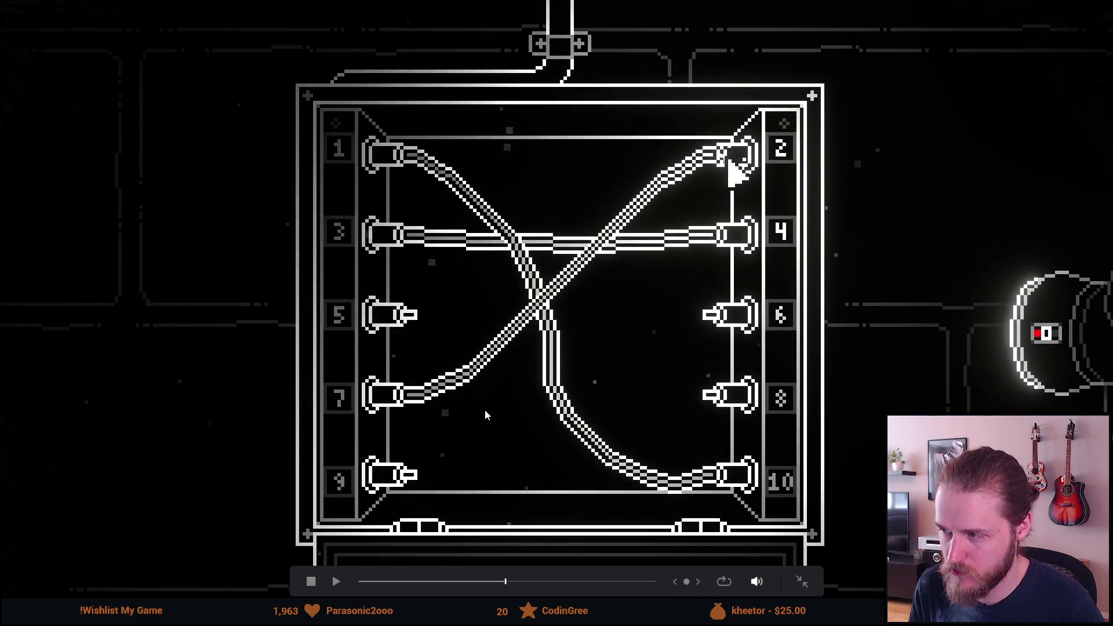
{"action": "left_click", "coordinate": [522, 401]}
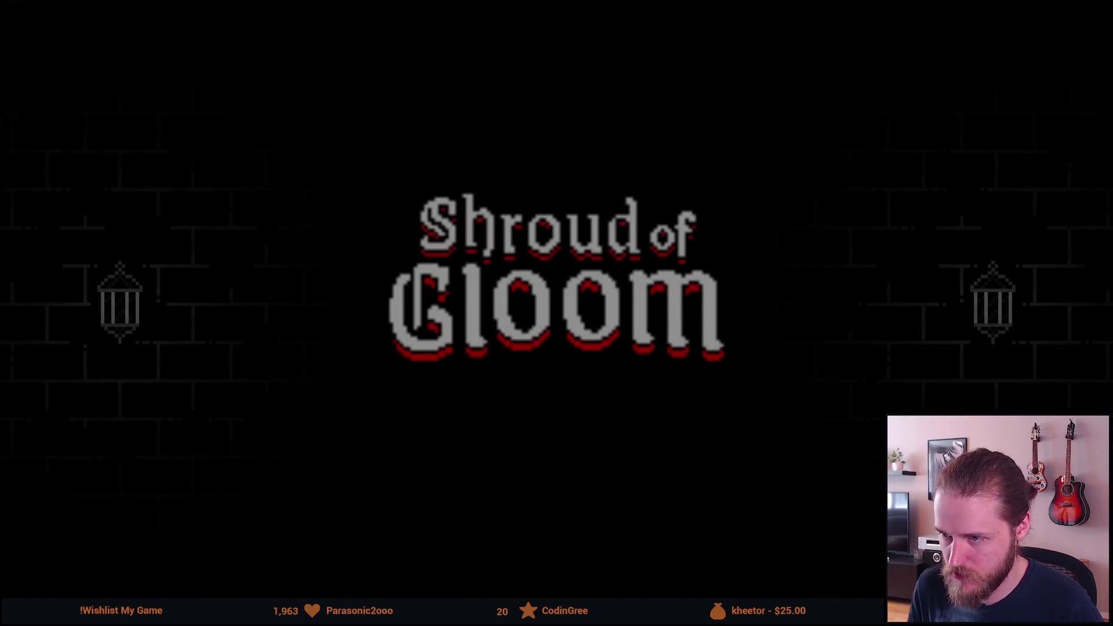
{"action": "mouse_move", "coordinate": [532, 479]}
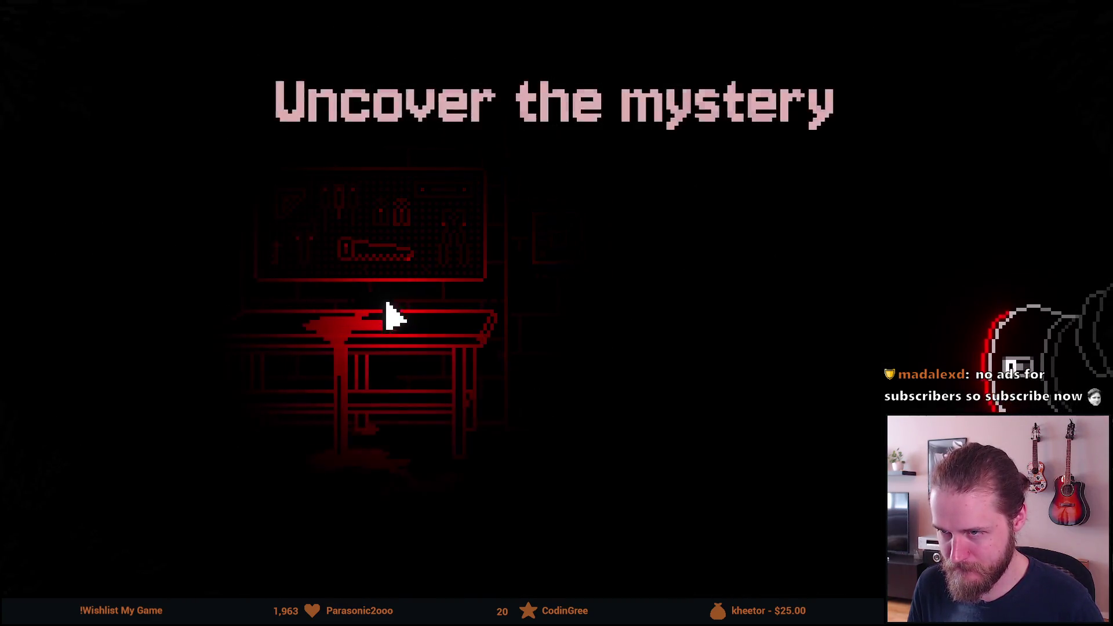
Replay the puzzle shots, then park on the wire-puzzle shot at 00:00:25:05 and exit full screen
{"action": "mouse_move", "coordinate": [526, 582]}
{"action": "left_mouse_down"}
{"action": "mouse_move", "coordinate": [539, 578]}
{"action": "mouse_move", "coordinate": [482, 580]}
{"action": "left_mouse_up"}
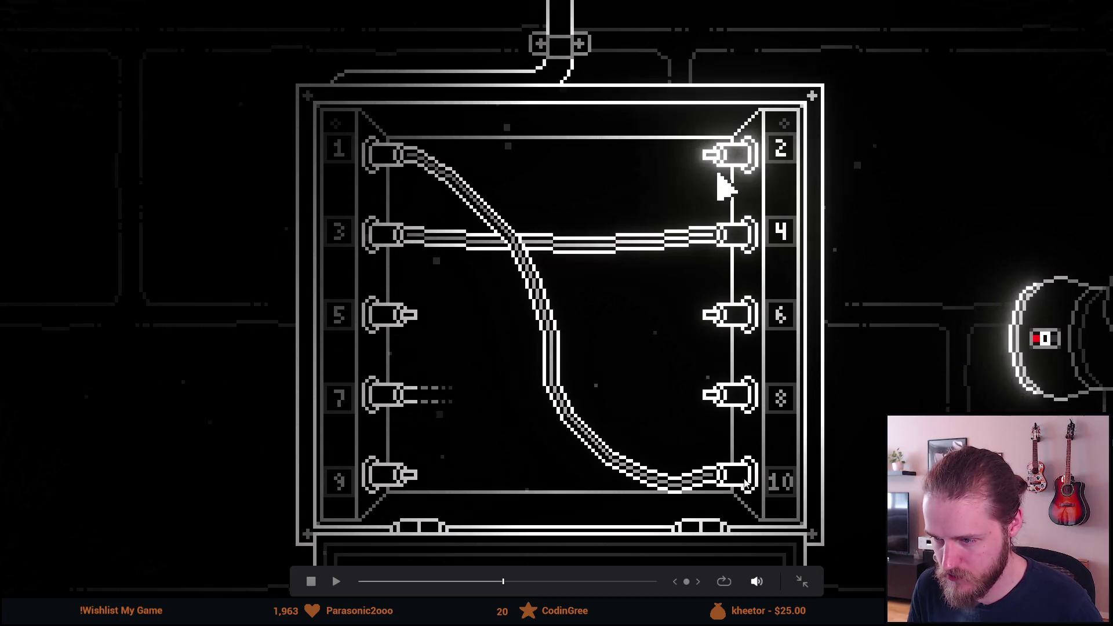
{"action": "left_click", "coordinate": [609, 495]}
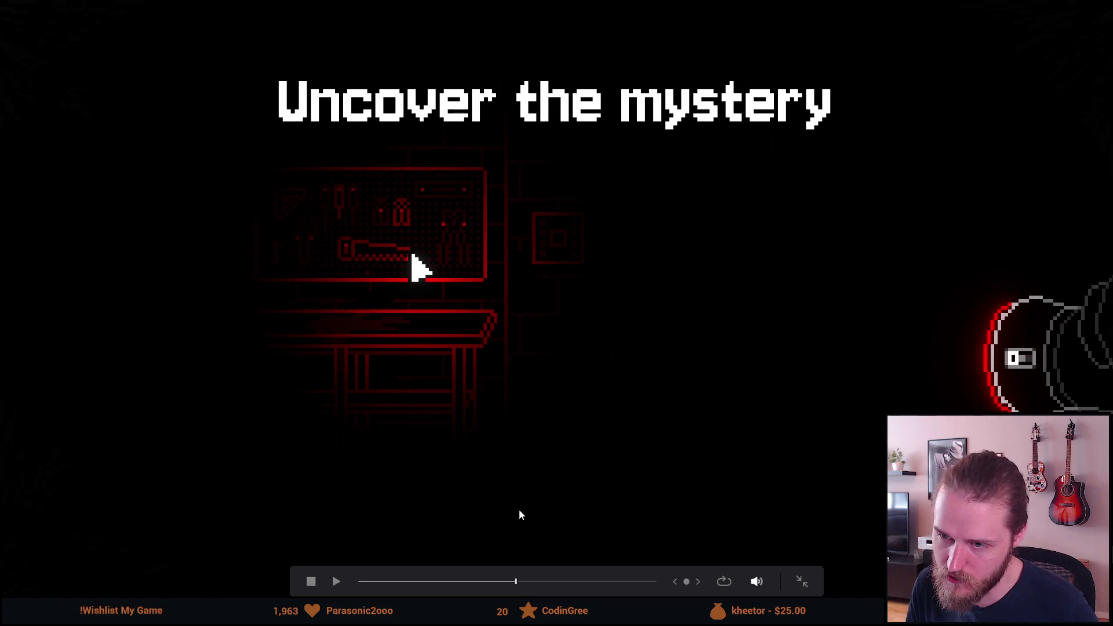
{"action": "key", "text": "space"}
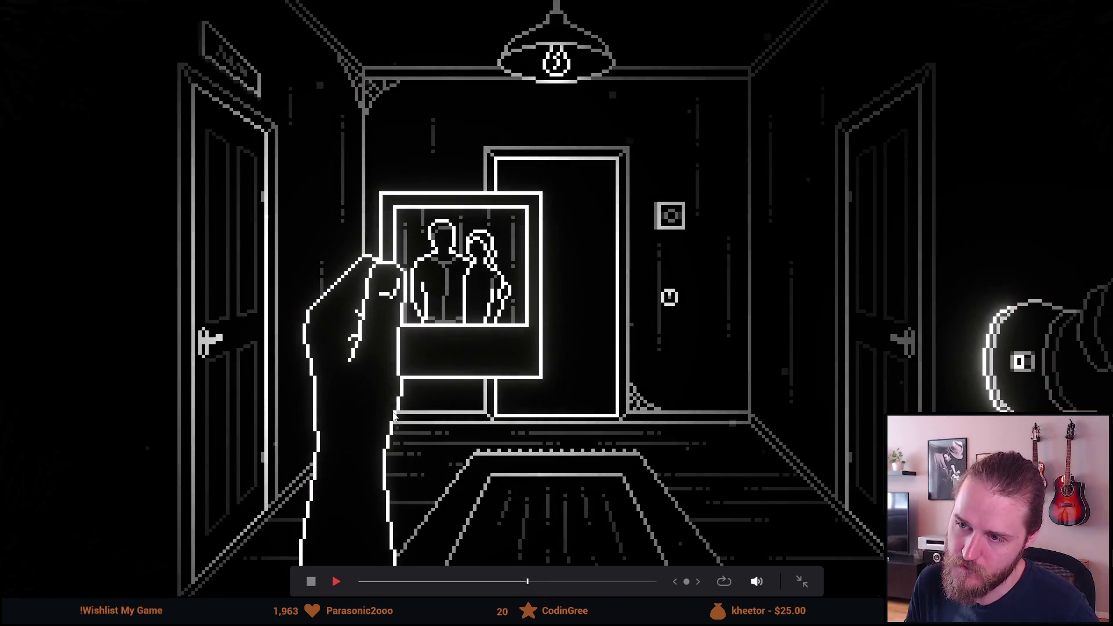
{"action": "key", "text": "space"}
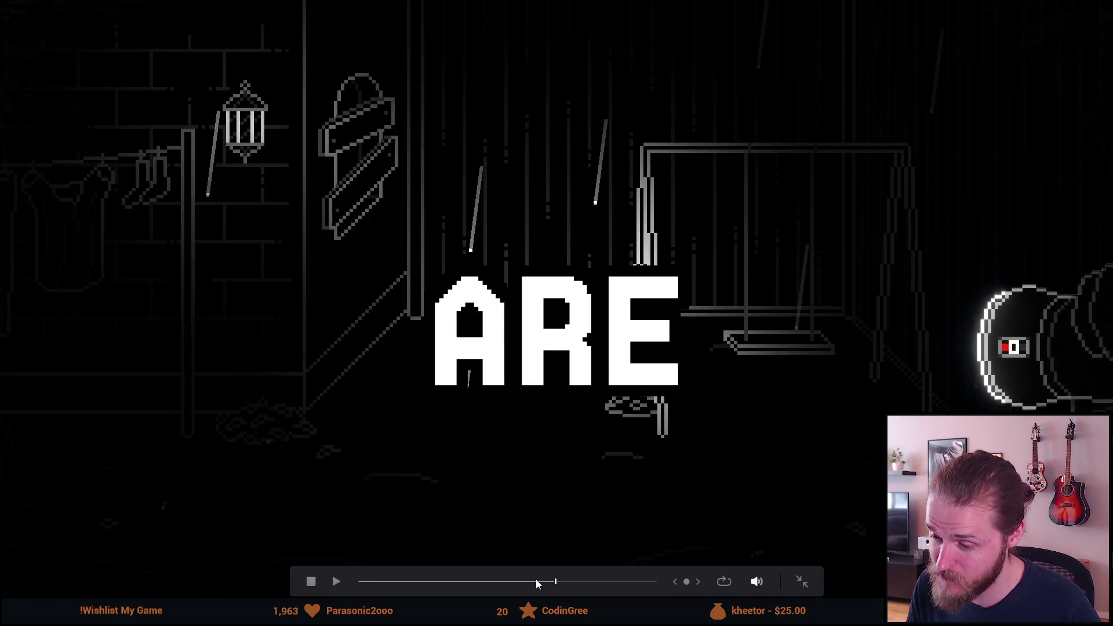
{"action": "left_click_drag", "start_coordinate": [534, 581], "coordinate": [502, 586]}
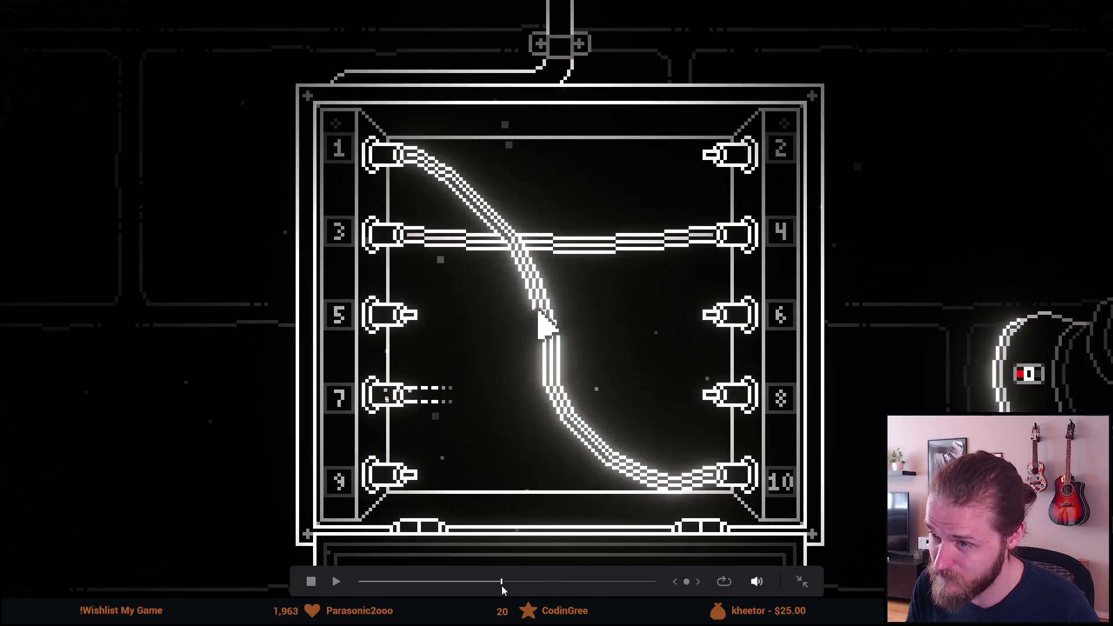
{"action": "key", "text": "Escape"}
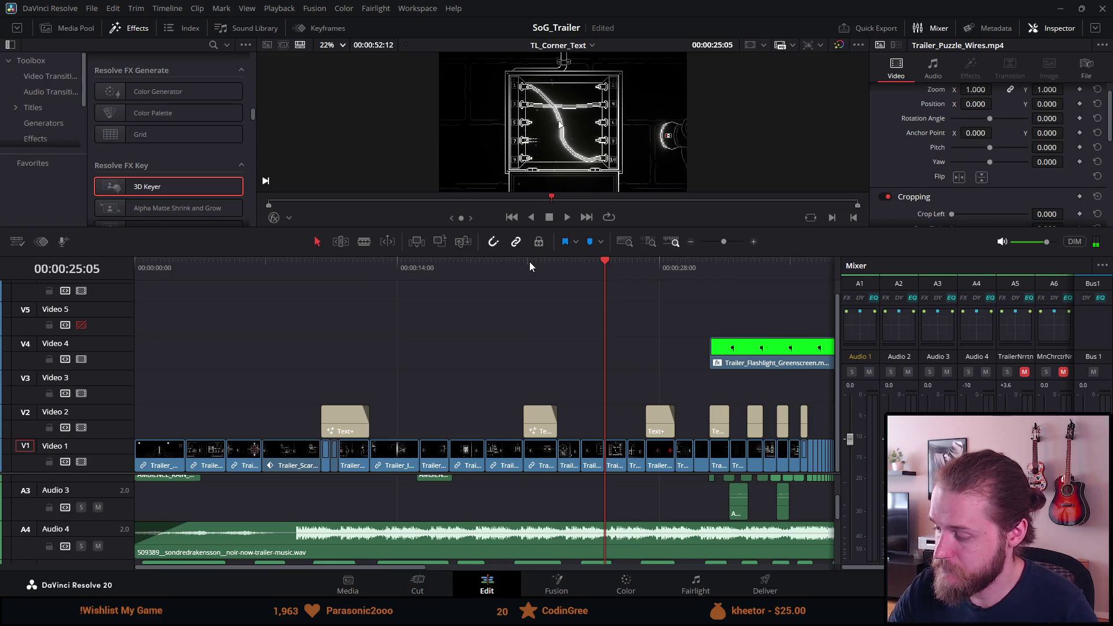
Play the timeline from the chest-puzzle clip around 26 seconds, then minimize Resolve to reveal Unity
{"action": "mouse_move", "coordinate": [573, 265]}
{"action": "left_mouse_down"}
{"action": "mouse_move", "coordinate": [562, 266]}
{"action": "mouse_move", "coordinate": [533, 339]}
{"action": "mouse_move", "coordinate": [528, 392]}
{"action": "mouse_move", "coordinate": [610, 399]}
{"action": "left_mouse_up"}
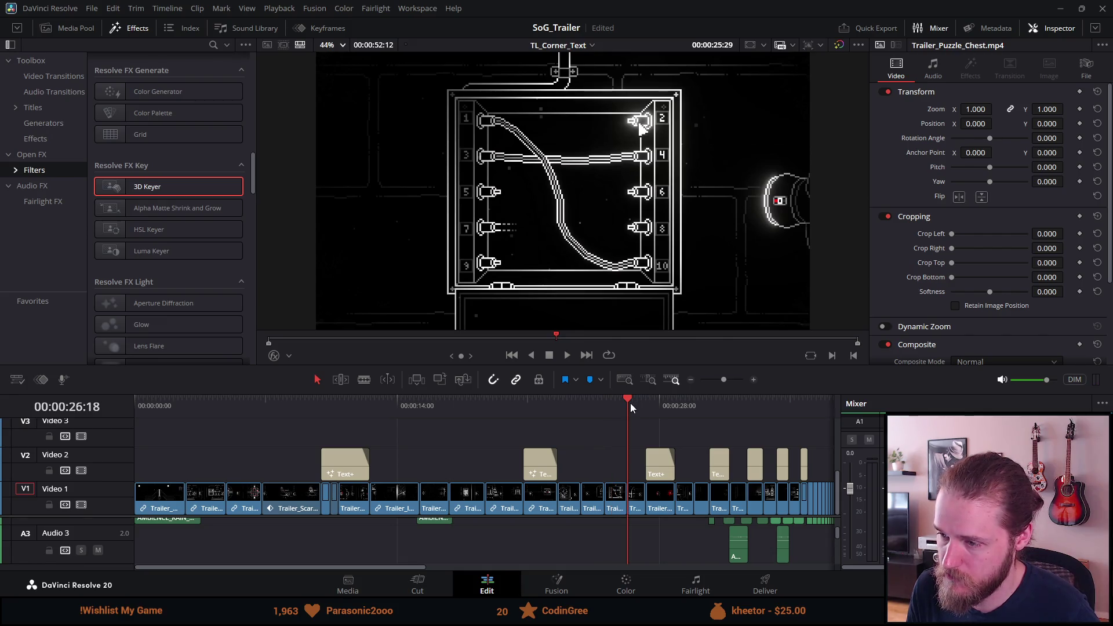
{"action": "left_click", "coordinate": [631, 403]}
{"action": "key", "text": "space"}
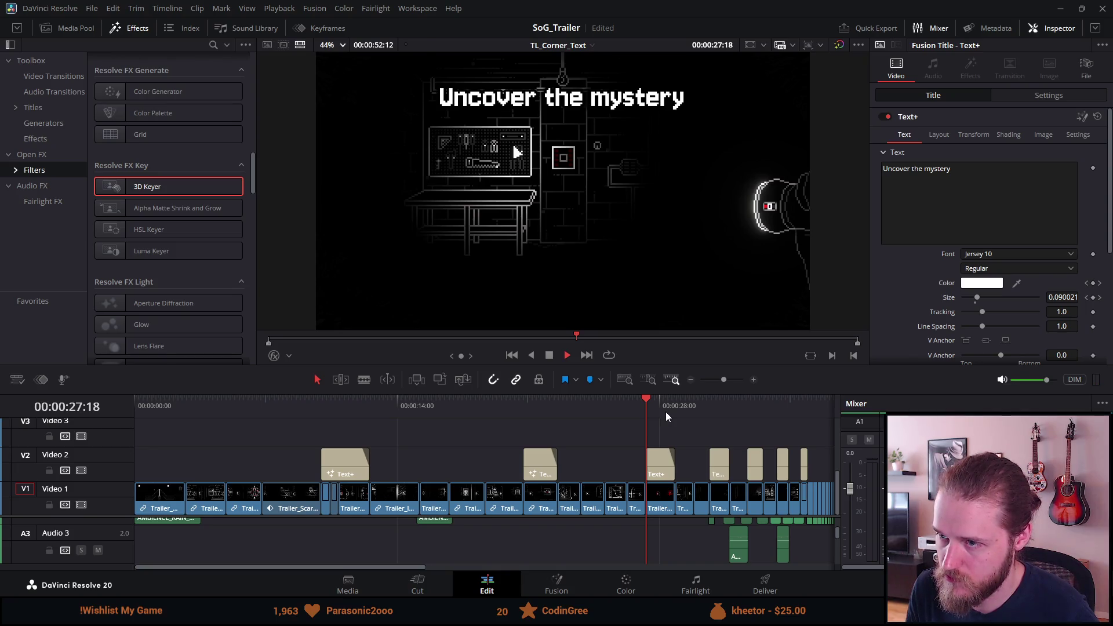
{"action": "key", "text": "space"}
{"action": "key", "text": "space"}
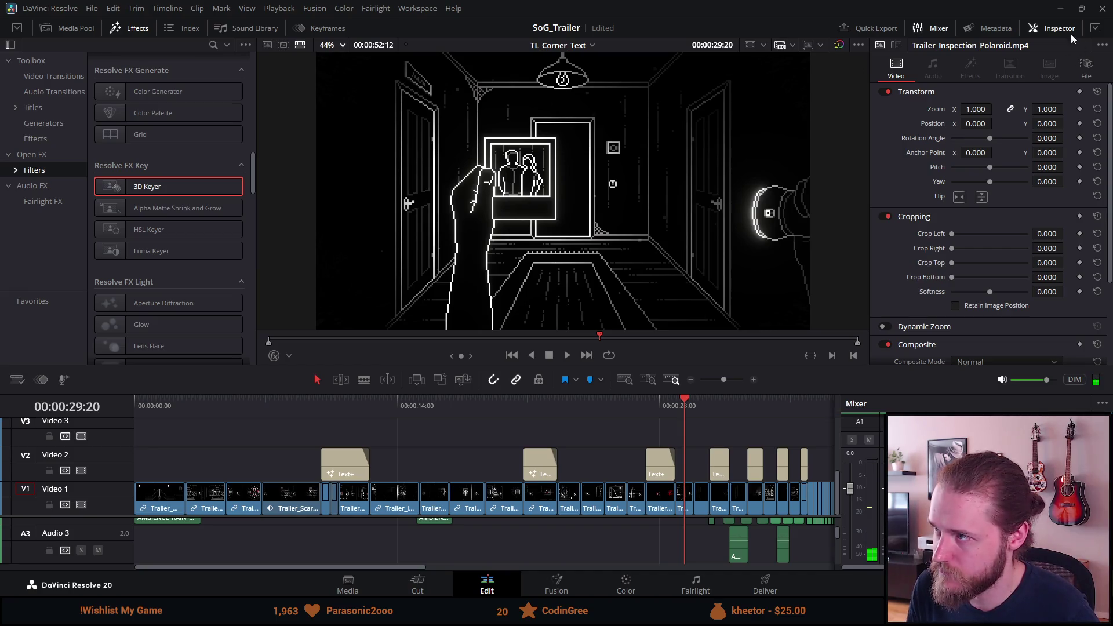
{"action": "left_click", "coordinate": [1058, 9]}
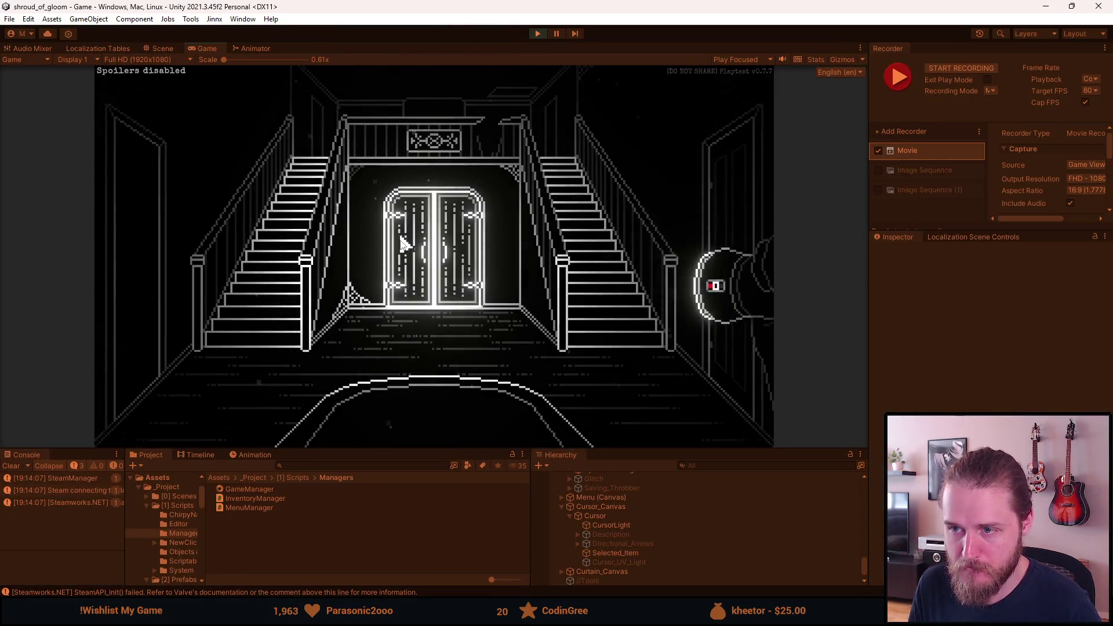
Turn on Recording Mode in the dev tools and teleport the player to the Basement Workshop
{"action": "key", "text": "F1"}
{"action": "left_click", "coordinate": [373, 293]}
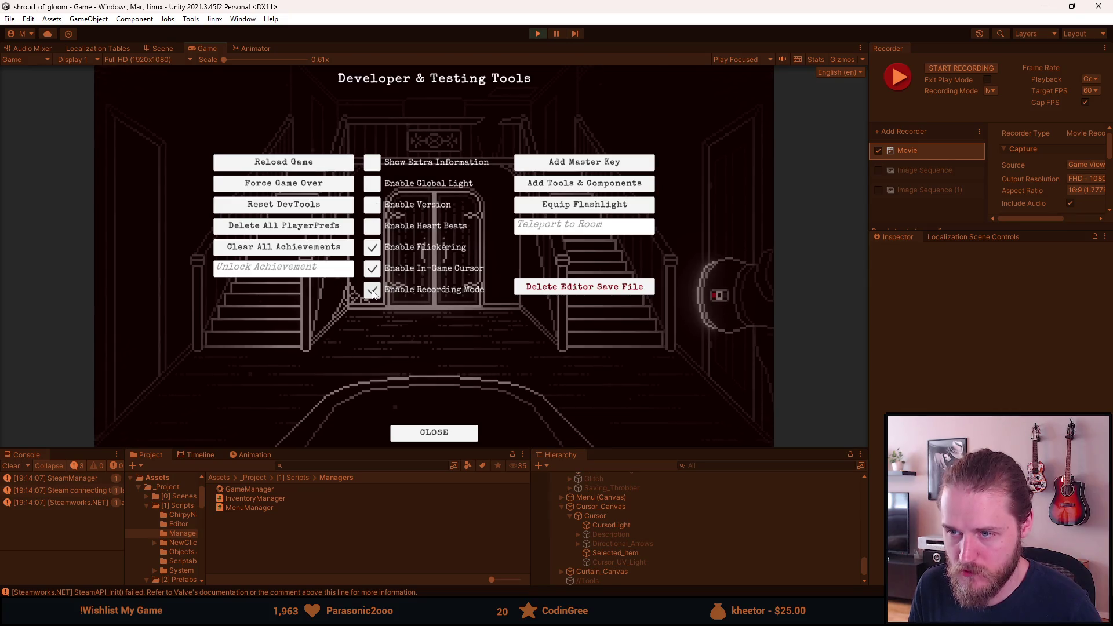
{"action": "key", "text": "F1"}
{"action": "key", "text": "F1"}
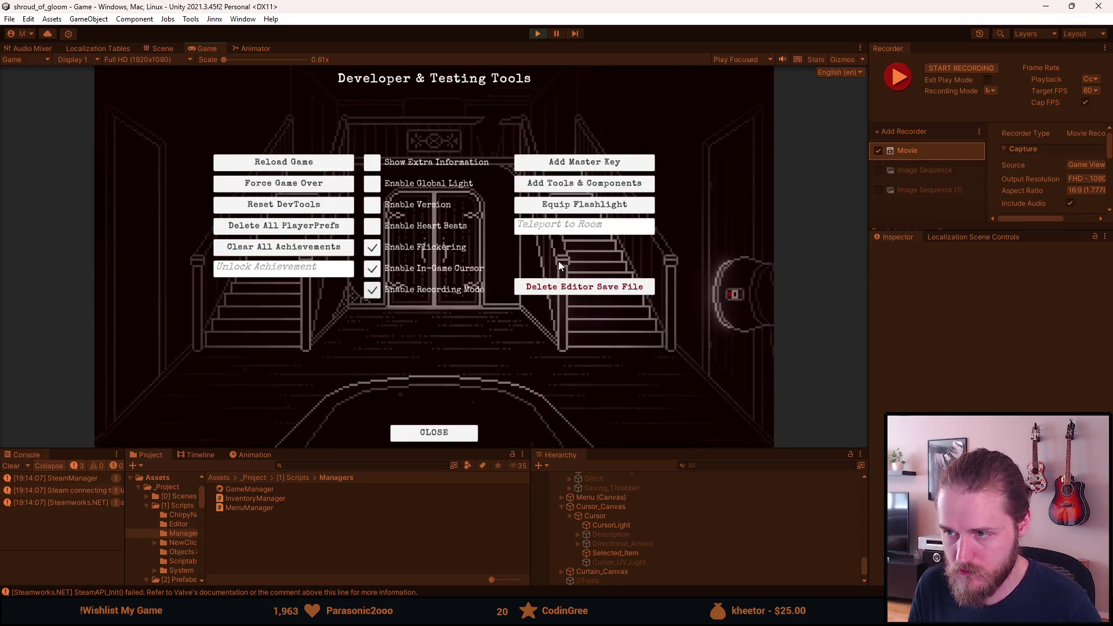
{"action": "type", "text": "Basement Workshop"}
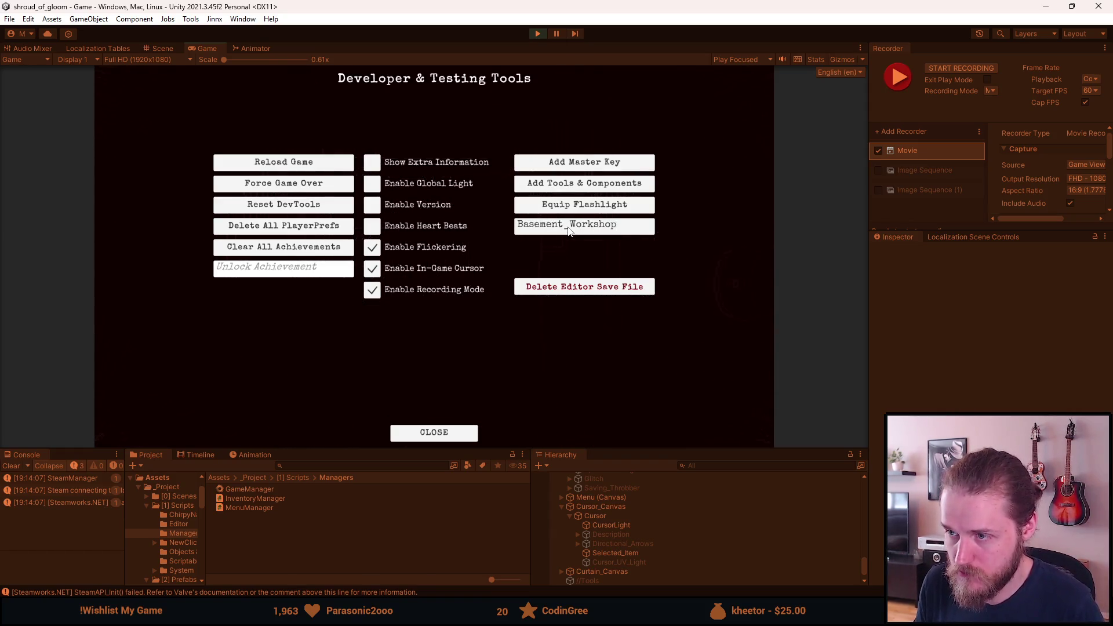
{"action": "key", "text": "Return"}
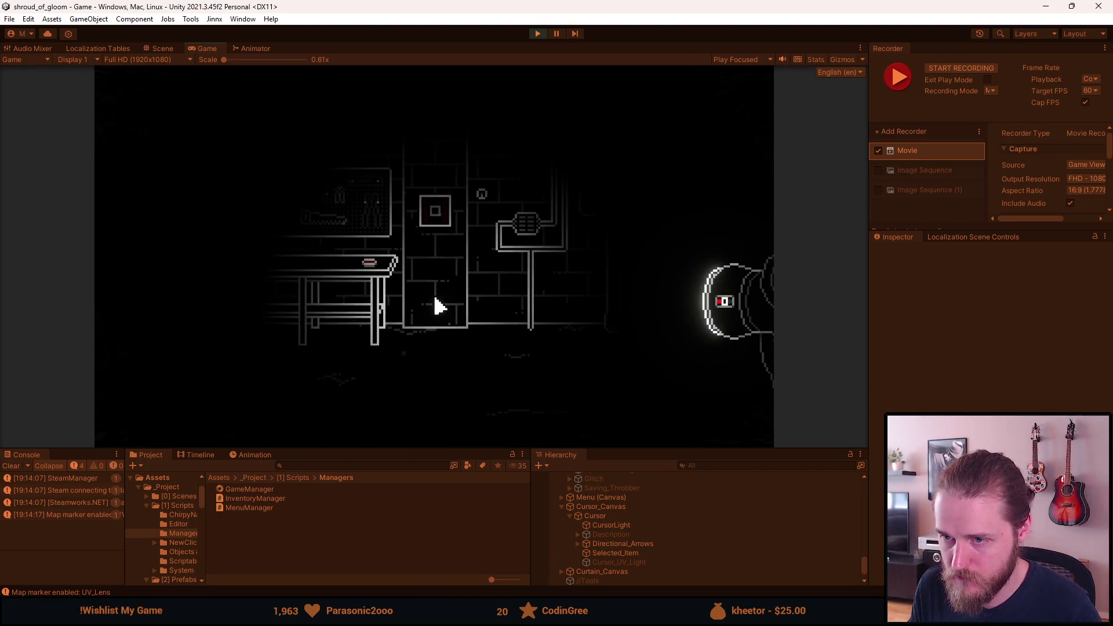
Toggle the flashlight between white and red UV light several times
{"action": "right_click", "coordinate": [440, 306]}
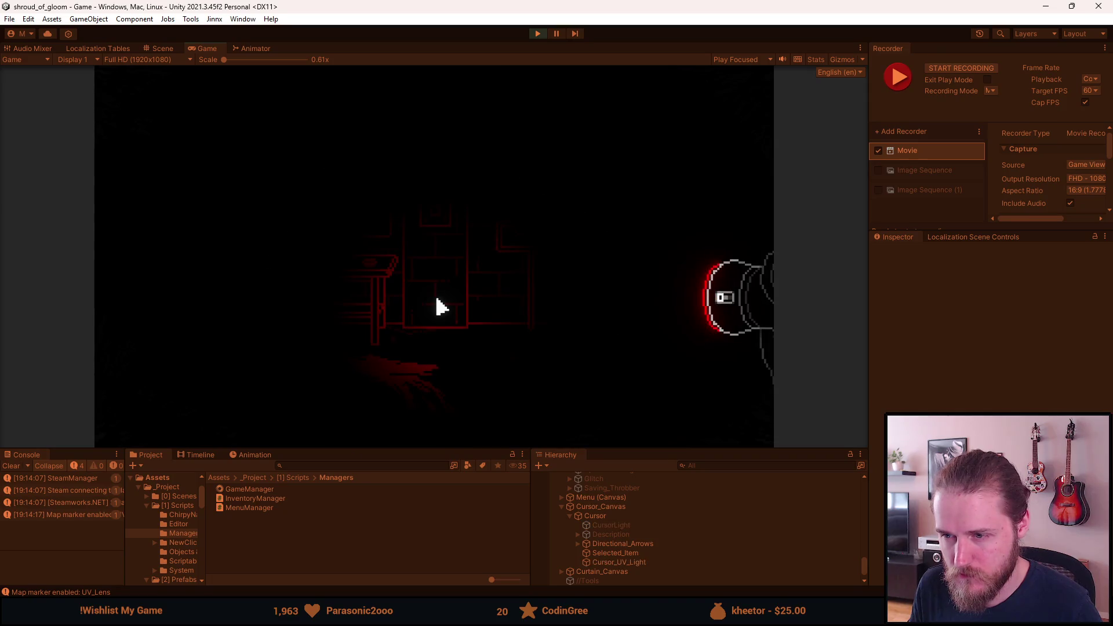
{"action": "key", "text": "F1"}
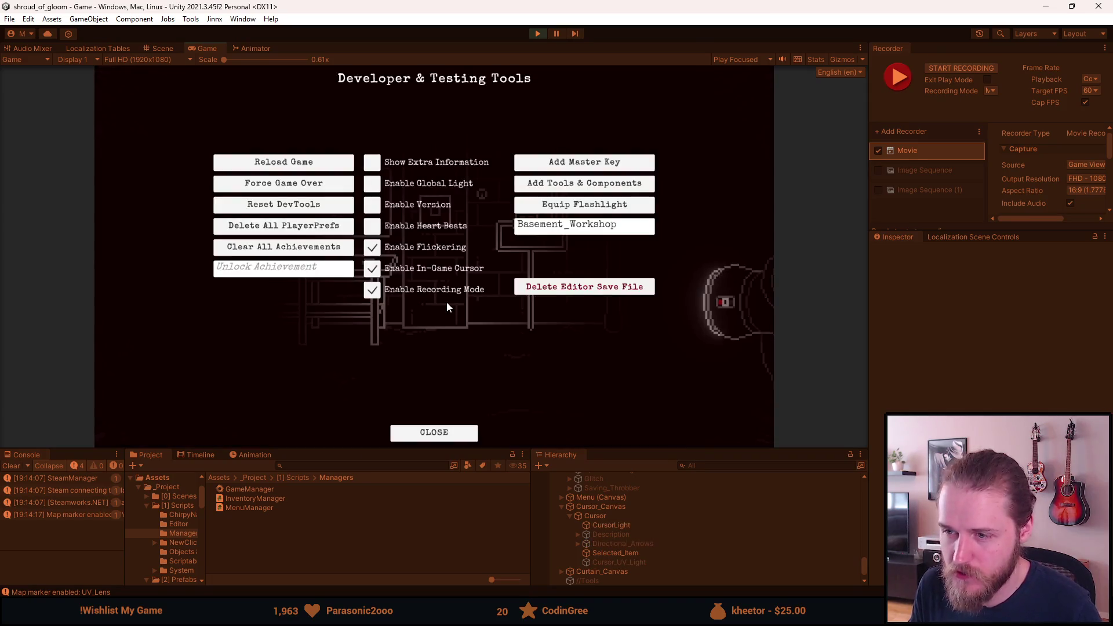
{"action": "key", "text": "F1"}
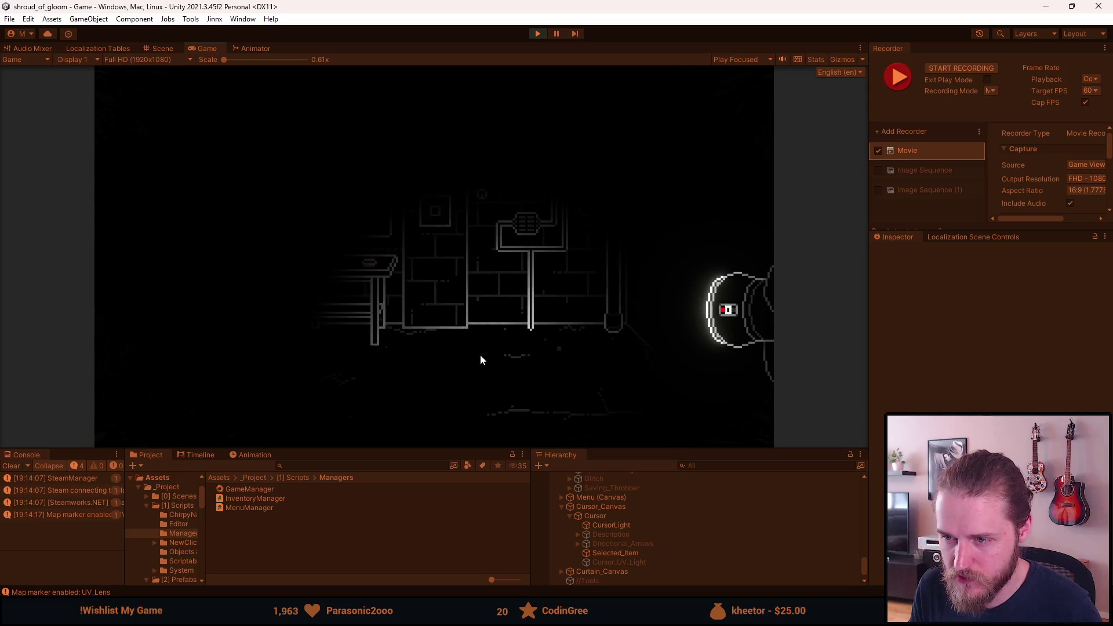
{"action": "right_click", "coordinate": [425, 355]}
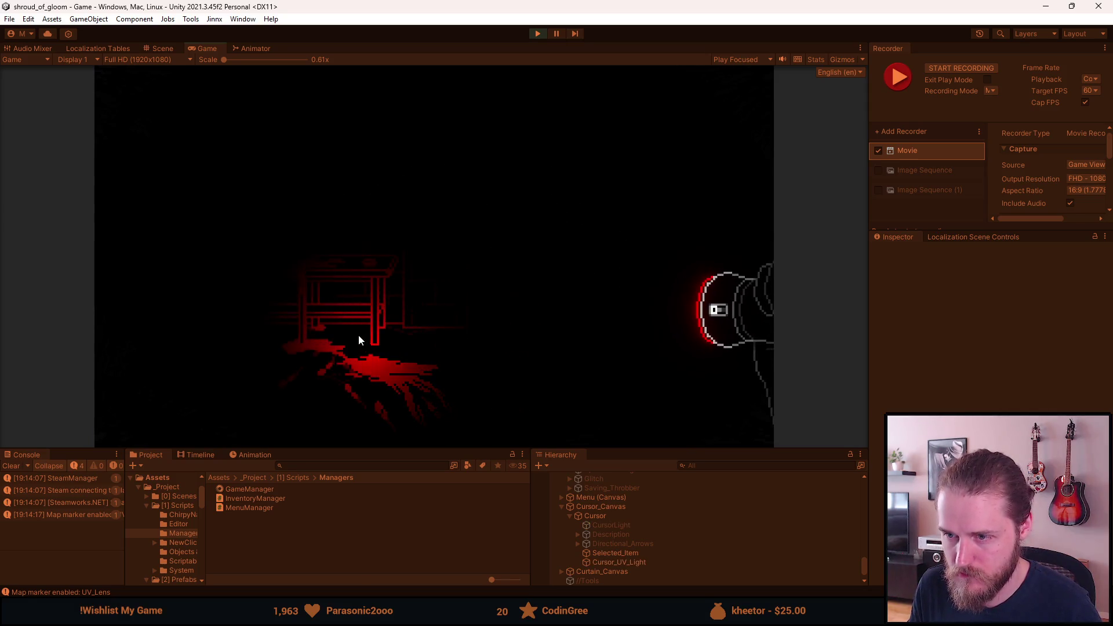
{"action": "right_click", "coordinate": [485, 321]}
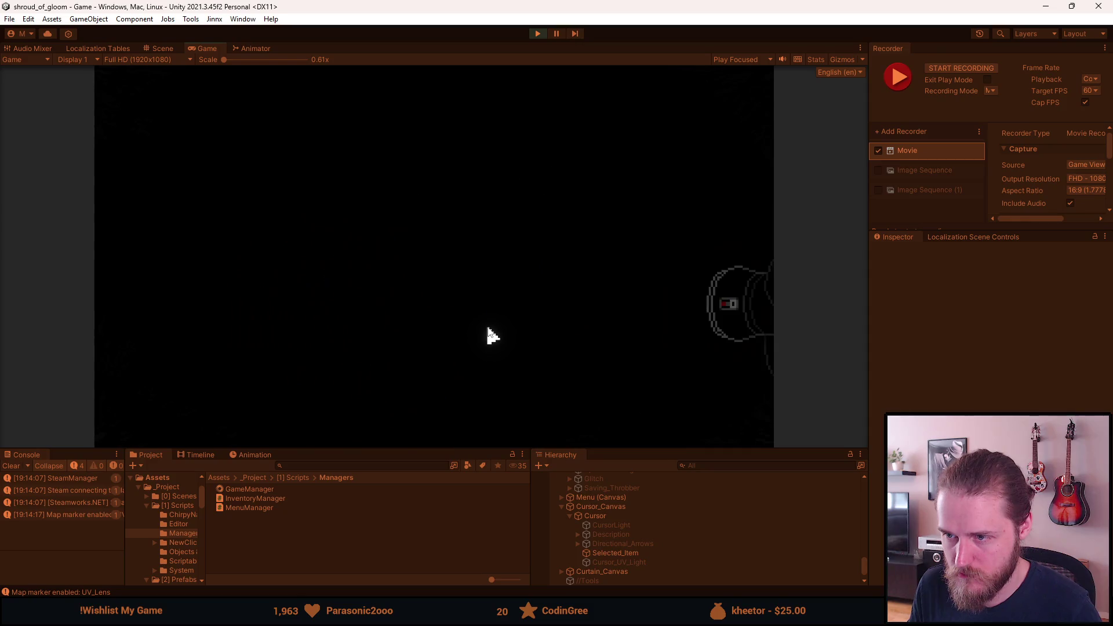
{"action": "right_click", "coordinate": [485, 327]}
{"action": "right_click", "coordinate": [486, 328]}
{"action": "right_click", "coordinate": [486, 328]}
Switch to red UV light again, checking the Developer & Testing Tools overlay before and after
{"action": "key", "text": "F1"}
{"action": "key", "text": "F1"}
{"action": "key", "text": "F1"}
{"action": "key", "text": "F1"}
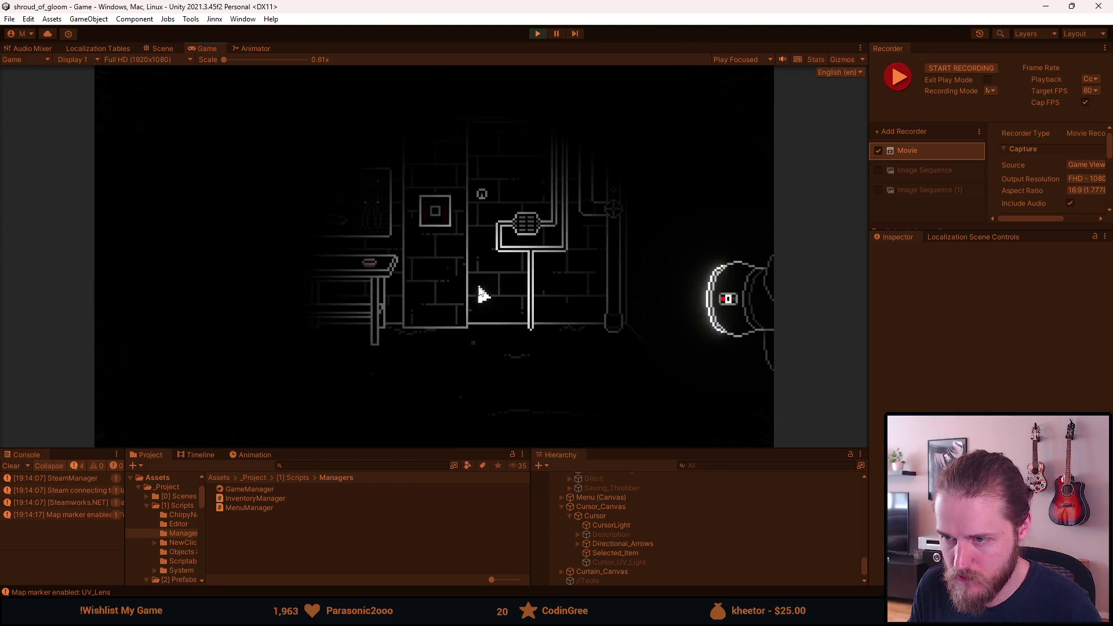
{"action": "key", "text": "F1"}
{"action": "key", "text": "F1"}
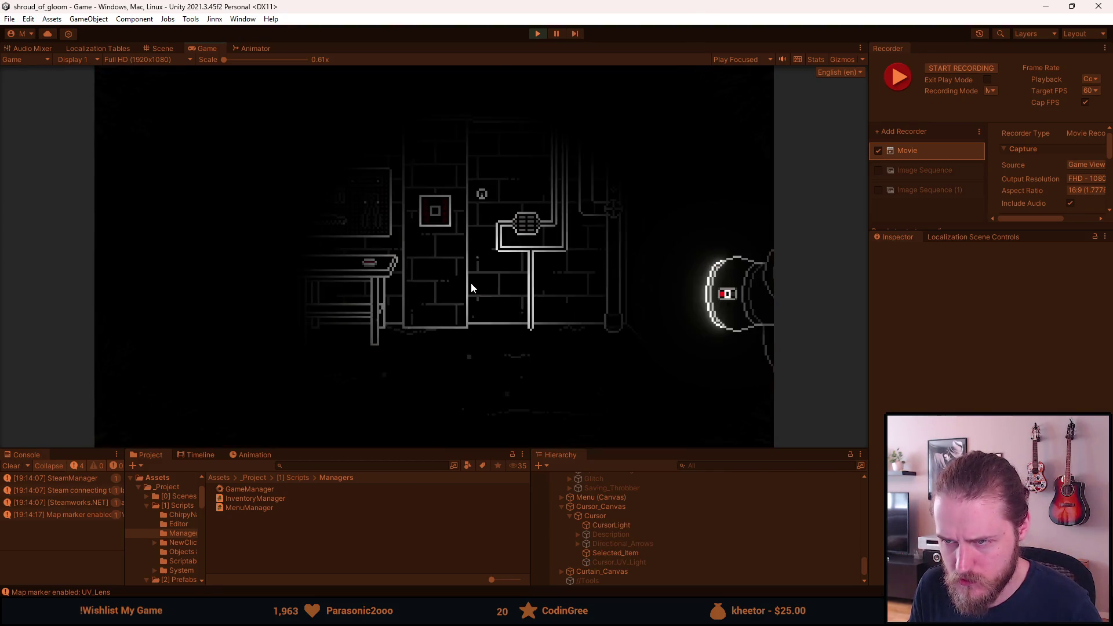
{"action": "right_click", "coordinate": [472, 283]}
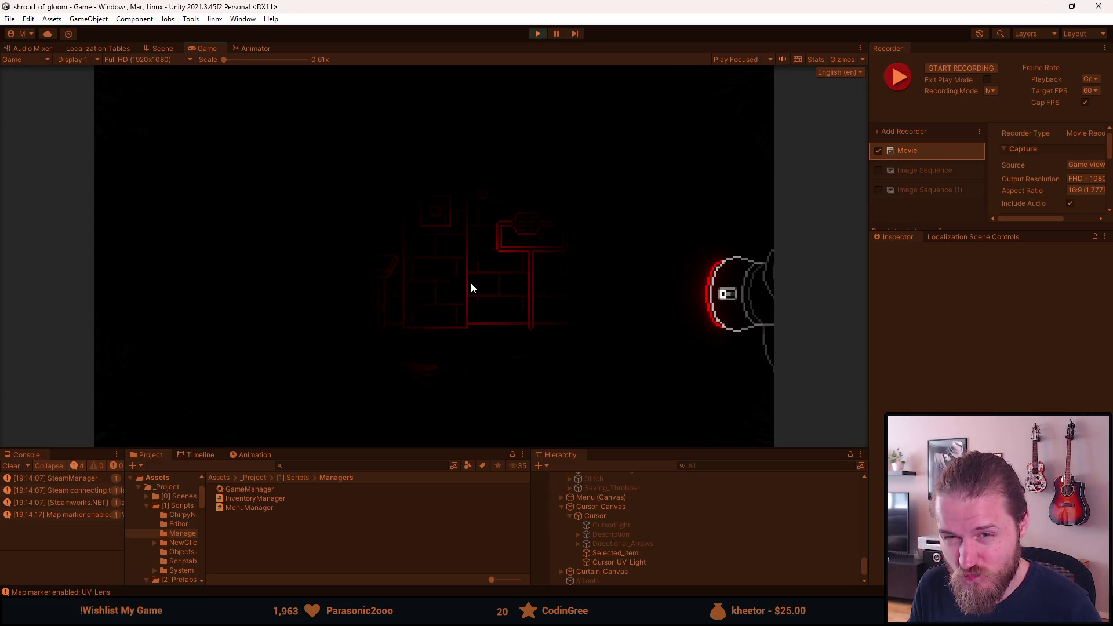
{"action": "key", "text": "F1"}
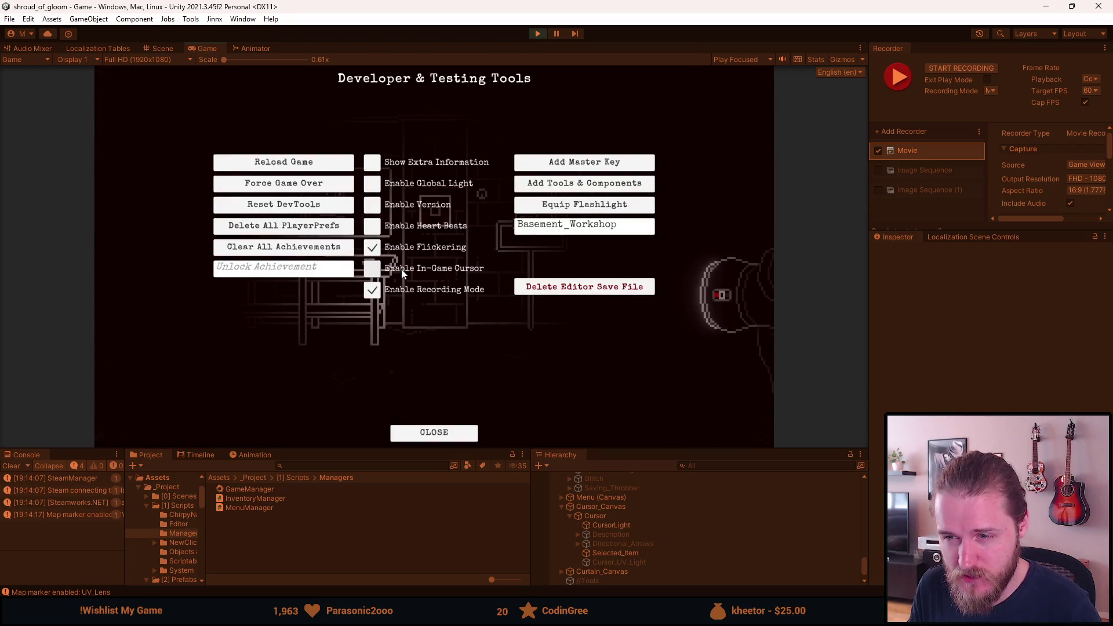
{"action": "key", "text": "F1"}
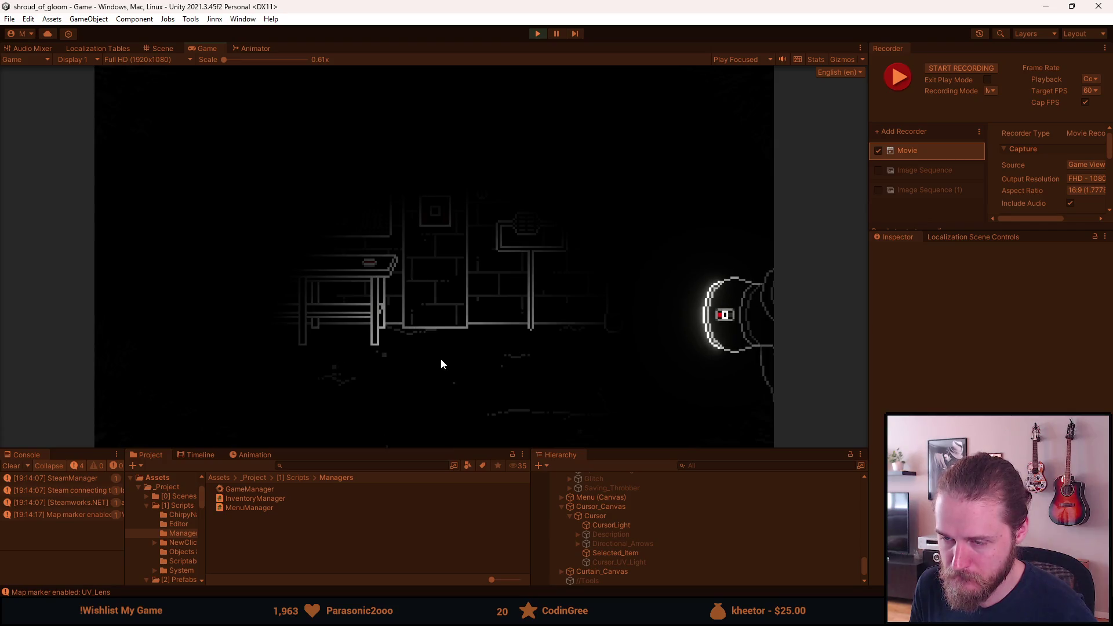
Pick up the Ultraviolet Lens, reveal the red handprint under UV, then return to white light
{"action": "left_click", "coordinate": [428, 350]}
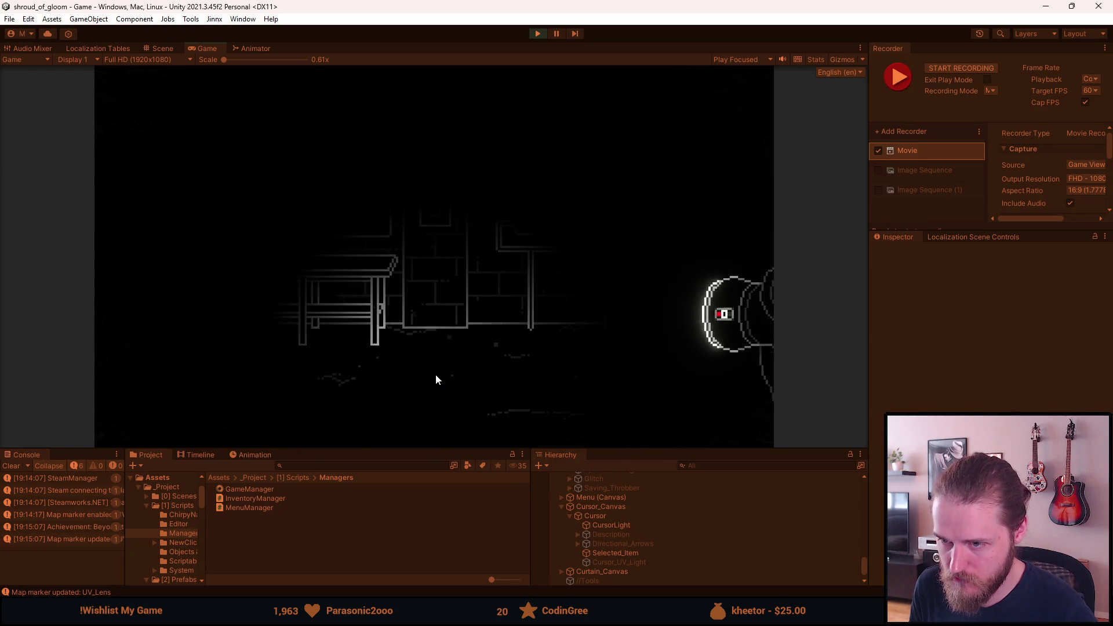
{"action": "left_click", "coordinate": [408, 378]}
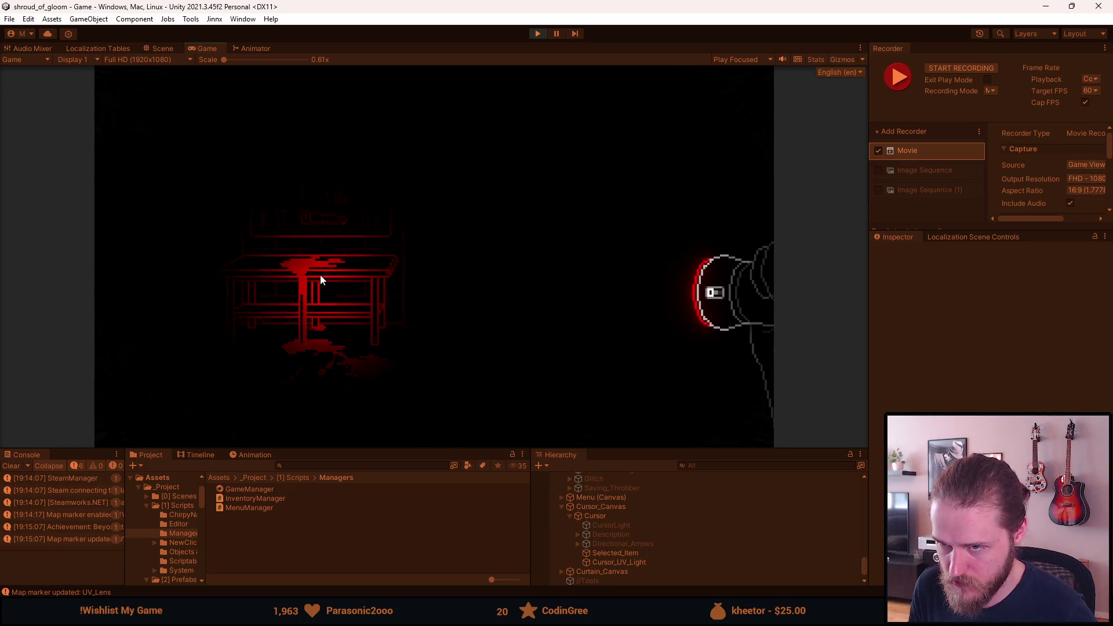
{"action": "left_click", "coordinate": [350, 238]}
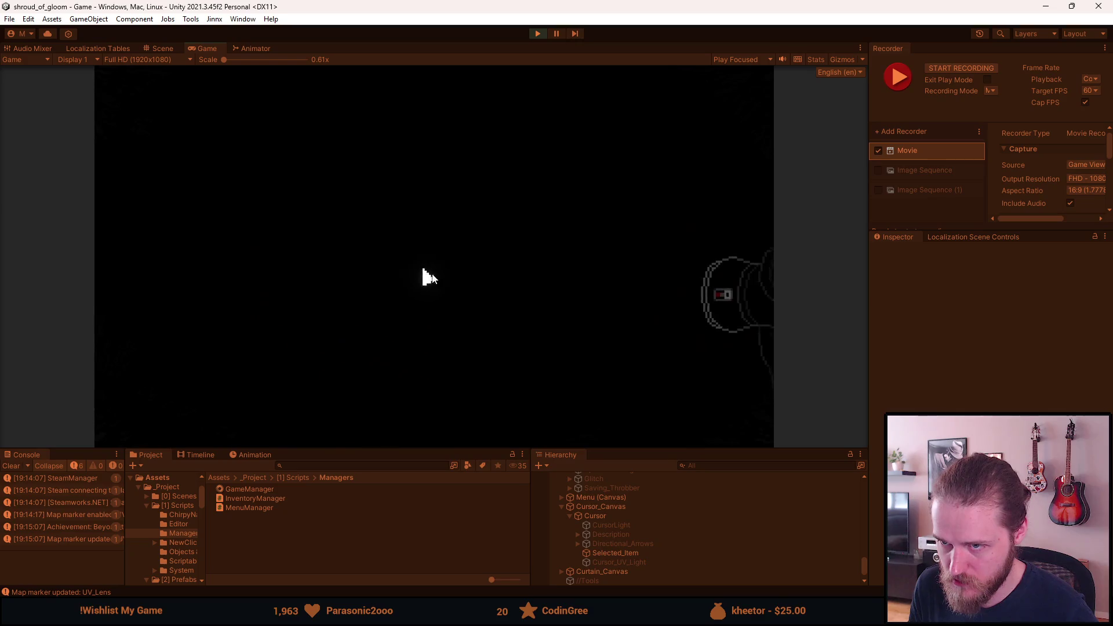
Enable Recording Mode, capture gameplay with F10, then pause to stop recording and leave the game
{"action": "key", "text": "F1"}
{"action": "left_click", "coordinate": [470, 289]}
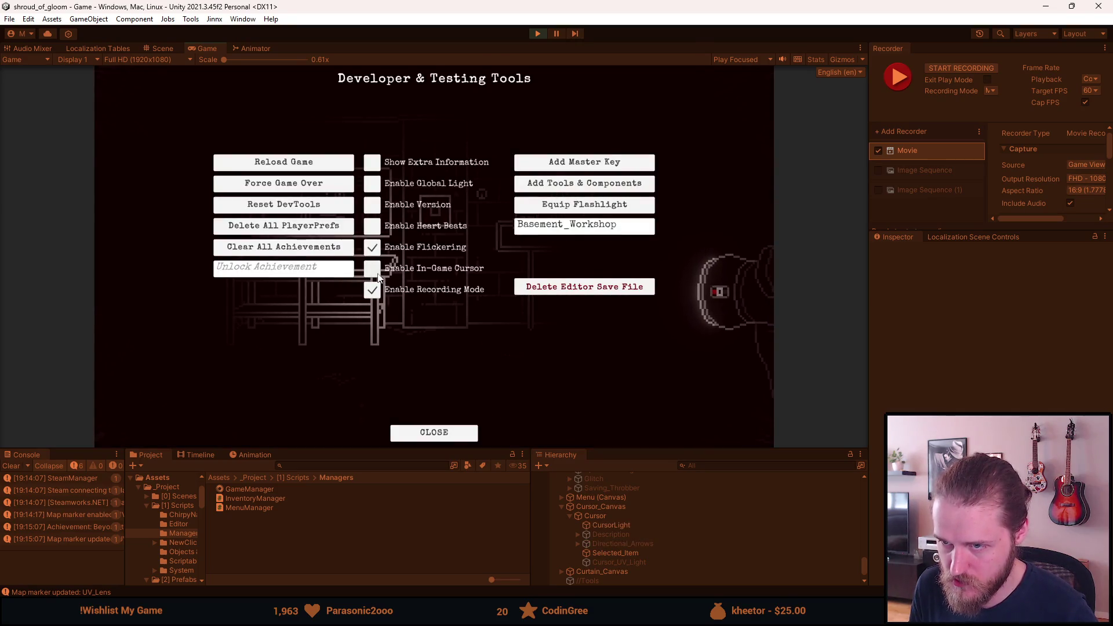
{"action": "key", "text": "F1"}
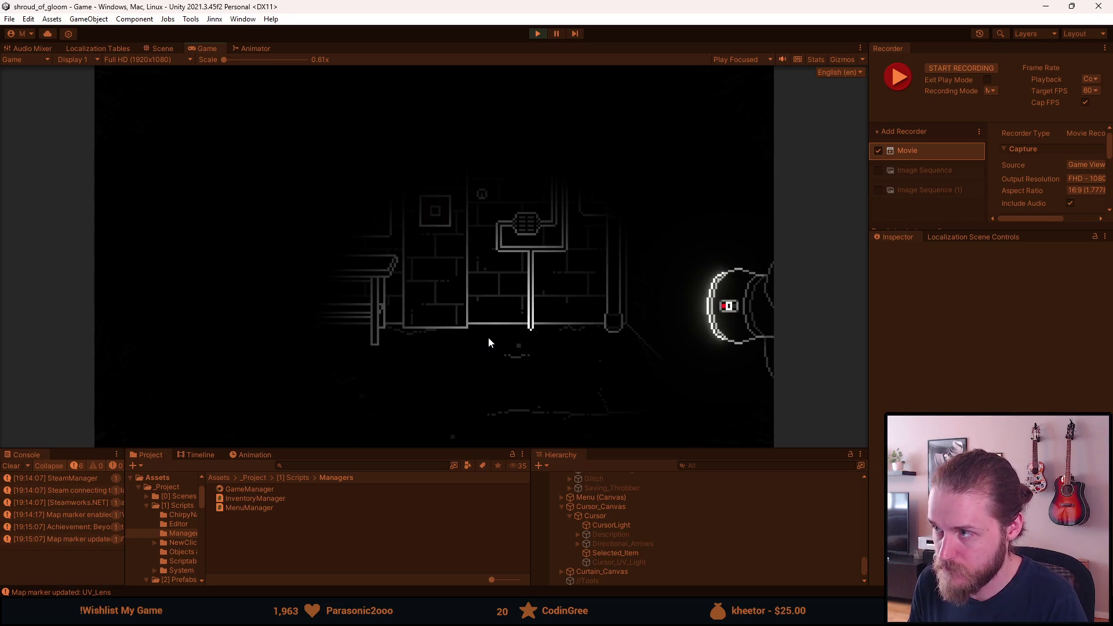
{"action": "key", "text": "F10"}
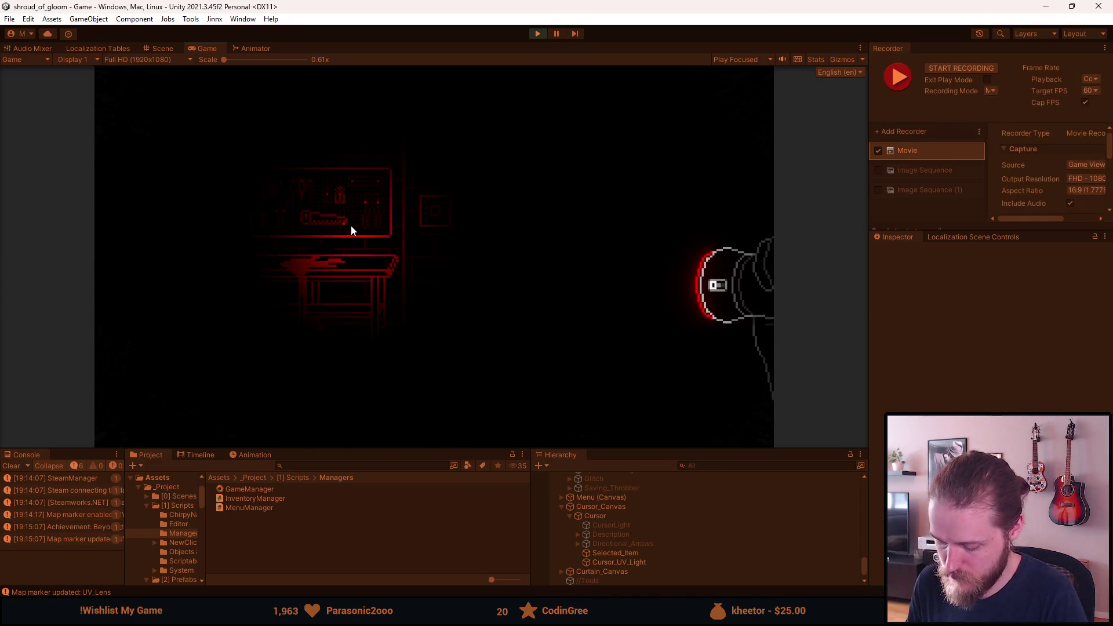
{"action": "key", "text": "Escape"}
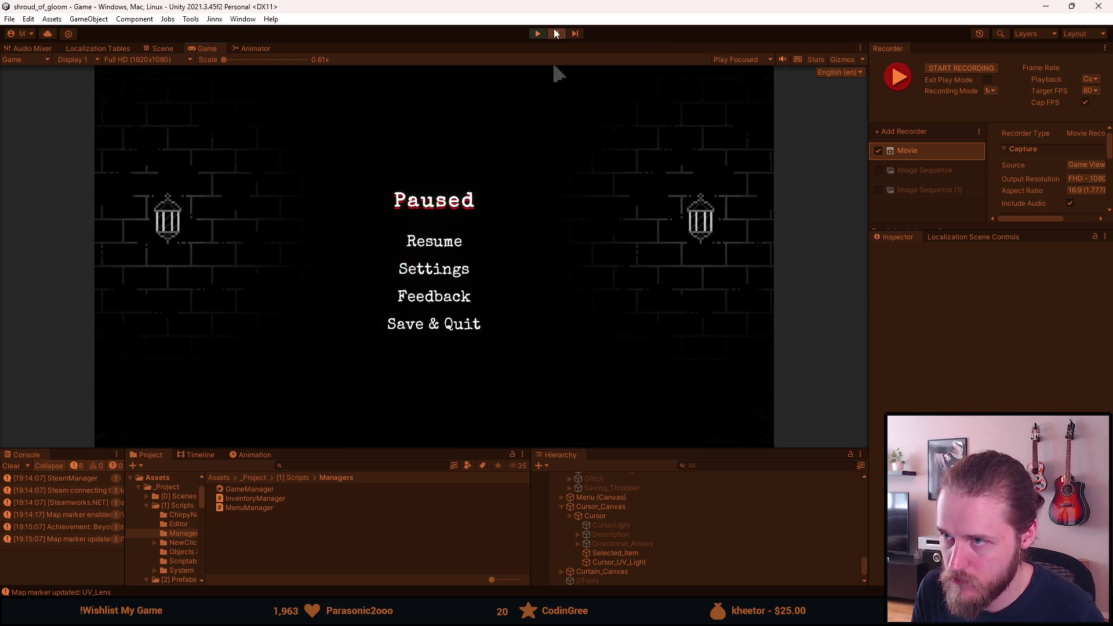
{"action": "key", "text": "ctrl+1"}
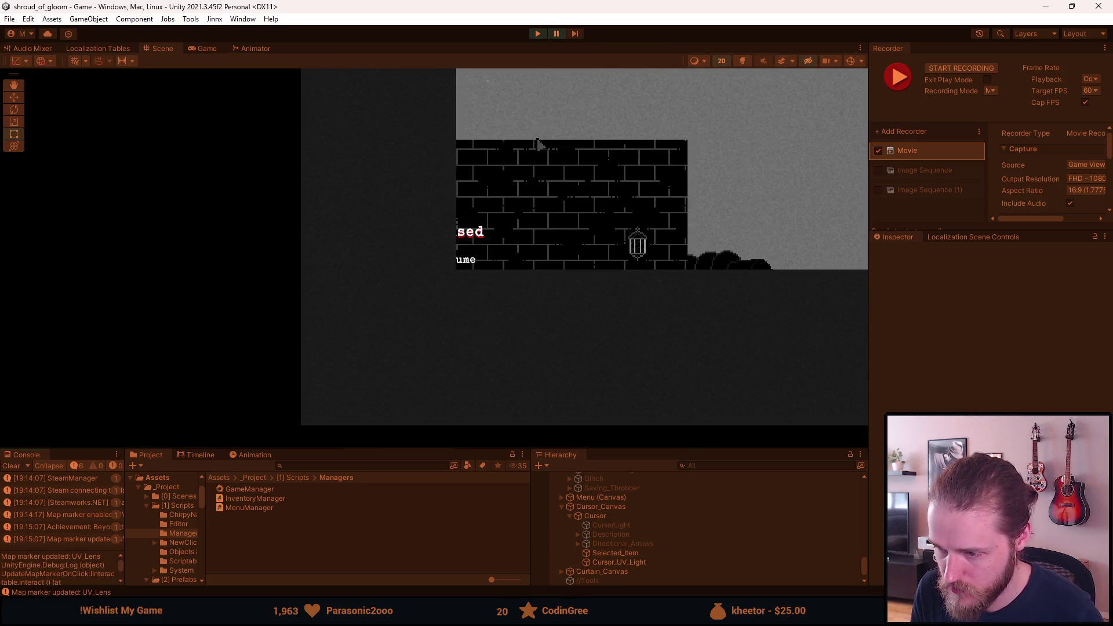
{"action": "key", "text": "alt+Tab"}
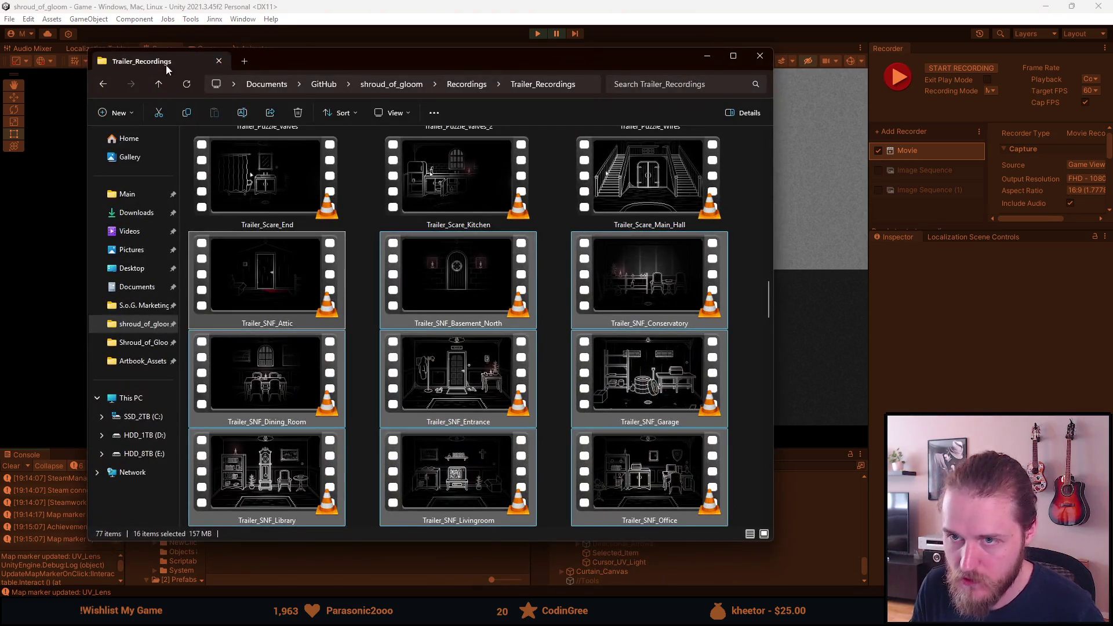
In the Recordings folder, preview the newest recording, Trailer_156, in the video player
{"action": "left_click", "coordinate": [469, 84]}
{"action": "scroll", "coordinate": [434, 266], "scroll_direction": "down", "scroll_amount": 10}
{"action": "left_click", "coordinate": [246, 501]}
{"action": "double_click", "coordinate": [245, 501]}
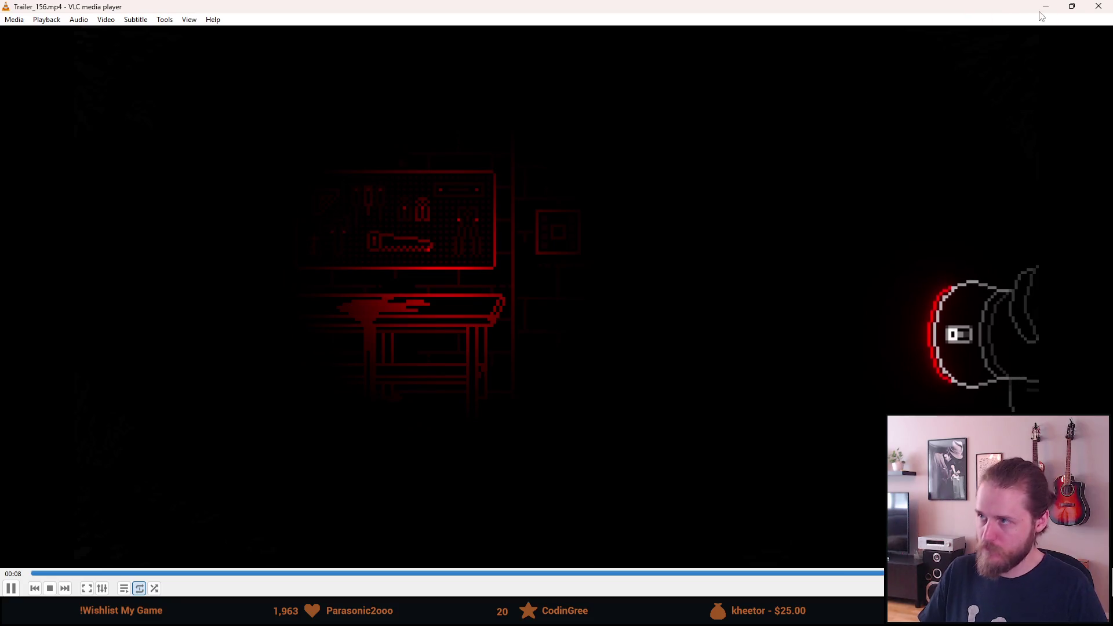
{"action": "left_click", "coordinate": [1097, 7]}
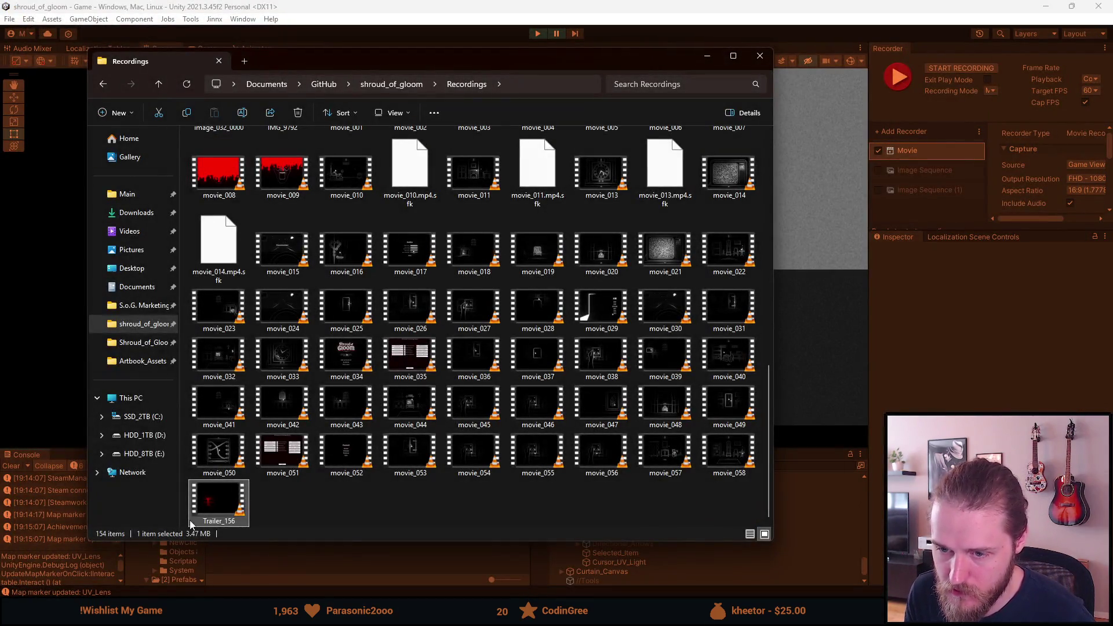
Rename Trailer_156 to Trailer_Ultraviolet_3
{"action": "right_click", "coordinate": [210, 514]}
{"action": "left_click", "coordinate": [250, 483]}
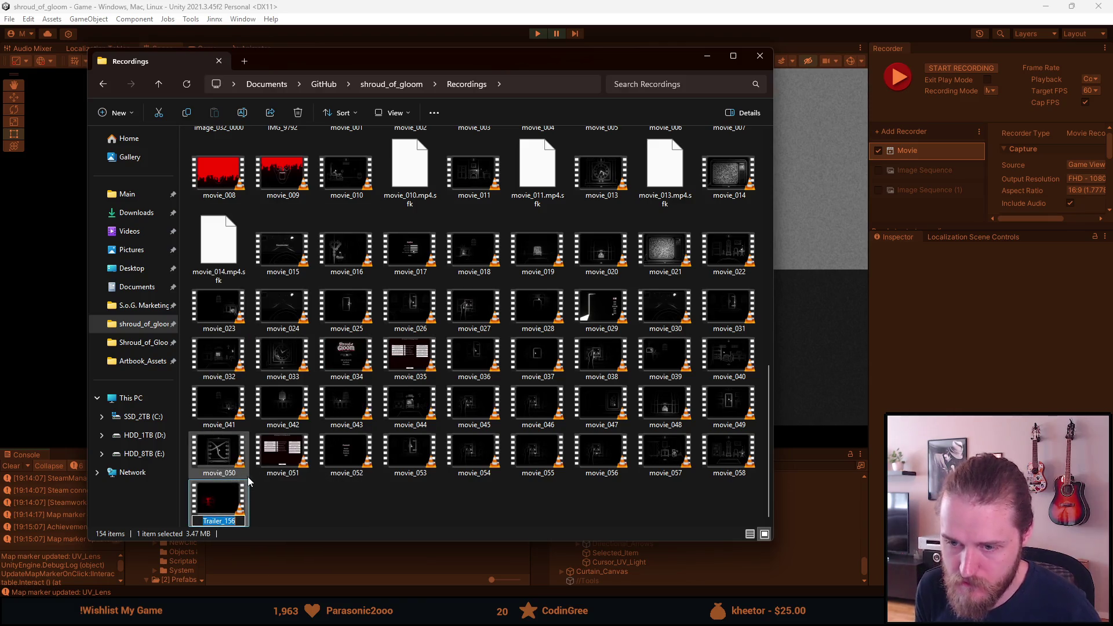
{"action": "key", "text": "Right"}
{"action": "key", "text": "BackSpace"}
{"action": "key", "text": "BackSpace"}
{"action": "key", "text": "BackSpace"}
{"action": "type", "text": "Ultravio"}
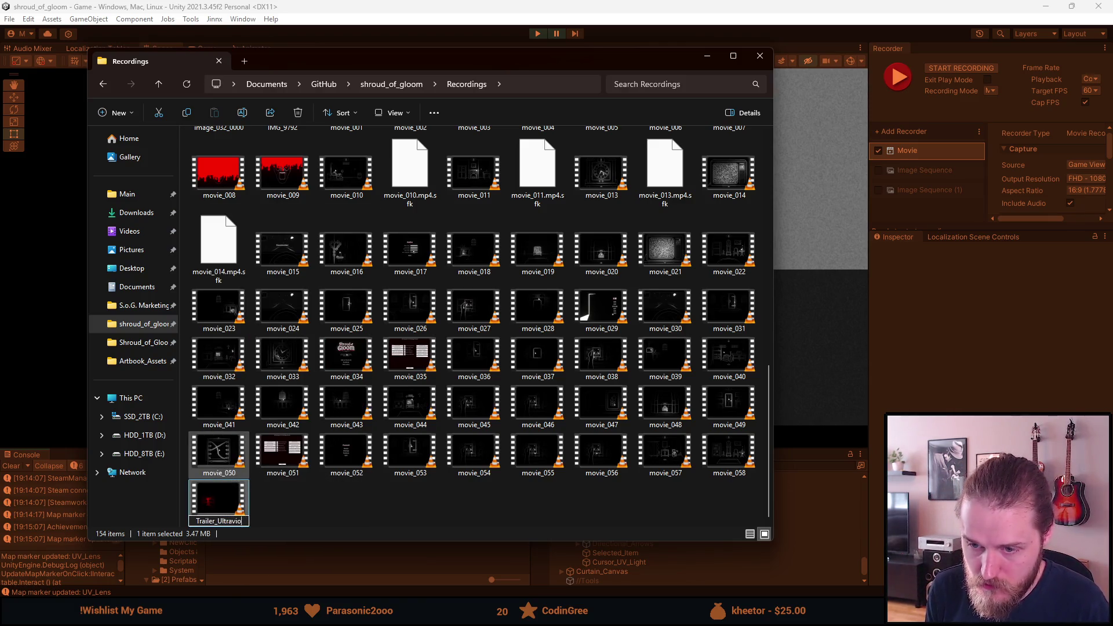
{"action": "type", "text": "let_3"}
{"action": "key", "text": "Return"}
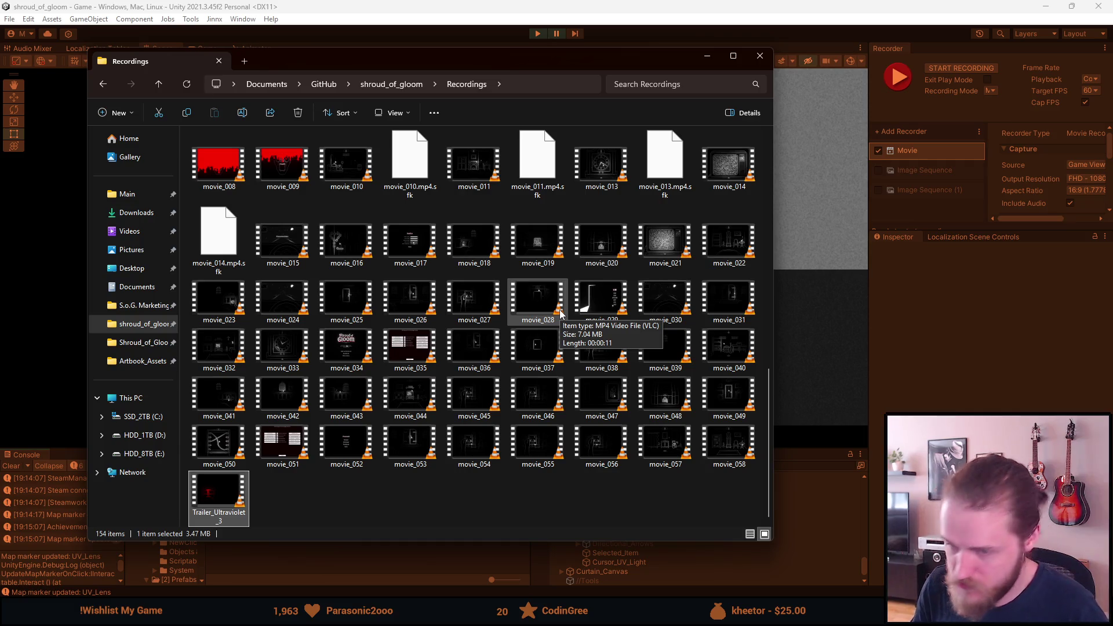
{"action": "left_click", "coordinate": [285, 498]}
{"action": "left_click", "coordinate": [221, 488]}
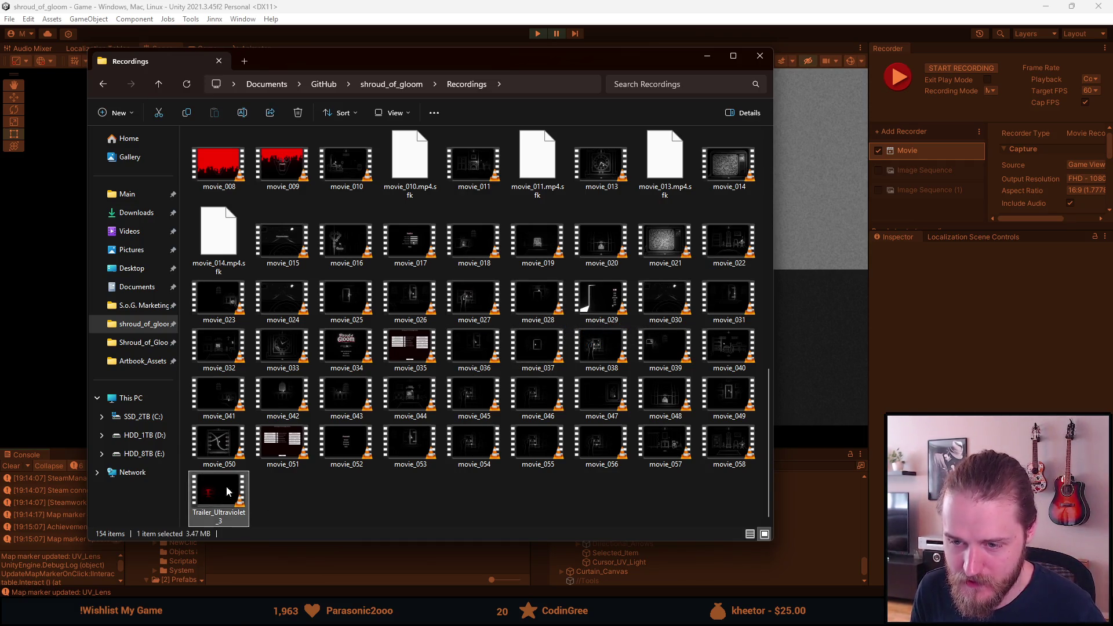
Open the Trailer_Recordings folder
{"action": "scroll", "coordinate": [344, 506], "scroll_direction": "up", "scroll_amount": 10}
{"action": "double_click", "coordinate": [223, 193]}
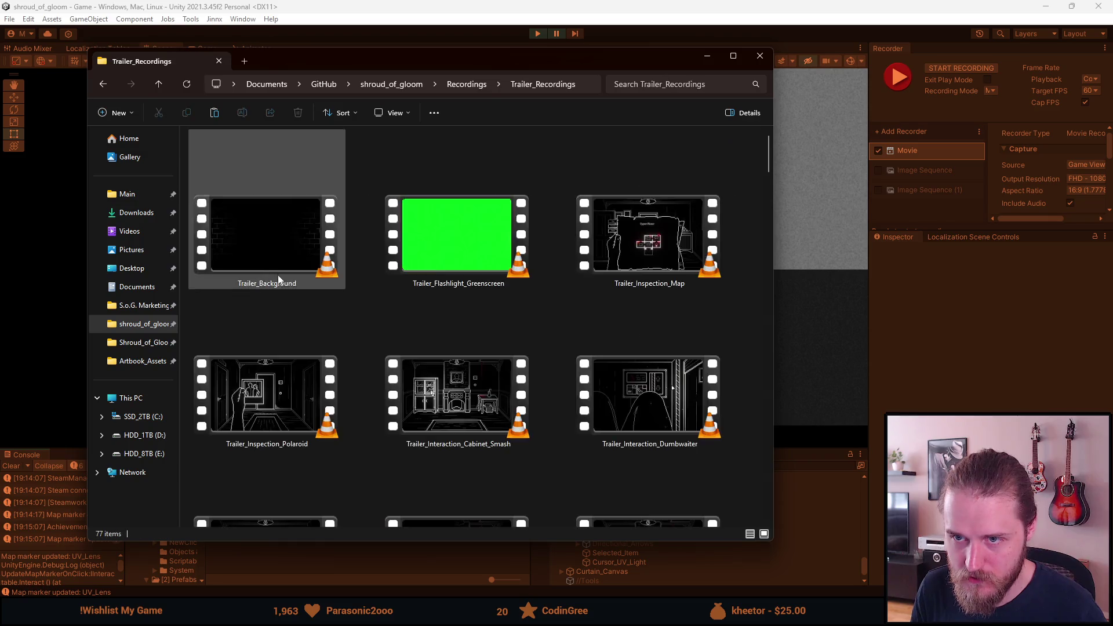
{"action": "scroll", "coordinate": [466, 429], "scroll_direction": "down", "scroll_amount": 15}
Add Trailer_Ultraviolet_3 to the end of the SoG_Trailer timeline and play it back
{"action": "mouse_move", "coordinate": [641, 455]}
{"action": "left_mouse_down"}
{"action": "mouse_move", "coordinate": [574, 557]}
{"action": "mouse_move", "coordinate": [571, 615]}
{"action": "mouse_move", "coordinate": [818, 537]}
{"action": "left_mouse_up"}
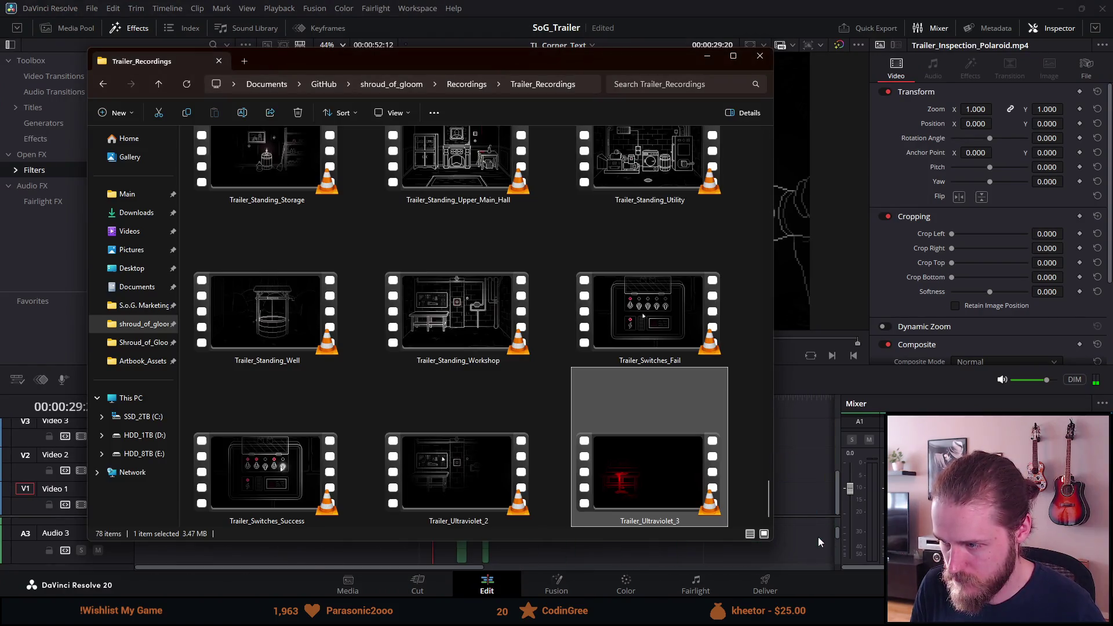
{"action": "mouse_move", "coordinate": [600, 454]}
{"action": "left_mouse_down"}
{"action": "mouse_move", "coordinate": [670, 502]}
{"action": "mouse_move", "coordinate": [805, 500]}
{"action": "mouse_move", "coordinate": [673, 508]}
{"action": "left_mouse_up"}
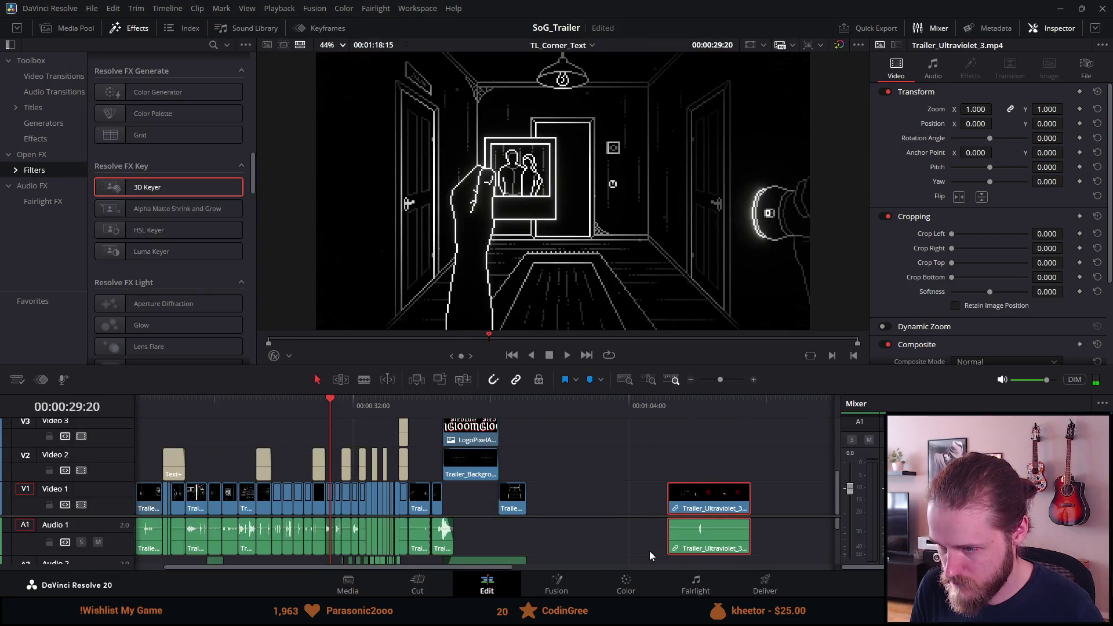
{"action": "left_click", "coordinate": [691, 407]}
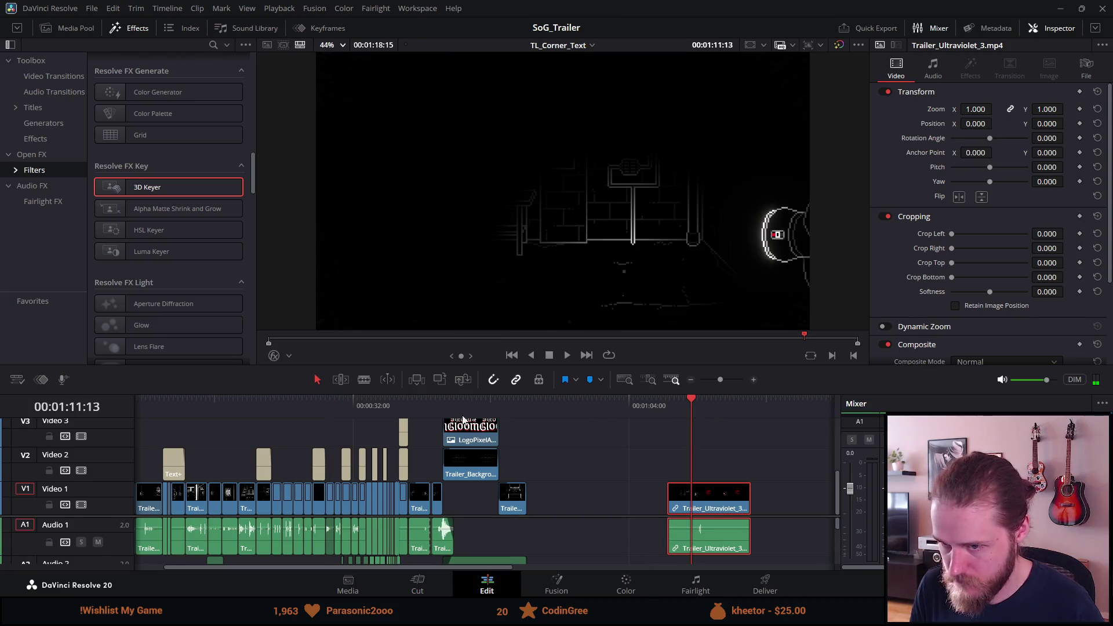
{"action": "scroll", "coordinate": [642, 529], "scroll_direction": "up", "scroll_amount": 3}
{"action": "scroll", "coordinate": [620, 526], "scroll_direction": "up", "scroll_amount": 1}
{"action": "key", "text": "space"}
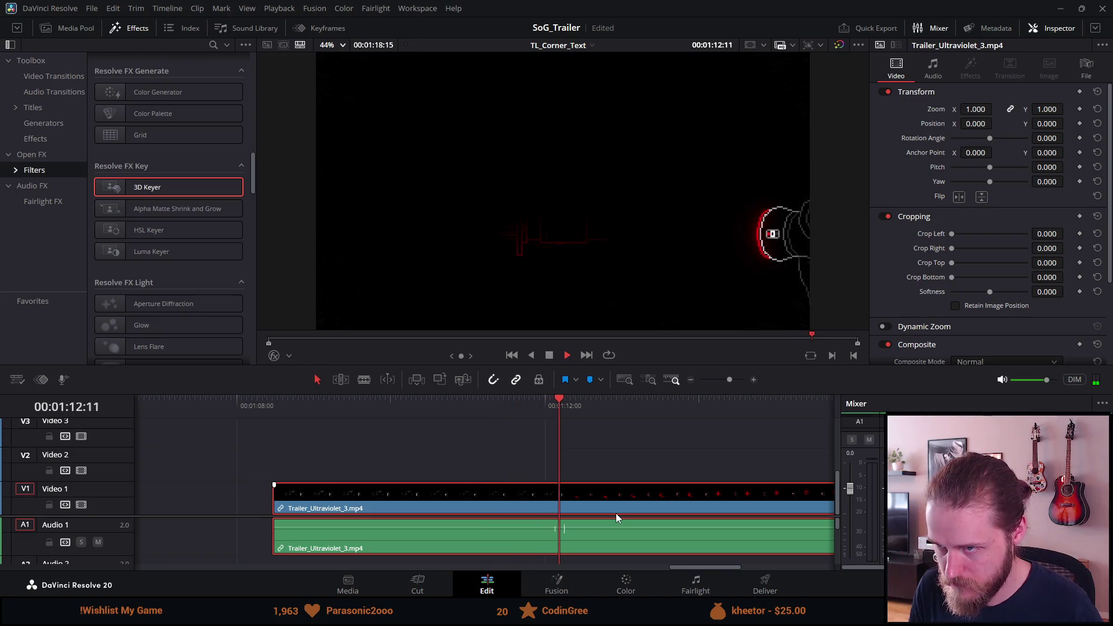
{"action": "key", "text": "space"}
Trim Trailer_Ultraviolet_3's start to where the action begins and shorten its end
{"action": "left_click_drag", "start_coordinate": [571, 404], "coordinate": [547, 402]}
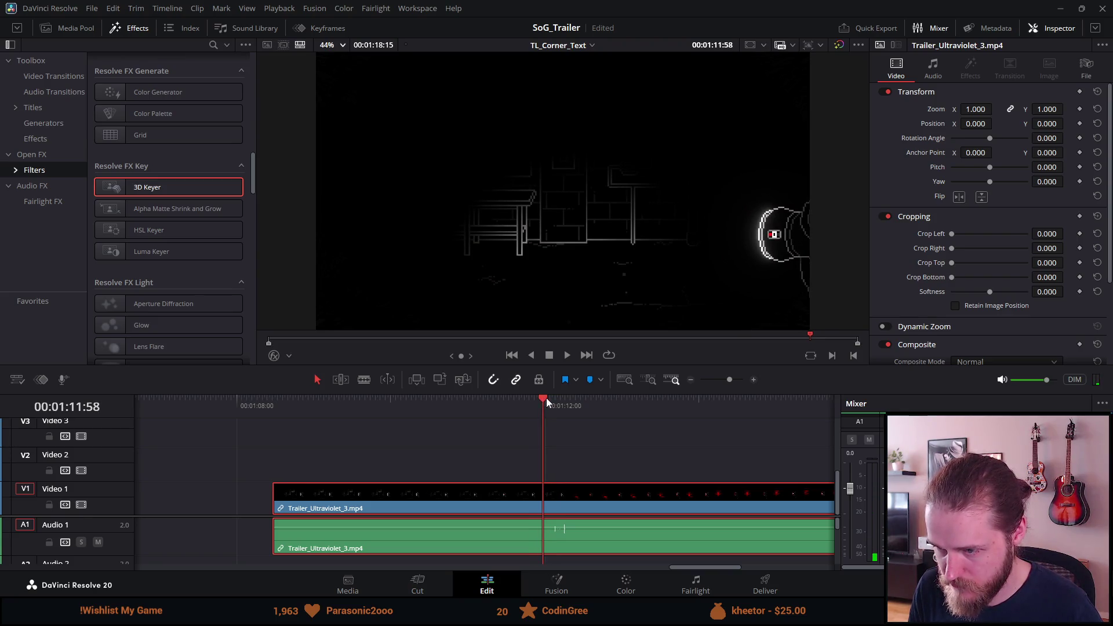
{"action": "left_click_drag", "start_coordinate": [283, 502], "coordinate": [548, 500]}
{"action": "key", "text": "space"}
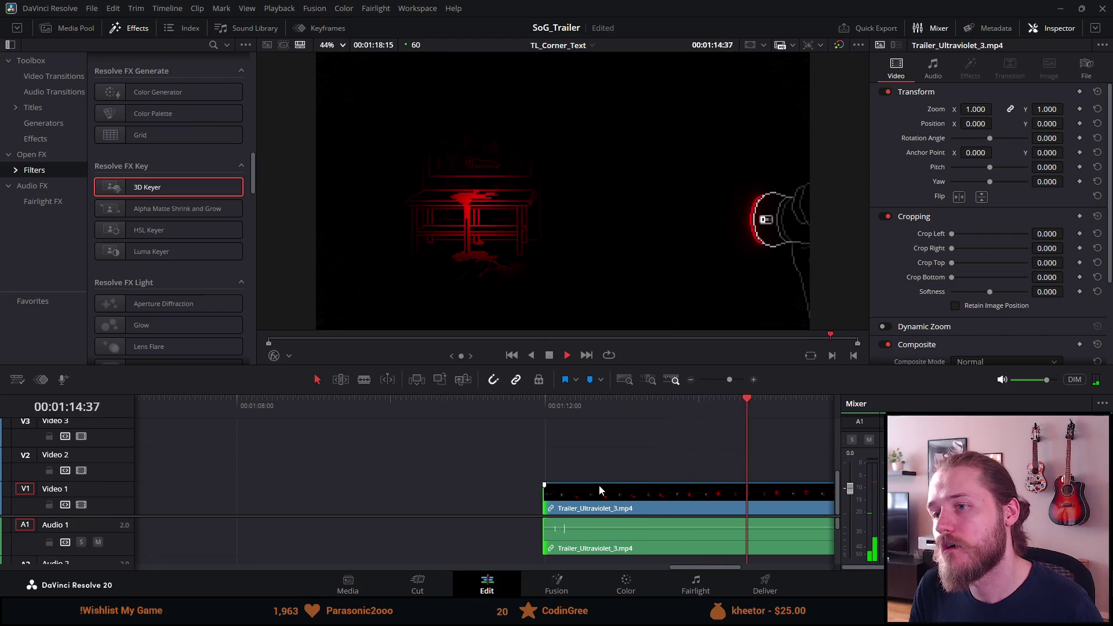
{"action": "key", "text": "space"}
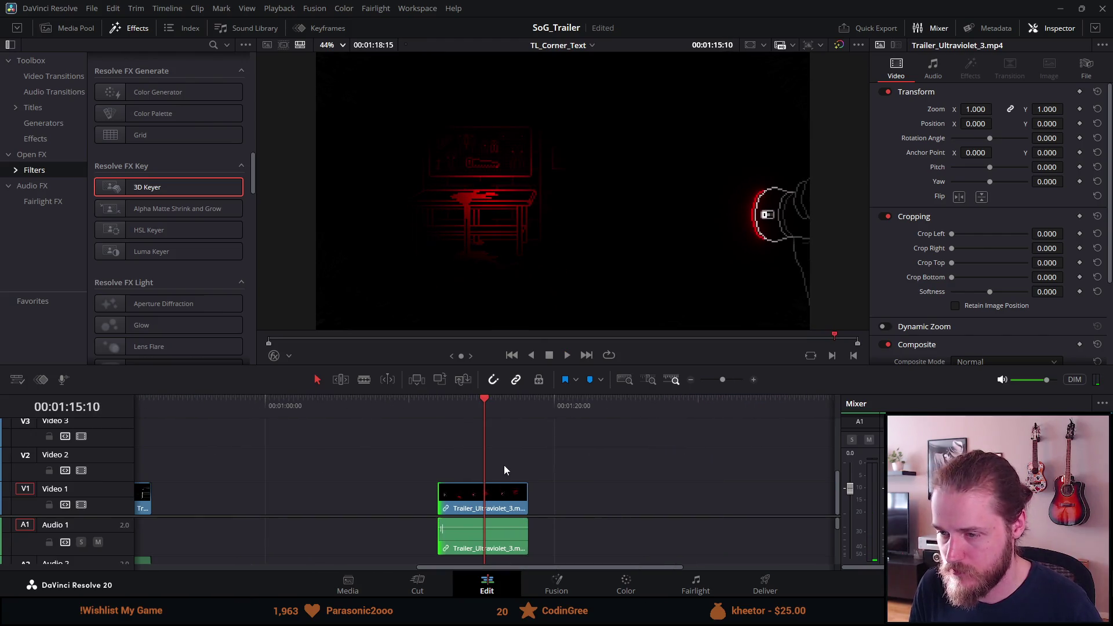
{"action": "left_click_drag", "start_coordinate": [520, 499], "coordinate": [247, 495]}
{"action": "scroll", "coordinate": [247, 496], "scroll_direction": "up", "scroll_amount": 5}
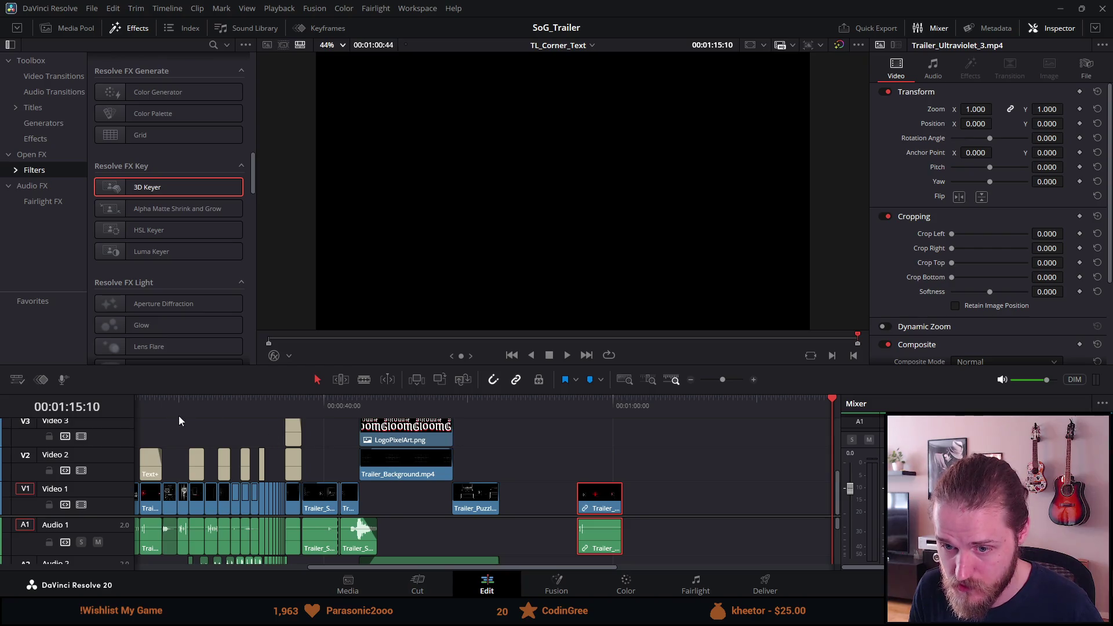
Preview the trailer and Trailer_Ultraviolet_3, then trim the clip's end further
{"action": "left_click", "coordinate": [142, 400]}
{"action": "key", "text": "space"}
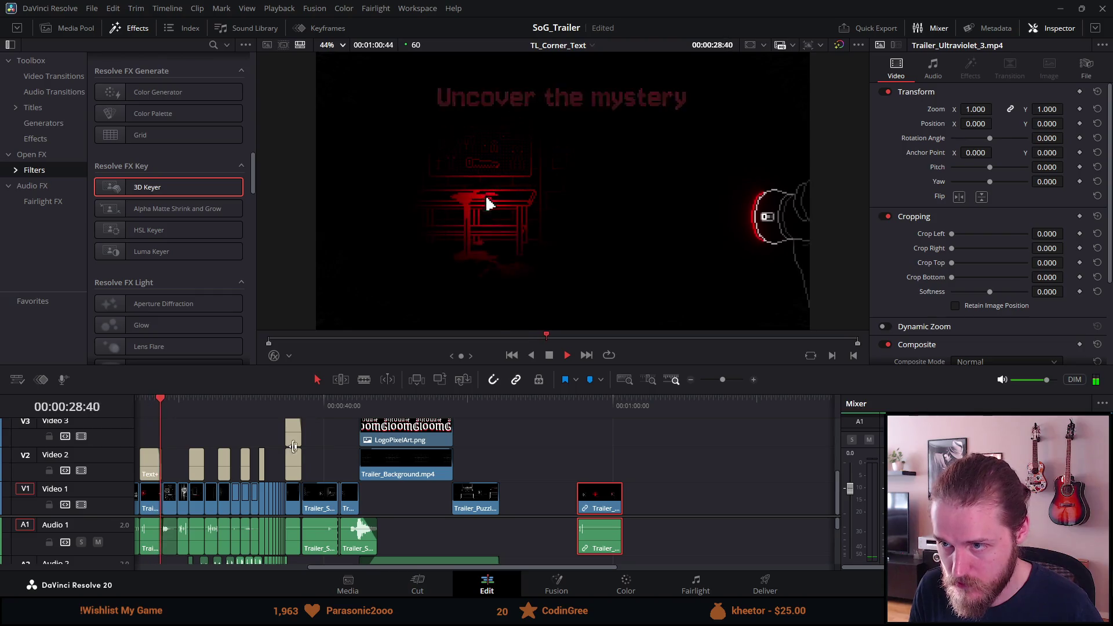
{"action": "left_click", "coordinate": [578, 411]}
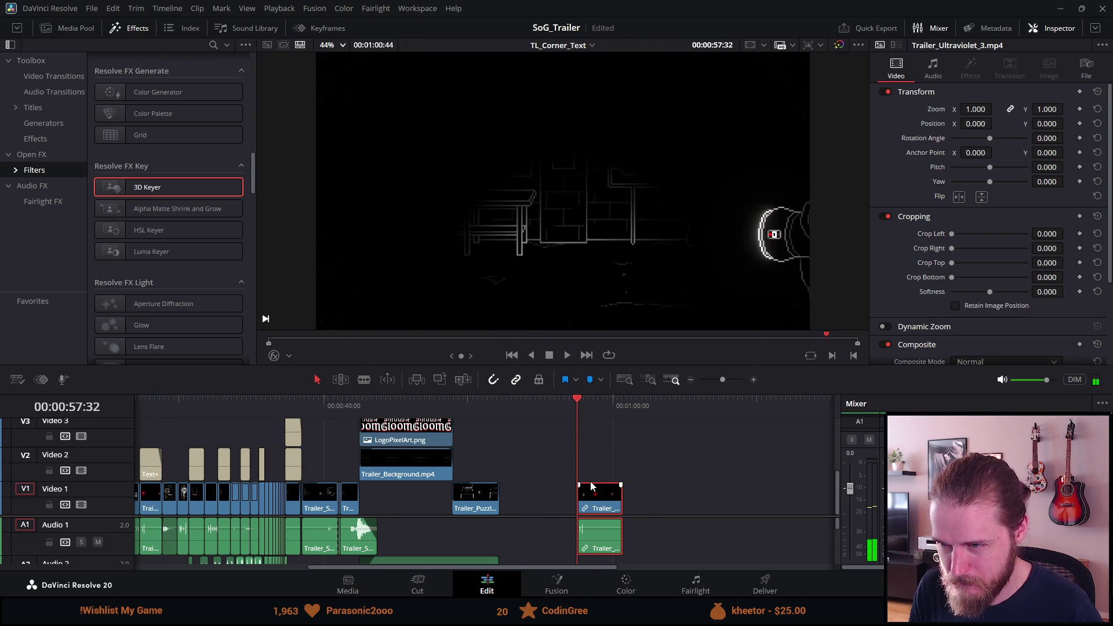
{"action": "scroll", "coordinate": [583, 481], "scroll_direction": "up", "scroll_amount": 4}
{"action": "key", "text": "space"}
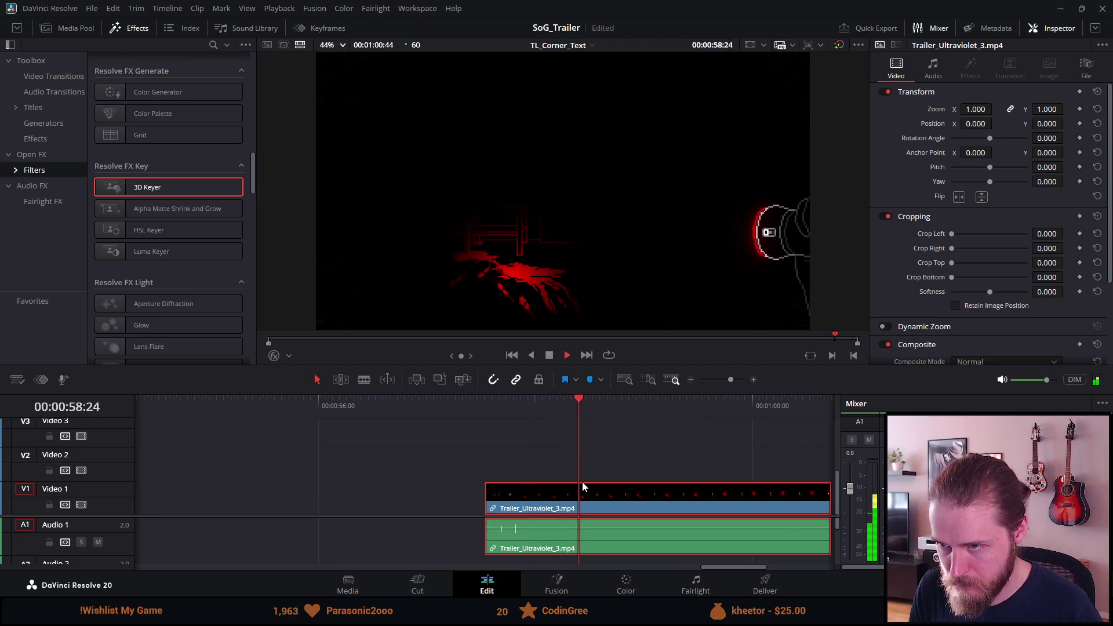
{"action": "key", "text": "space"}
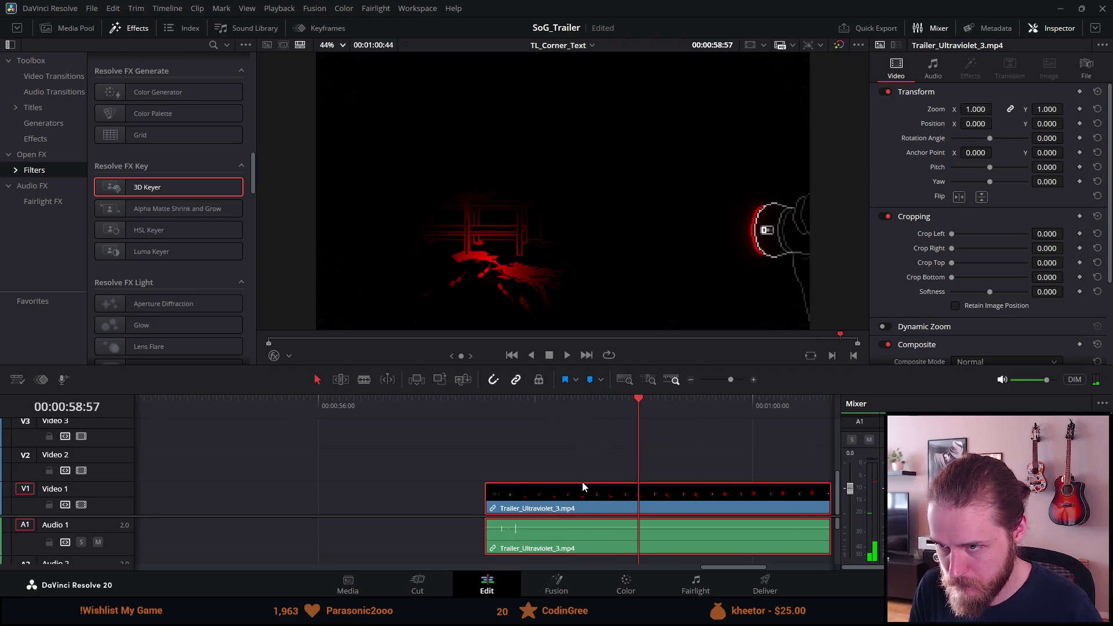
{"action": "scroll", "coordinate": [607, 529], "scroll_direction": "up", "scroll_amount": 1}
{"action": "scroll", "coordinate": [607, 529], "scroll_direction": "down", "scroll_amount": 1}
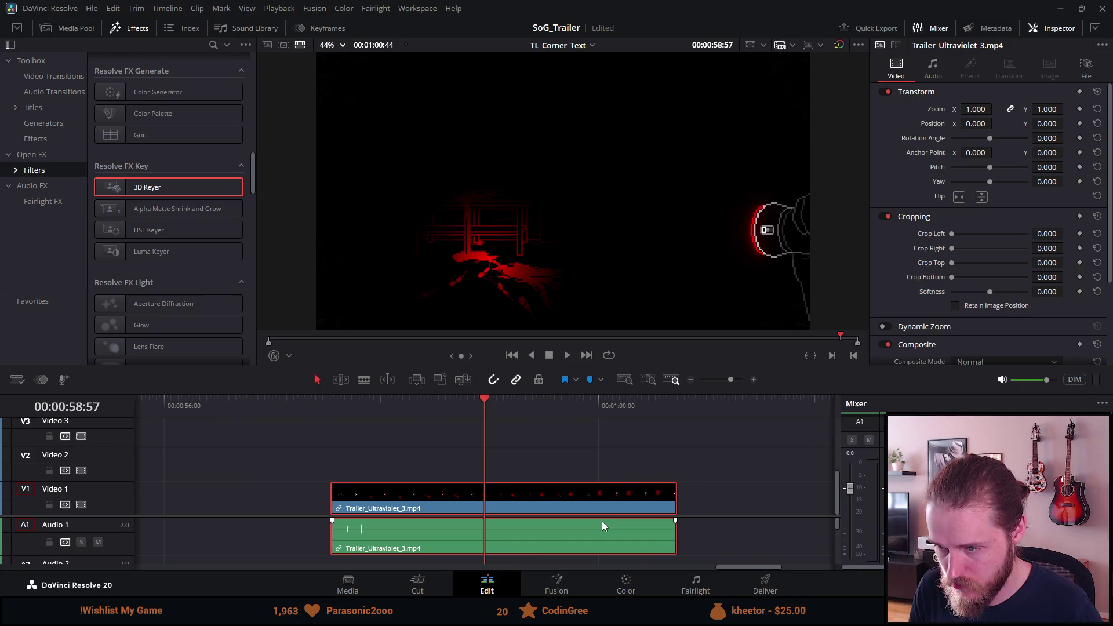
{"action": "left_click_drag", "start_coordinate": [669, 500], "coordinate": [450, 475]}
Cut Trailer_Ultraviolet_3 from the timeline end and delete Trailer_Ultraviolet_2, leaving a gap
{"action": "left_click", "coordinate": [397, 502]}
{"action": "key", "text": "Delete"}
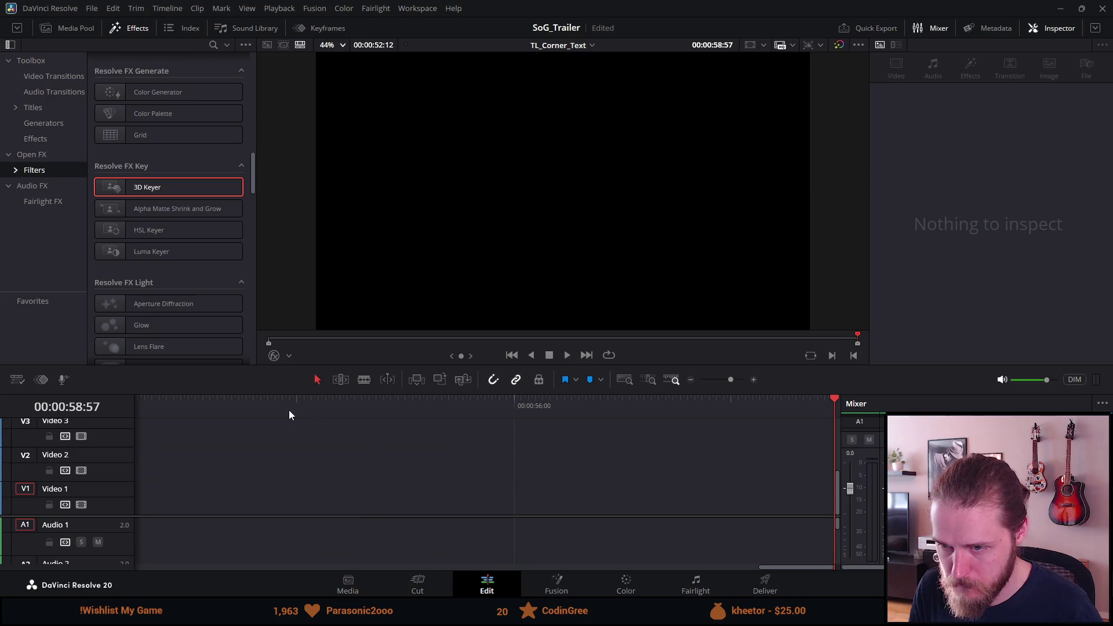
{"action": "left_click", "coordinate": [282, 407]}
{"action": "scroll", "coordinate": [273, 412], "scroll_direction": "left", "scroll_amount": 5}
{"action": "scroll", "coordinate": [266, 424], "scroll_direction": "left", "scroll_amount": 10}
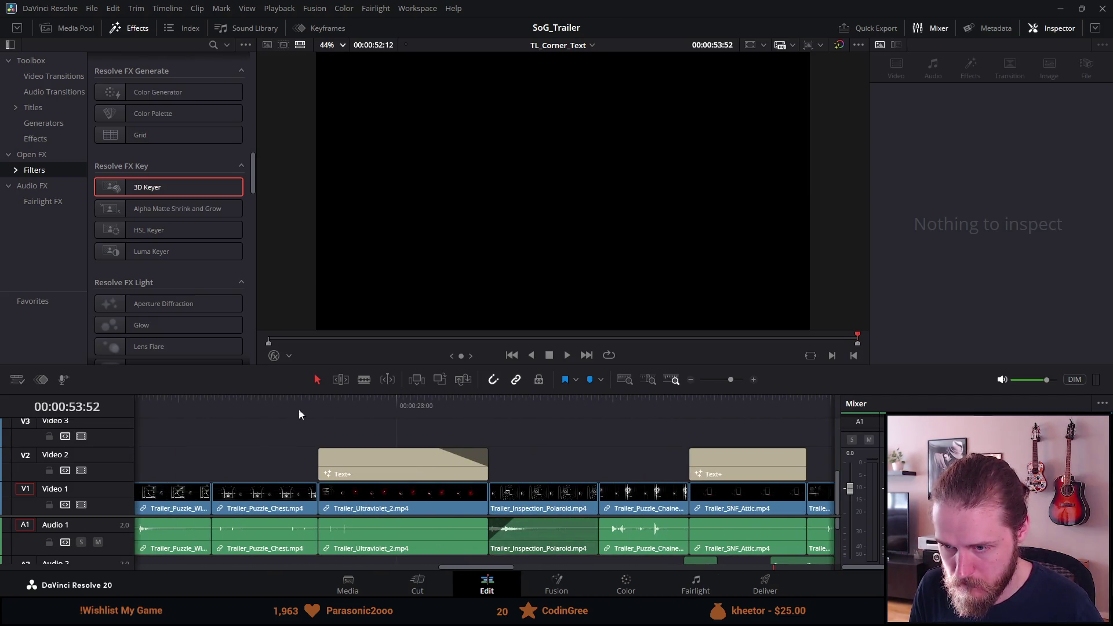
{"action": "left_click", "coordinate": [376, 501]}
{"action": "key", "text": "Delete"}
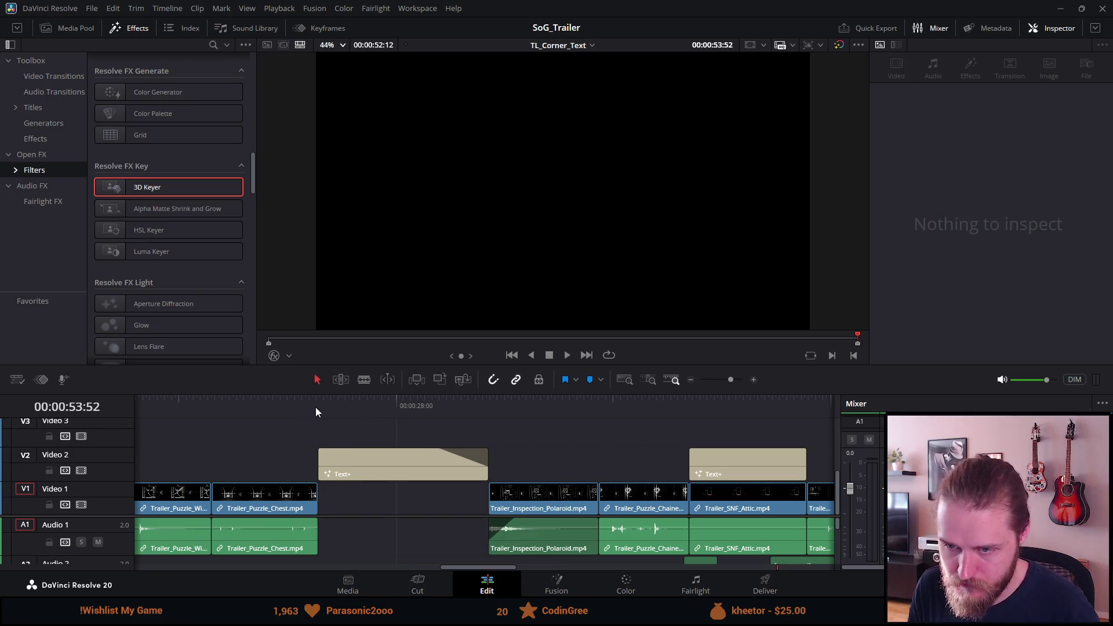
Paste Trailer_Ultraviolet_3 into the gap under the 'Uncover the mystery' title
{"action": "left_click", "coordinate": [315, 408]}
{"action": "key", "text": "ctrl+z"}
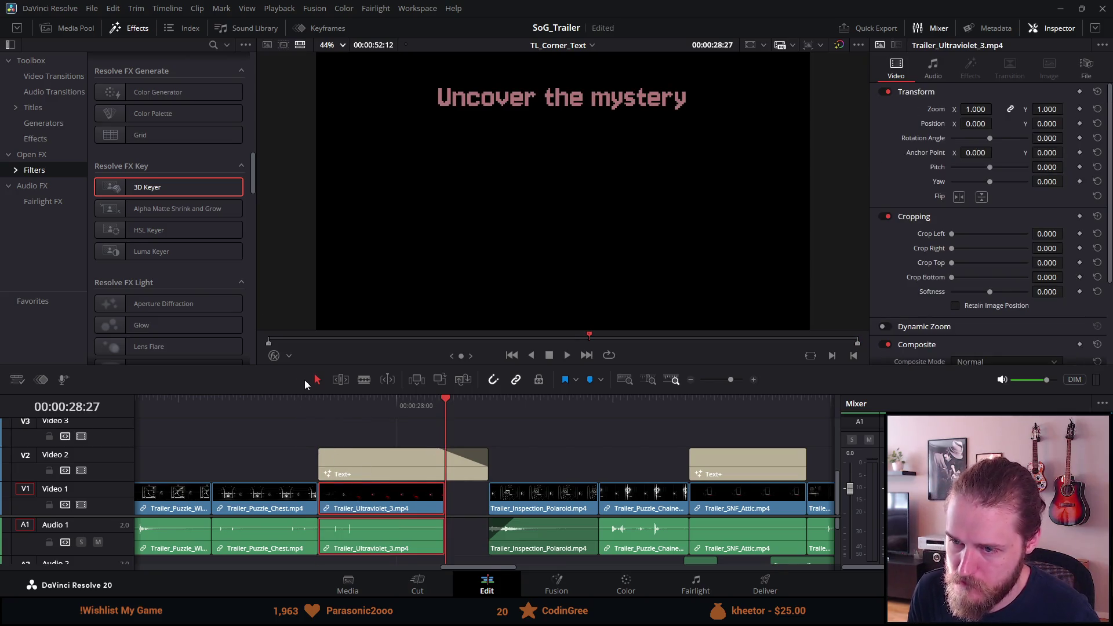
{"action": "left_click", "coordinate": [323, 418]}
Play the section from the chest clip and scrub to the 'Uncover the mystery' frame
{"action": "left_click", "coordinate": [324, 400]}
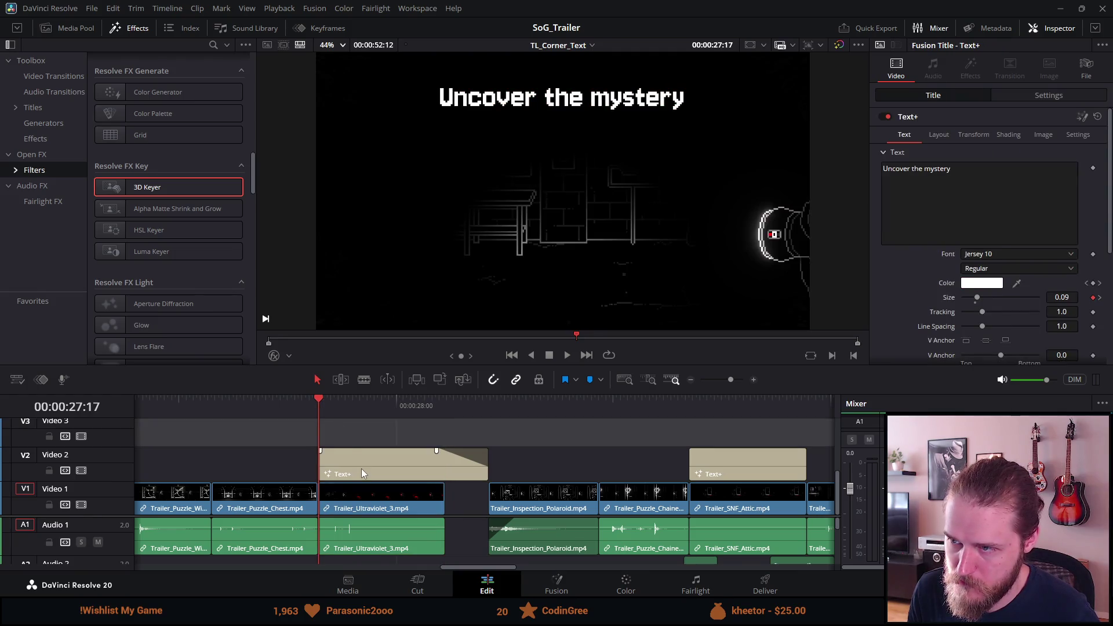
{"action": "left_click", "coordinate": [271, 395]}
{"action": "key", "text": "space"}
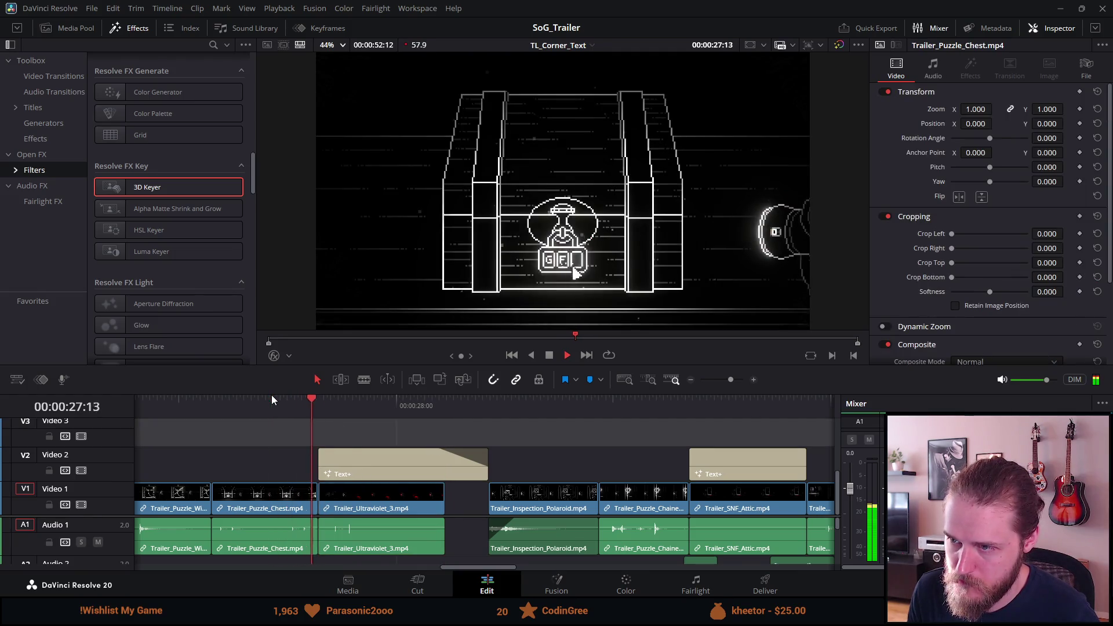
{"action": "key", "text": "space"}
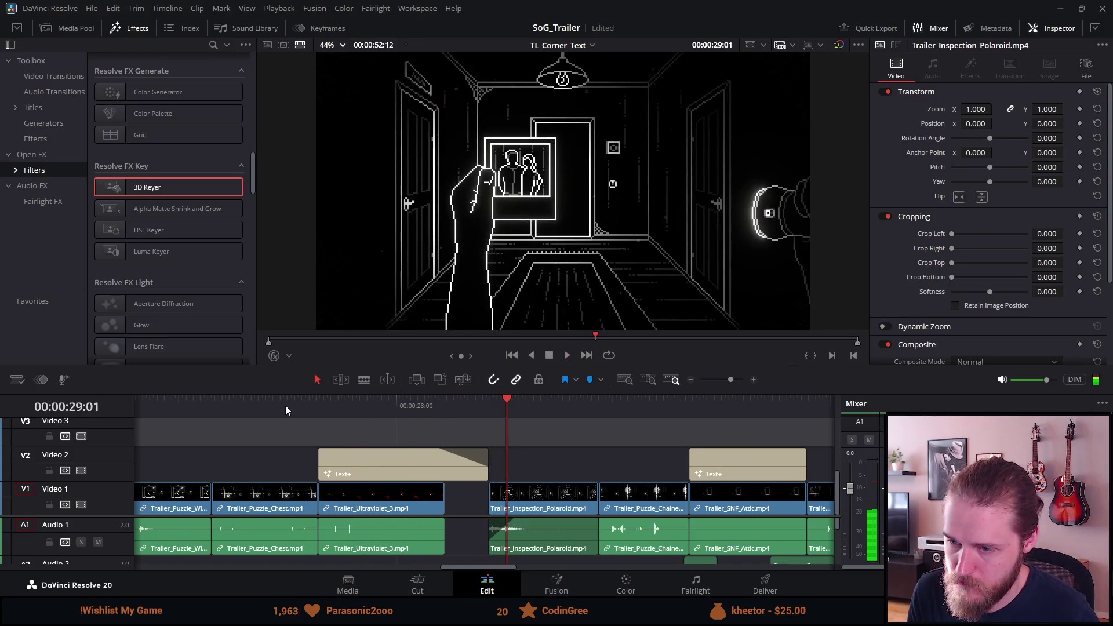
{"action": "left_click_drag", "start_coordinate": [332, 405], "coordinate": [361, 405]}
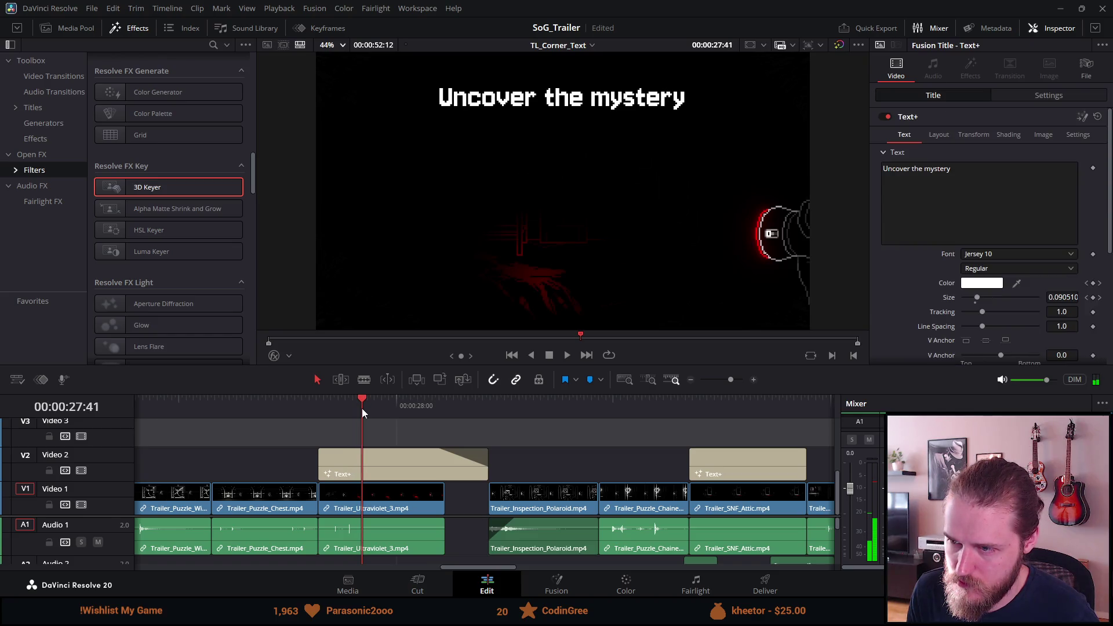
{"action": "scroll", "coordinate": [326, 545], "scroll_direction": "up", "scroll_amount": 2}
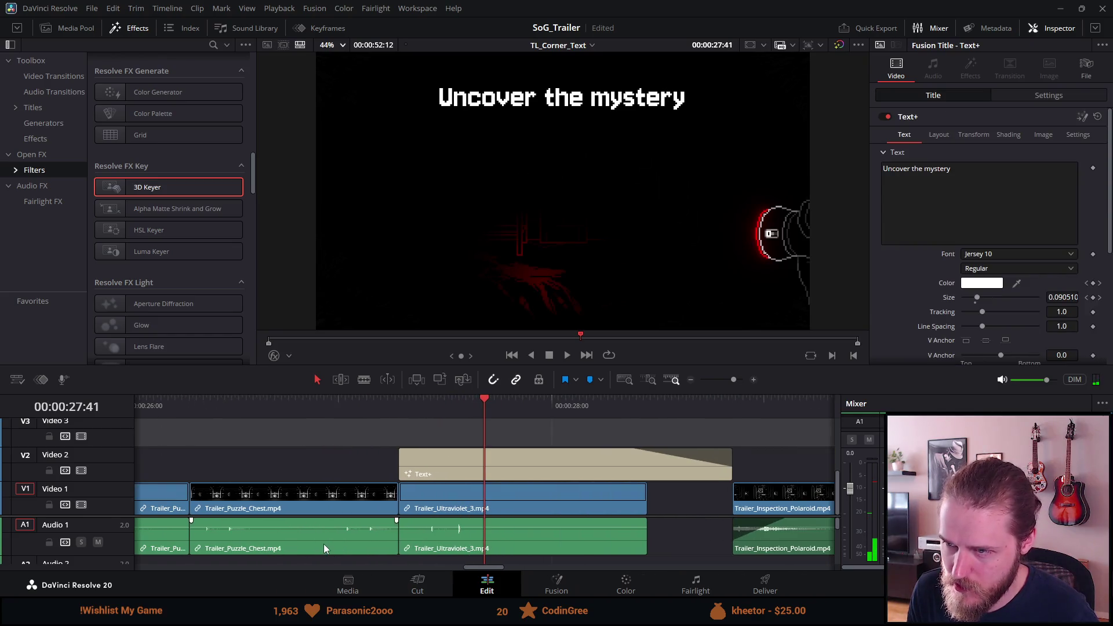
Select Trailer_Ultraviolet_3 and bring up its retime controls to adjust the speed to 152%
{"action": "left_click", "coordinate": [451, 504]}
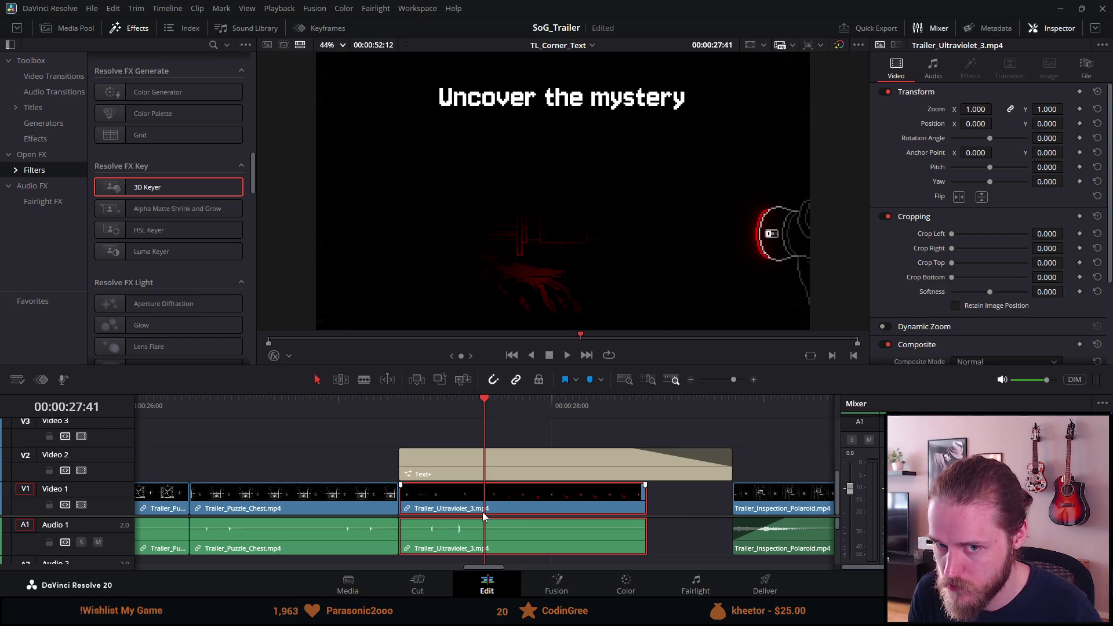
{"action": "mouse_move", "coordinate": [482, 401]}
{"action": "left_mouse_down"}
{"action": "mouse_move", "coordinate": [422, 394]}
{"action": "mouse_move", "coordinate": [507, 409]}
{"action": "left_mouse_up"}
{"action": "left_click", "coordinate": [503, 403]}
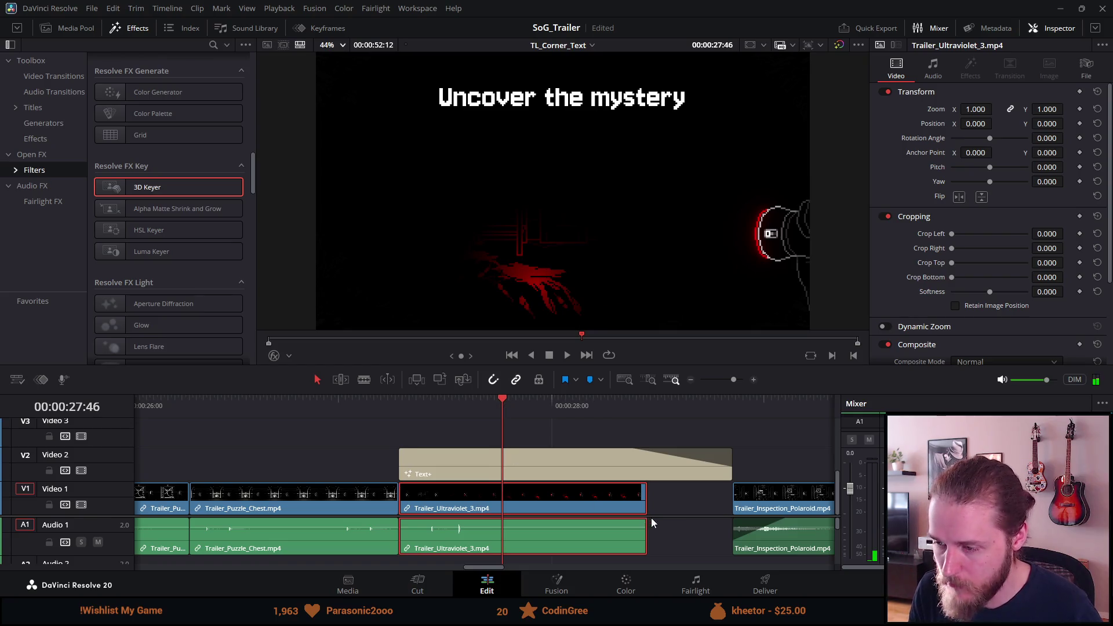
{"action": "key", "text": "ctrl+r"}
{"action": "mouse_move", "coordinate": [645, 494]}
{"action": "left_mouse_down"}
{"action": "mouse_move", "coordinate": [615, 494]}
{"action": "mouse_move", "coordinate": [661, 494]}
{"action": "mouse_move", "coordinate": [586, 481]}
{"action": "mouse_move", "coordinate": [640, 475]}
{"action": "mouse_move", "coordinate": [547, 478]}
{"action": "mouse_move", "coordinate": [556, 478]}
{"action": "left_mouse_up"}
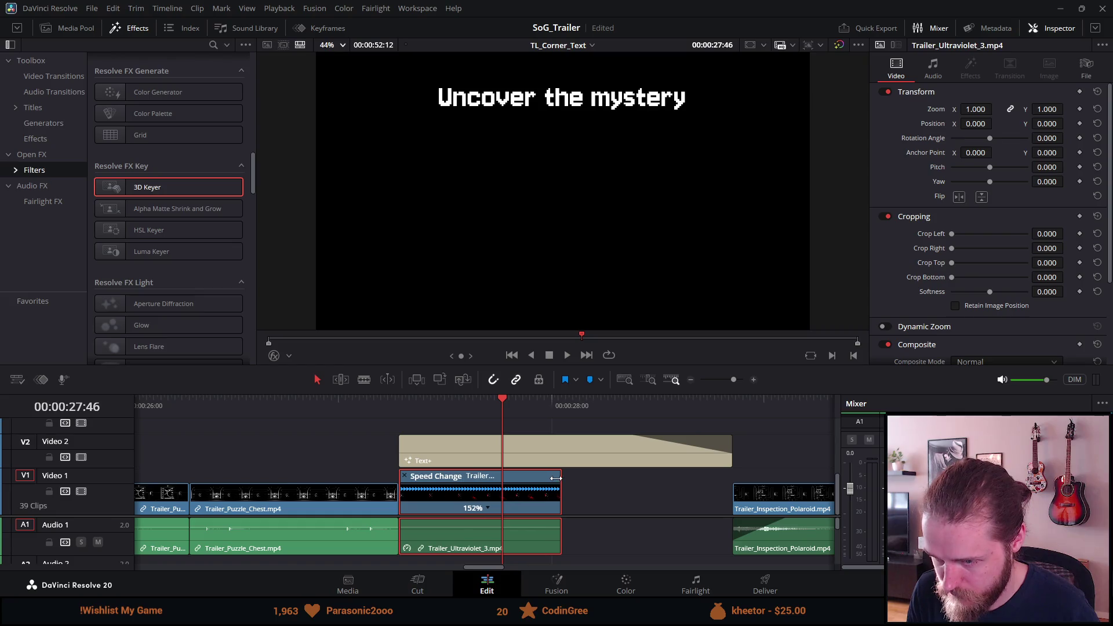
Speed Trailer_Ultraviolet_3 up to 176% so it fills the gap beneath the title
{"action": "left_click_drag", "start_coordinate": [419, 407], "coordinate": [398, 403]}
{"action": "key", "text": "space"}
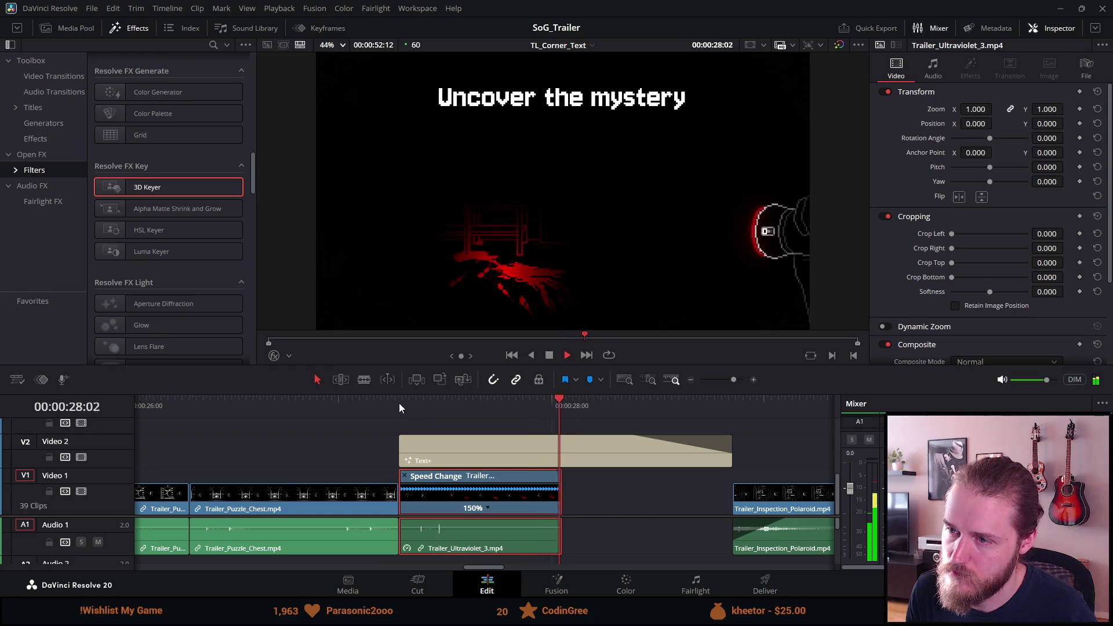
{"action": "left_click_drag", "start_coordinate": [558, 493], "coordinate": [732, 493]}
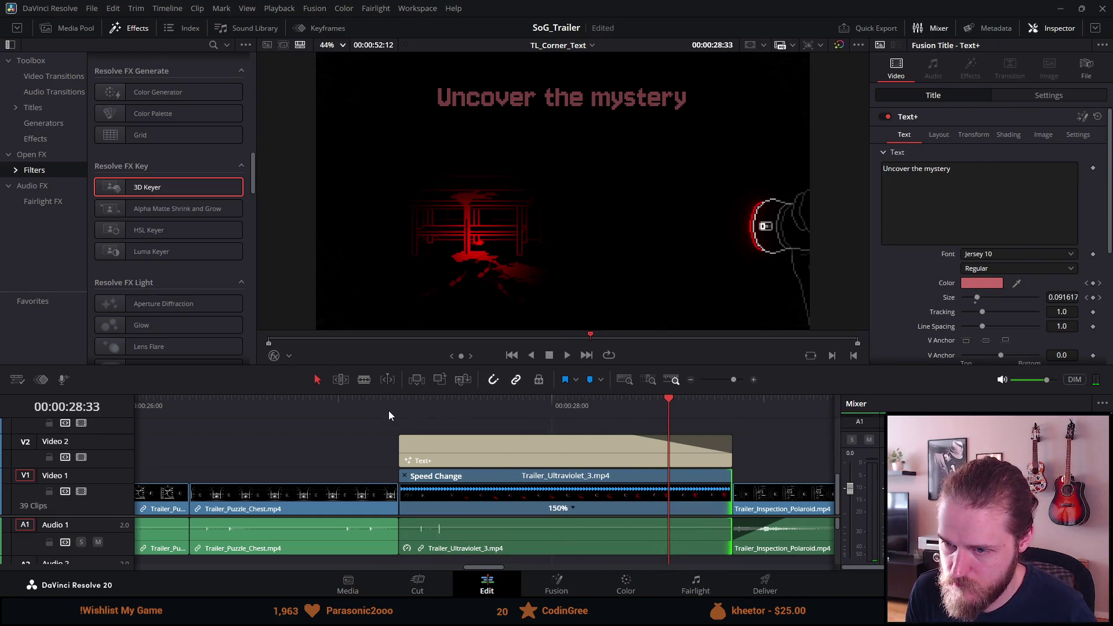
{"action": "left_click", "coordinate": [389, 411]}
{"action": "key", "text": "space"}
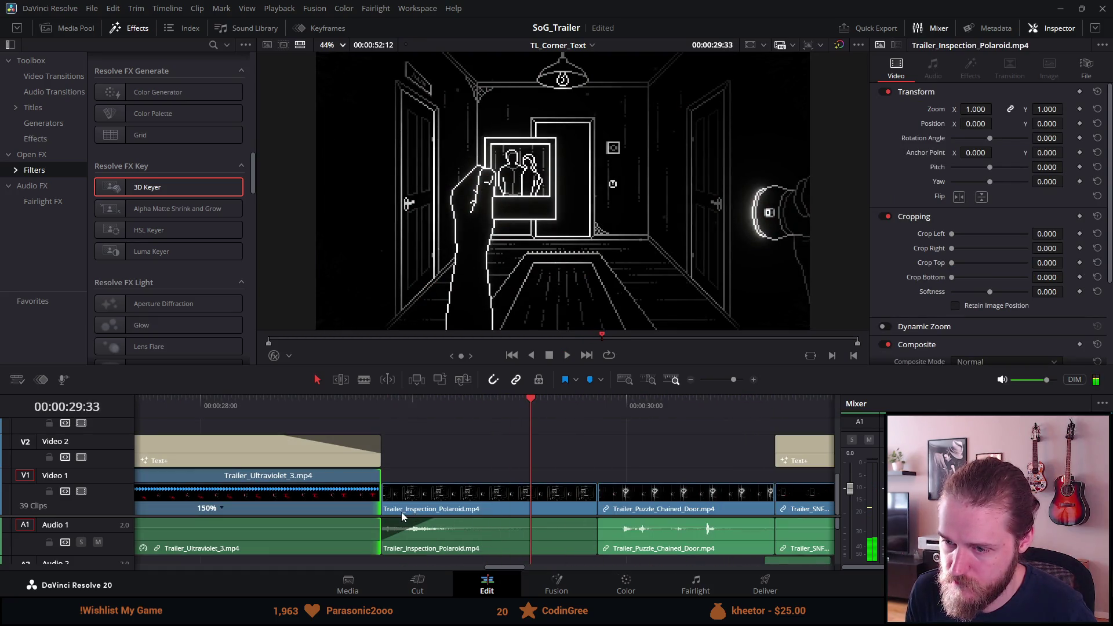
{"action": "mouse_move", "coordinate": [372, 474]}
{"action": "left_mouse_down"}
{"action": "mouse_move", "coordinate": [328, 487]}
{"action": "mouse_move", "coordinate": [374, 502]}
{"action": "left_mouse_up"}
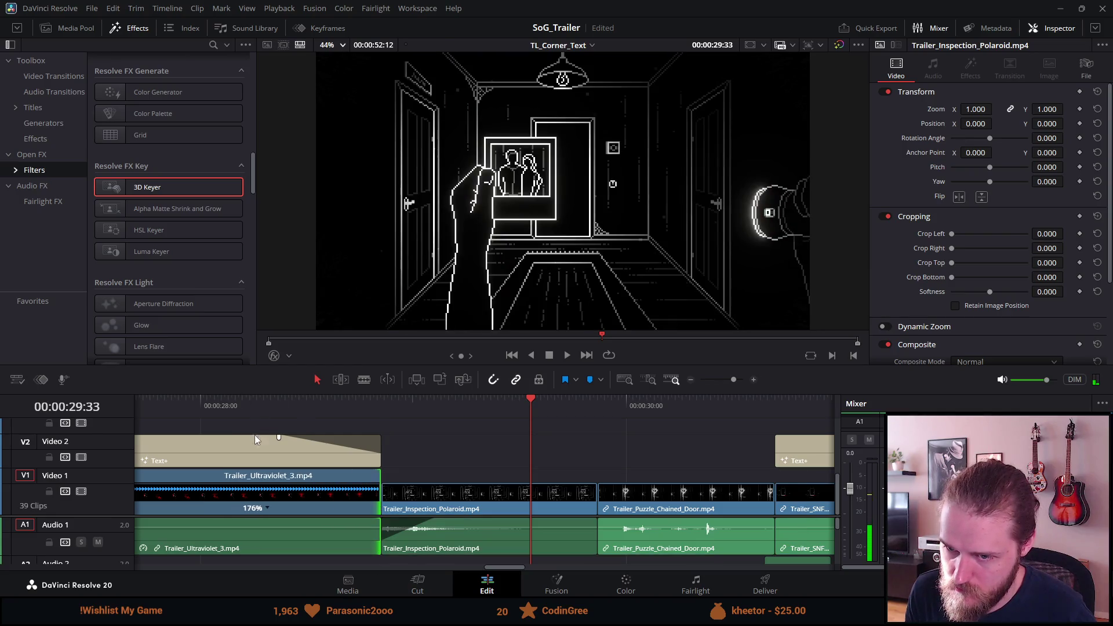
Replay the retimed section from the title's start several times to check it
{"action": "mouse_move", "coordinate": [203, 403]}
{"action": "left_mouse_down"}
{"action": "mouse_move", "coordinate": [142, 406]}
{"action": "mouse_move", "coordinate": [202, 408]}
{"action": "left_mouse_up"}
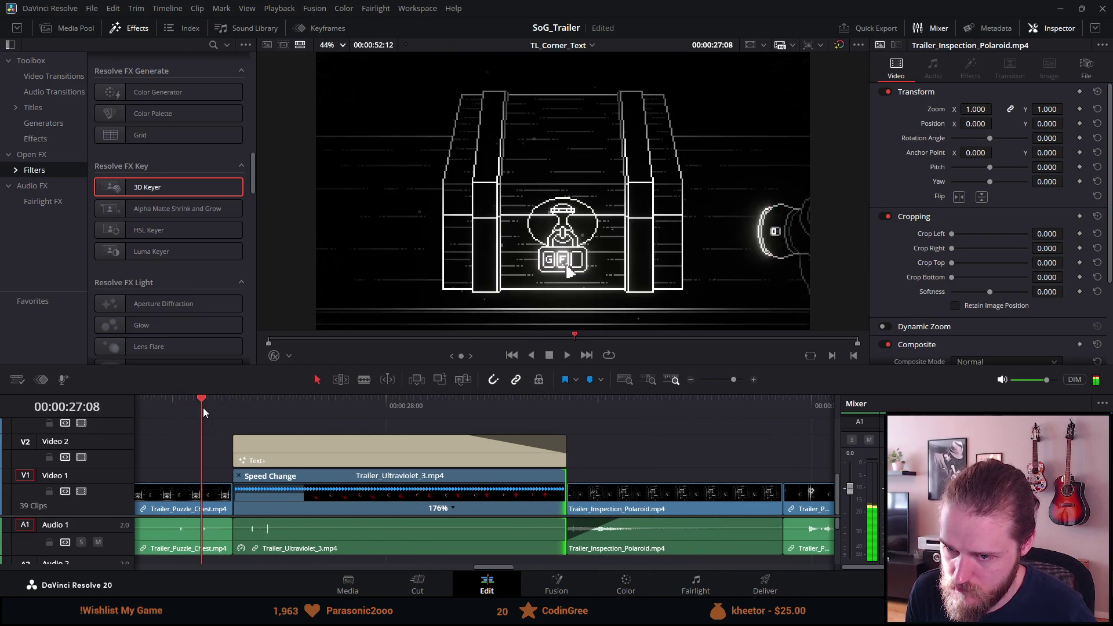
{"action": "key", "text": "space"}
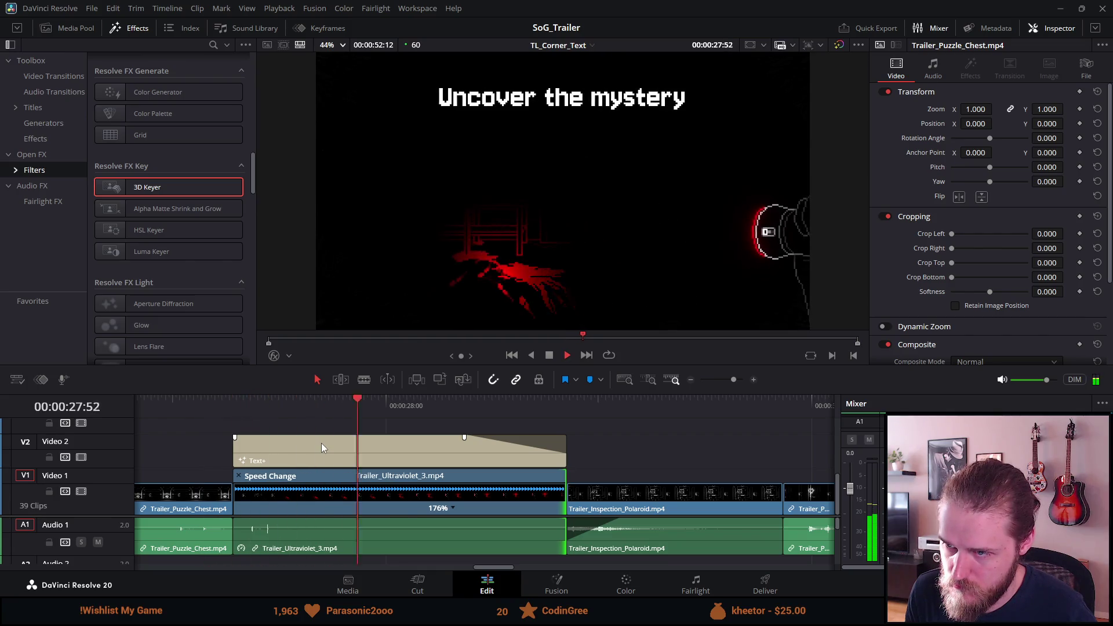
{"action": "key", "text": "space"}
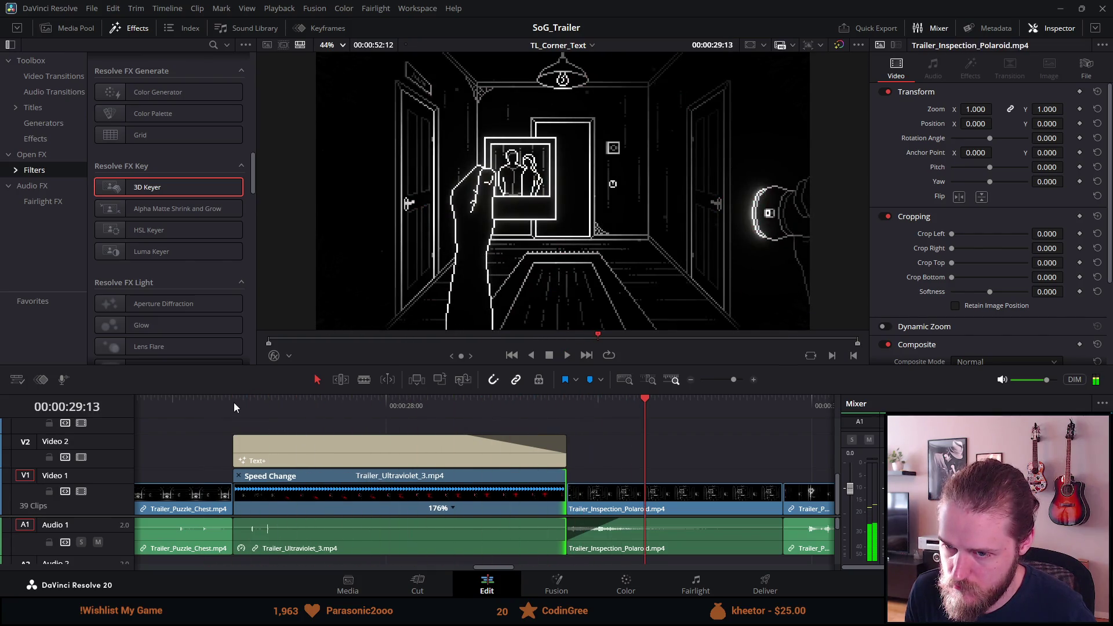
{"action": "left_click", "coordinate": [237, 406]}
{"action": "key", "text": "space"}
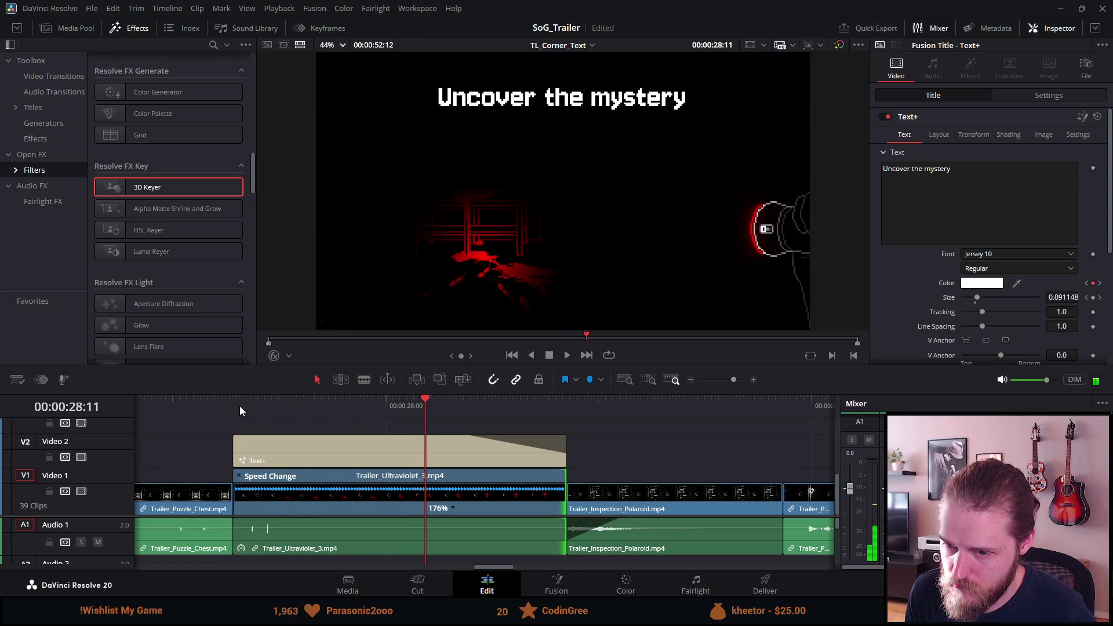
{"action": "left_click", "coordinate": [235, 403]}
{"action": "key", "text": "space"}
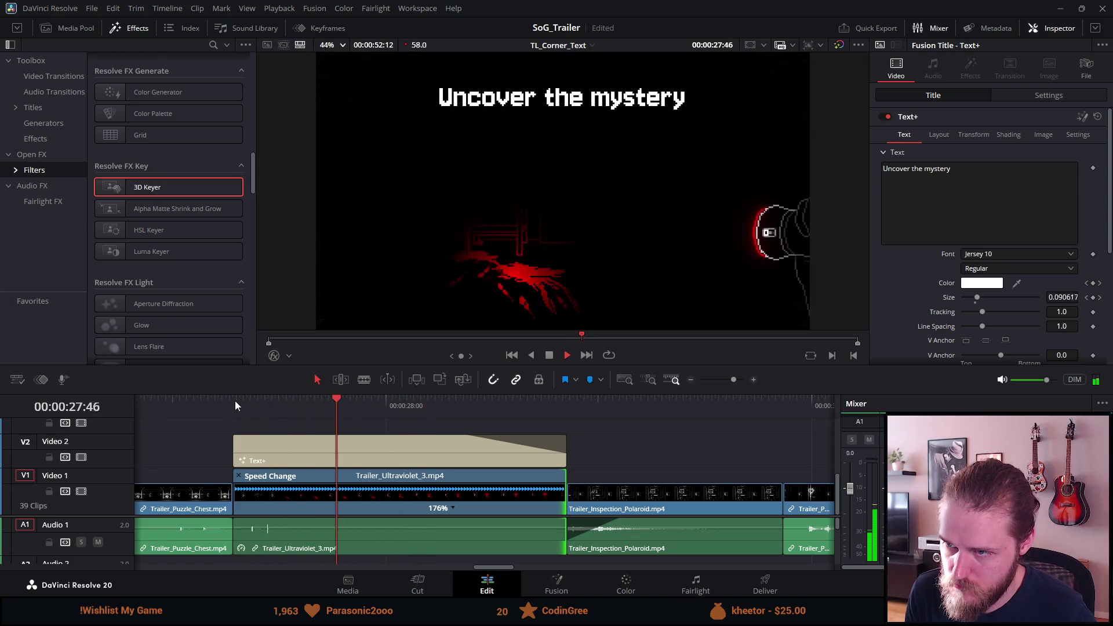
{"action": "key", "text": "space"}
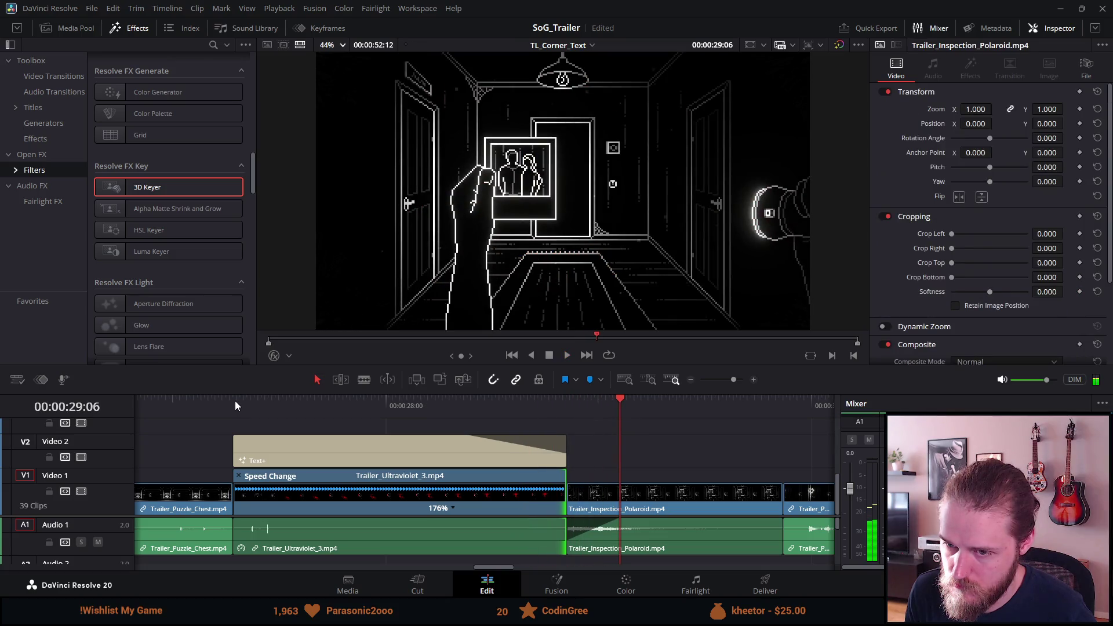
{"action": "left_click", "coordinate": [235, 405]}
{"action": "key", "text": "space"}
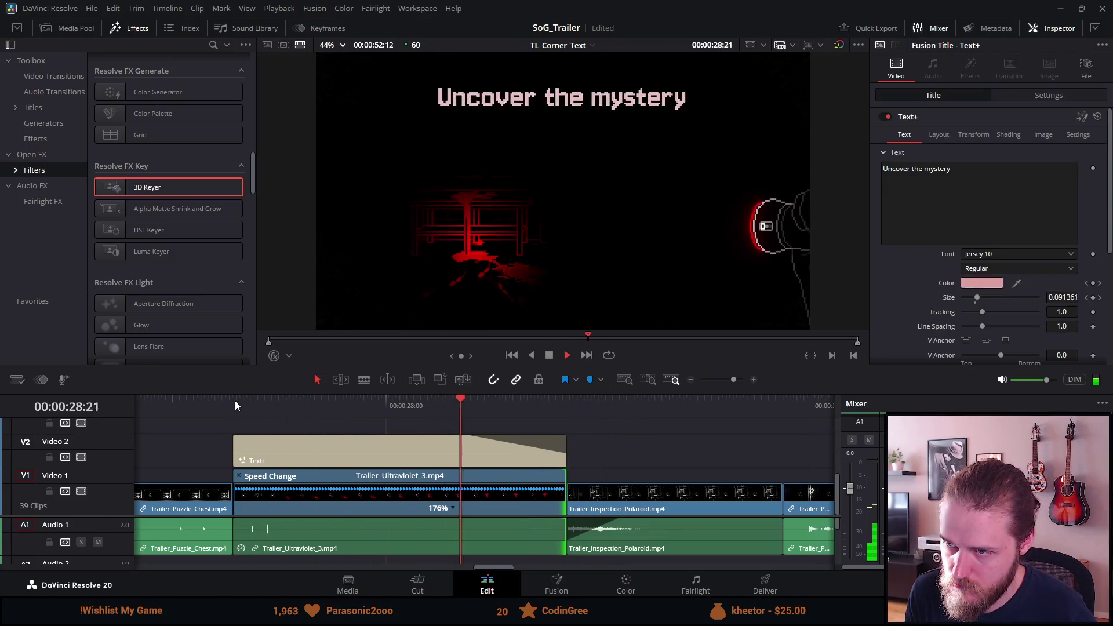
{"action": "key", "text": "ctrl+minus"}
Close the speed controls, preview from the chest puzzle shot, and zoom in on the cut
{"action": "left_click", "coordinate": [215, 474]}
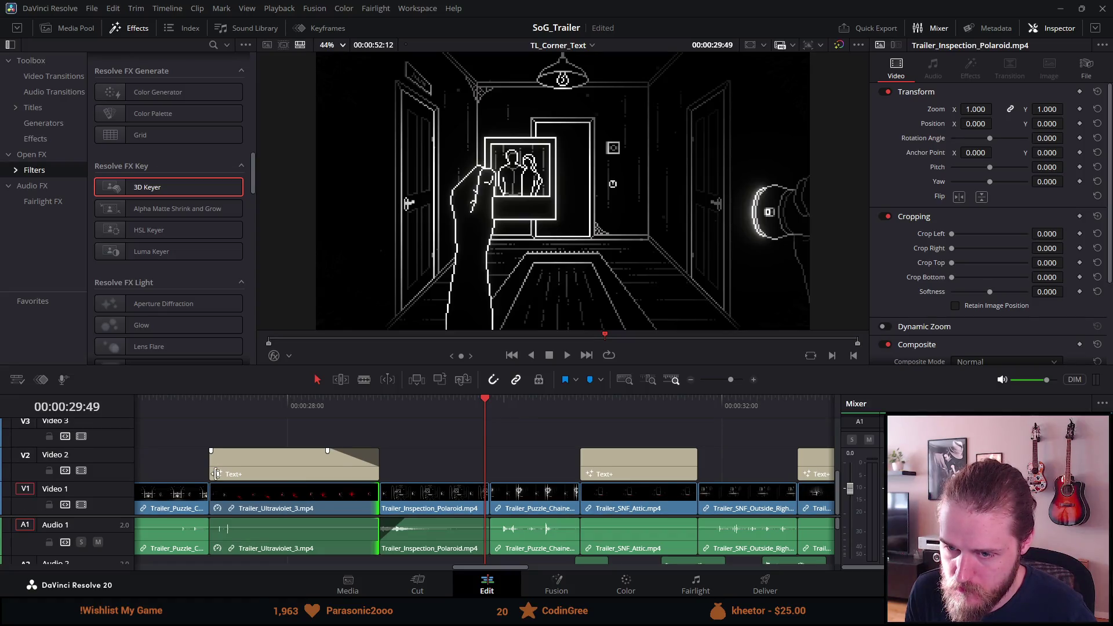
{"action": "left_click", "coordinate": [153, 400]}
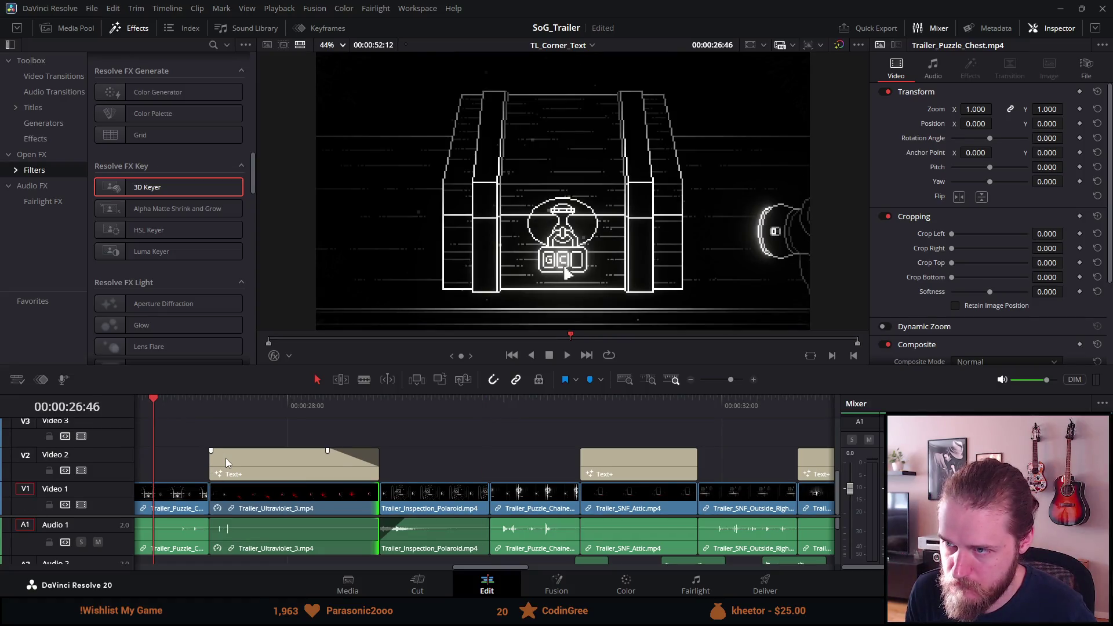
{"action": "key", "text": "space"}
{"action": "key", "text": "space"}
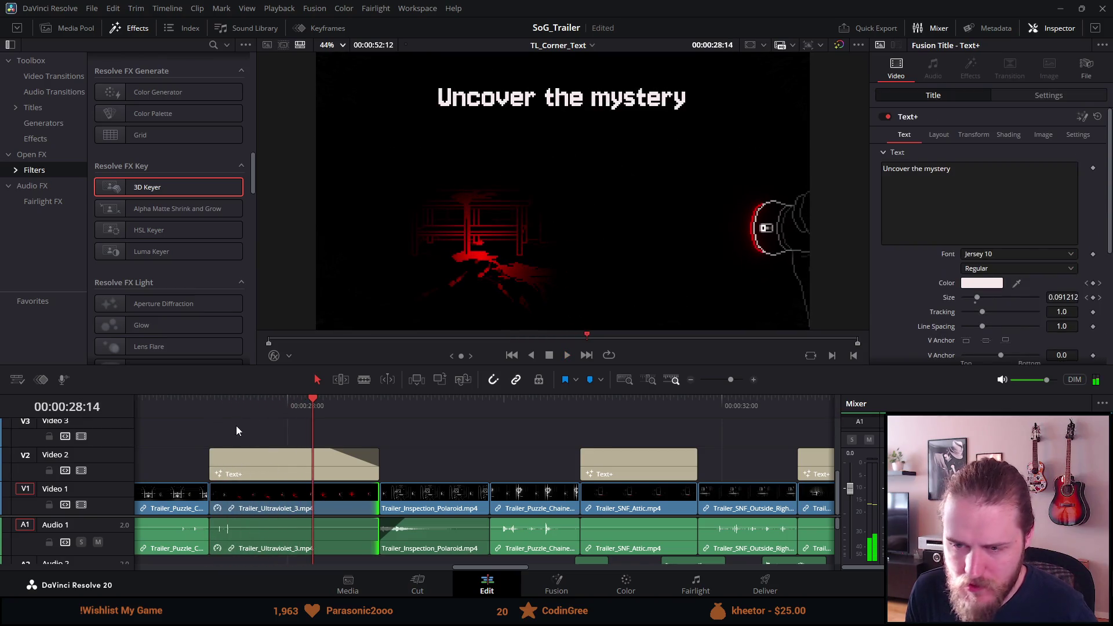
{"action": "left_click", "coordinate": [211, 408]}
{"action": "key", "text": "ctrl+equal"}
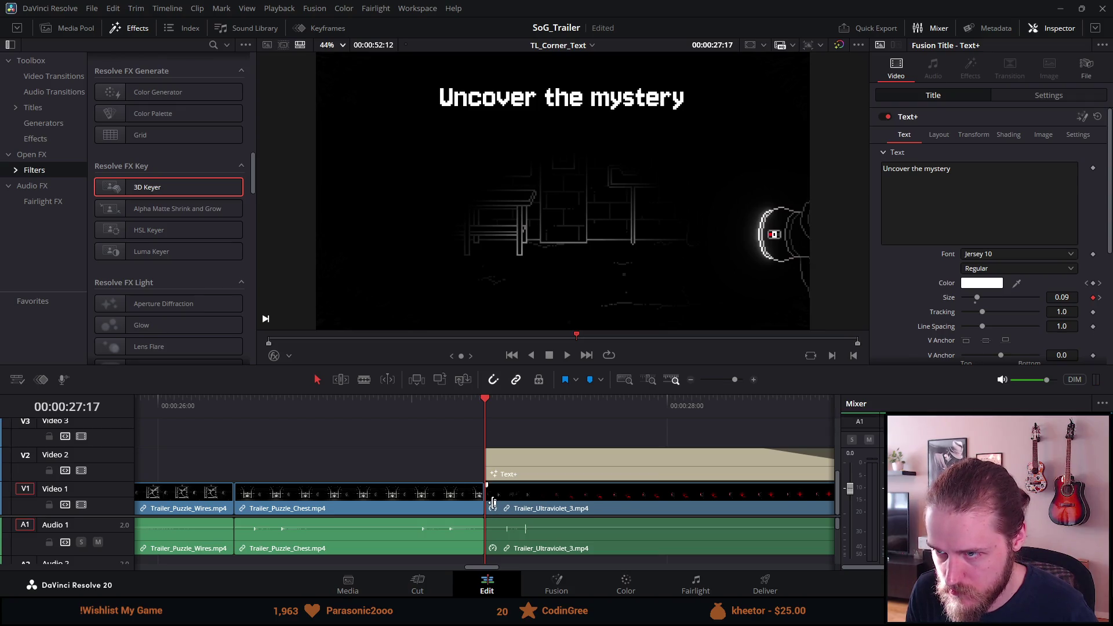
Zoom in and play through the Ultraviolet shot to find its new start frame
{"action": "key", "text": "ctrl+equal"}
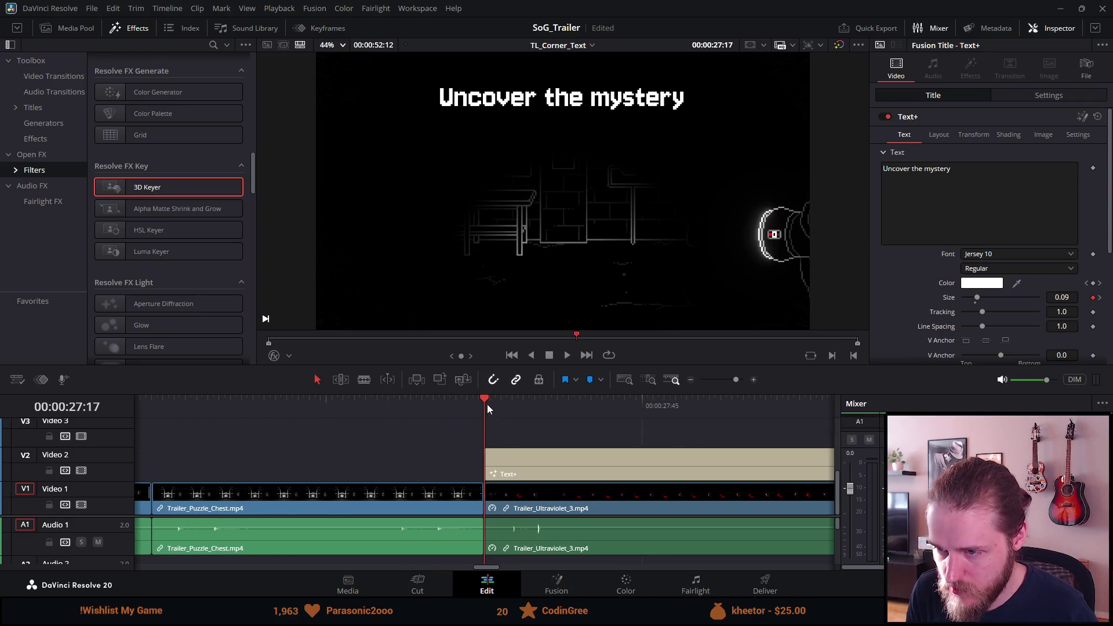
{"action": "mouse_move", "coordinate": [492, 405]}
{"action": "left_mouse_down"}
{"action": "mouse_move", "coordinate": [592, 402]}
{"action": "mouse_move", "coordinate": [364, 426]}
{"action": "left_mouse_up"}
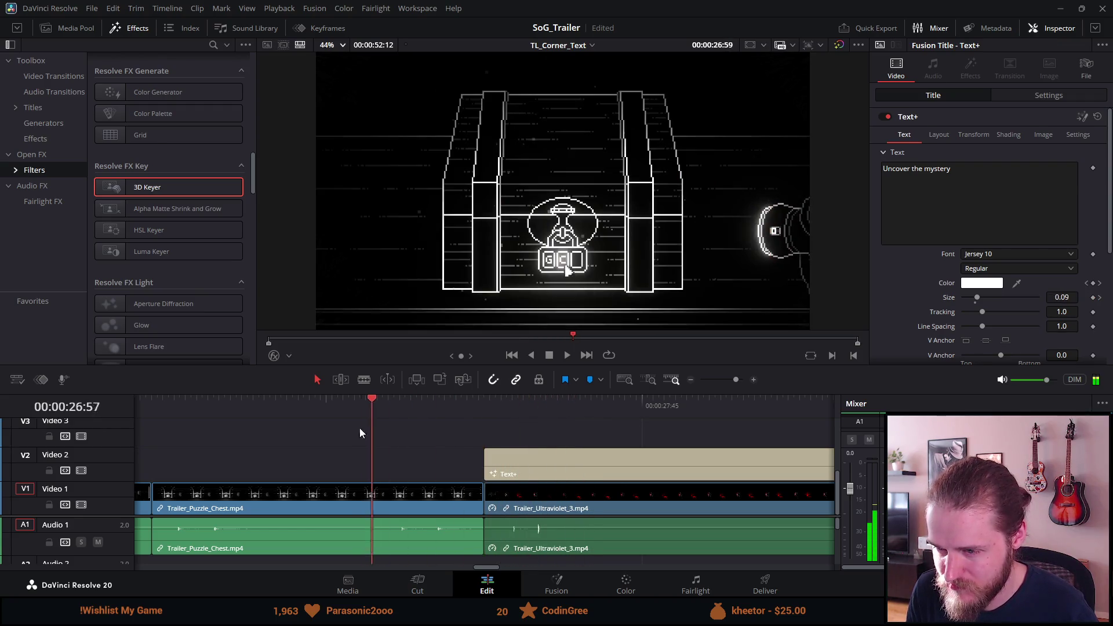
{"action": "key", "text": "space"}
{"action": "key", "text": "space"}
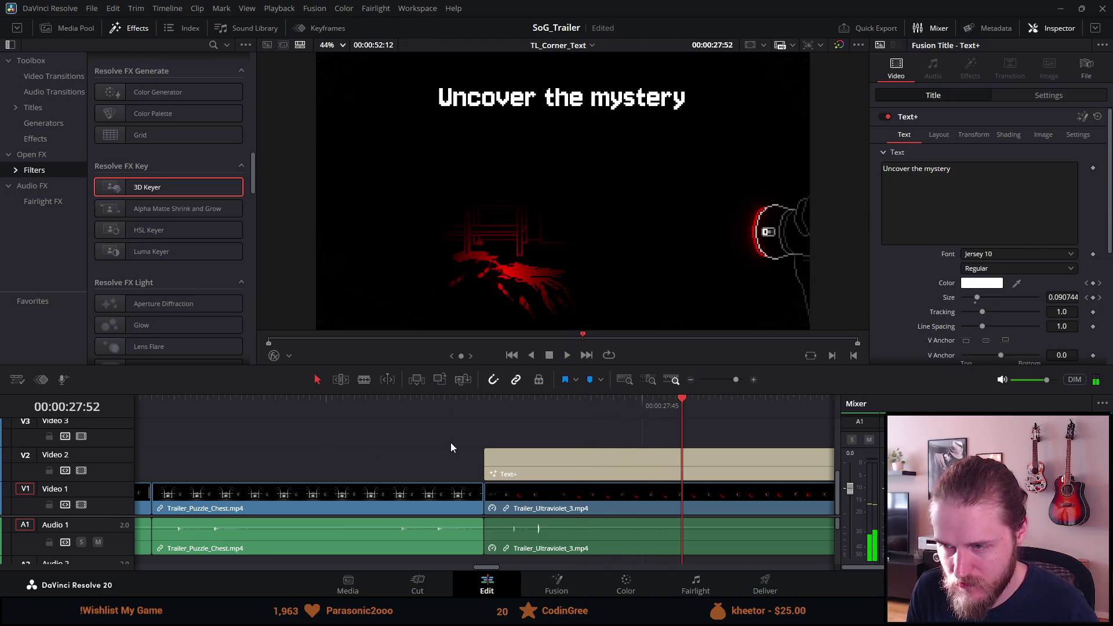
{"action": "left_click", "coordinate": [481, 404]}
{"action": "key", "text": "space"}
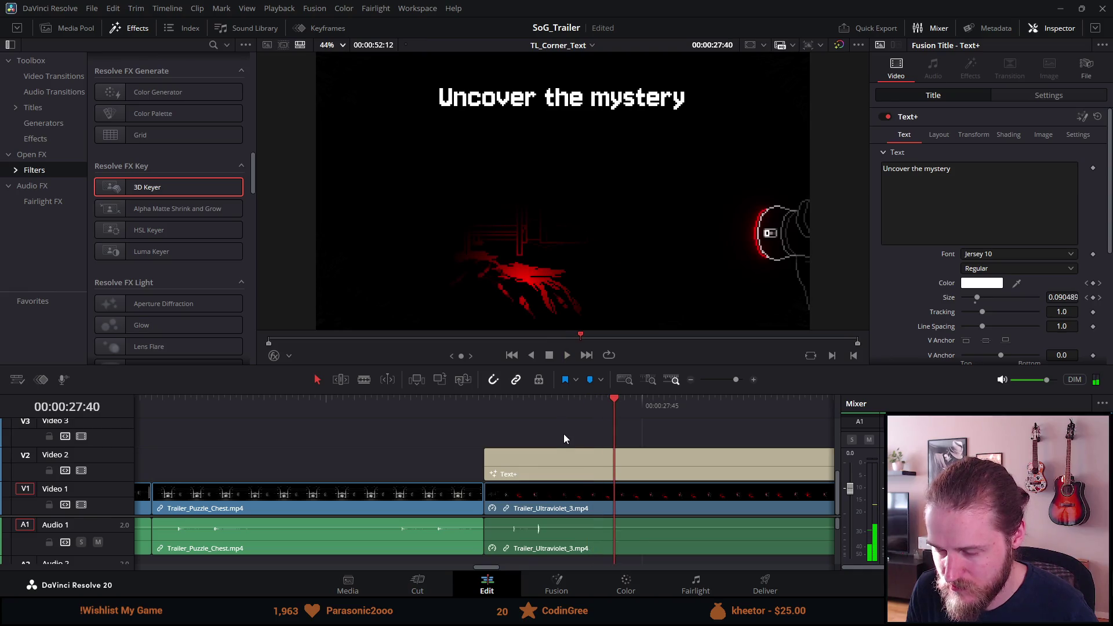
{"action": "left_click_drag", "start_coordinate": [490, 409], "coordinate": [553, 415]}
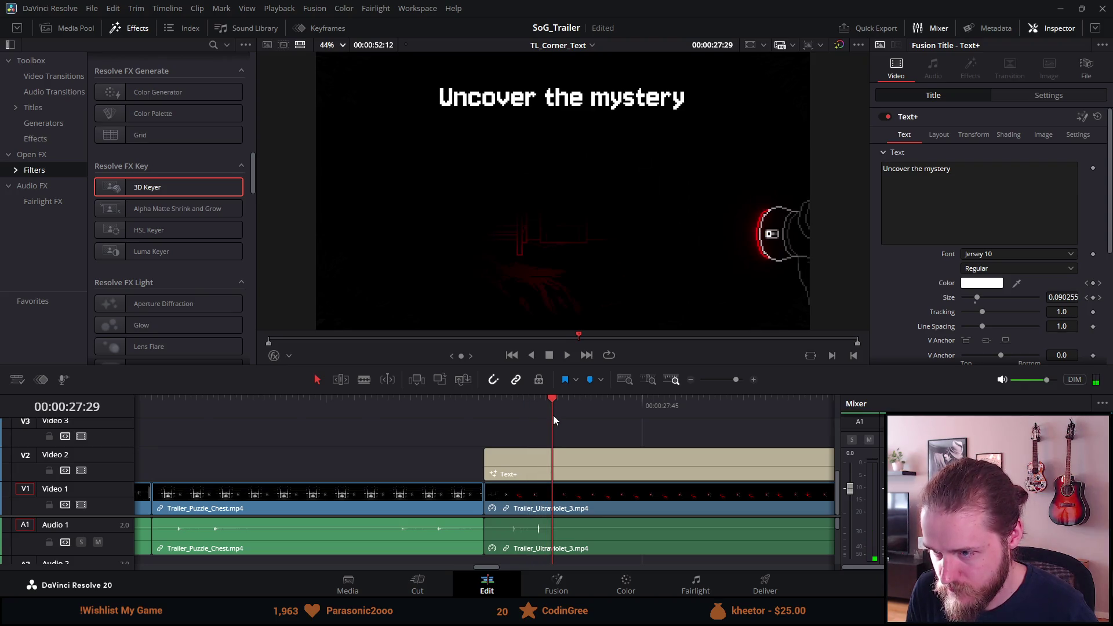
Trim the Ultraviolet clip's opening frames, extend its end to the title's end, and replay
{"action": "mouse_move", "coordinate": [485, 502]}
{"action": "left_mouse_down"}
{"action": "mouse_move", "coordinate": [555, 503]}
{"action": "mouse_move", "coordinate": [527, 508]}
{"action": "left_mouse_up"}
{"action": "scroll", "coordinate": [522, 509], "scroll_direction": "up", "scroll_amount": 2}
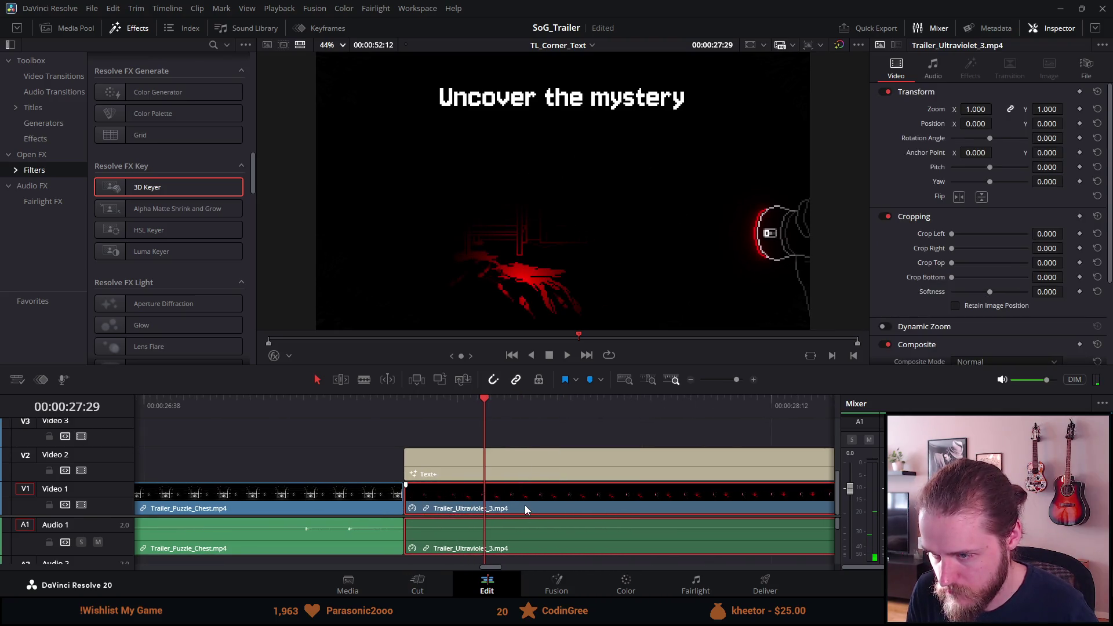
{"action": "scroll", "coordinate": [524, 506], "scroll_direction": "down", "scroll_amount": 3}
{"action": "scroll", "coordinate": [569, 538], "scroll_direction": "down", "scroll_amount": 2}
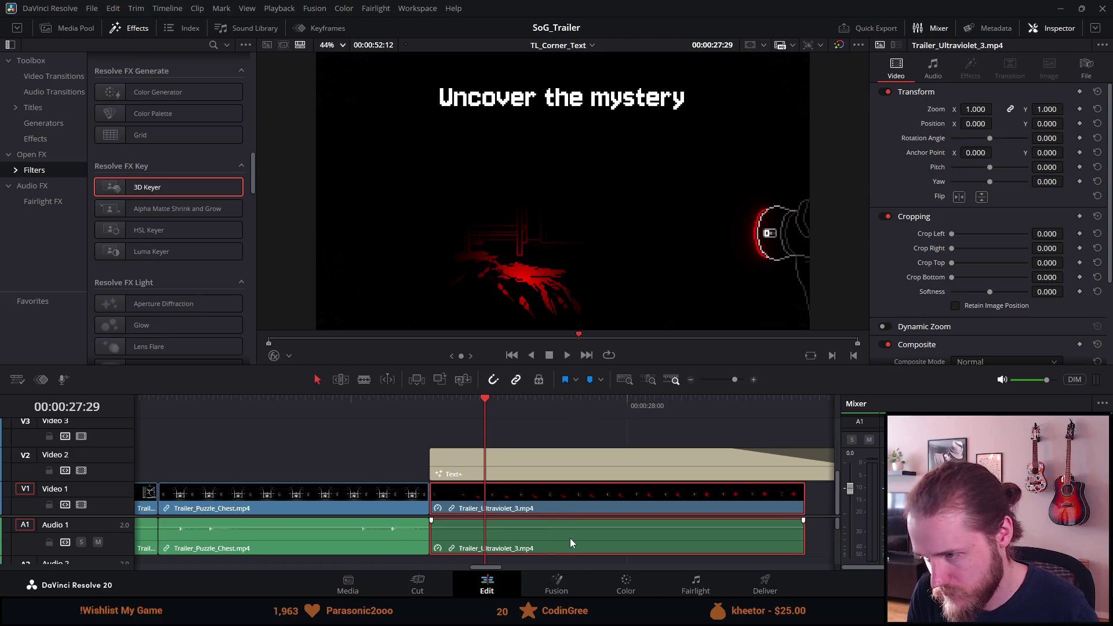
{"action": "scroll", "coordinate": [680, 547], "scroll_direction": "right", "scroll_amount": 3}
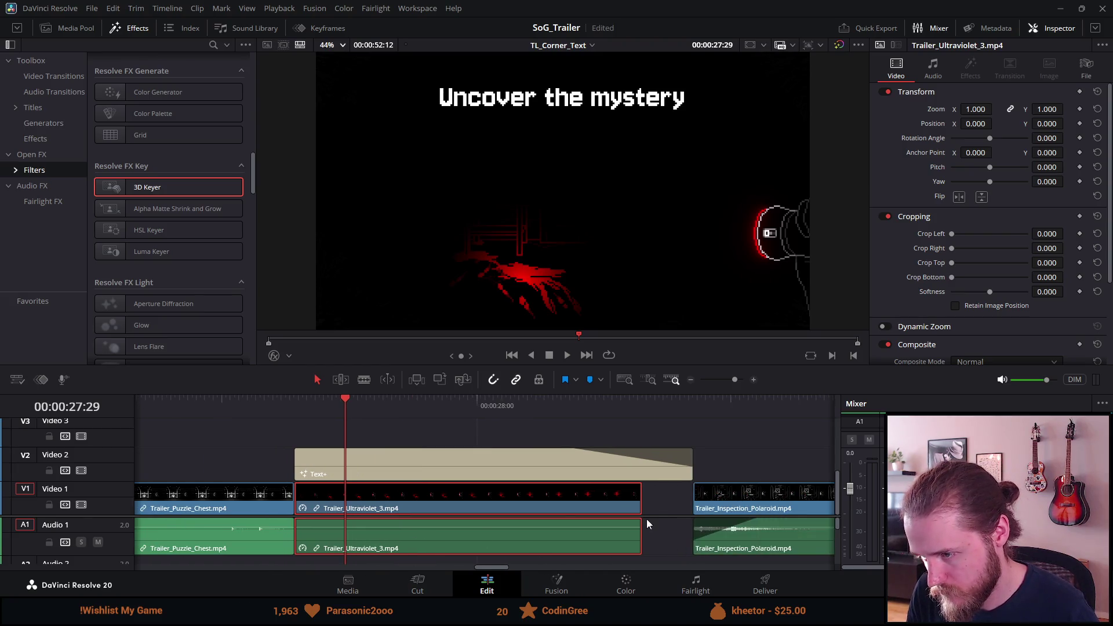
{"action": "left_click_drag", "start_coordinate": [641, 509], "coordinate": [688, 514]}
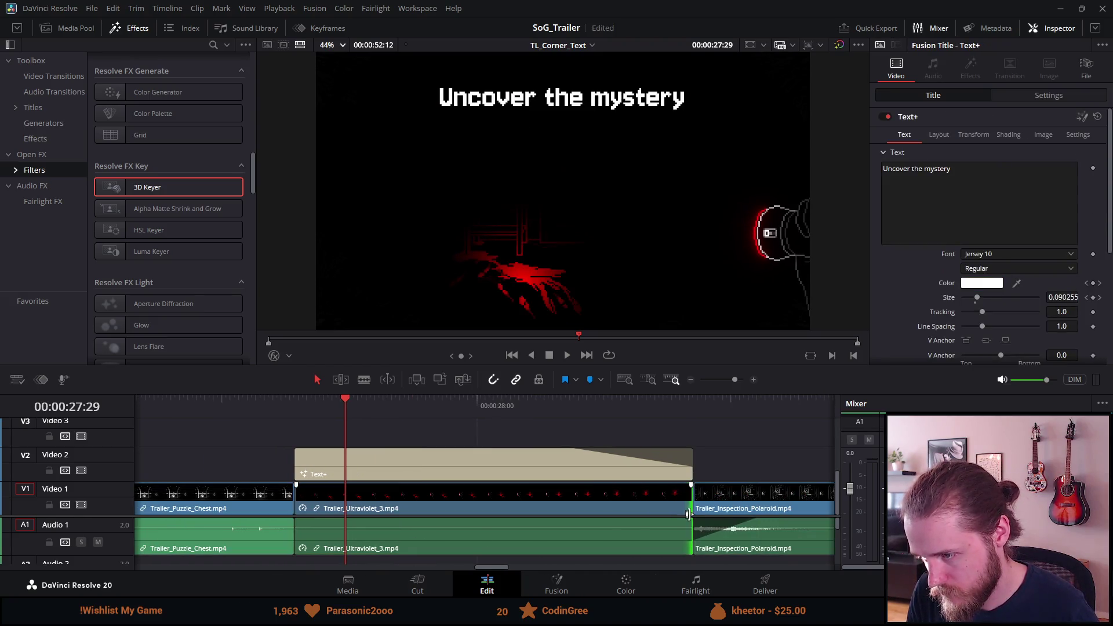
{"action": "left_click", "coordinate": [264, 403]}
{"action": "key", "text": "space"}
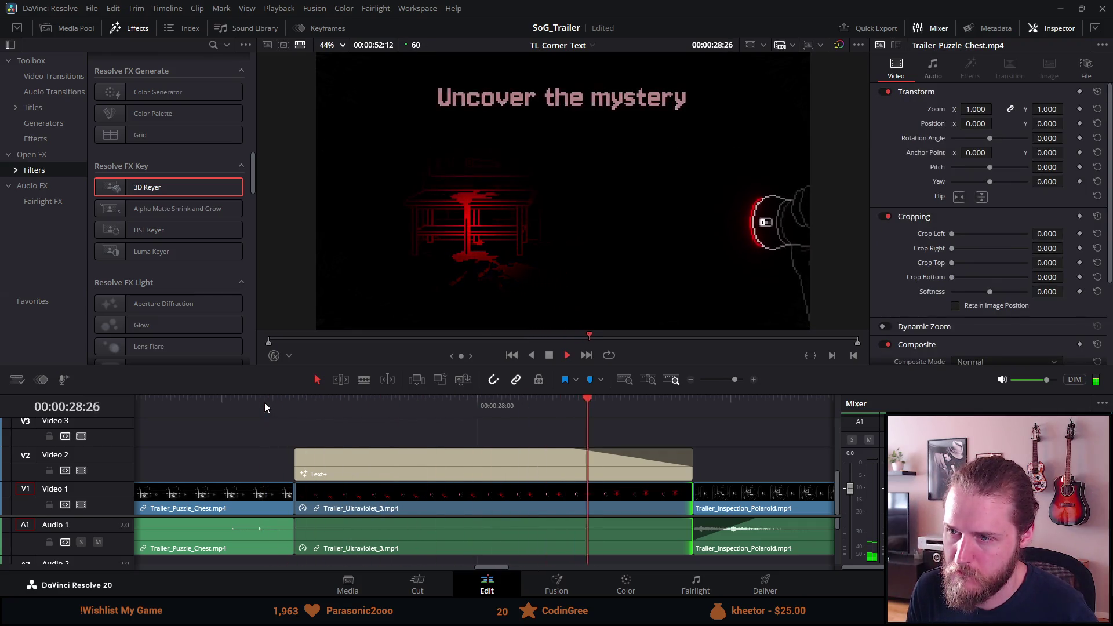
Replay the chest and wires puzzle shots from around 26:00, then switch to Unity
{"action": "left_click", "coordinate": [264, 403]}
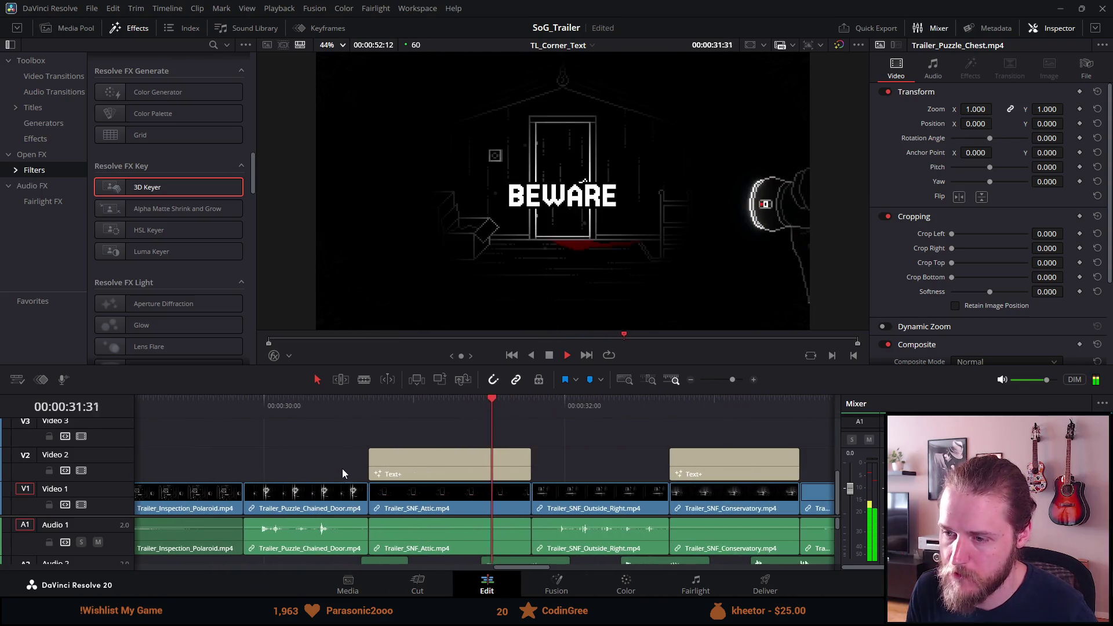
{"action": "scroll", "coordinate": [339, 475], "scroll_direction": "down", "scroll_amount": 3}
{"action": "left_click", "coordinate": [207, 402]}
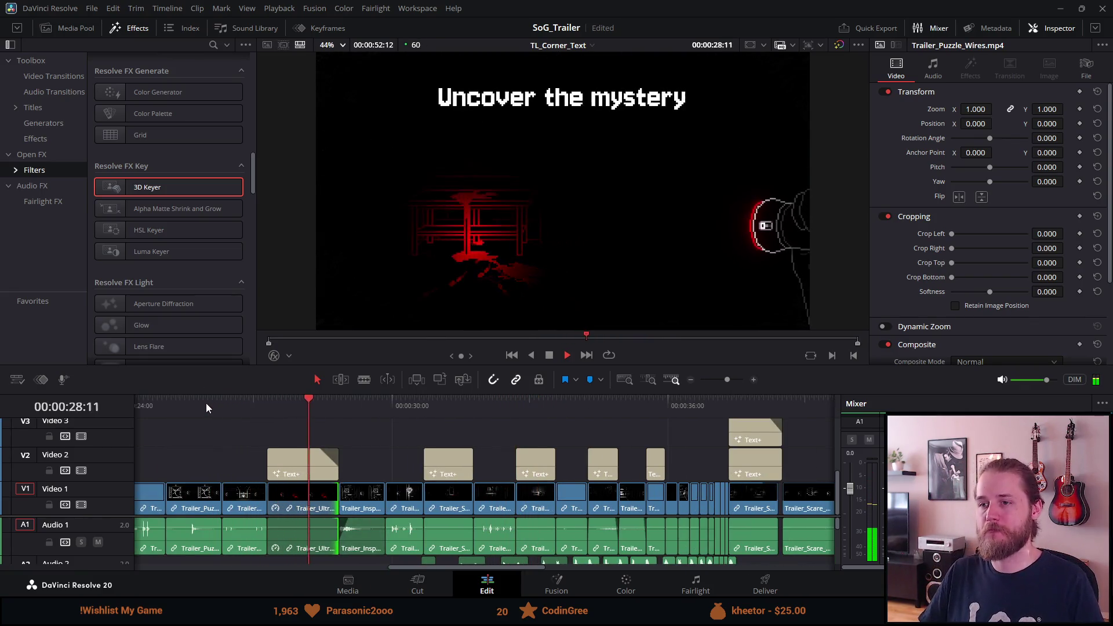
{"action": "left_click", "coordinate": [207, 402]}
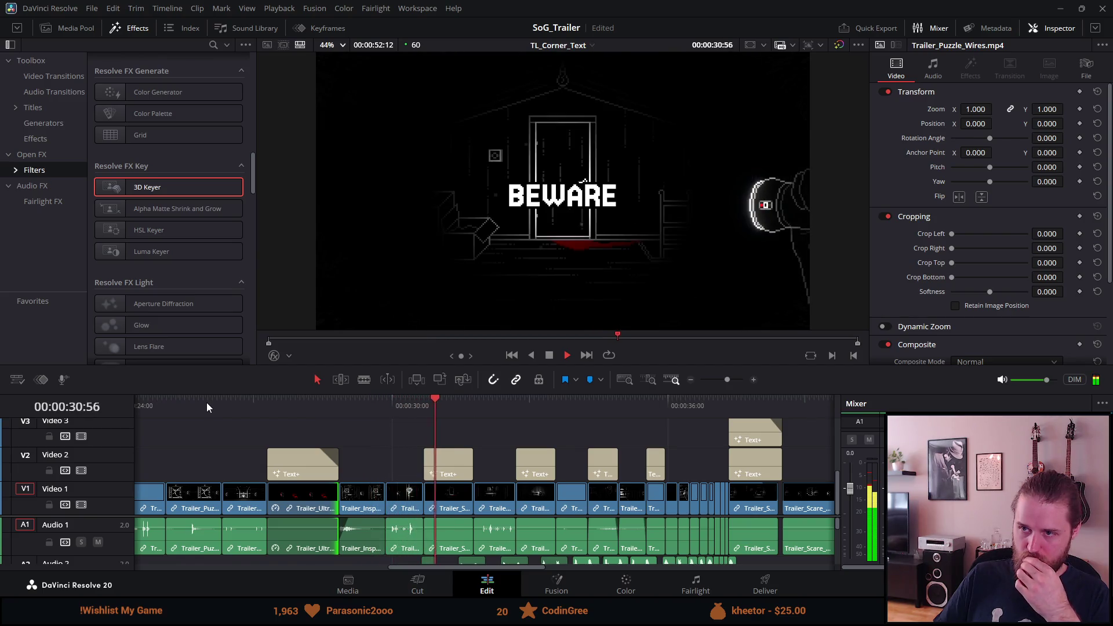
{"action": "left_click", "coordinate": [176, 416]}
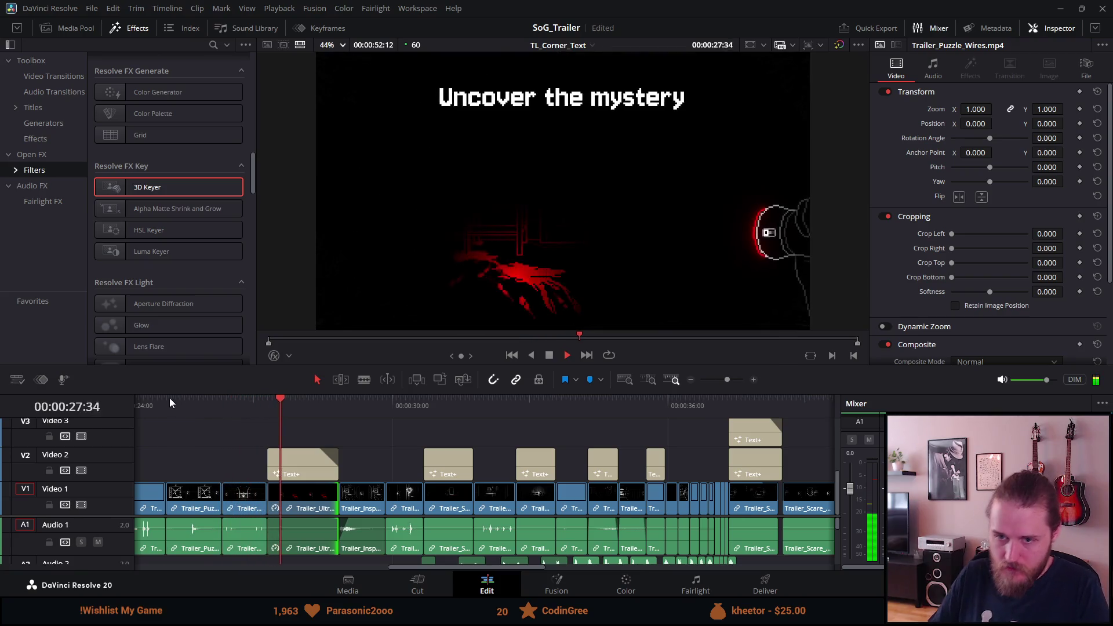
{"action": "left_click", "coordinate": [170, 403]}
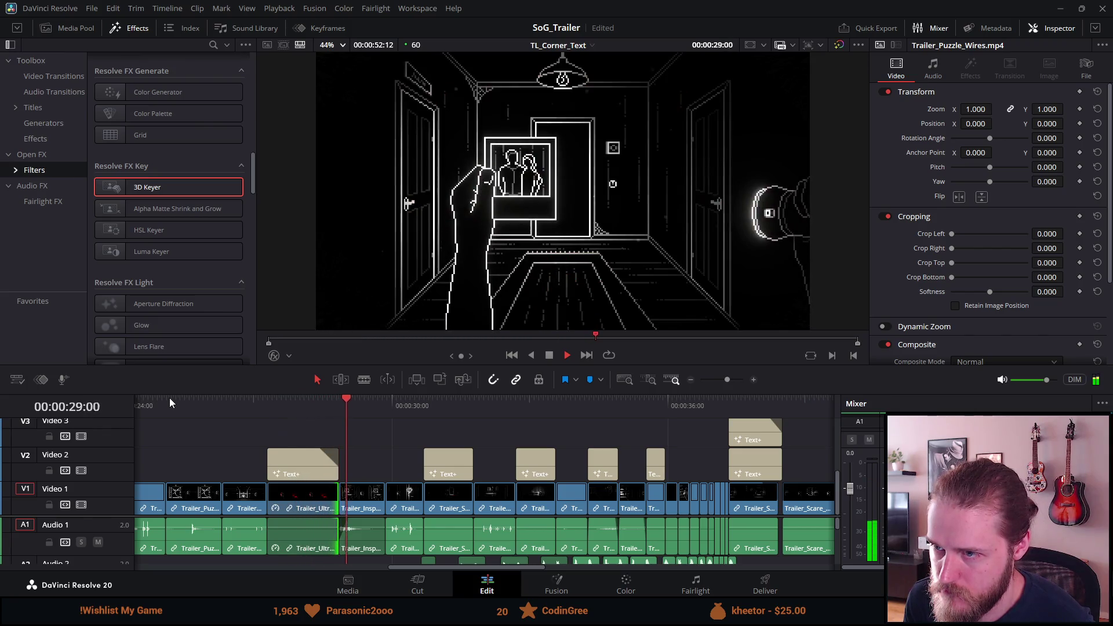
{"action": "key", "text": "space"}
{"action": "left_click", "coordinate": [178, 412]}
{"action": "key", "text": "ctrl+equal"}
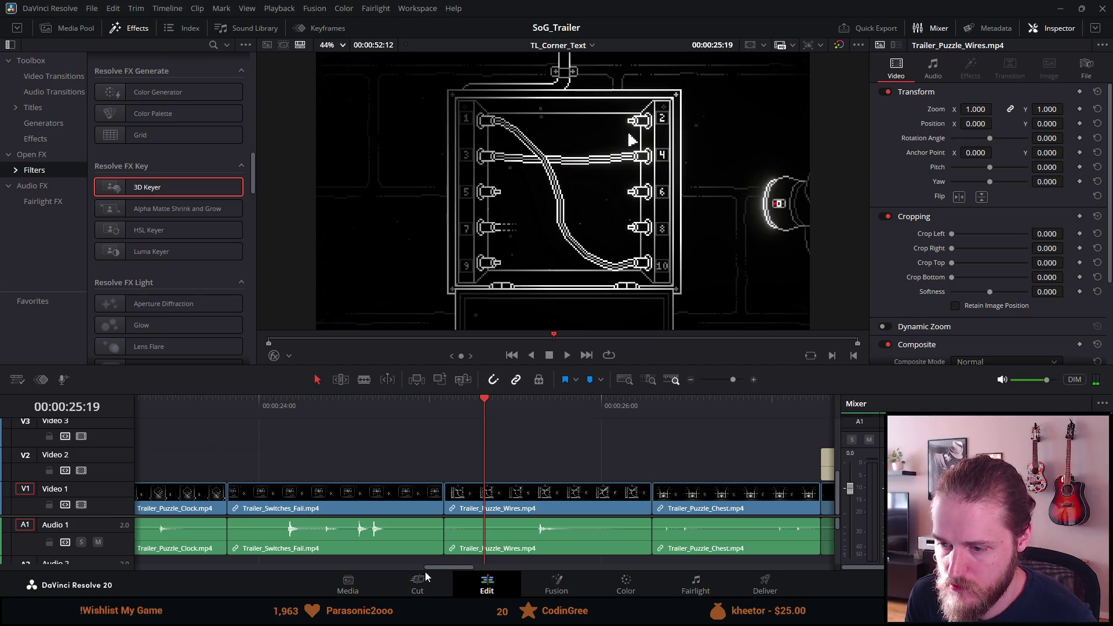
{"action": "key", "text": "alt+Tab"}
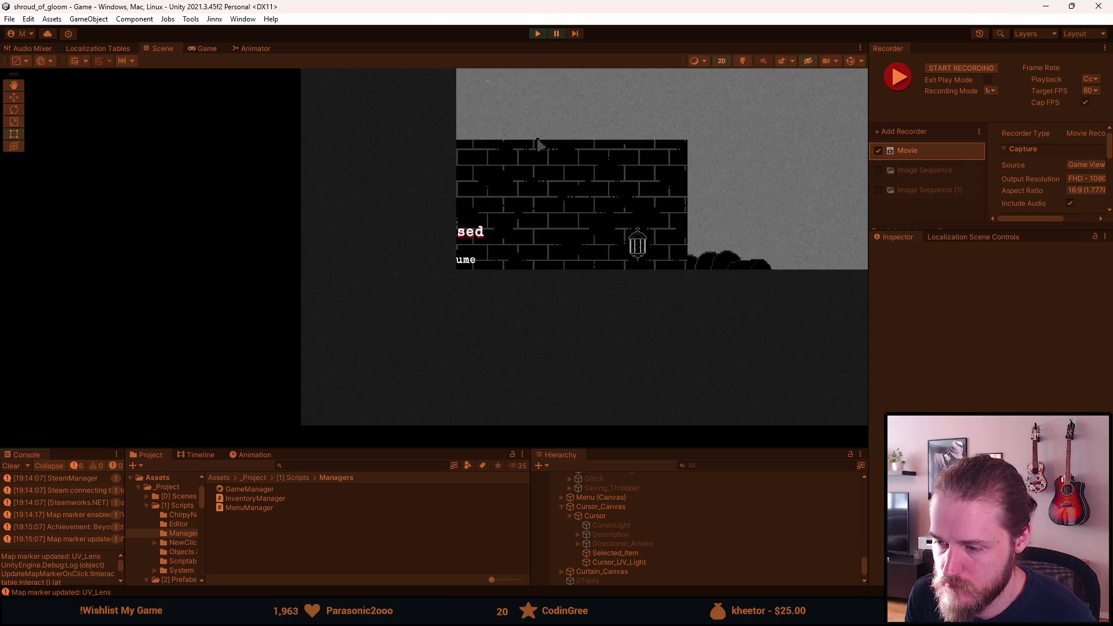
Resume the running game and delete the editor save file to reload it
{"action": "key", "text": "alt+Tab"}
{"action": "key", "text": "alt+Tab"}
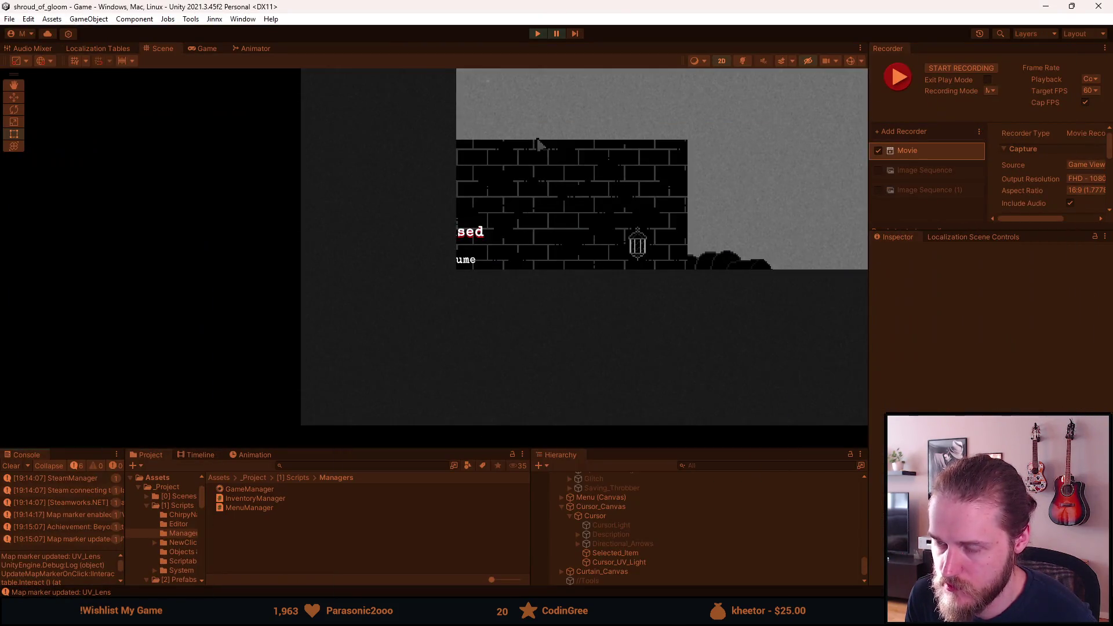
{"action": "left_click", "coordinate": [557, 35]}
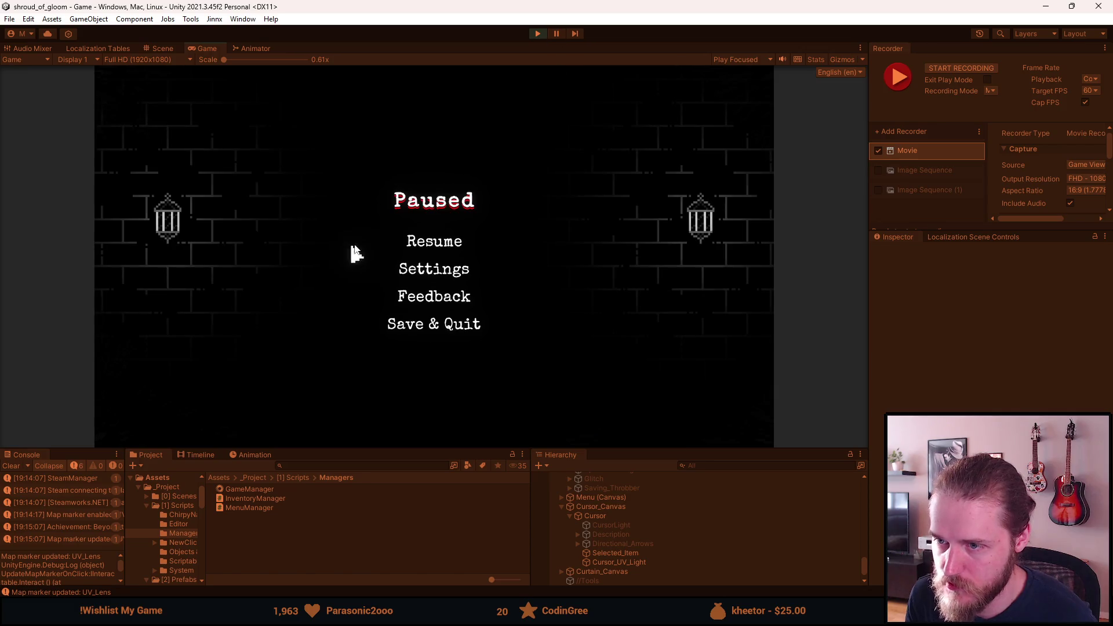
{"action": "left_click", "coordinate": [402, 241]}
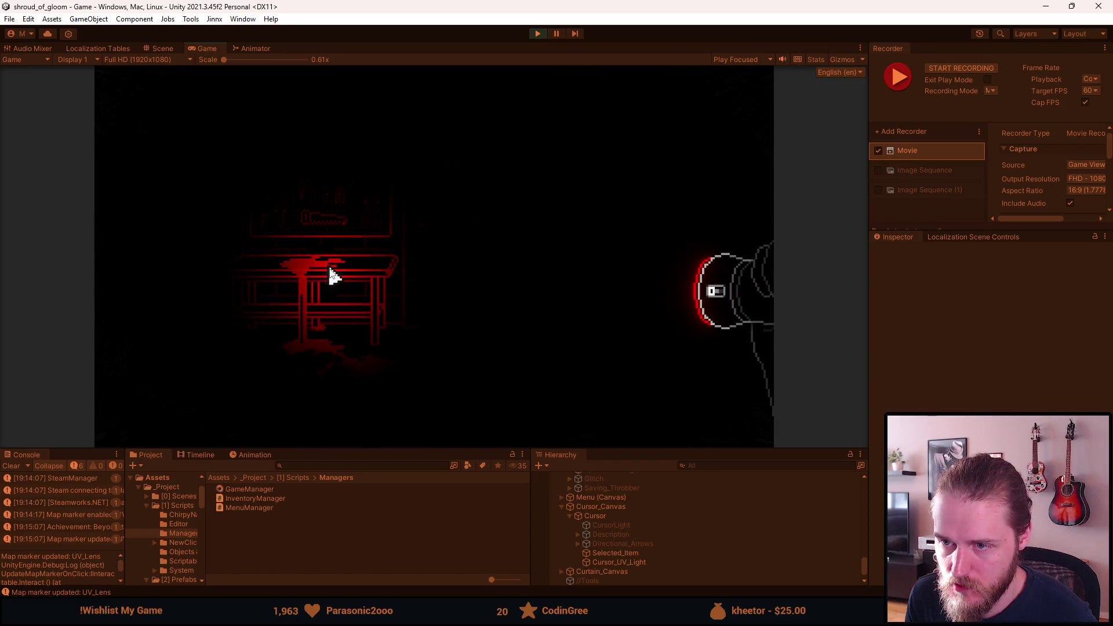
{"action": "key", "text": "F1"}
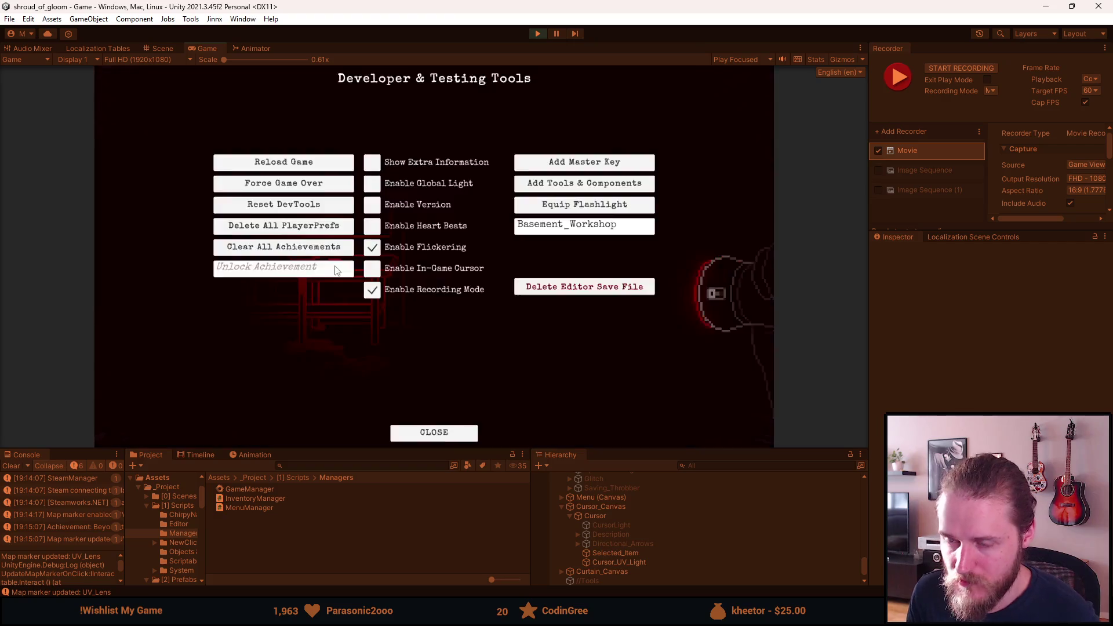
{"action": "left_click", "coordinate": [543, 289]}
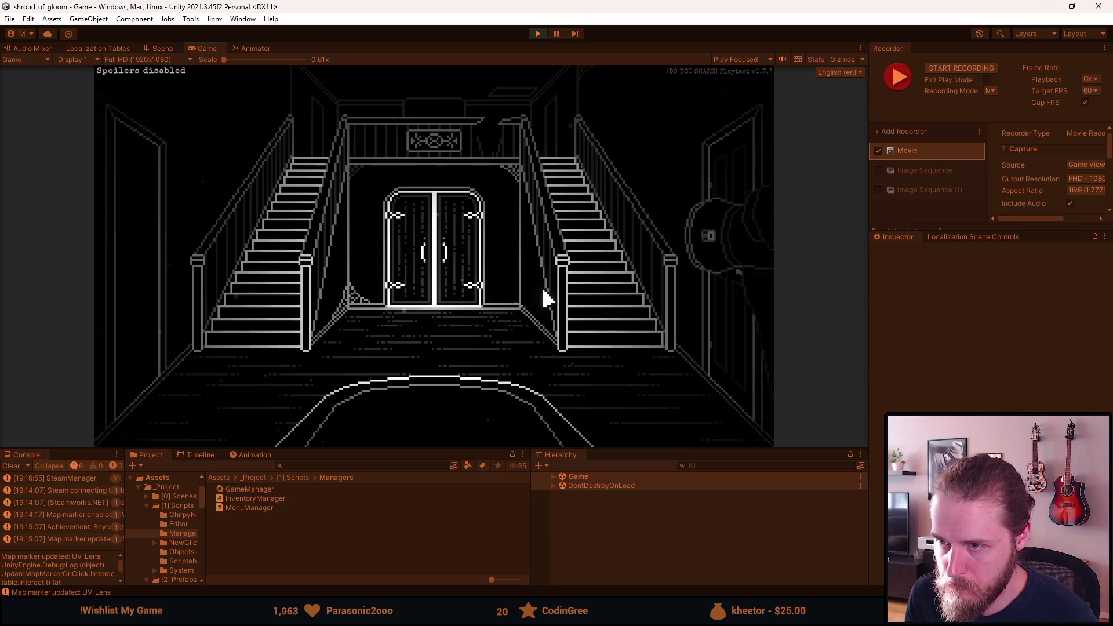
Teleport to Basement_Utility_Room using the developer tools' room field
{"action": "key", "text": "F1"}
{"action": "left_click", "coordinate": [561, 233]}
{"action": "key", "text": "End"}
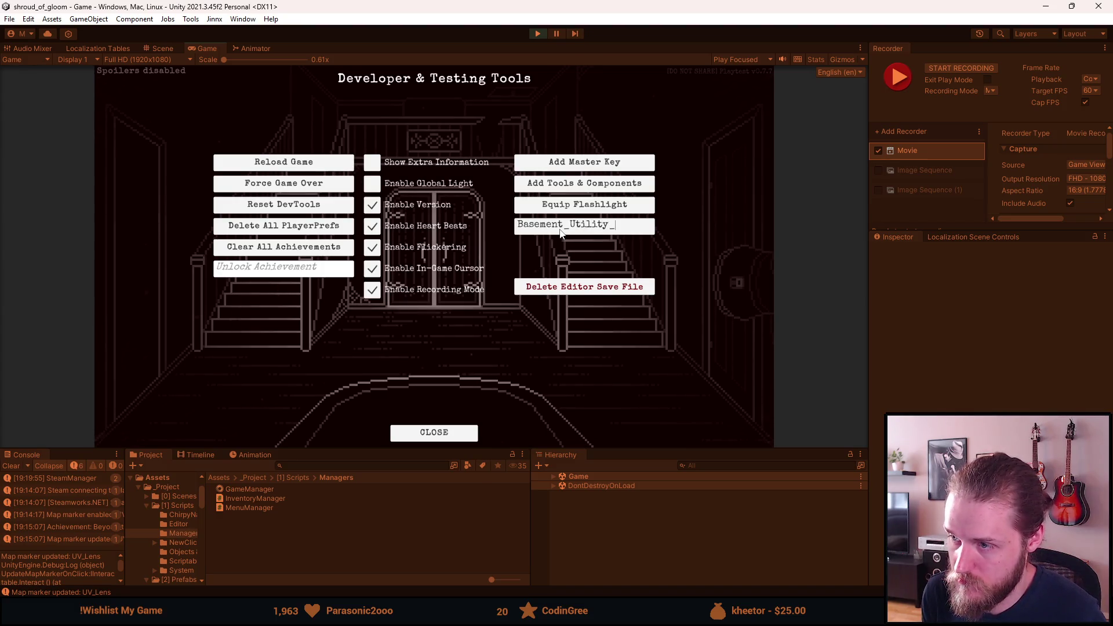
{"action": "type", "text": "om"}
{"action": "key", "text": "Return"}
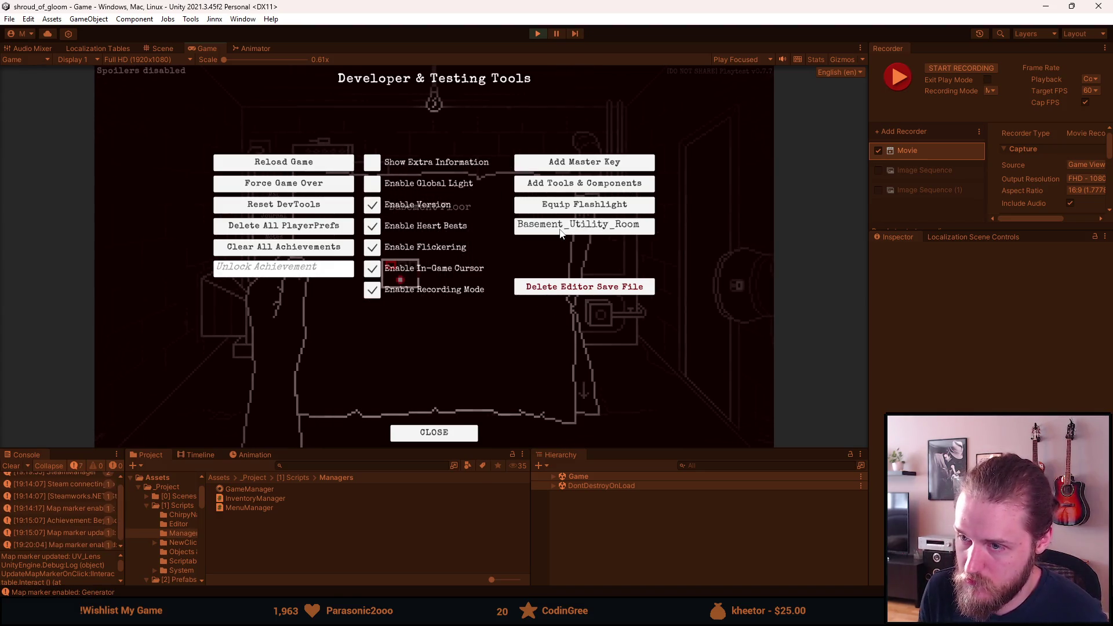
Enable the in-game cursor and recording mode, close the basement map, and return to Resolve
{"action": "left_click", "coordinate": [374, 274]}
{"action": "left_click", "coordinate": [372, 291]}
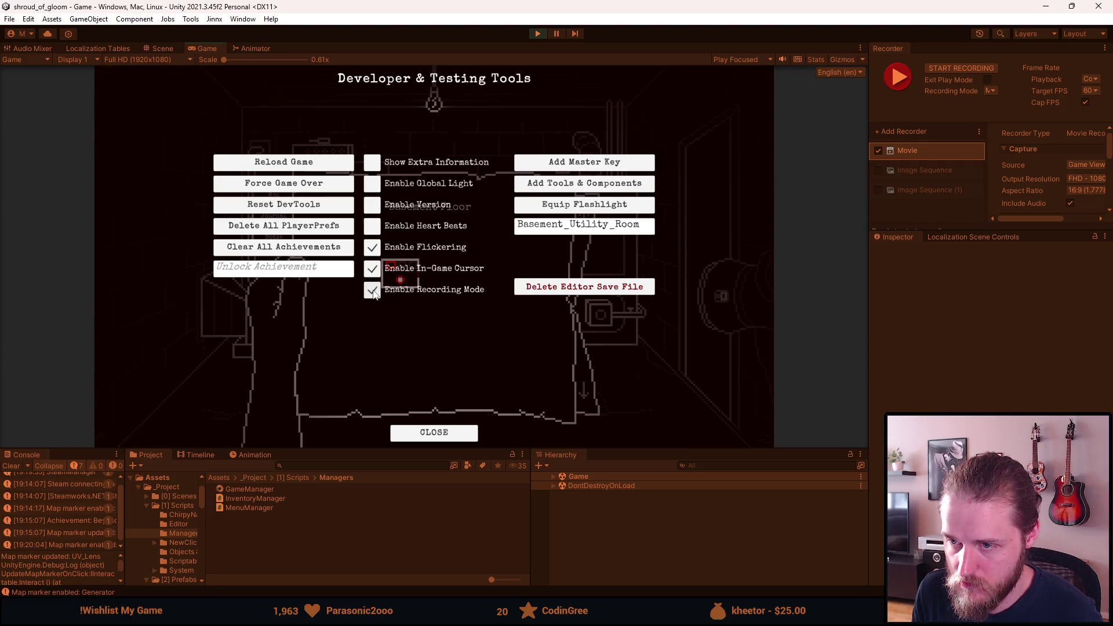
{"action": "key", "text": "Escape"}
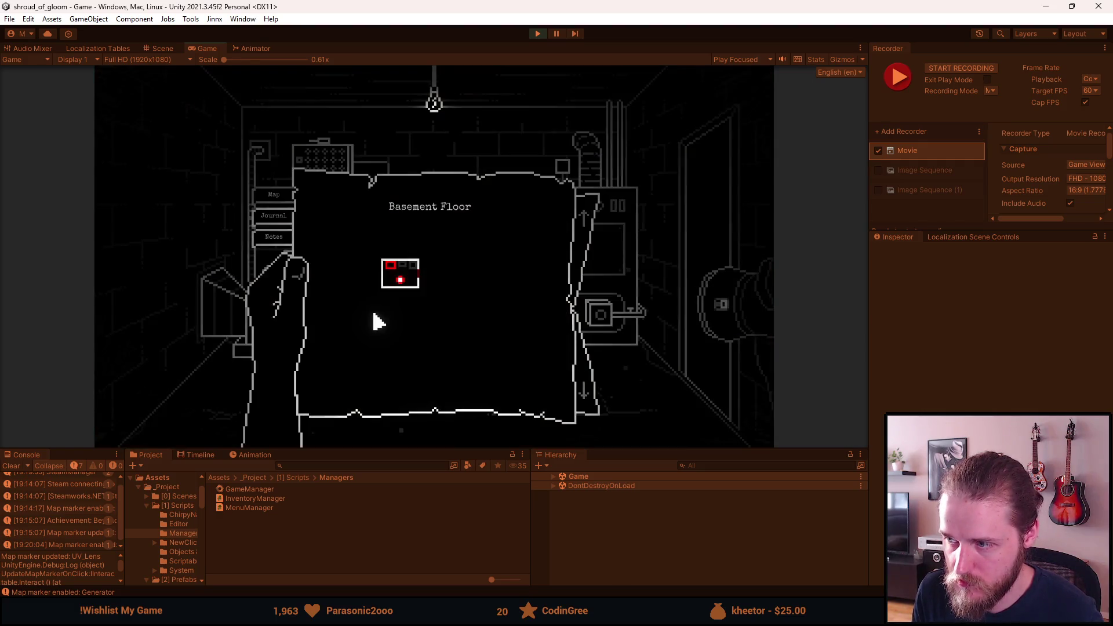
{"action": "left_click", "coordinate": [671, 355]}
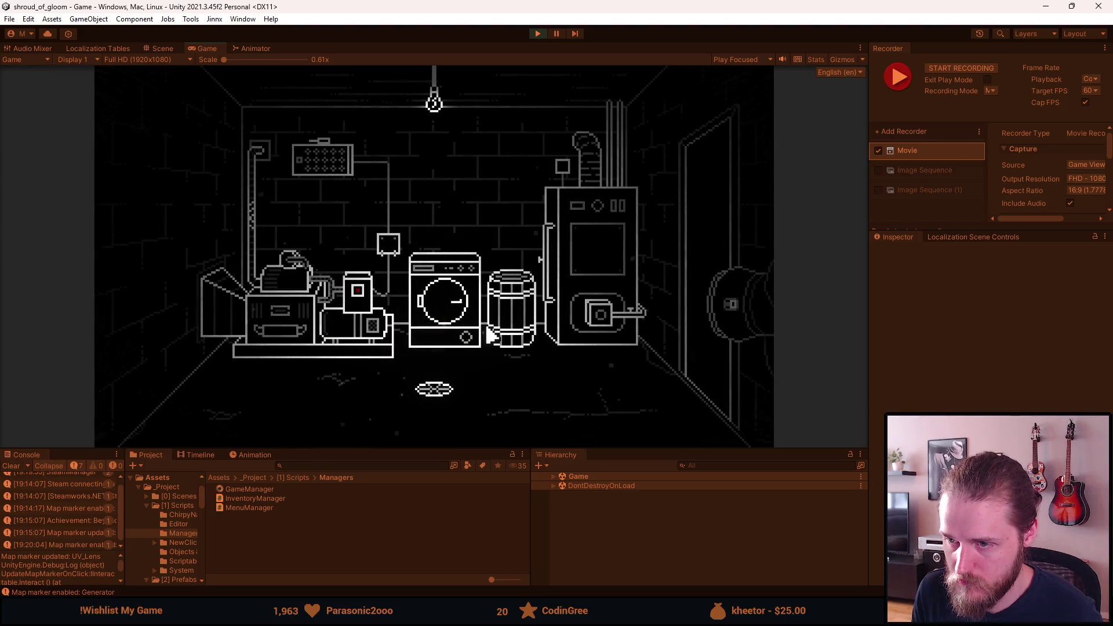
{"action": "key", "text": "alt+Tab"}
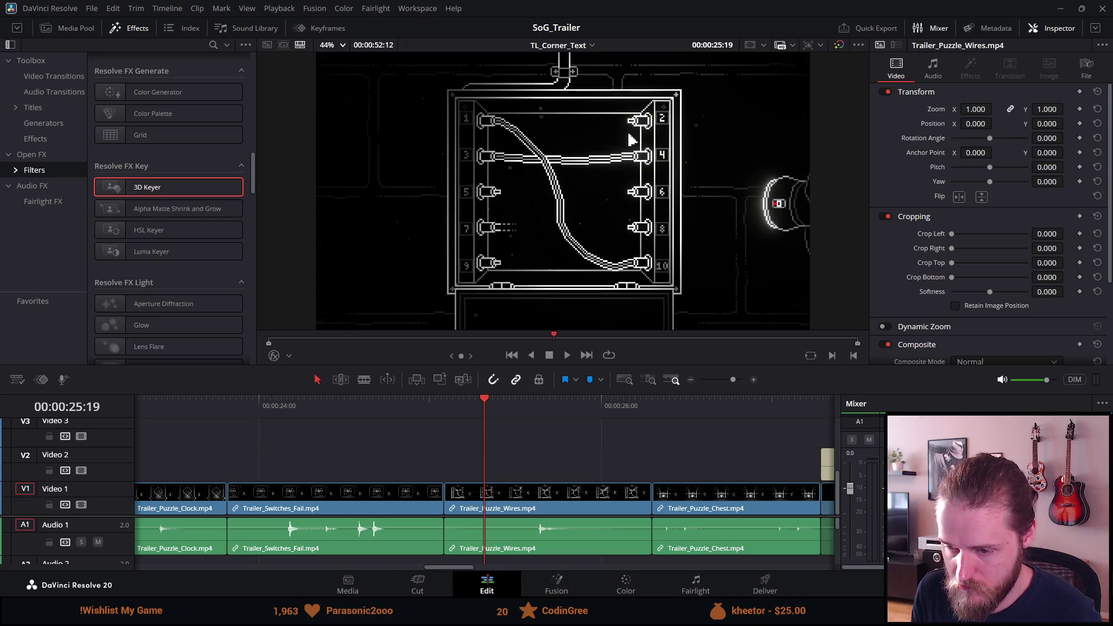
Replay from Trailer_Switches_Fail at 24:29 into Trailer_Puzzle_Wires, then minimize Resolve
{"action": "key", "text": "alt+Tab"}
{"action": "left_click", "coordinate": [551, 478]}
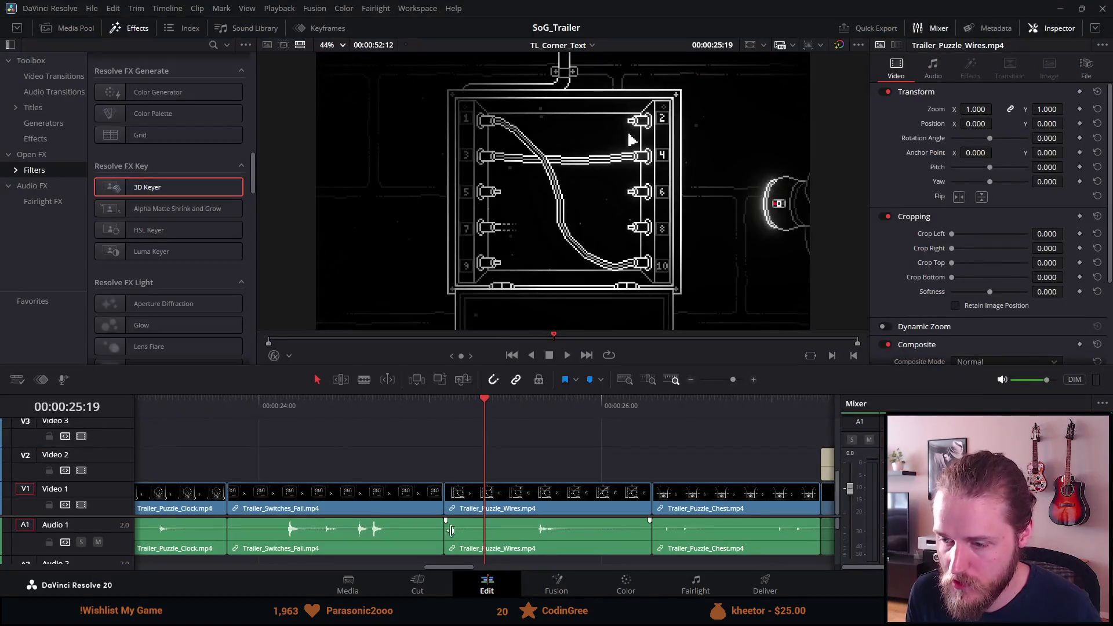
{"action": "left_click", "coordinate": [342, 413]}
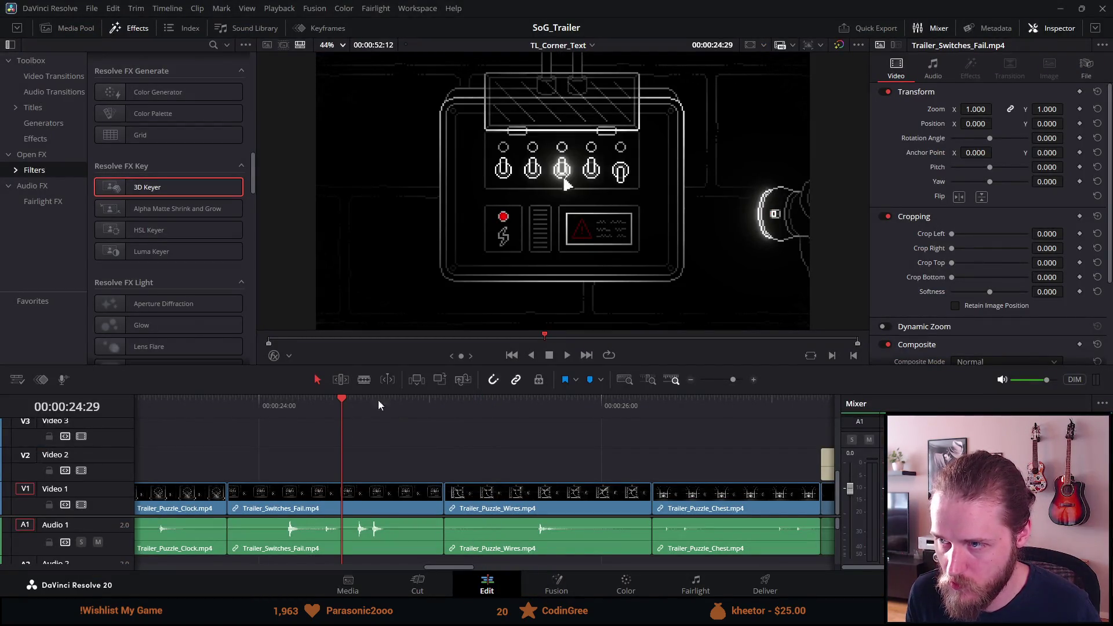
{"action": "key", "text": "space"}
{"action": "key", "text": "space"}
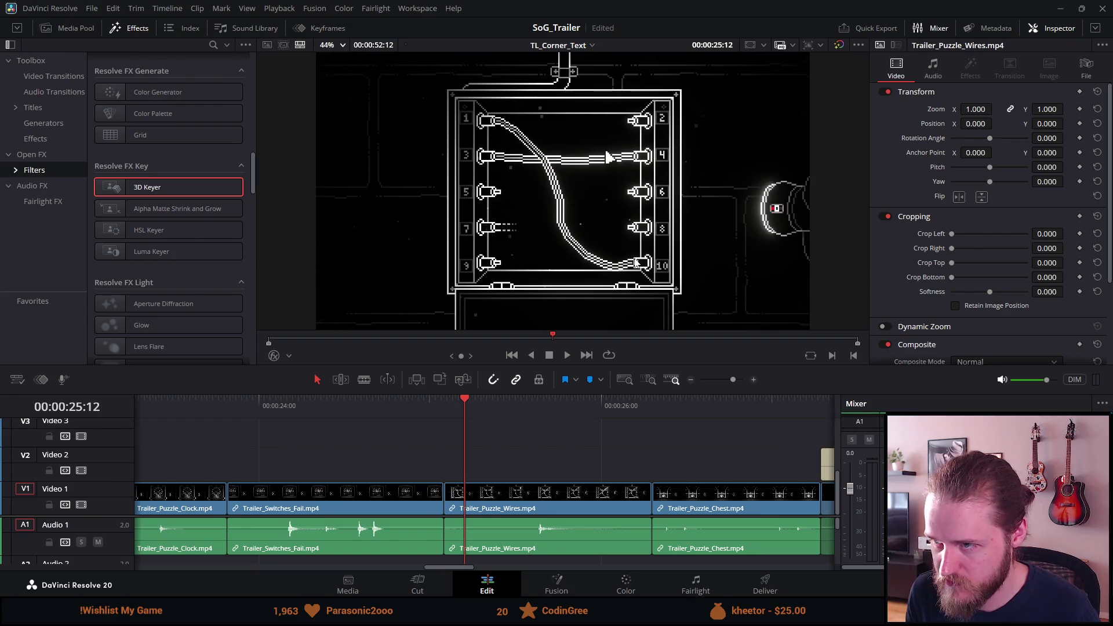
{"action": "left_click", "coordinate": [1061, 8]}
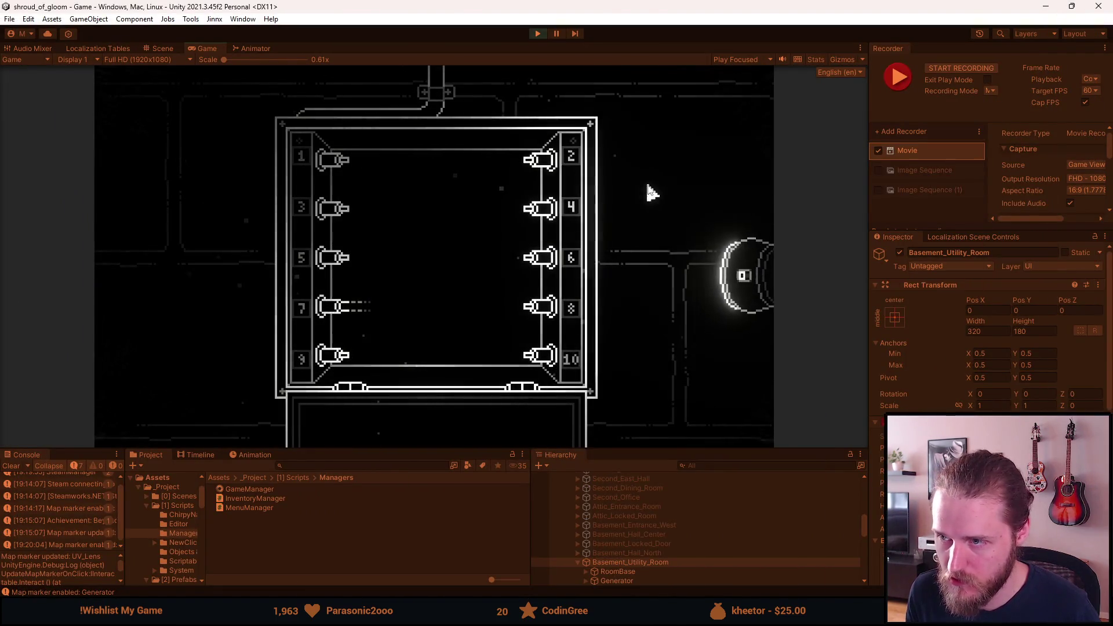
Wire peg 7 to peg 2 and peg 3 to peg 4, checking against the Resolve shot
{"action": "left_click", "coordinate": [550, 164]}
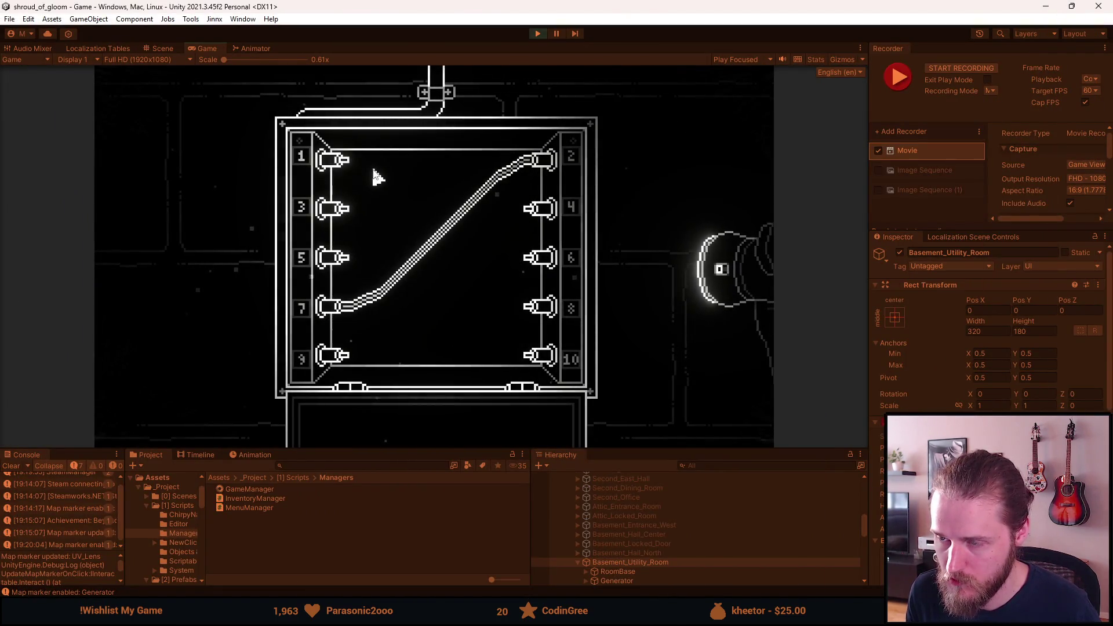
{"action": "left_click", "coordinate": [346, 210]}
{"action": "left_click", "coordinate": [531, 215]}
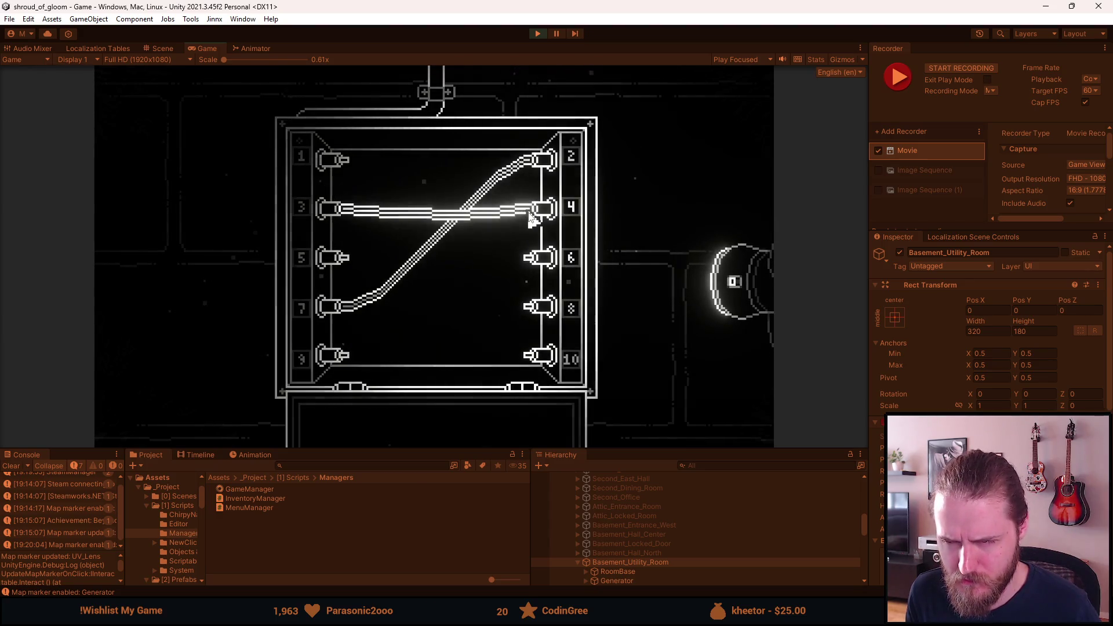
{"action": "key", "text": "alt+Tab"}
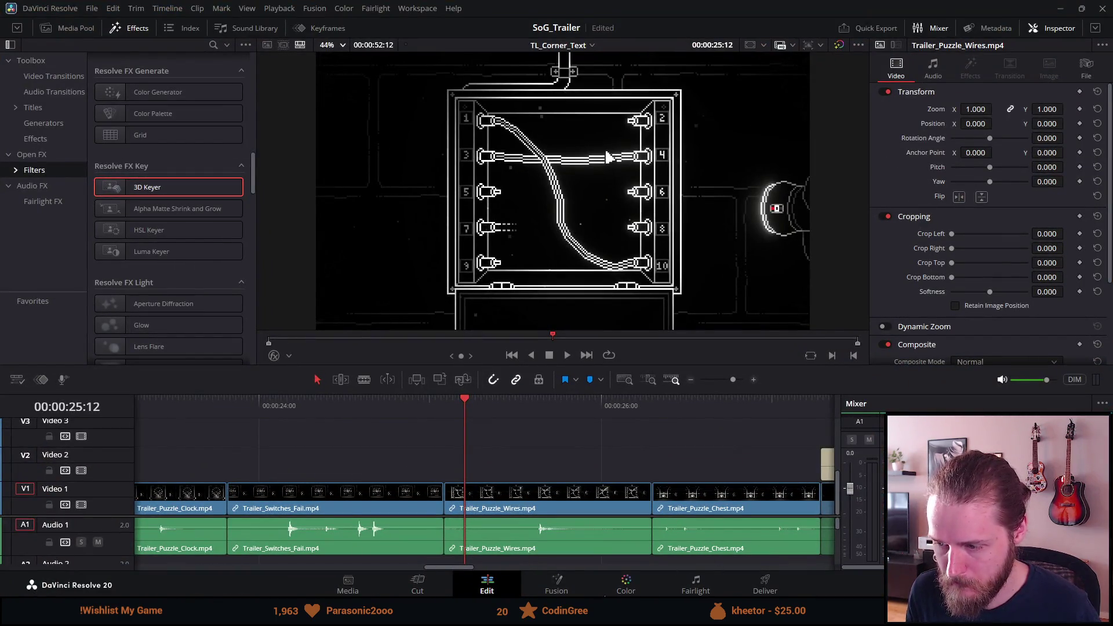
{"action": "mouse_move", "coordinate": [468, 624]}
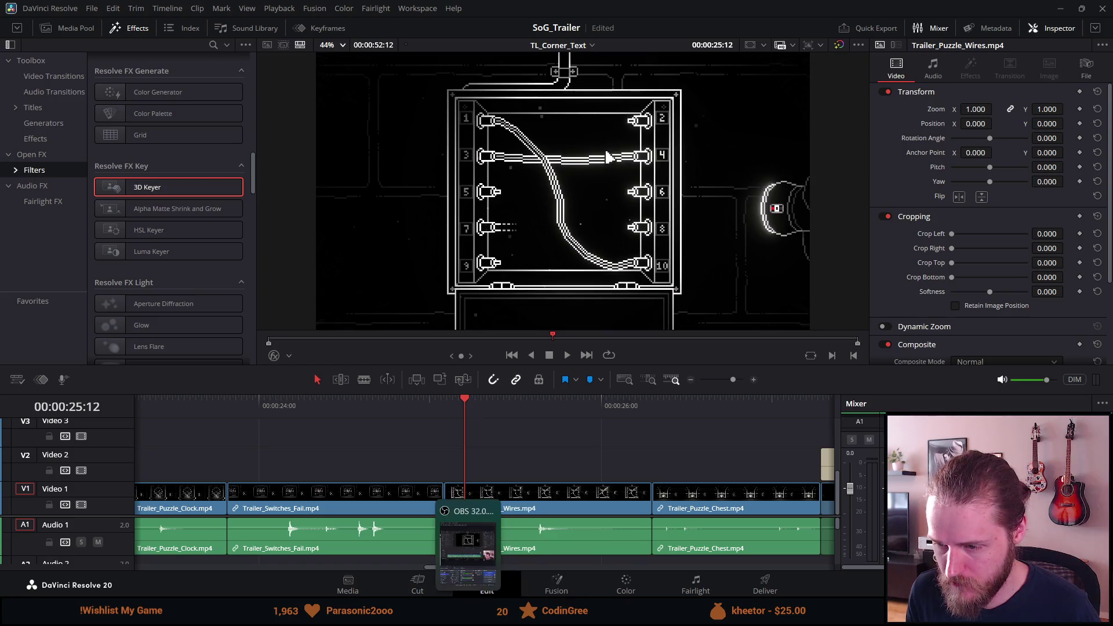
{"action": "key", "text": "alt+Tab"}
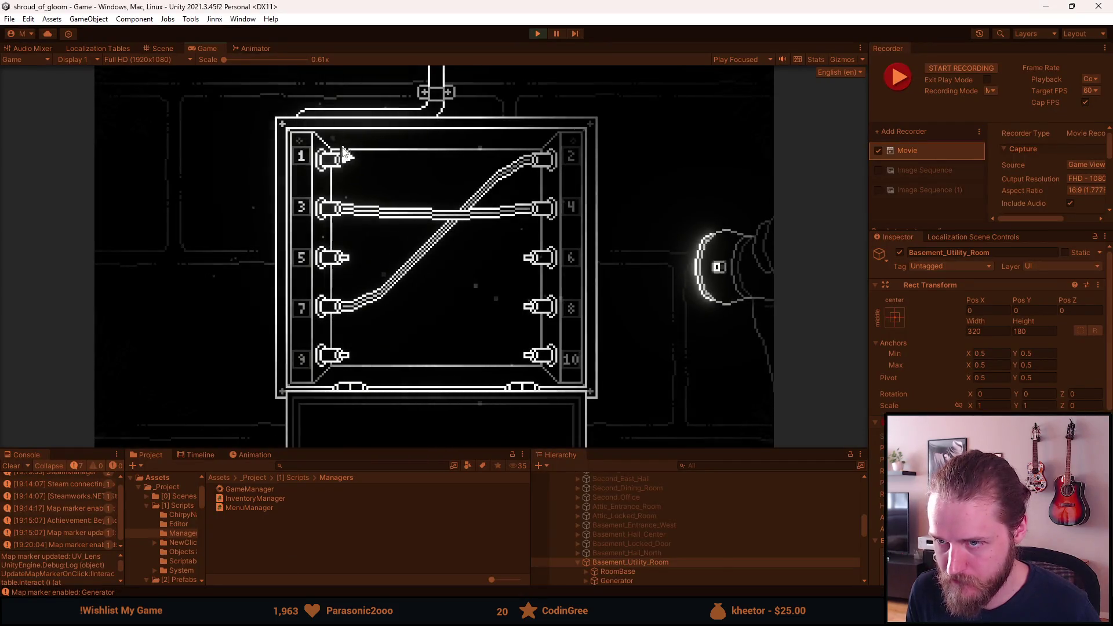
Start recording with F10 and wire peg 1 to peg 10
{"action": "left_click", "coordinate": [340, 170]}
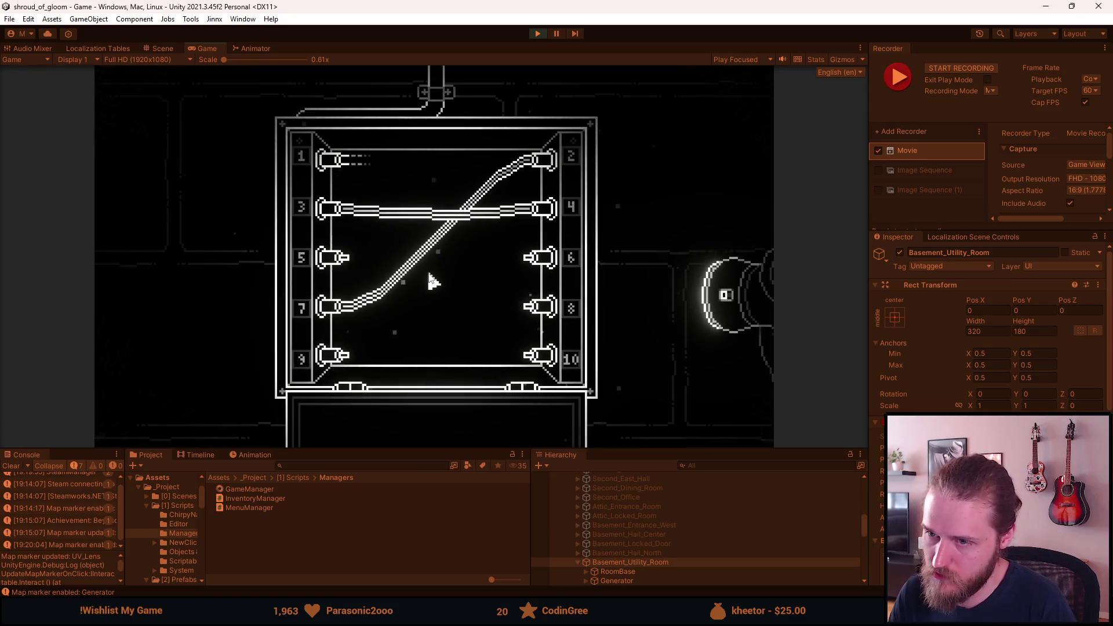
{"action": "key", "text": "F10"}
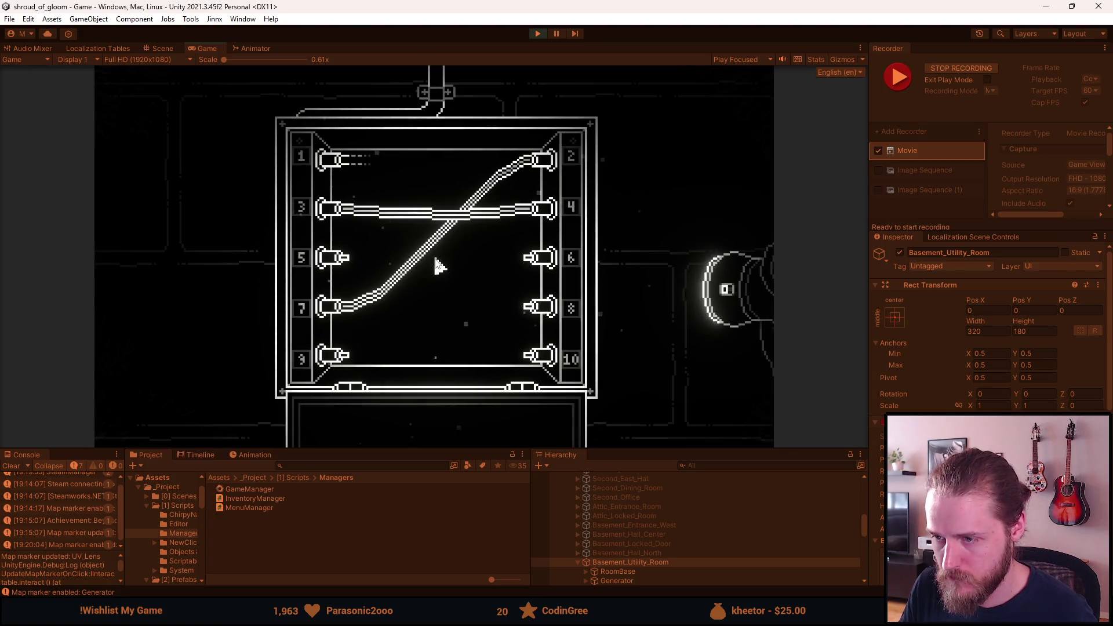
{"action": "left_click", "coordinate": [528, 357]}
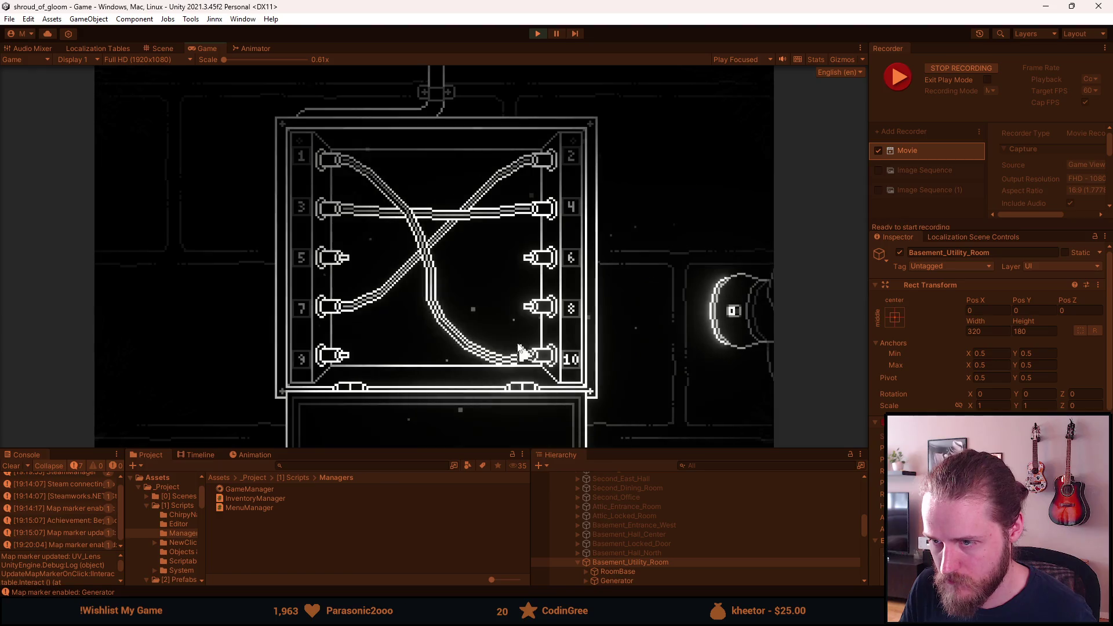
Record repeated takes of removing and redrawing the peg 1 to peg 10 wire, then switch to Resolve
{"action": "left_click", "coordinate": [470, 353]}
{"action": "left_click", "coordinate": [331, 159]}
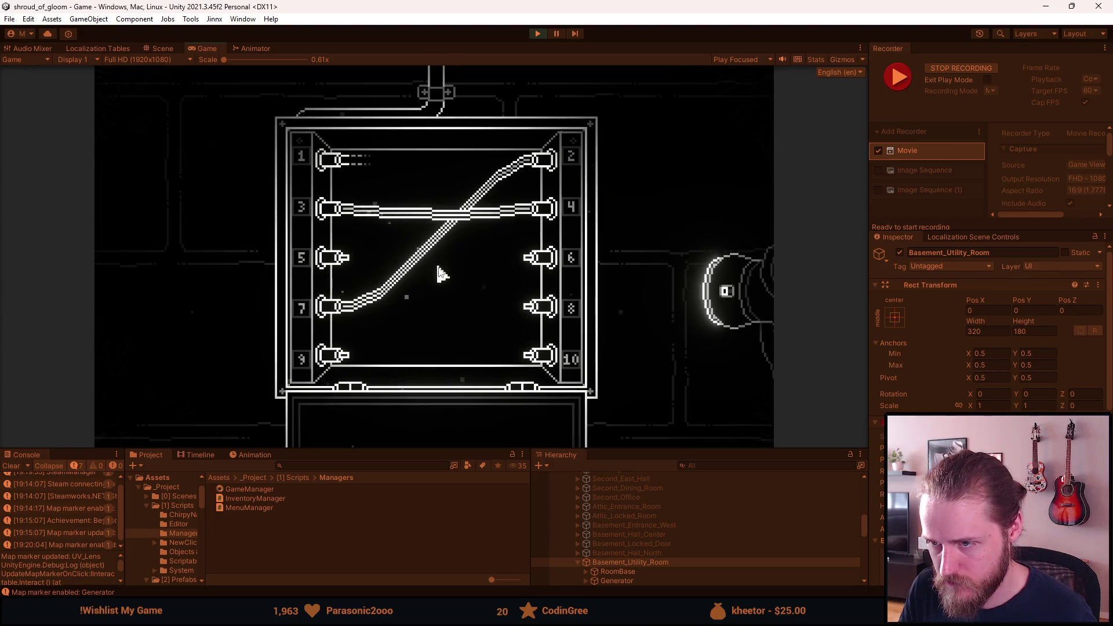
{"action": "left_click", "coordinate": [534, 355]}
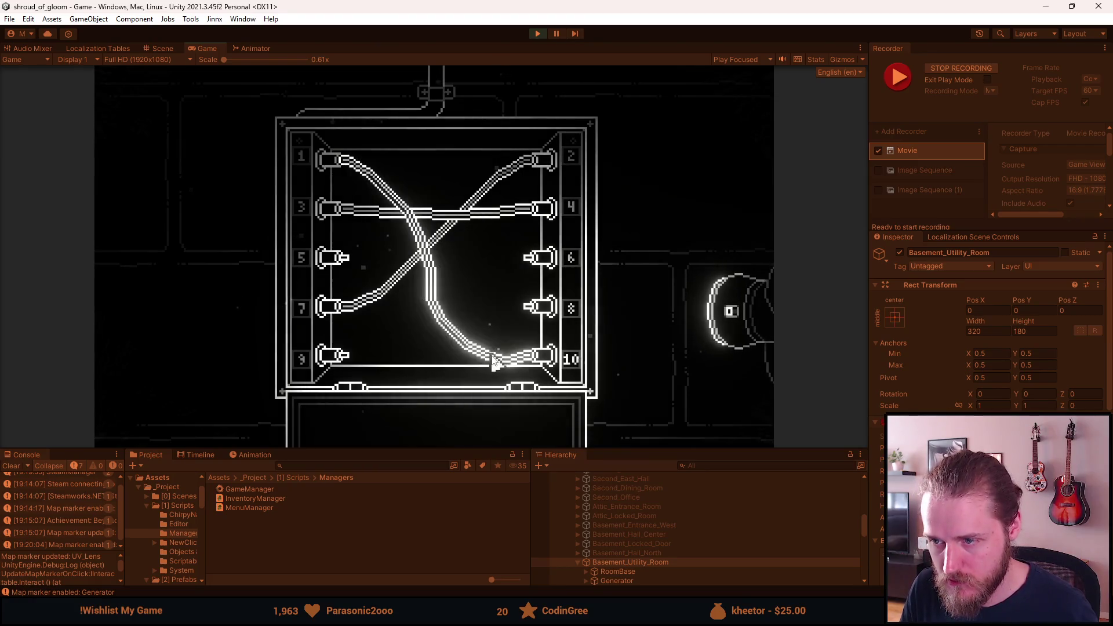
{"action": "left_click", "coordinate": [348, 157]}
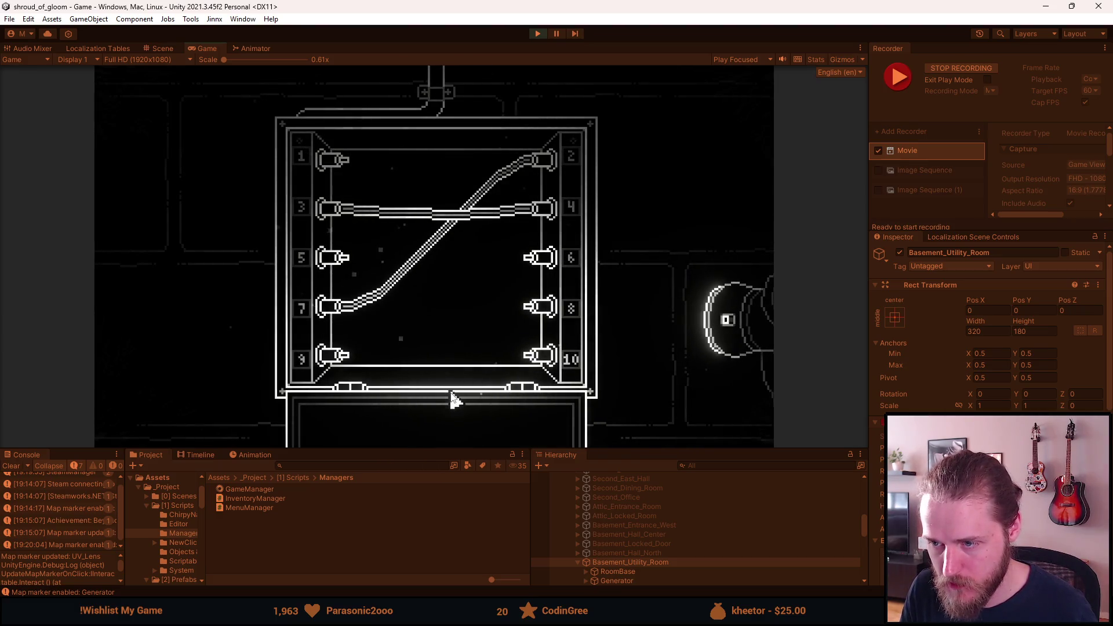
{"action": "left_click", "coordinate": [348, 163]}
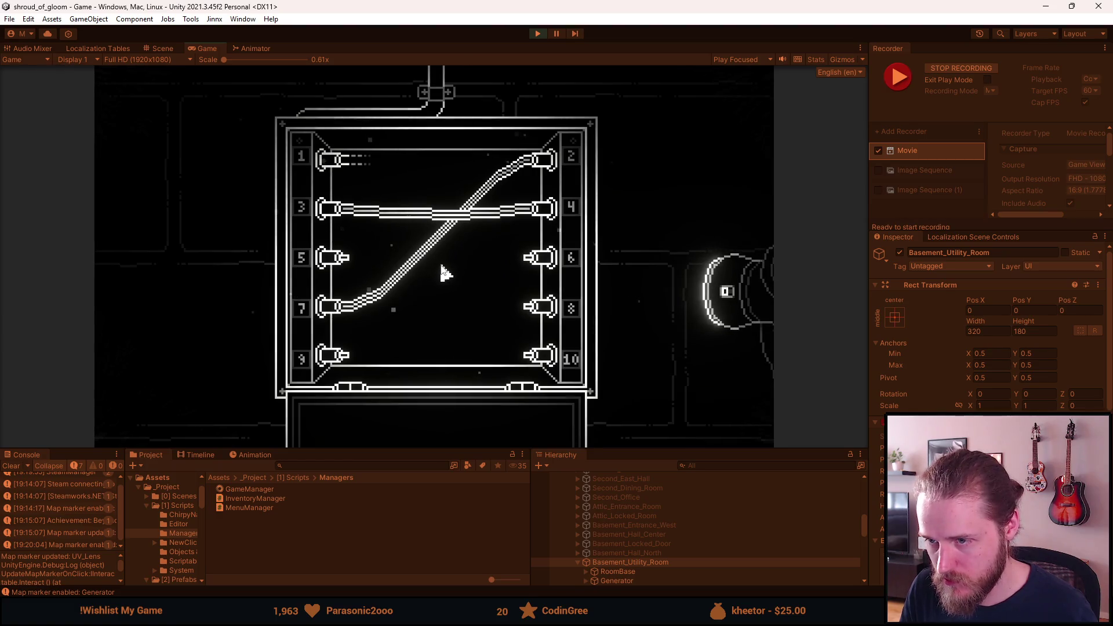
{"action": "left_click", "coordinate": [525, 348]}
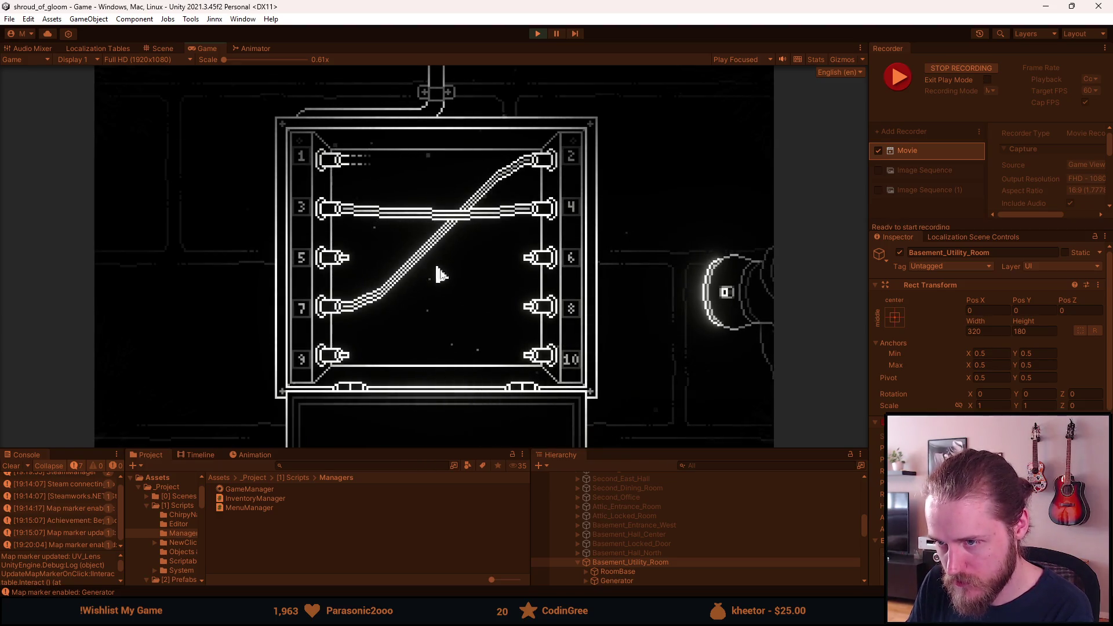
{"action": "left_click", "coordinate": [514, 348]}
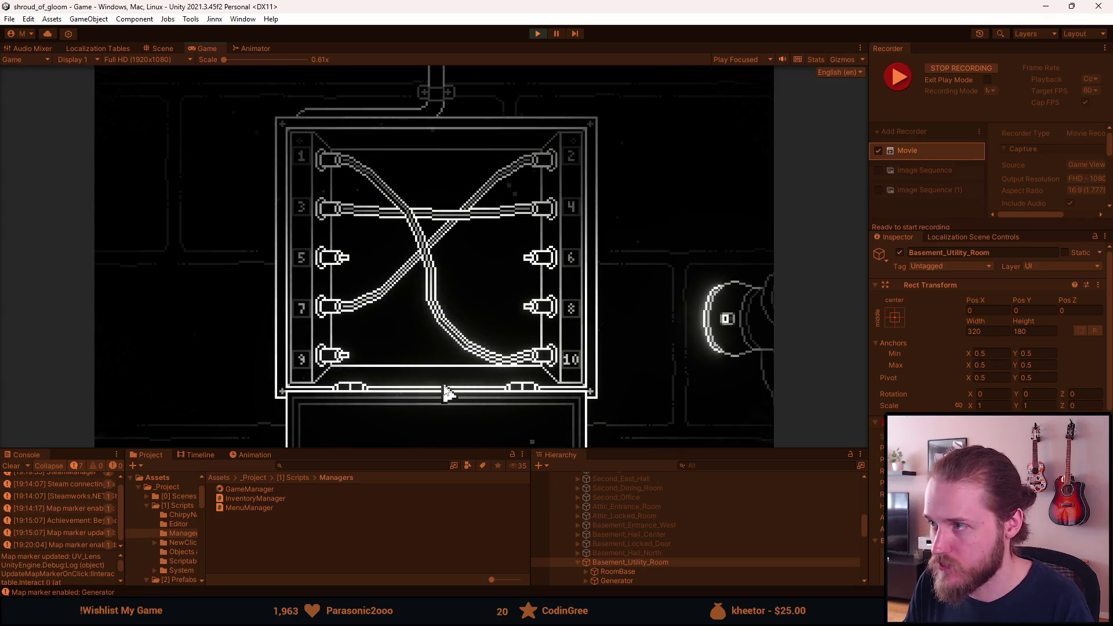
{"action": "key", "text": "alt+Tab"}
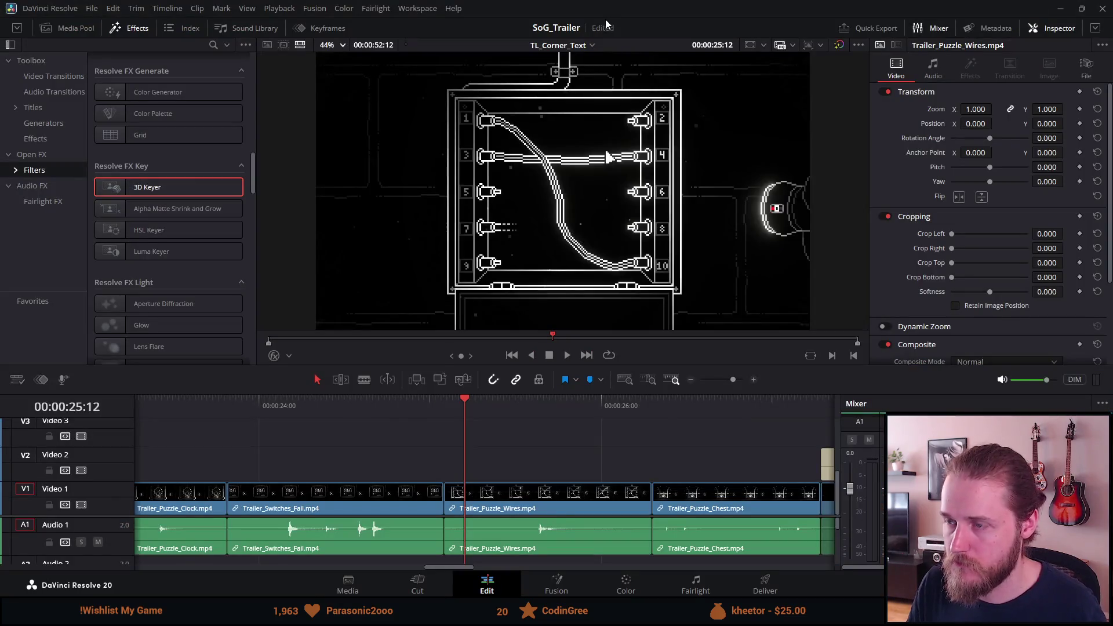
Minimize Resolve, pause the game, and exit Unity's play mode
{"action": "left_click", "coordinate": [1060, 8]}
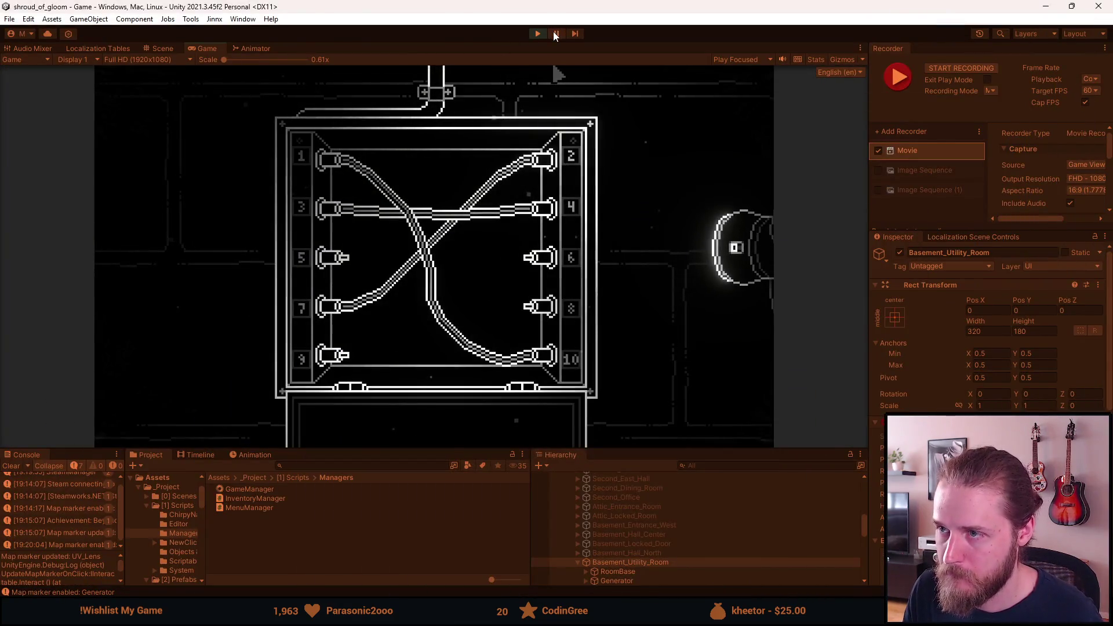
{"action": "left_click", "coordinate": [556, 34]}
{"action": "key", "text": "ctrl+1"}
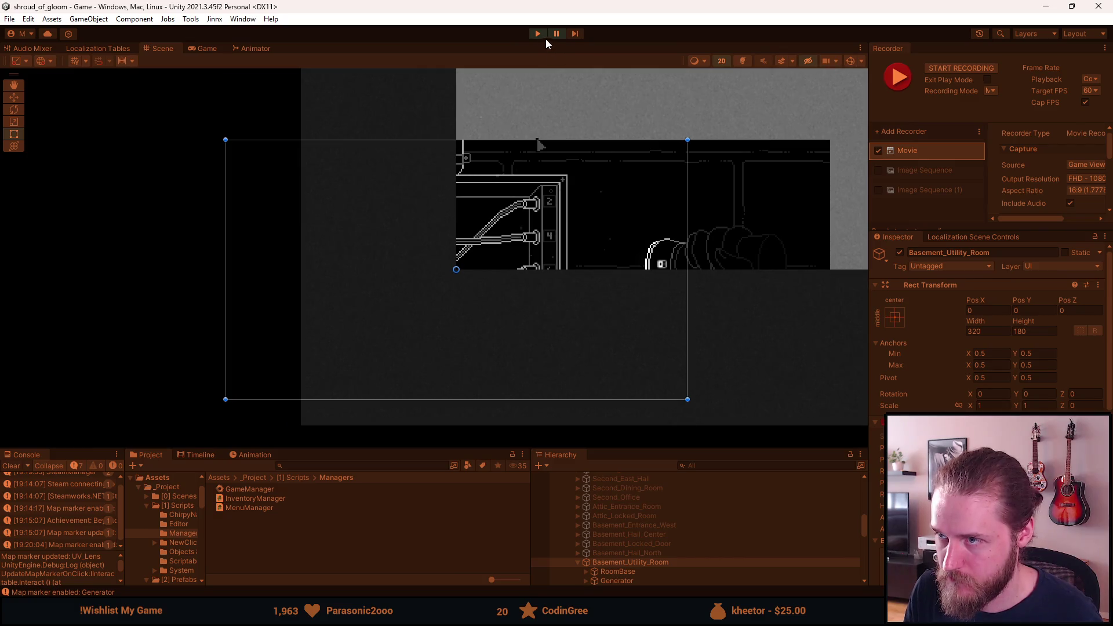
{"action": "left_click", "coordinate": [541, 34]}
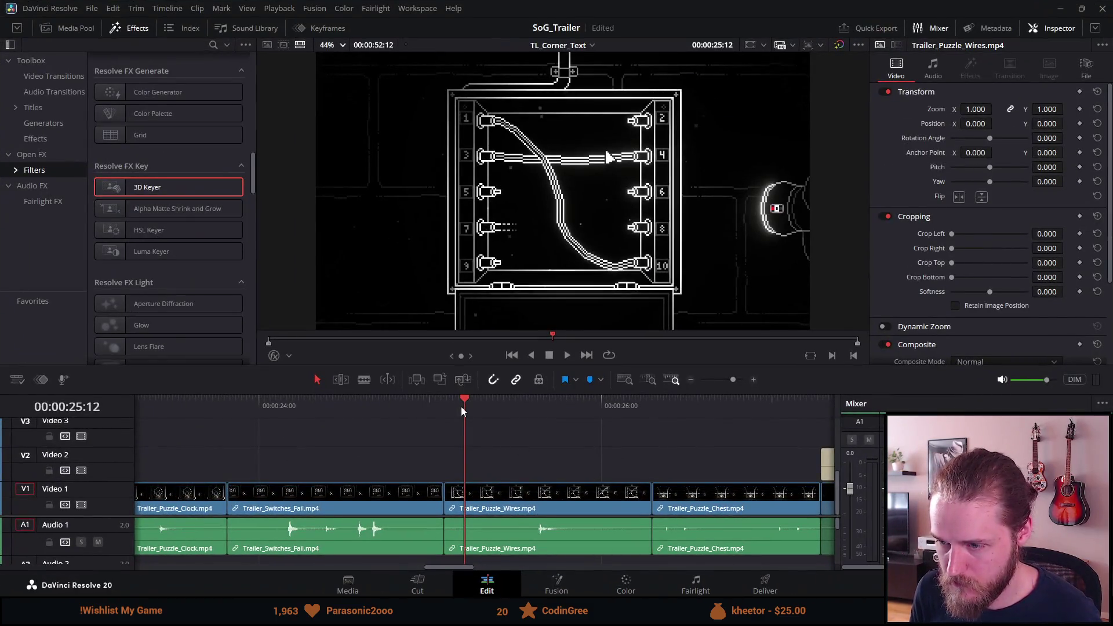
{"action": "scroll", "coordinate": [485, 443], "scroll_direction": "down", "scroll_amount": 10}
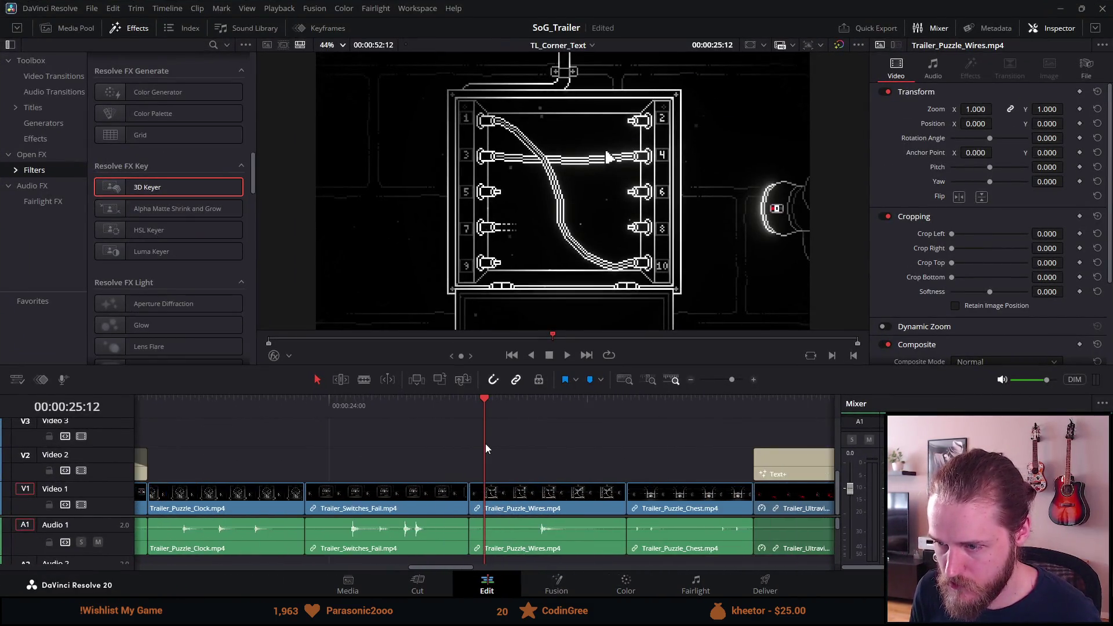
Preview the Uncover the mystery title, Polaroid inspection, chained door and BEWARE shots
{"action": "left_click", "coordinate": [557, 403]}
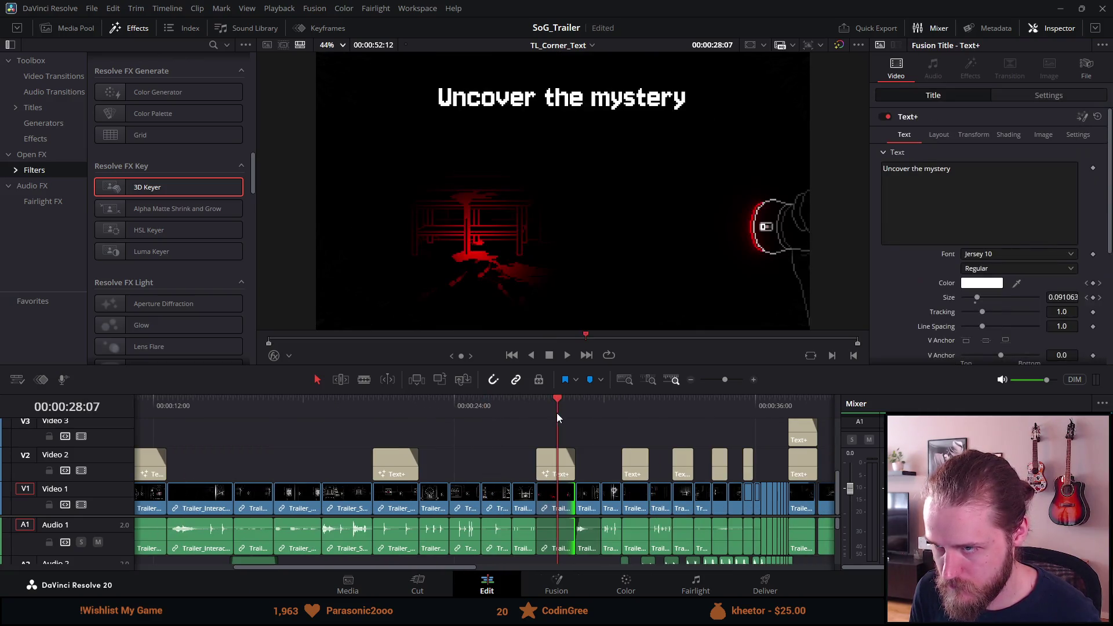
{"action": "scroll", "coordinate": [552, 432], "scroll_direction": "down", "scroll_amount": 3}
{"action": "scroll", "coordinate": [552, 433], "scroll_direction": "up", "scroll_amount": 3}
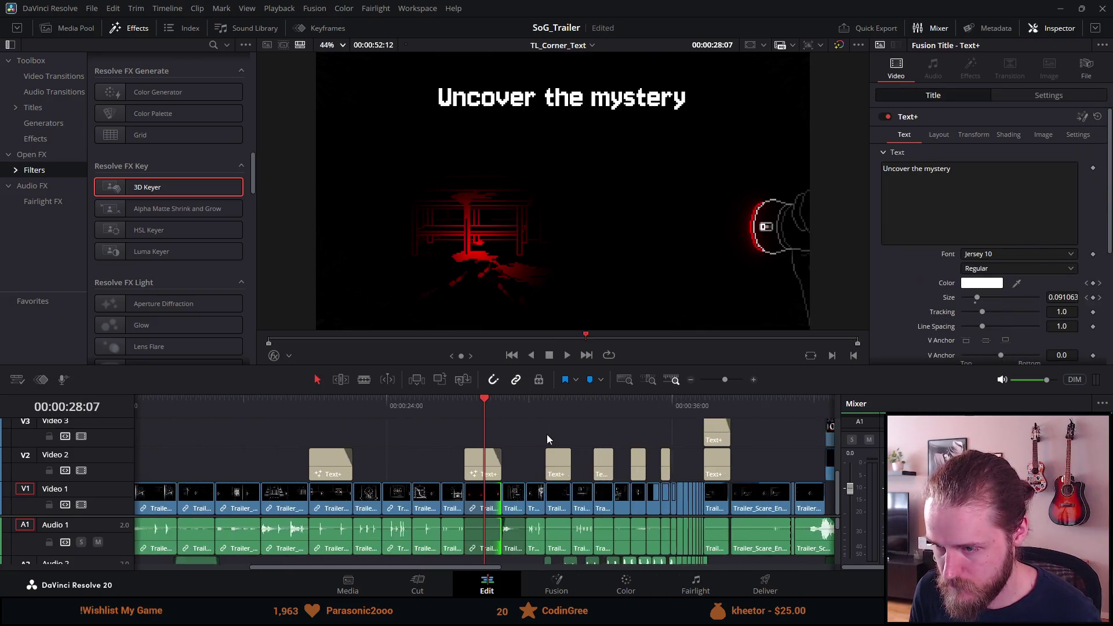
{"action": "left_click", "coordinate": [520, 407]}
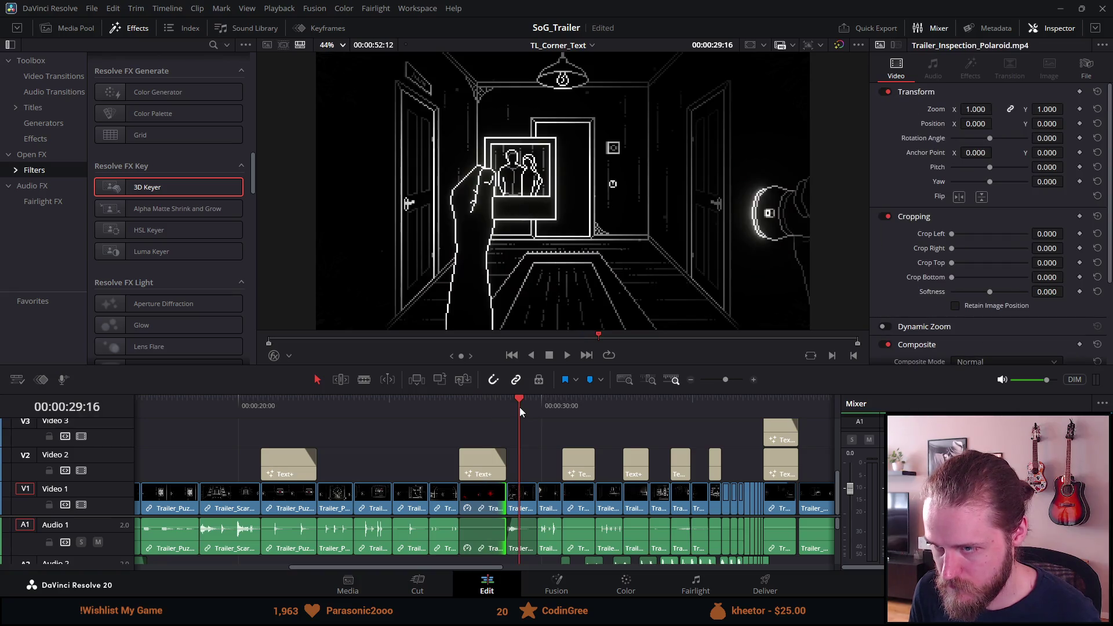
{"action": "left_click", "coordinate": [548, 402]}
{"action": "left_click", "coordinate": [571, 406]}
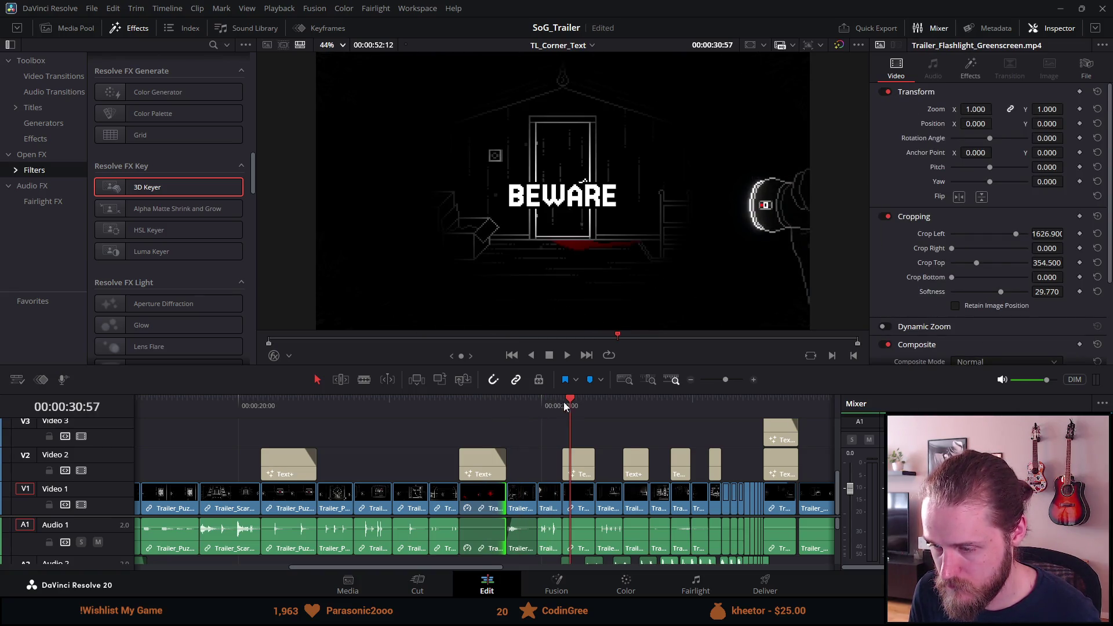
Zoom out and move the playhead to 02:38:25 and 01:00:51, then bring up the recordings folder
{"action": "scroll", "coordinate": [624, 444], "scroll_direction": "down", "scroll_amount": 5}
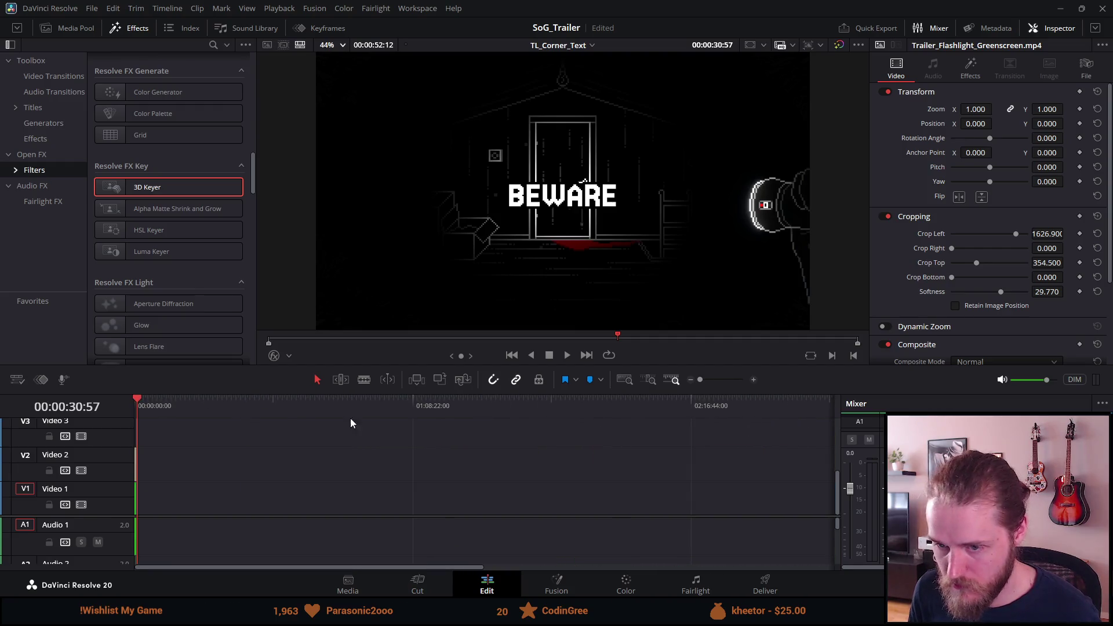
{"action": "left_click", "coordinate": [156, 412]}
{"action": "scroll", "coordinate": [162, 414], "scroll_direction": "up", "scroll_amount": 3}
{"action": "left_click", "coordinate": [169, 412]}
{"action": "scroll", "coordinate": [167, 414], "scroll_direction": "left", "scroll_amount": 5}
{"action": "left_click", "coordinate": [301, 399]}
{"action": "key", "text": "alt+Tab"}
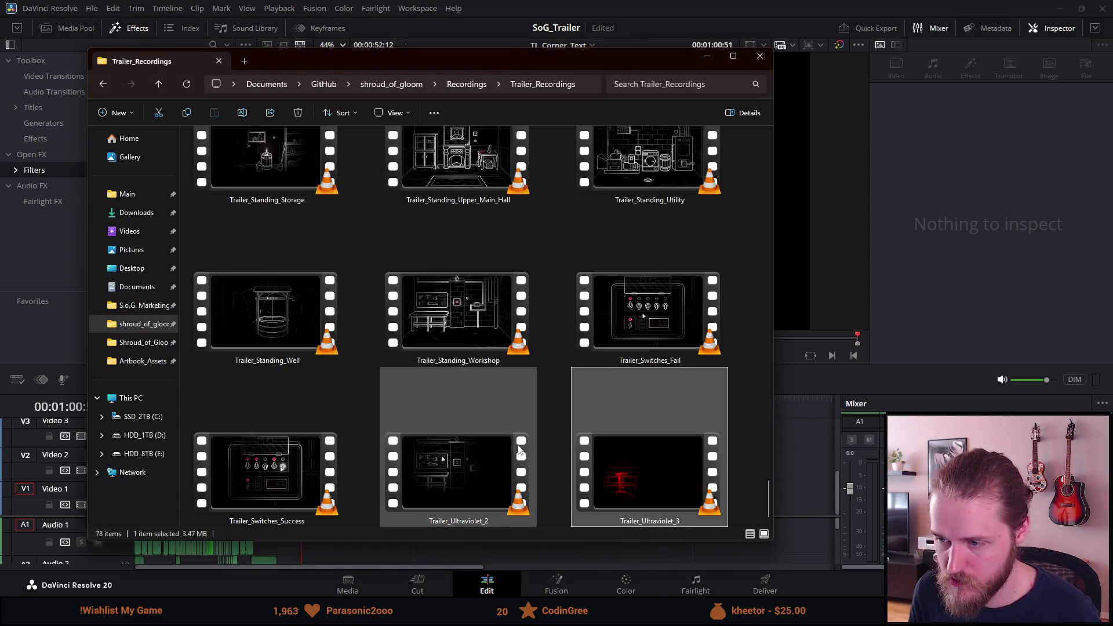
Rename Trailer_157 to Trailer_Puzzle_Wires_2 and drag it from Trailer_Recordings onto the timeline
{"action": "left_click", "coordinate": [467, 84]}
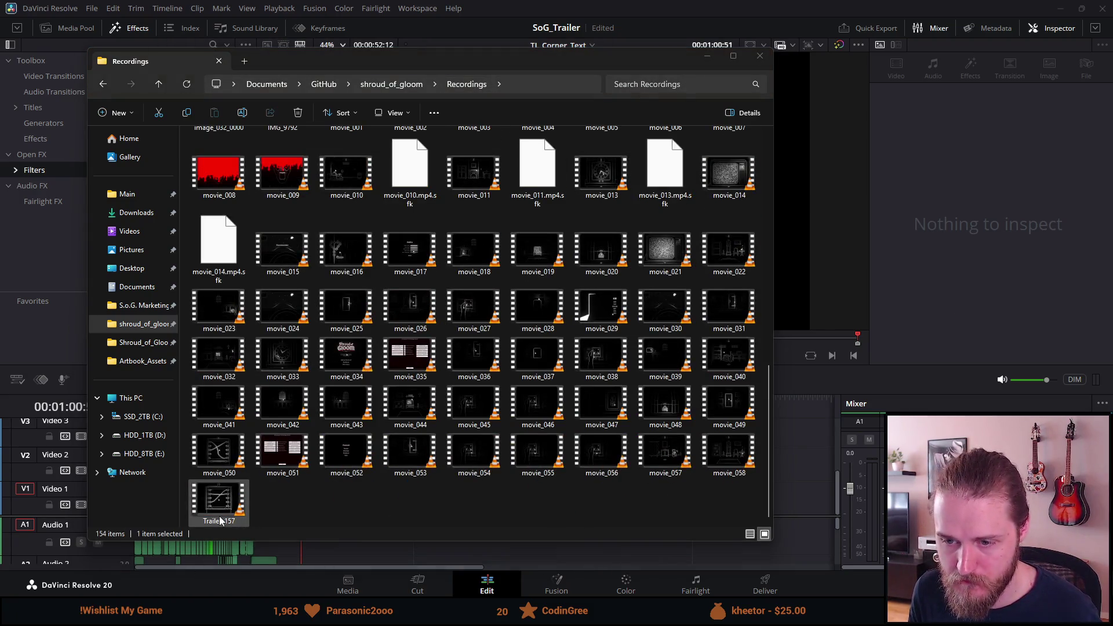
{"action": "right_click", "coordinate": [220, 519]}
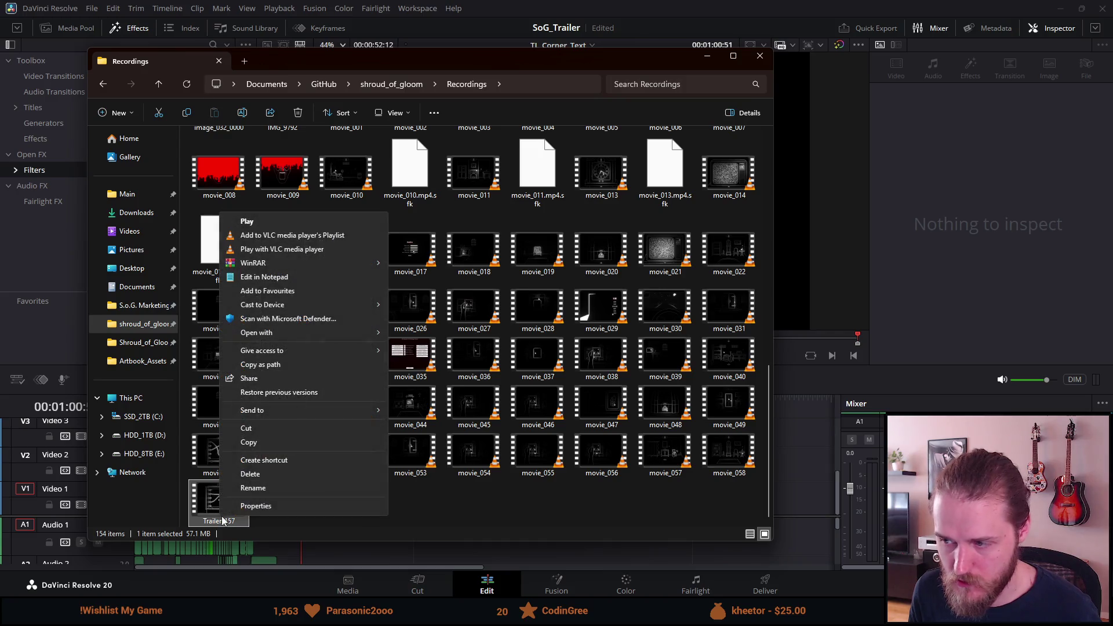
{"action": "left_click", "coordinate": [270, 483]}
{"action": "key", "text": "Right"}
{"action": "key", "text": "BackSpace"}
{"action": "key", "text": "BackSpace"}
{"action": "key", "text": "BackSpace"}
{"action": "type", "text": "Puzzle_WireS_"}
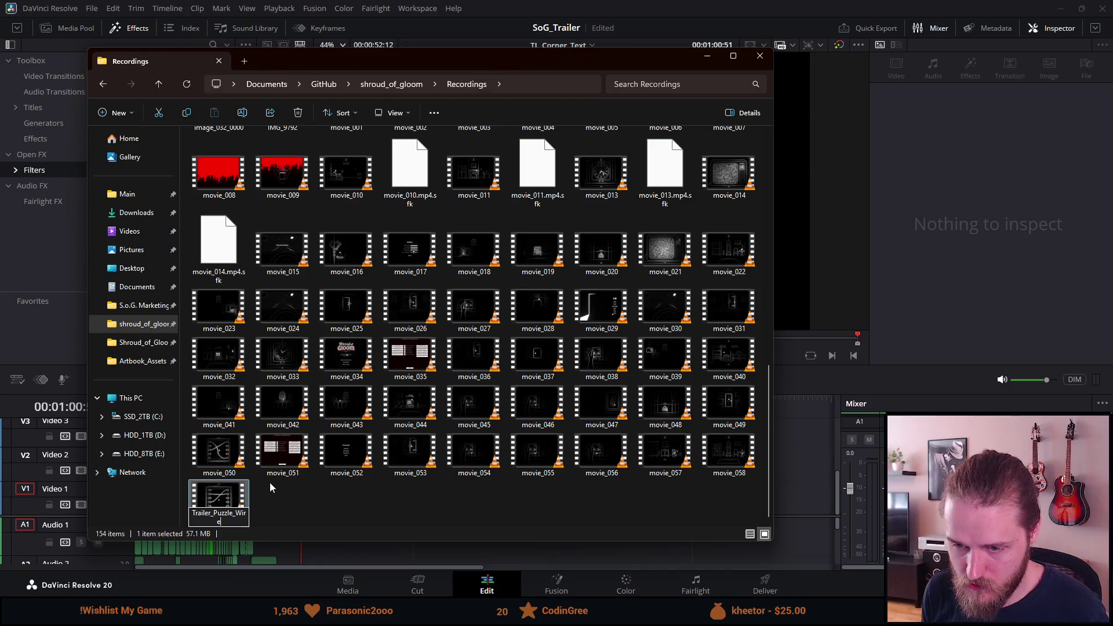
{"action": "key", "text": "BackSpace"}
{"action": "key", "text": "BackSpace"}
{"action": "type", "text": "s_2"}
{"action": "key", "text": "Return"}
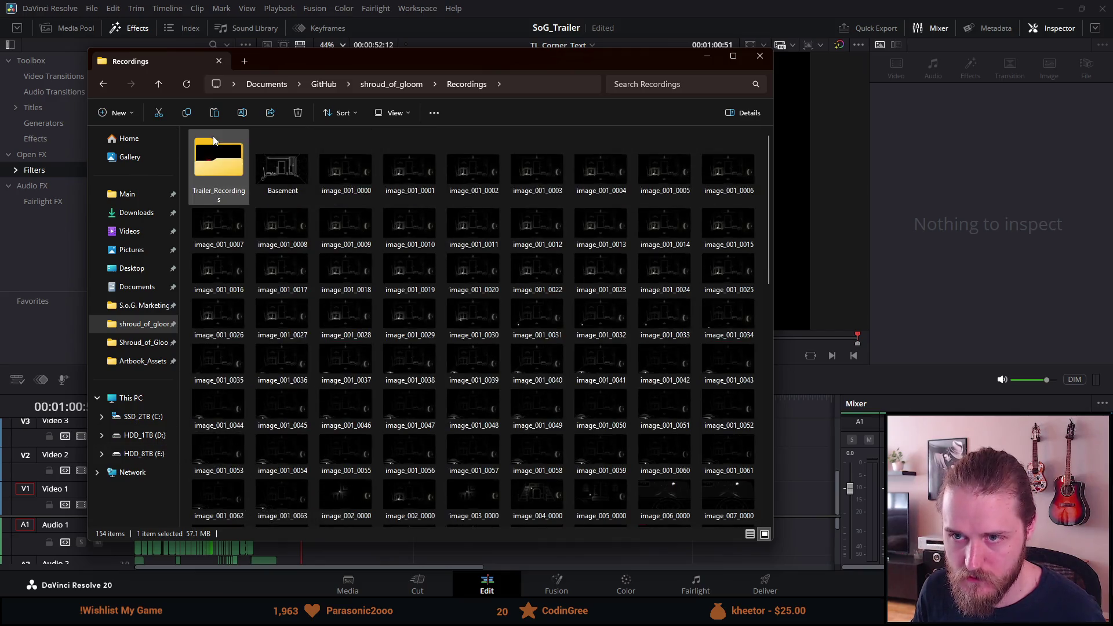
{"action": "double_click", "coordinate": [216, 149]}
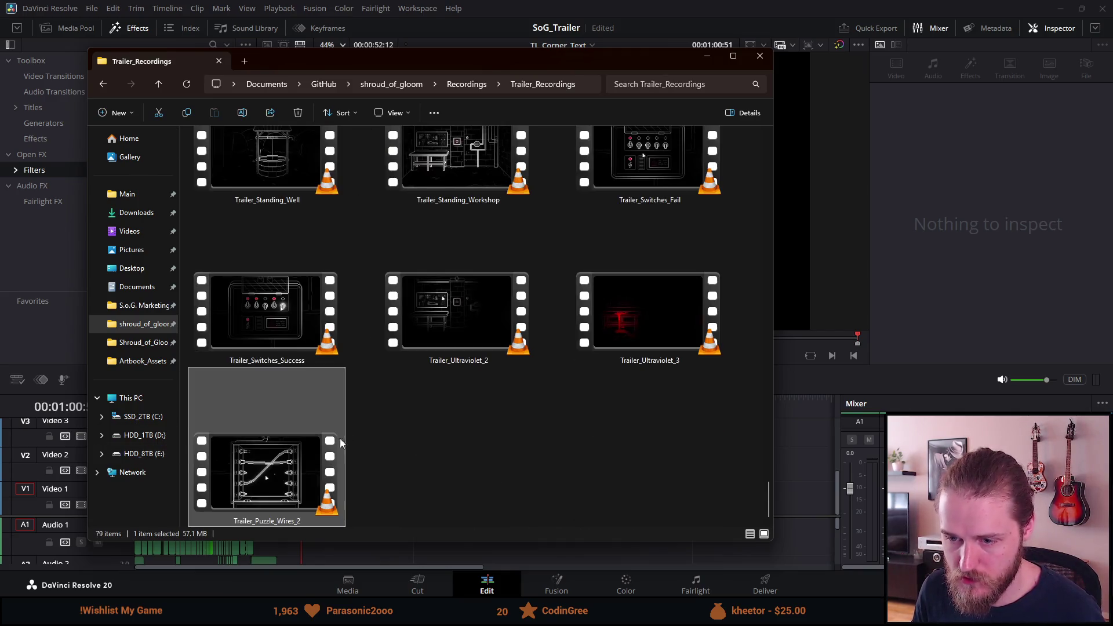
{"action": "mouse_move", "coordinate": [336, 461]}
{"action": "left_mouse_down"}
{"action": "mouse_move", "coordinate": [592, 486]}
{"action": "mouse_move", "coordinate": [809, 468]}
{"action": "mouse_move", "coordinate": [395, 513]}
{"action": "mouse_move", "coordinate": [322, 511]}
{"action": "left_mouse_up"}
Play the new Trailer_Puzzle_Wires_2 clip and split it at 01:55:53 and 01:57:33
{"action": "left_click", "coordinate": [416, 411]}
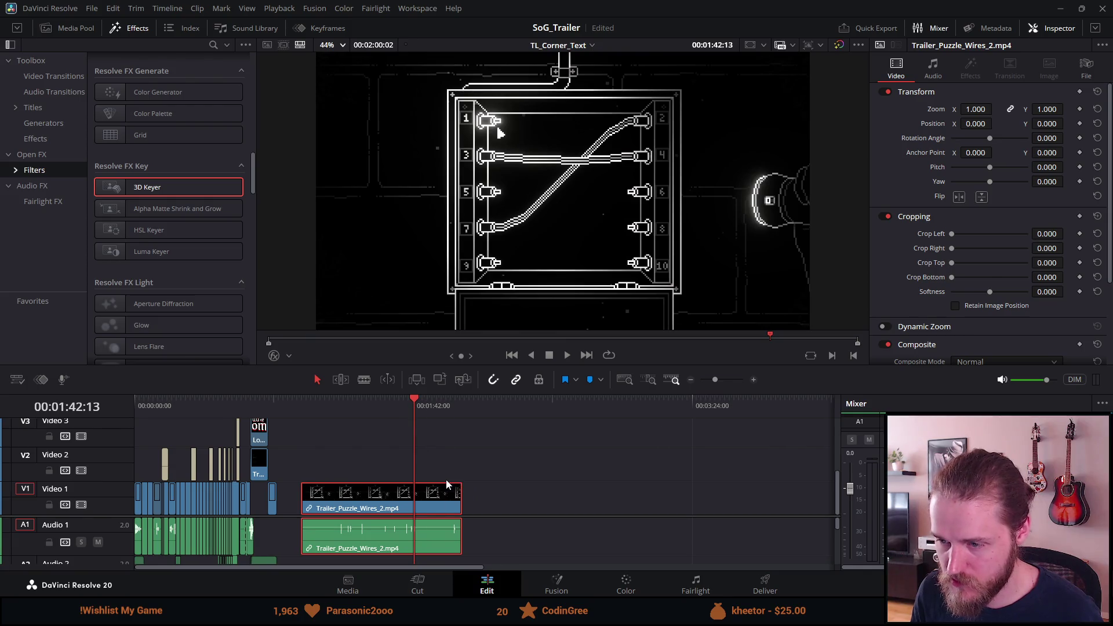
{"action": "scroll", "coordinate": [446, 485], "scroll_direction": "up", "scroll_amount": 2}
{"action": "left_click", "coordinate": [565, 415]}
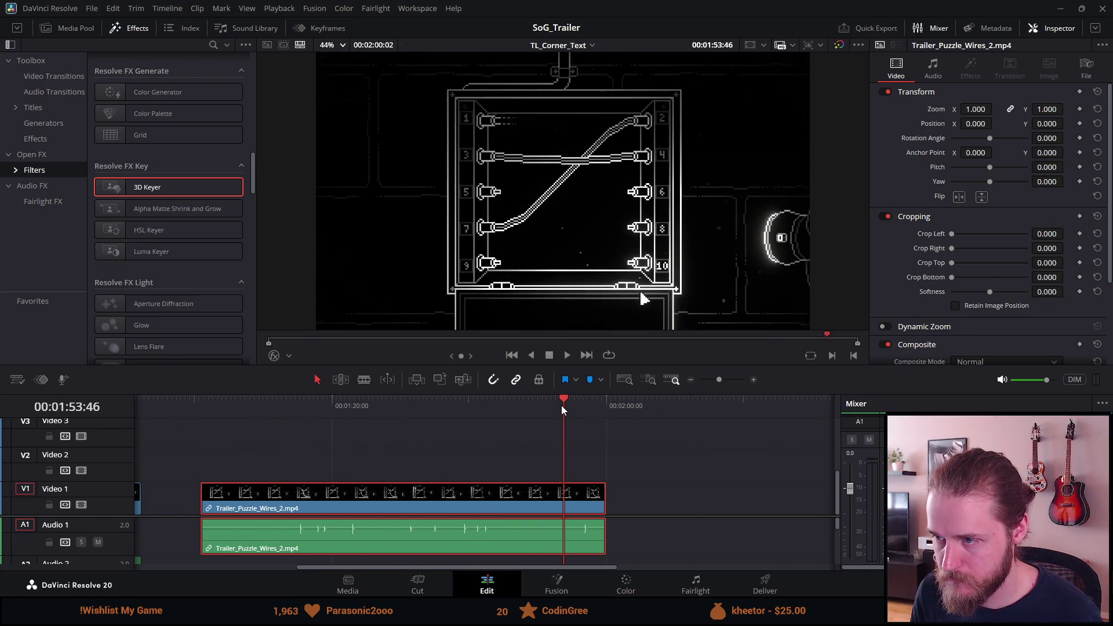
{"action": "key", "text": "space"}
{"action": "scroll", "coordinate": [574, 426], "scroll_direction": "up", "scroll_amount": 2}
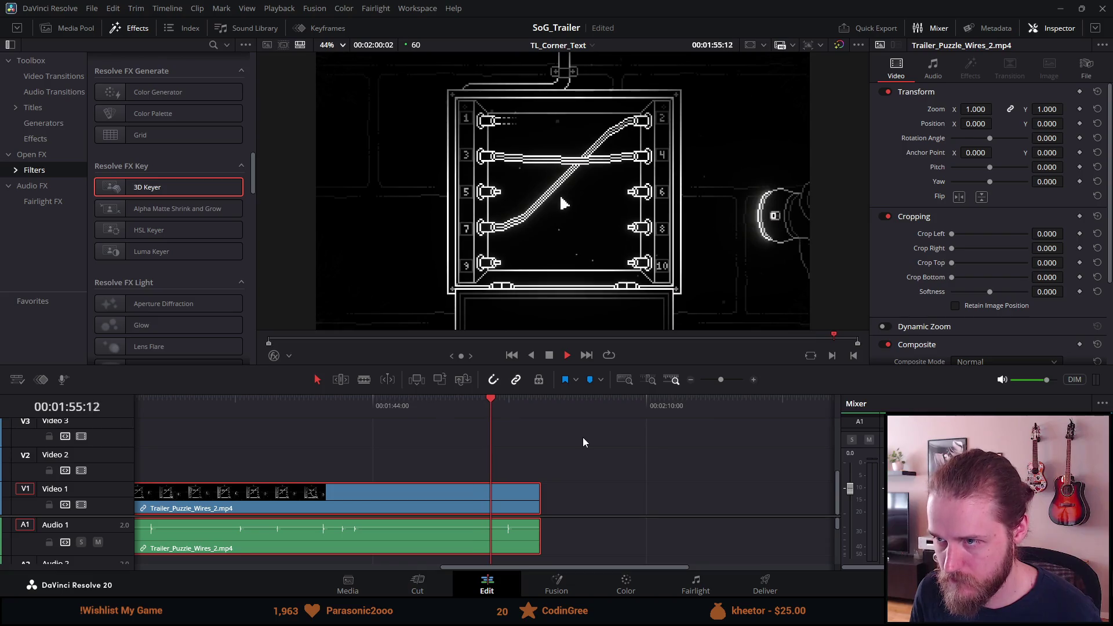
{"action": "key", "text": "space"}
{"action": "key", "text": "ctrl+b"}
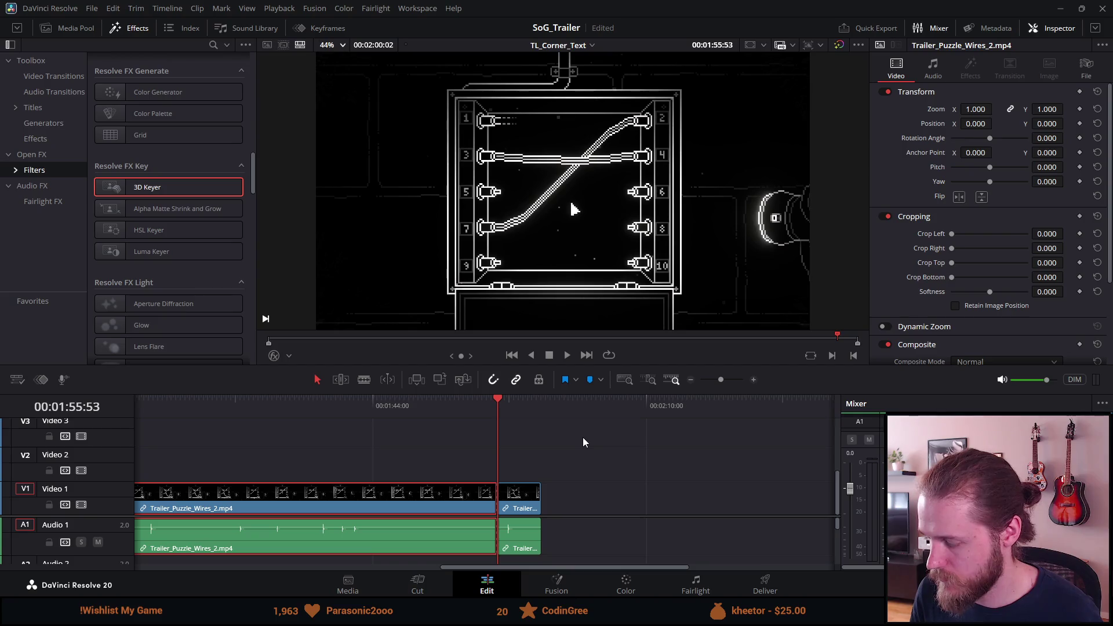
{"action": "key", "text": "space"}
{"action": "key", "text": "space"}
{"action": "key", "text": "ctrl+b"}
Delete the two unwanted pieces and cut the short wires section for reuse
{"action": "left_click", "coordinate": [523, 504]}
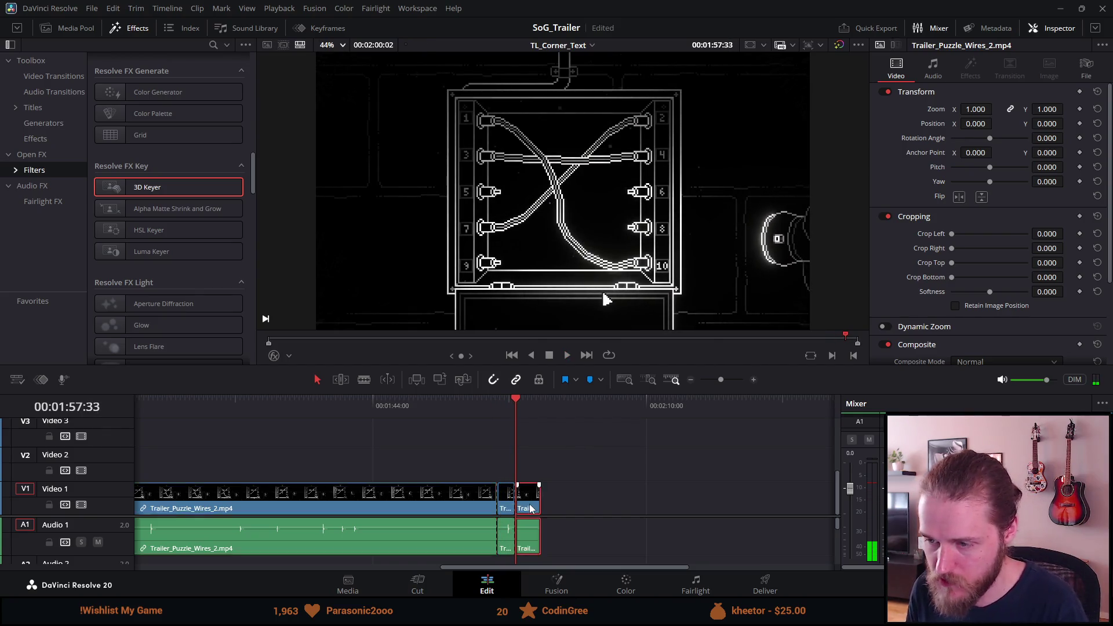
{"action": "key", "text": "BackSpace"}
{"action": "left_click", "coordinate": [493, 498]}
{"action": "key", "text": "BackSpace"}
{"action": "left_click", "coordinate": [505, 503]}
{"action": "key", "text": "BackSpace"}
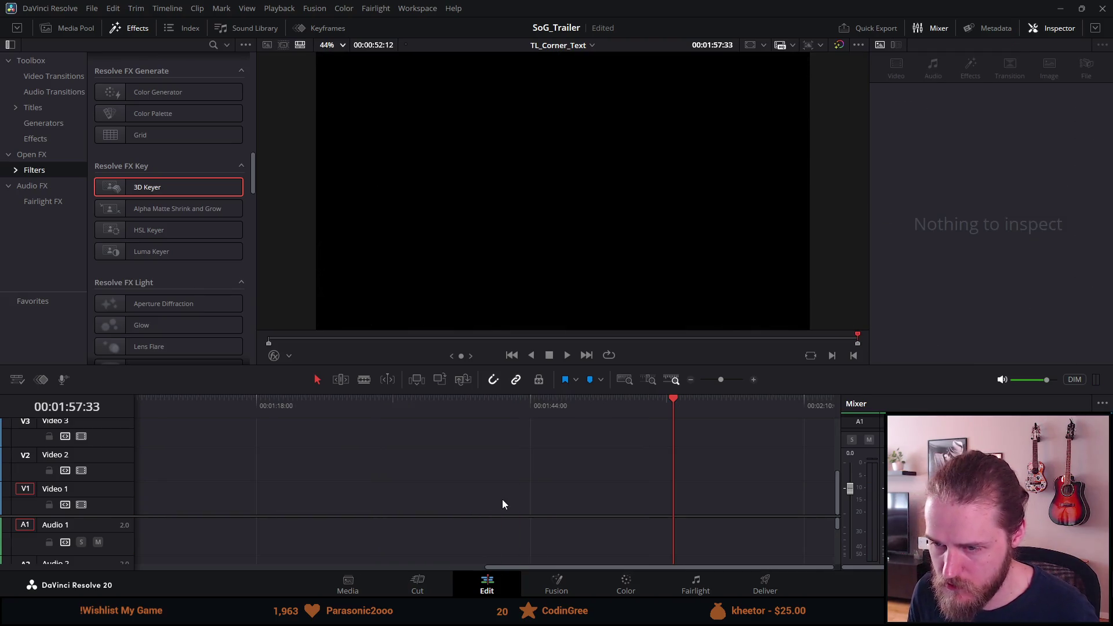
Delete the old Trailer_Puzzle_Wires clip near 25 seconds, leaving a gap
{"action": "scroll", "coordinate": [397, 446], "scroll_direction": "down", "scroll_amount": 3}
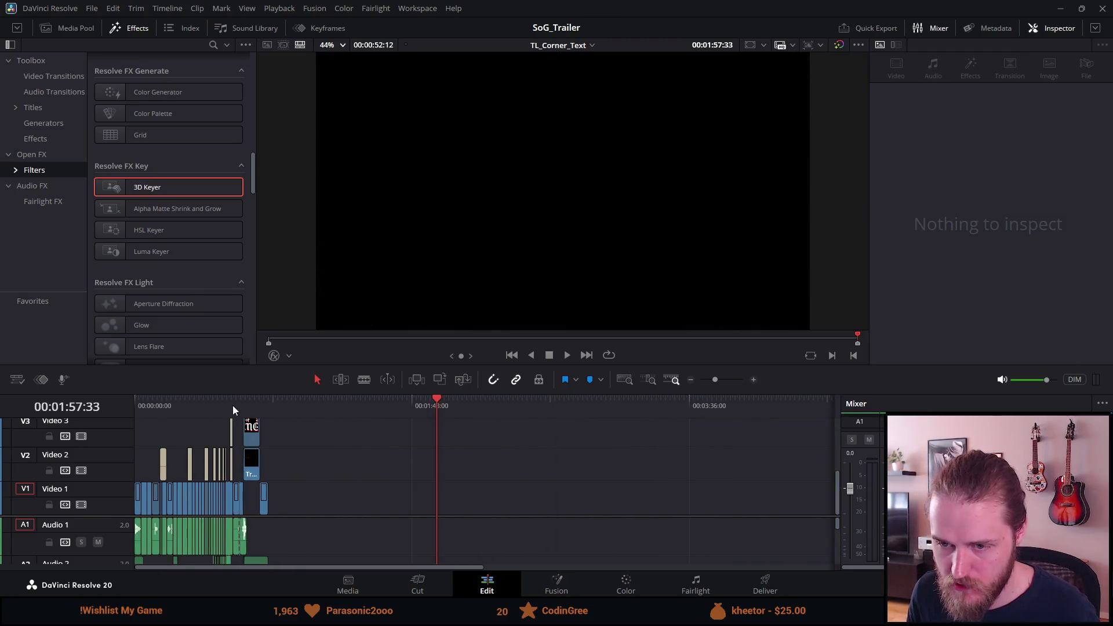
{"action": "left_click", "coordinate": [239, 406]}
{"action": "scroll", "coordinate": [235, 409], "scroll_direction": "up", "scroll_amount": 5}
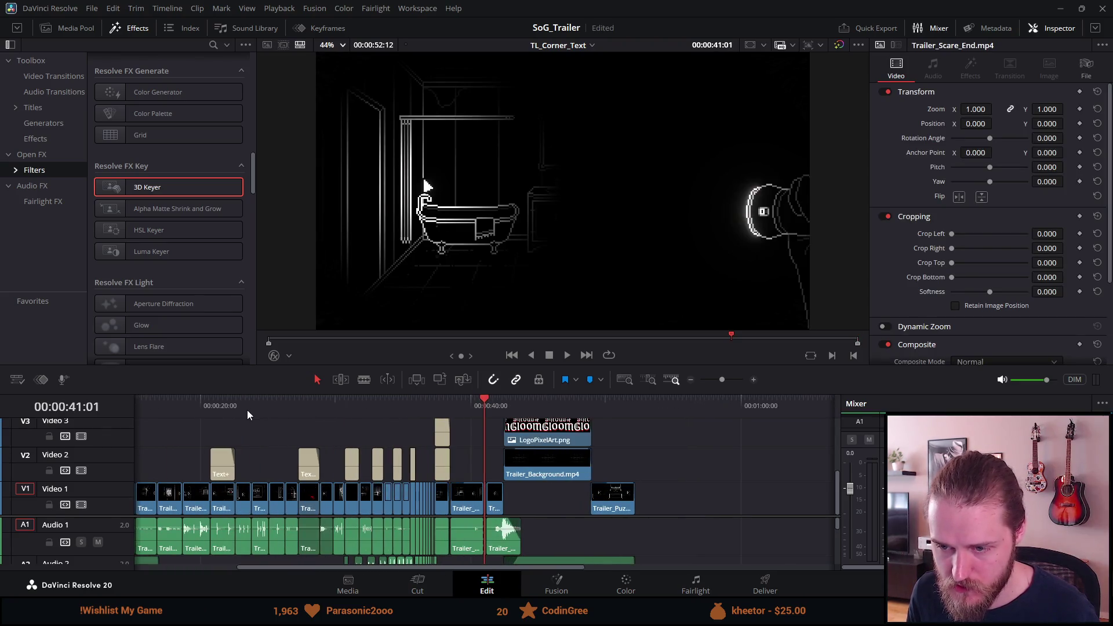
{"action": "left_click", "coordinate": [324, 403]}
{"action": "scroll", "coordinate": [348, 409], "scroll_direction": "up", "scroll_amount": 4}
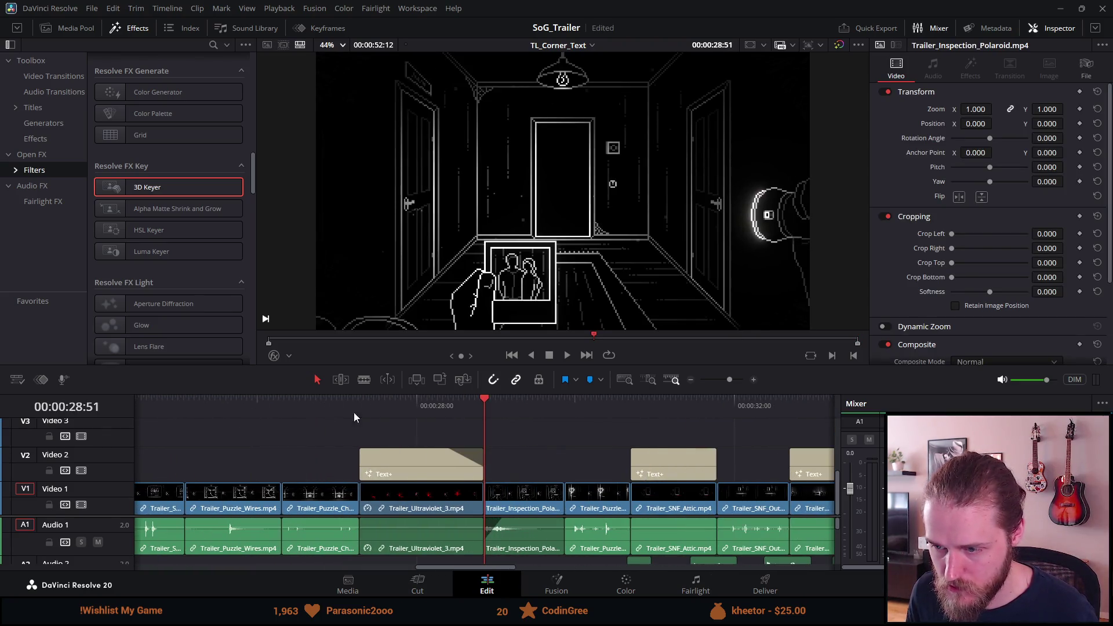
{"action": "scroll", "coordinate": [230, 402], "scroll_direction": "down", "scroll_amount": 2}
{"action": "left_click", "coordinate": [281, 400]}
{"action": "scroll", "coordinate": [279, 406], "scroll_direction": "up", "scroll_amount": 3}
{"action": "left_click", "coordinate": [492, 493]}
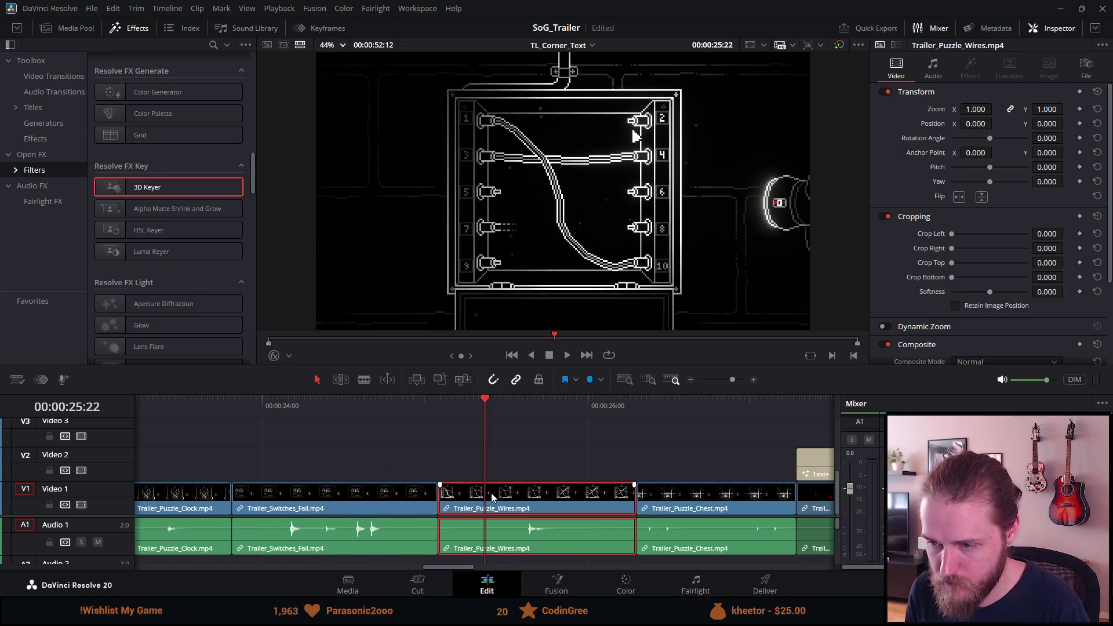
{"action": "key", "text": "BackSpace"}
Paste the new wires section at about 57 seconds instead of into the gap
{"action": "key", "text": "Up"}
{"action": "key", "text": "ctrl+v"}
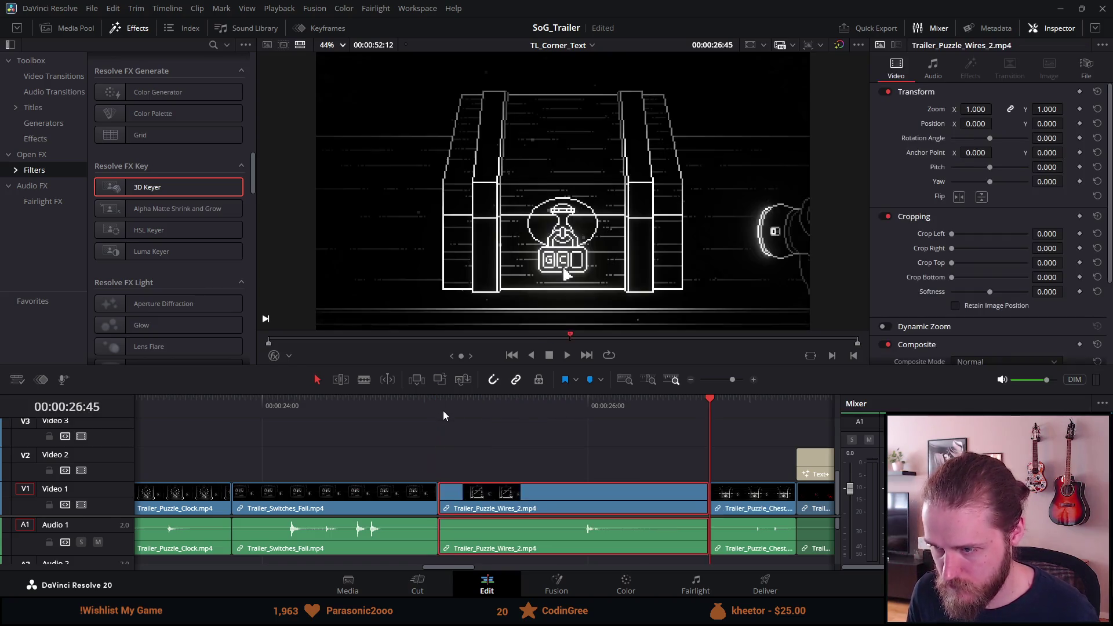
{"action": "key", "text": "ctrl+z"}
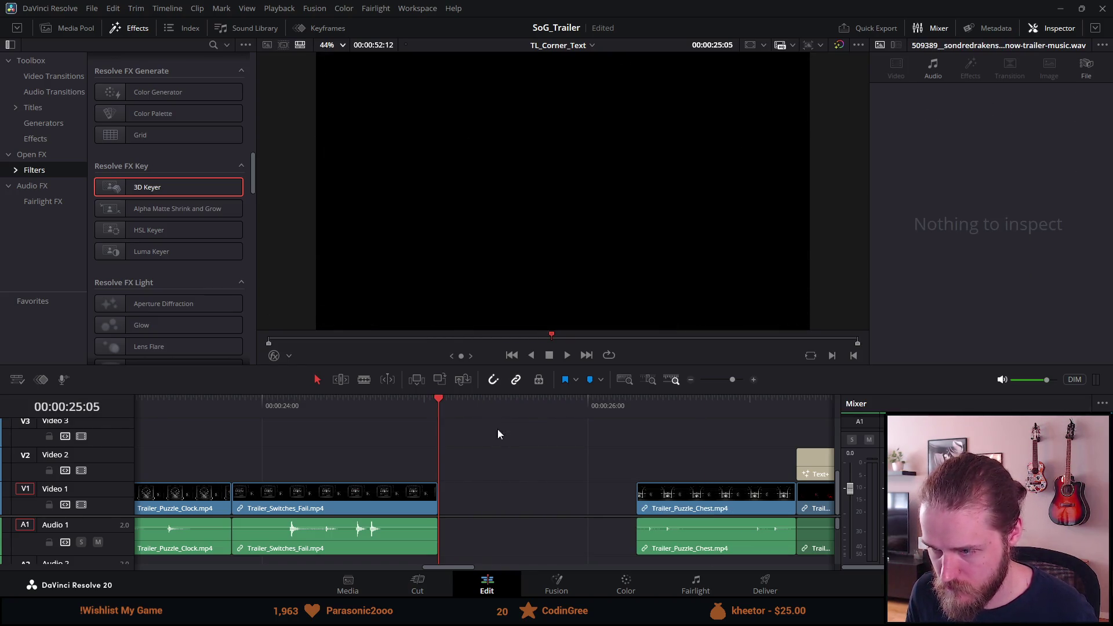
{"action": "scroll", "coordinate": [513, 446], "scroll_direction": "down", "scroll_amount": 5}
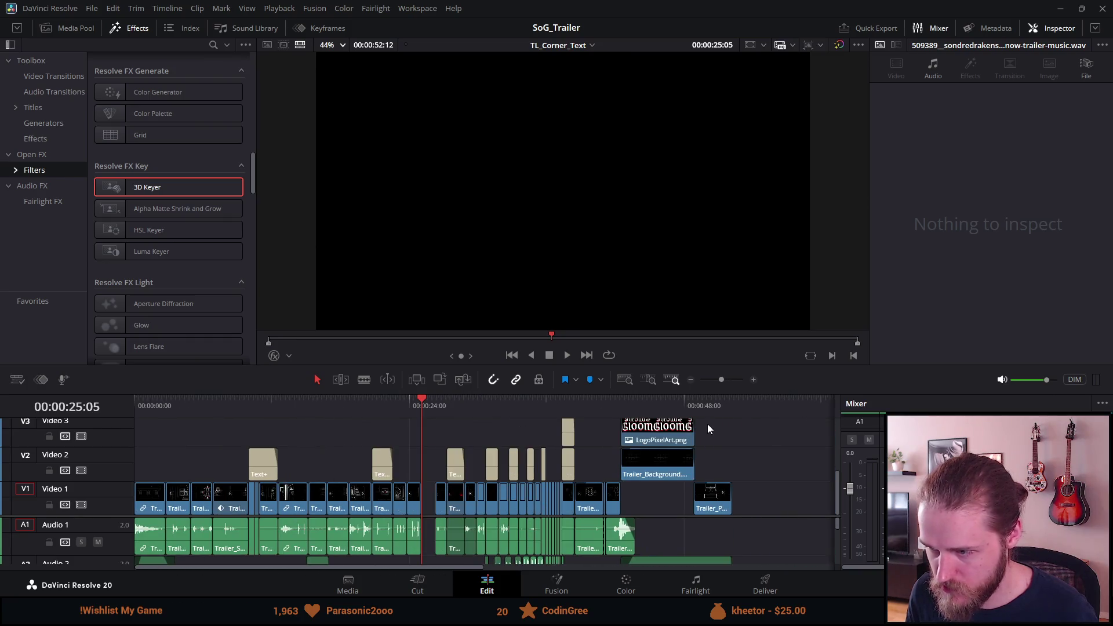
{"action": "left_click", "coordinate": [798, 404]}
{"action": "key", "text": "ctrl+v"}
Trim 8 frames off the pasted clip's start so it begins at 00:00:58:09
{"action": "scroll", "coordinate": [742, 457], "scroll_direction": "up", "scroll_amount": 3}
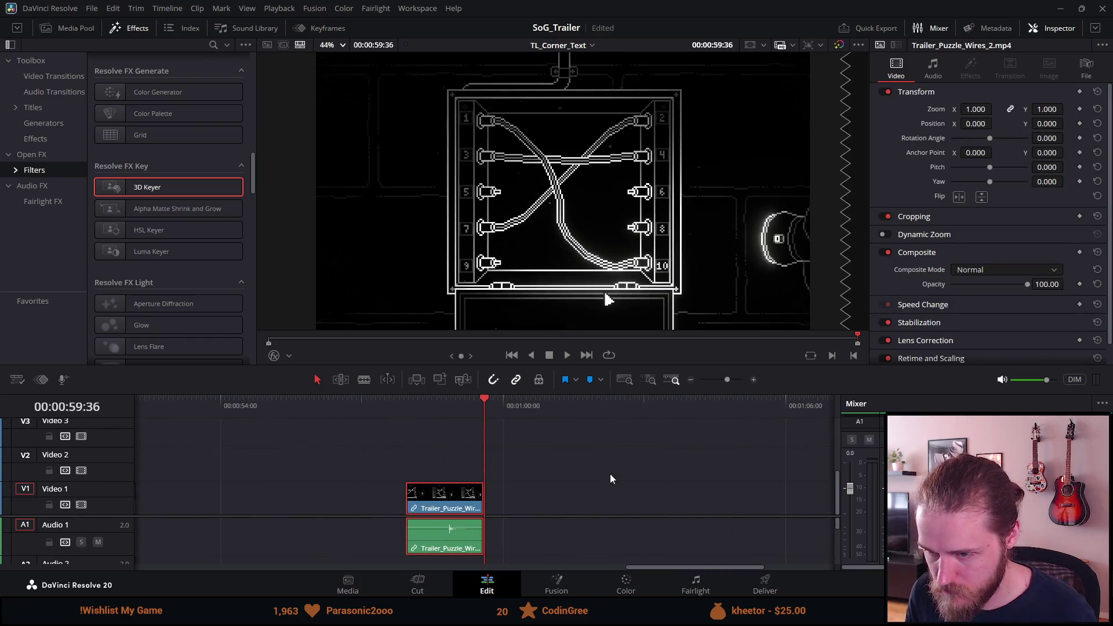
{"action": "left_click_drag", "start_coordinate": [466, 404], "coordinate": [416, 402]}
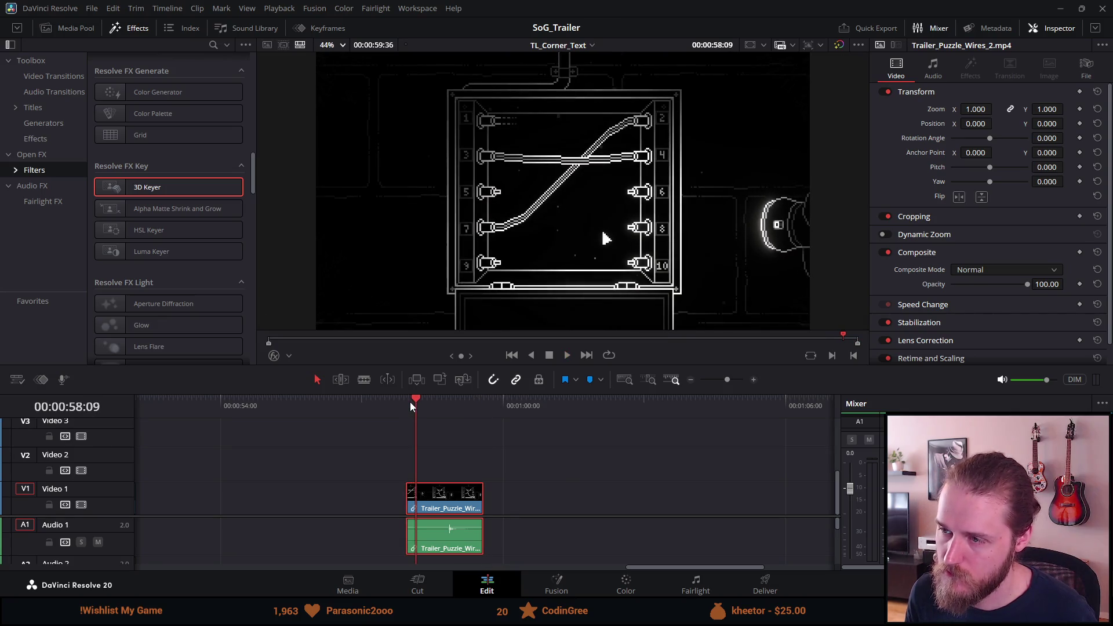
{"action": "scroll", "coordinate": [406, 500], "scroll_direction": "up", "scroll_amount": 3}
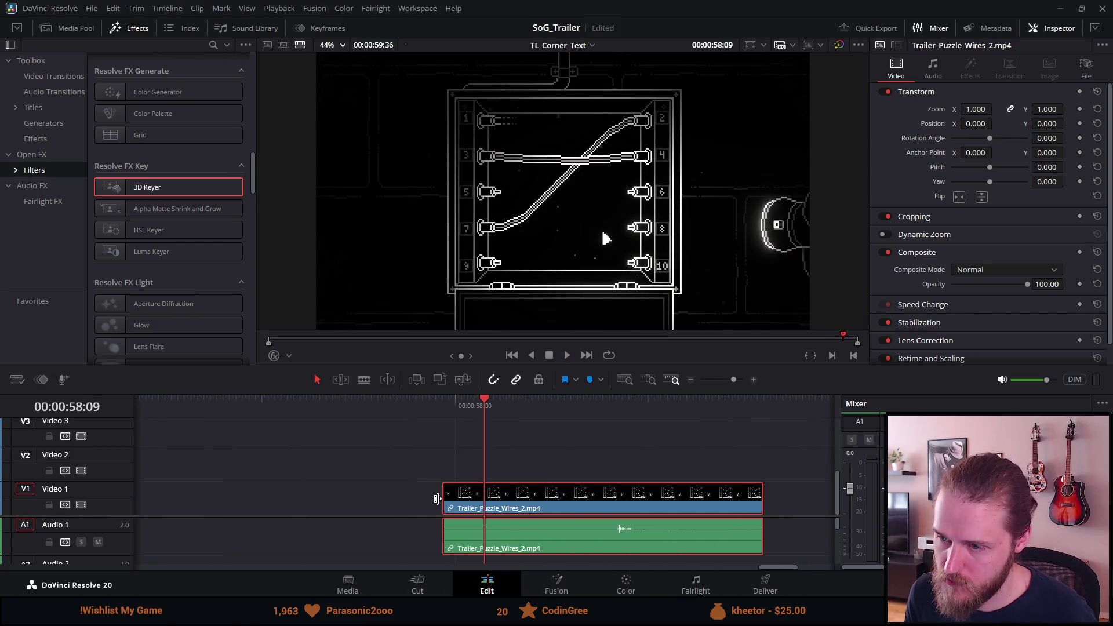
{"action": "left_click_drag", "start_coordinate": [443, 500], "coordinate": [478, 500]}
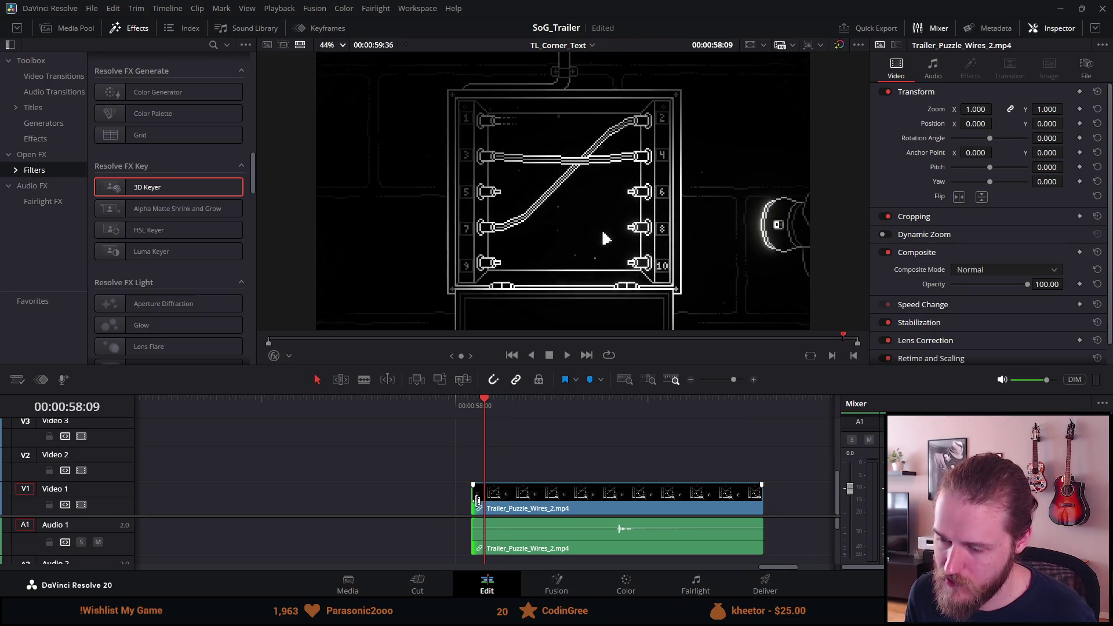
Split the trimmed wires clip and show speed controls on its second piece
{"action": "left_click", "coordinate": [471, 405]}
{"action": "key", "text": "space"}
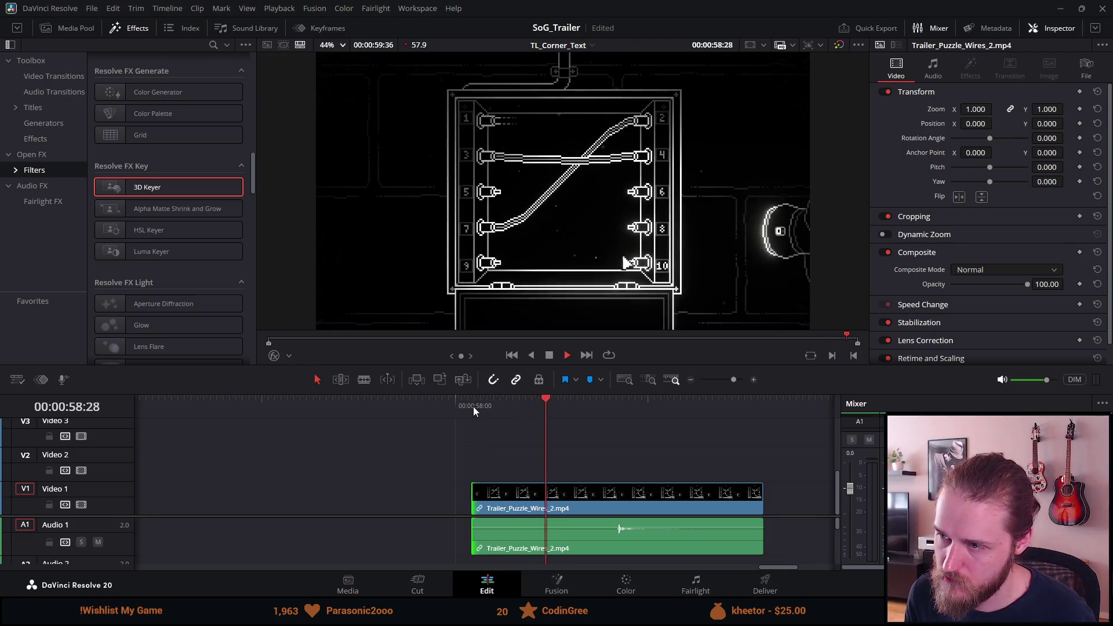
{"action": "key", "text": "space"}
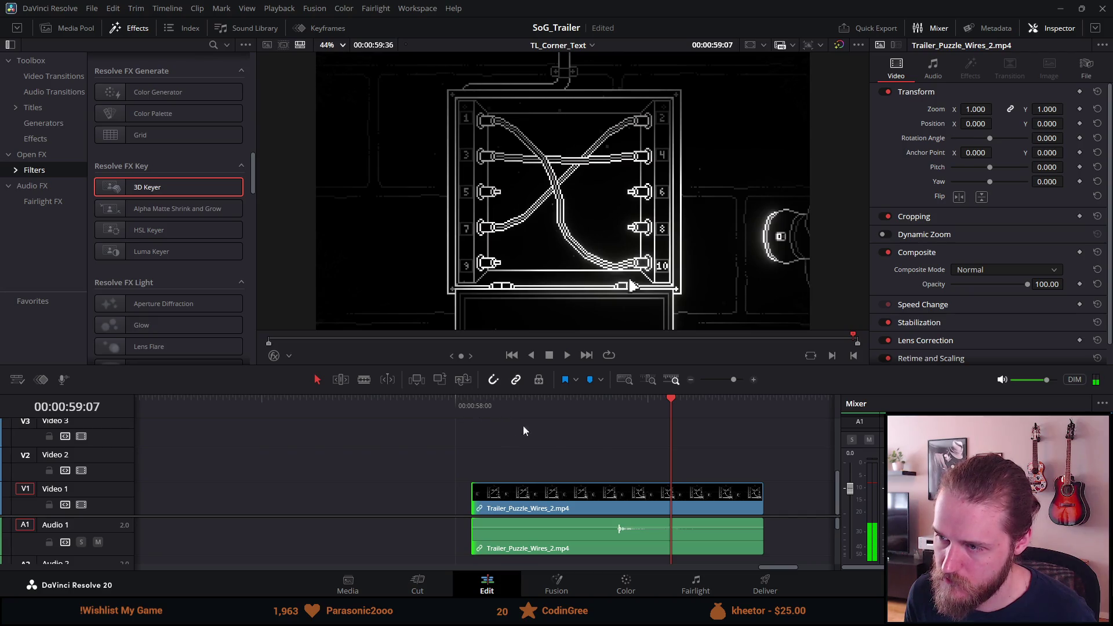
{"action": "mouse_move", "coordinate": [659, 405]}
{"action": "left_mouse_down"}
{"action": "mouse_move", "coordinate": [617, 406]}
{"action": "mouse_move", "coordinate": [660, 409]}
{"action": "left_mouse_up"}
{"action": "key", "text": "ctrl+b"}
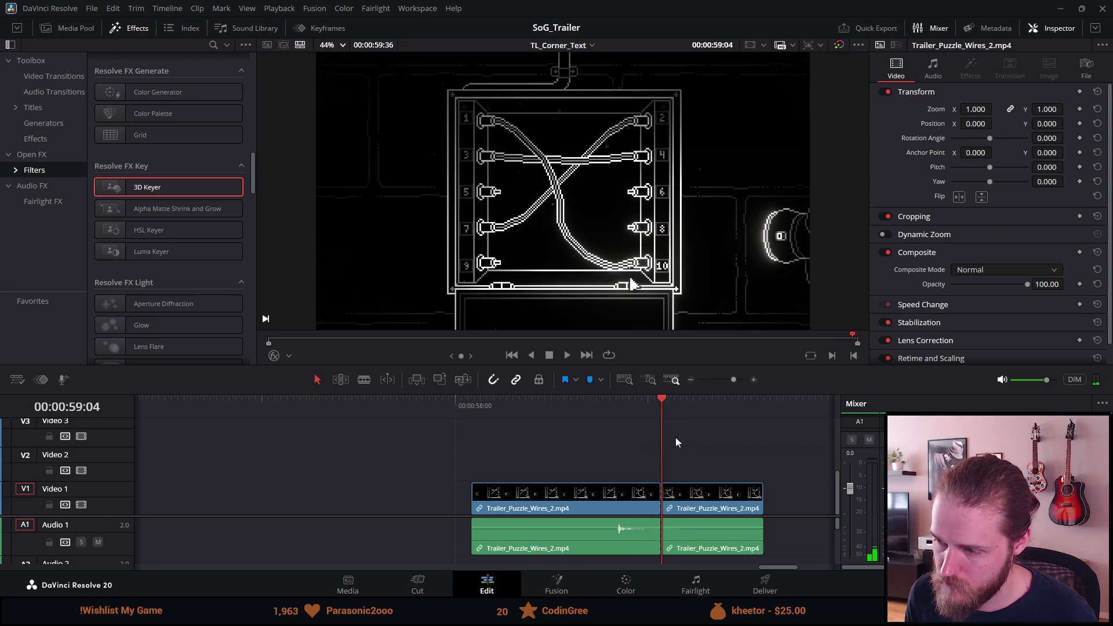
{"action": "key", "text": "space"}
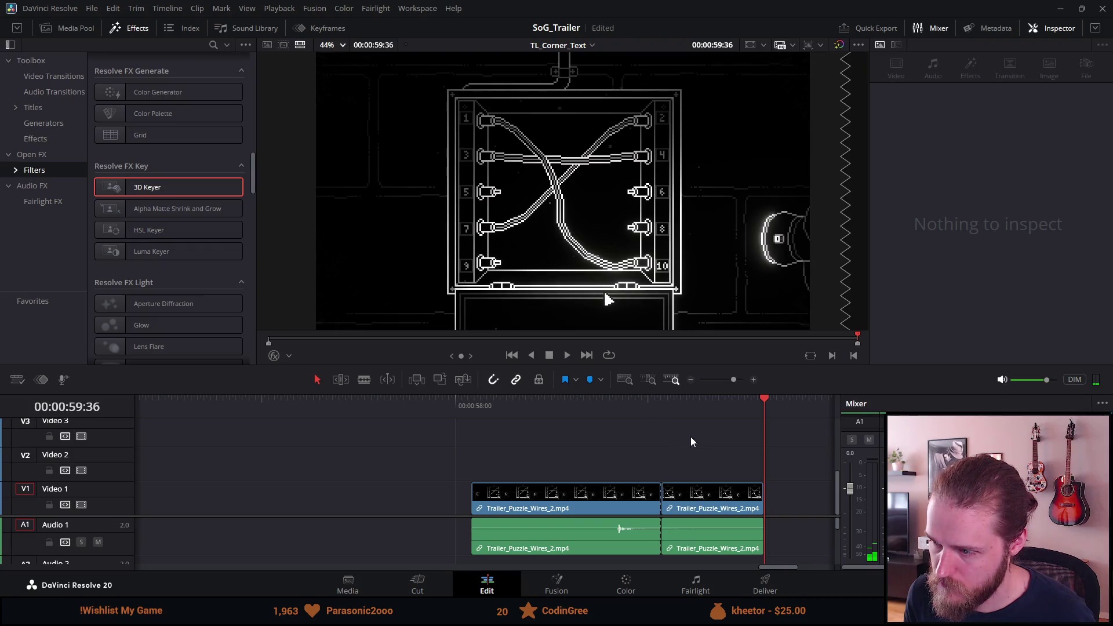
{"action": "left_click", "coordinate": [710, 495]}
{"action": "key", "text": "ctrl+r"}
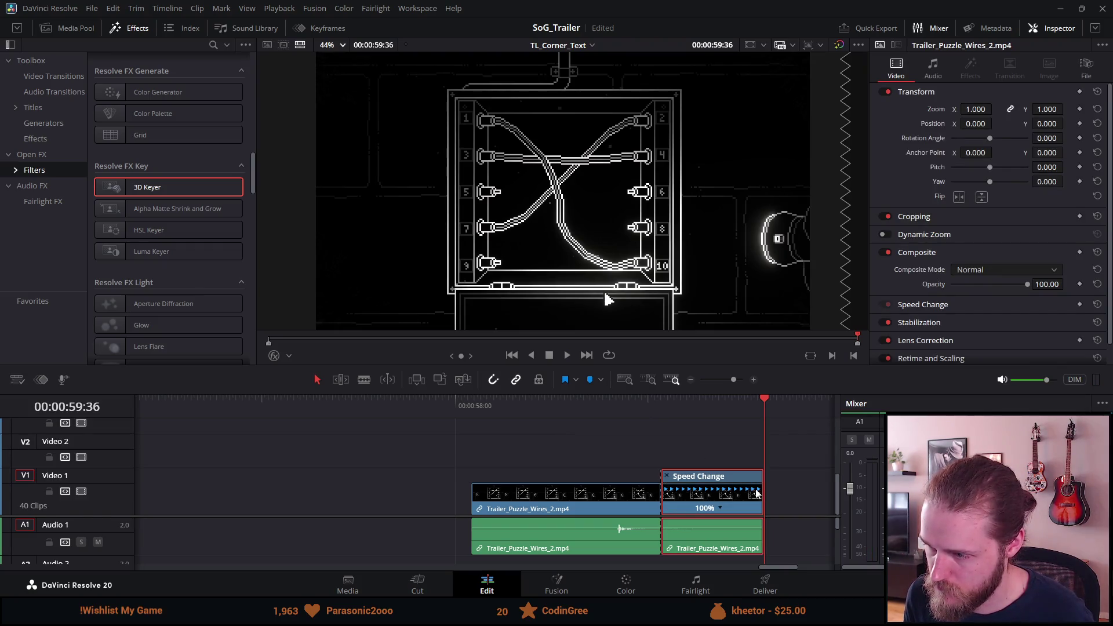
{"action": "key", "text": "ctrl+s"}
Retime the final wires piece to 162%, then 224%, replaying and saving
{"action": "left_click_drag", "start_coordinate": [756, 479], "coordinate": [717, 480]}
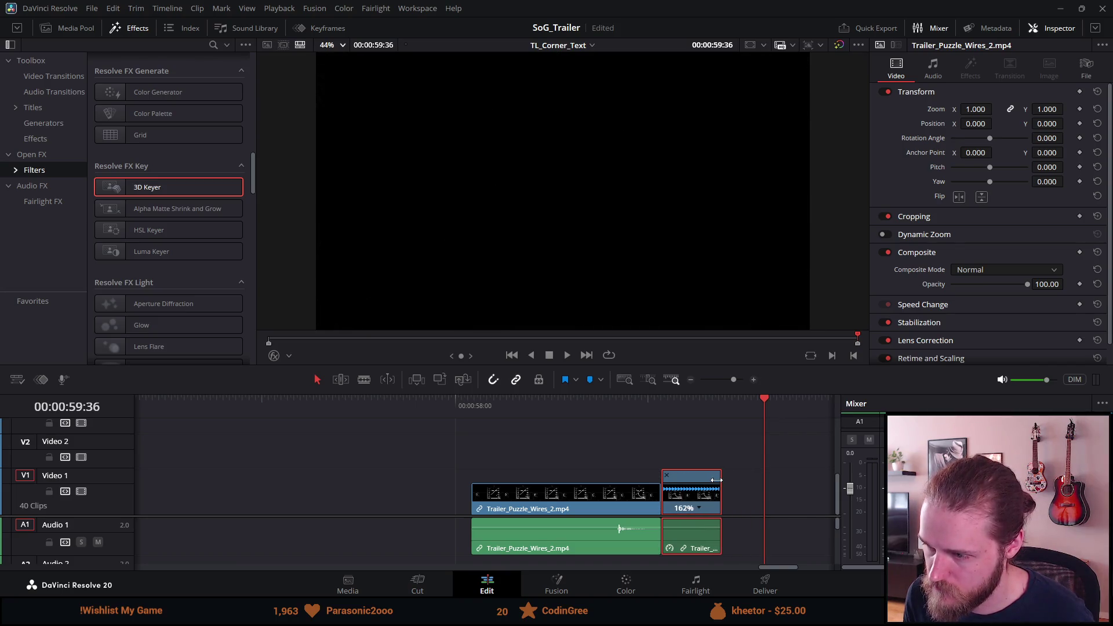
{"action": "left_click", "coordinate": [625, 406]}
{"action": "key", "text": "space"}
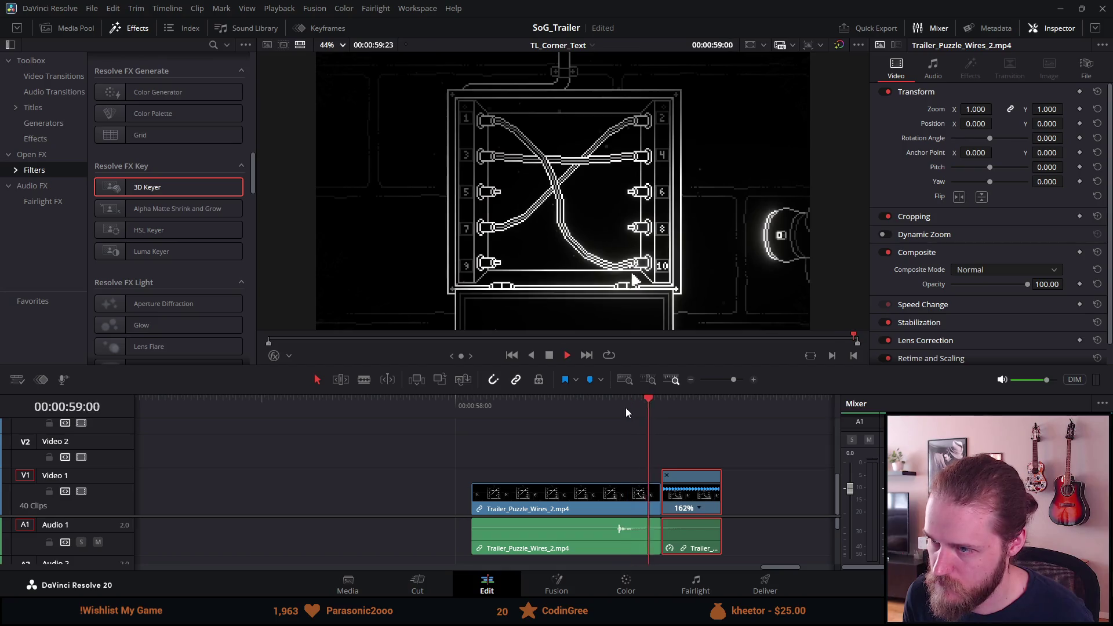
{"action": "key", "text": "ctrl+s"}
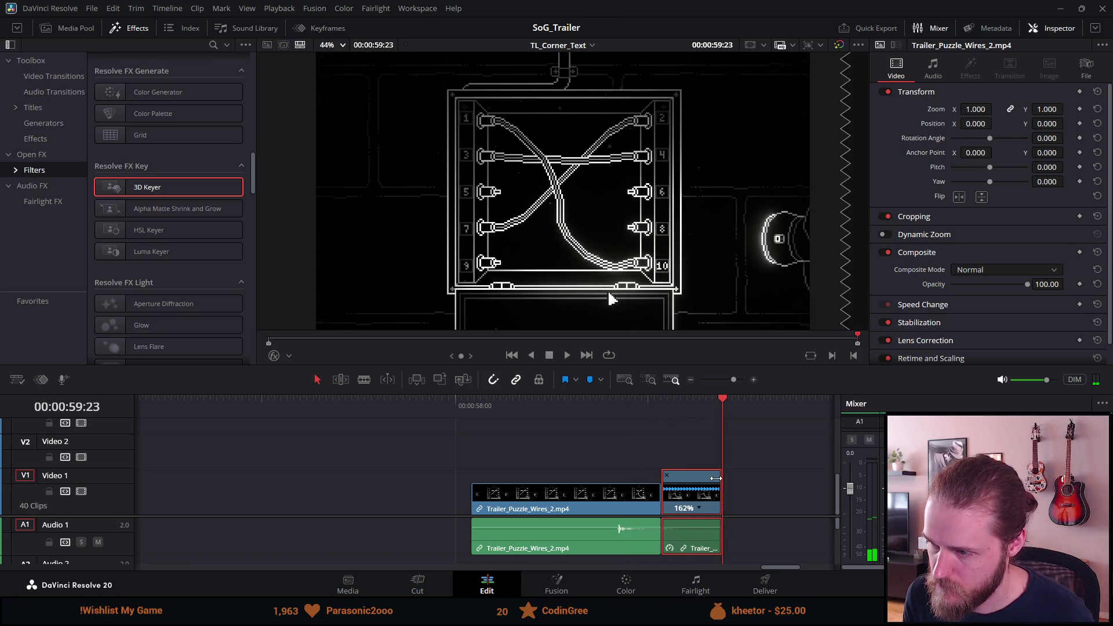
{"action": "left_click_drag", "start_coordinate": [717, 478], "coordinate": [699, 477]}
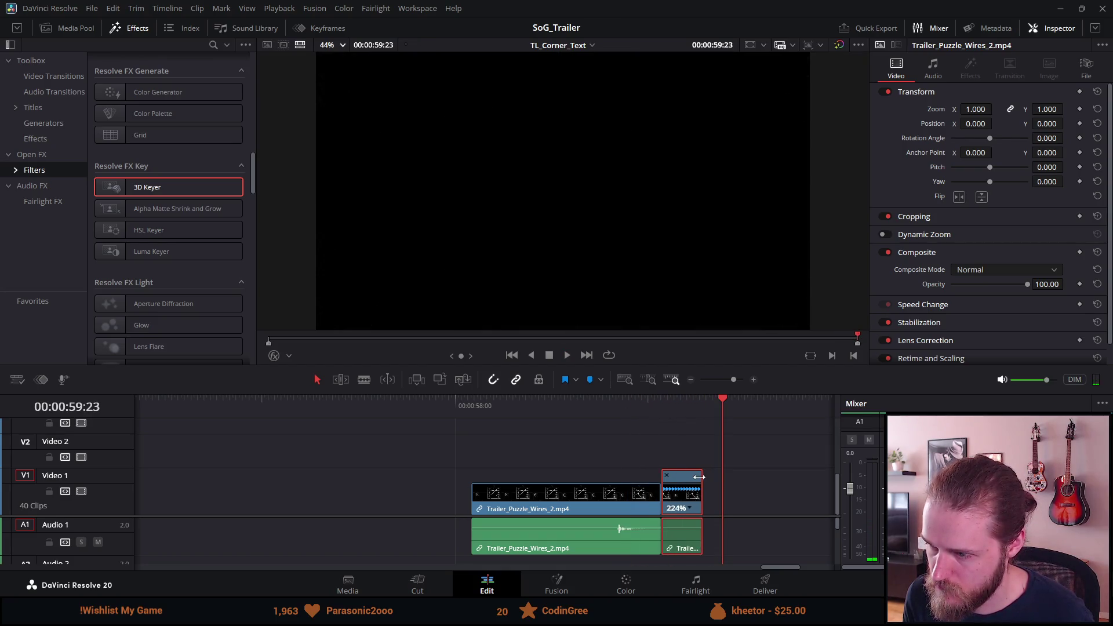
{"action": "left_click", "coordinate": [627, 398]}
{"action": "key", "text": "space"}
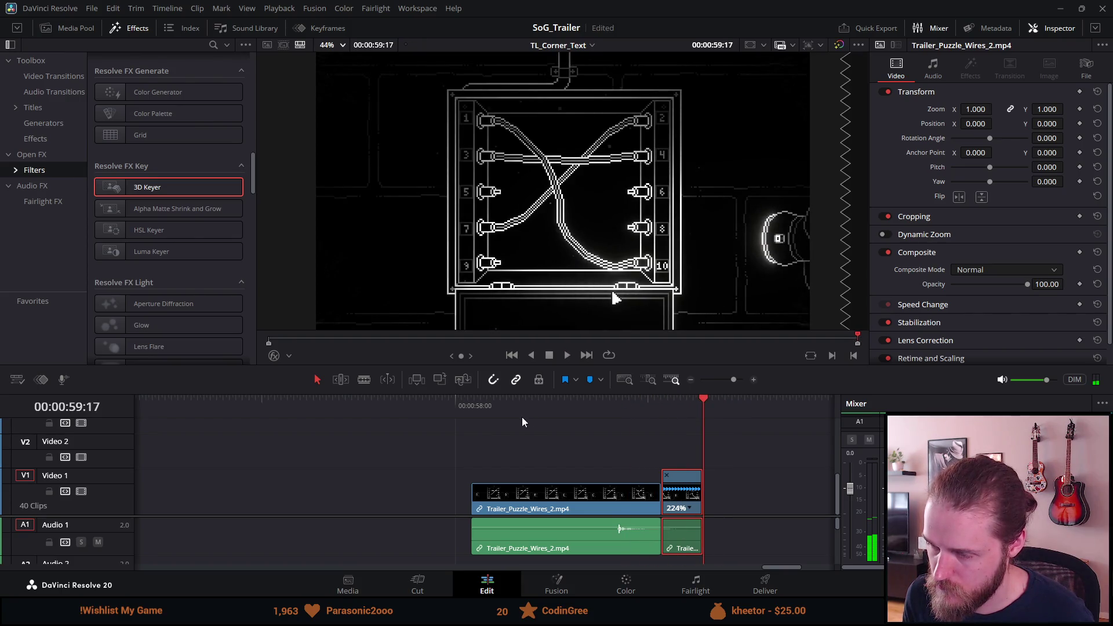
Split the preceding Trailer_Puzzle_Wires_2 clip at 00:00:58:45
{"action": "left_click", "coordinate": [493, 403]}
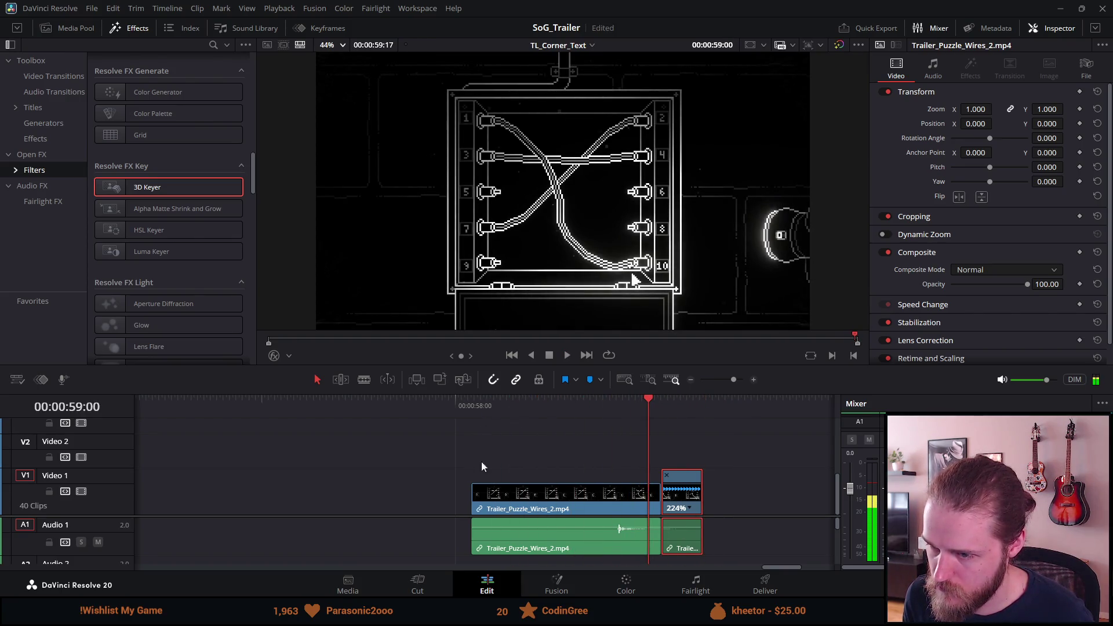
{"action": "mouse_move", "coordinate": [607, 406]}
{"action": "left_mouse_down"}
{"action": "mouse_move", "coordinate": [623, 408]}
{"action": "mouse_move", "coordinate": [600, 405]}
{"action": "left_mouse_up"}
{"action": "key", "text": "ctrl+b"}
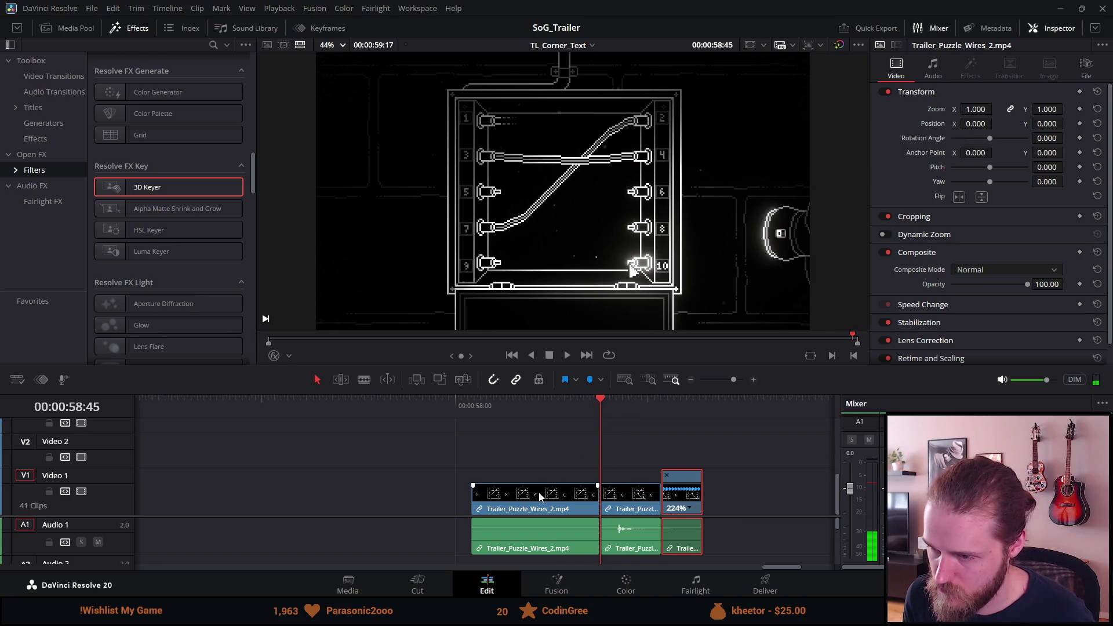
Speed the first wires piece up to 148%, replay it, and save the project
{"action": "left_click", "coordinate": [536, 497]}
{"action": "key", "text": "ctrl+r"}
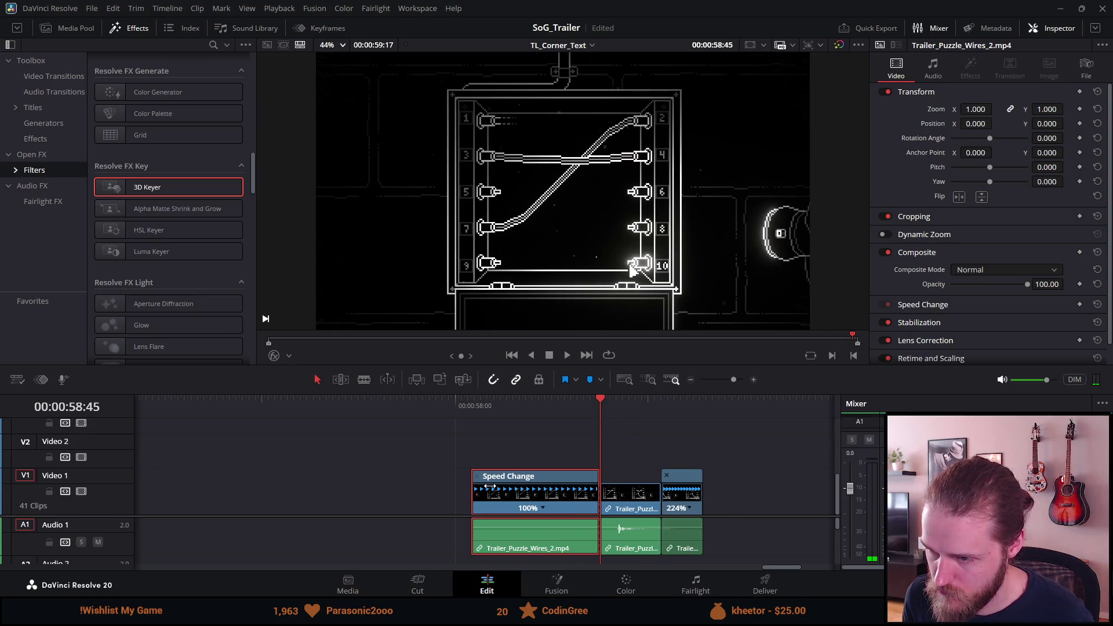
{"action": "key", "text": "ctrl+r"}
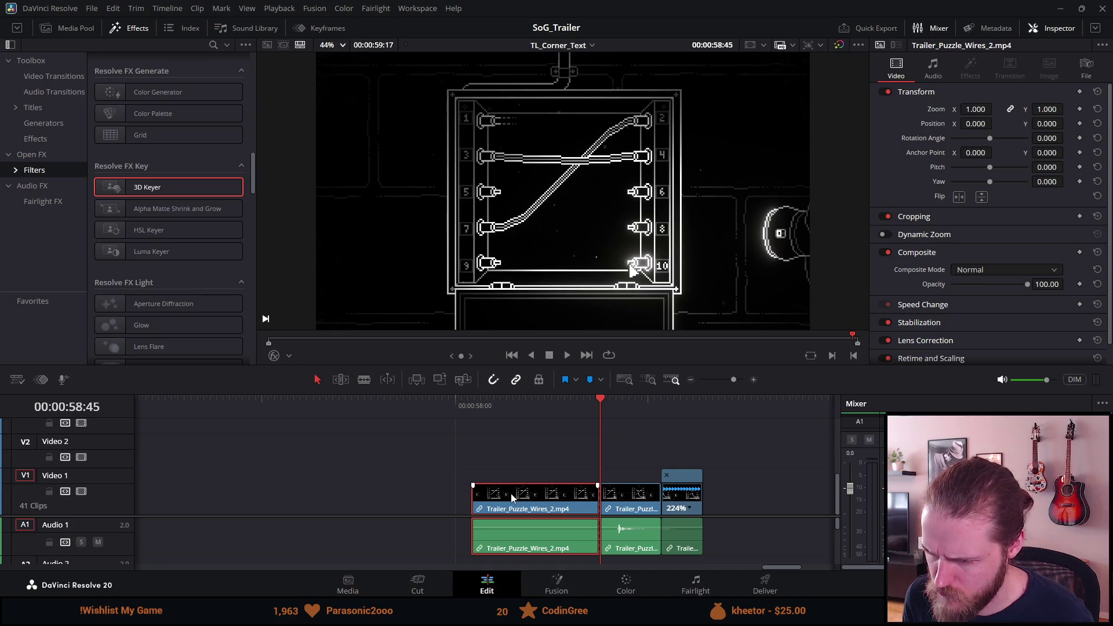
{"action": "key", "text": "ctrl+r"}
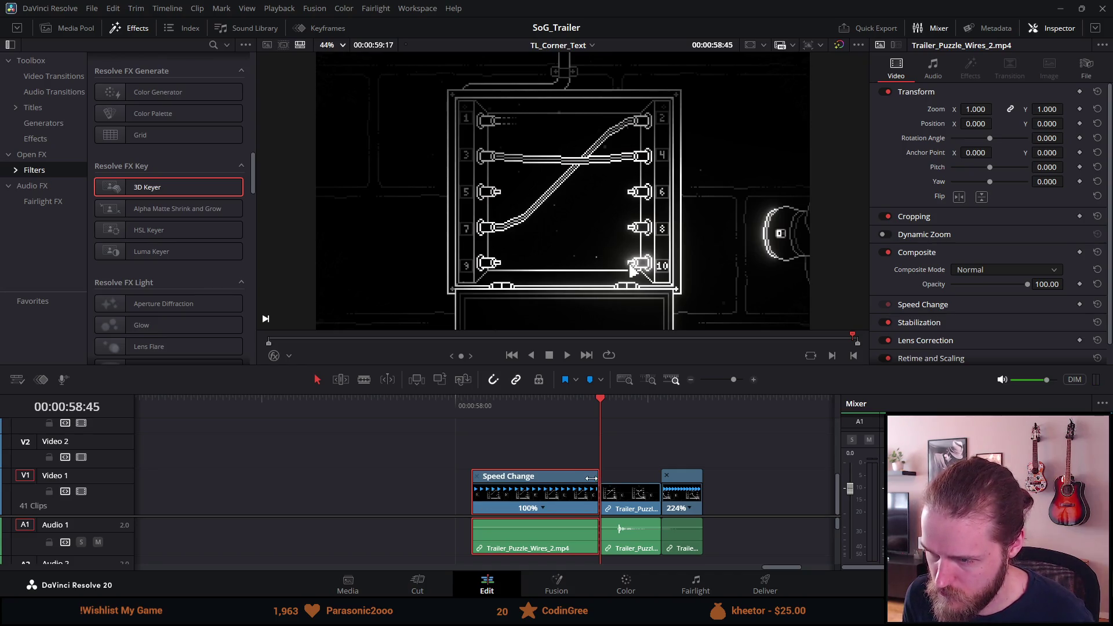
{"action": "mouse_move", "coordinate": [587, 481]}
{"action": "left_mouse_down"}
{"action": "mouse_move", "coordinate": [534, 476]}
{"action": "mouse_move", "coordinate": [589, 480]}
{"action": "left_mouse_up"}
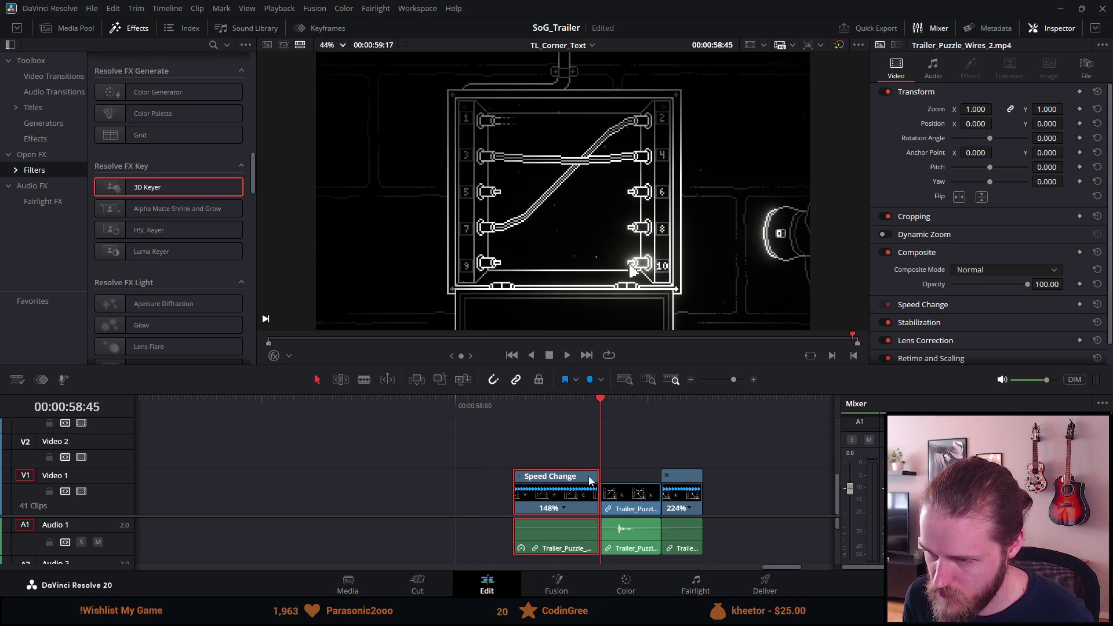
{"action": "key", "text": "Up"}
{"action": "key", "text": "space"}
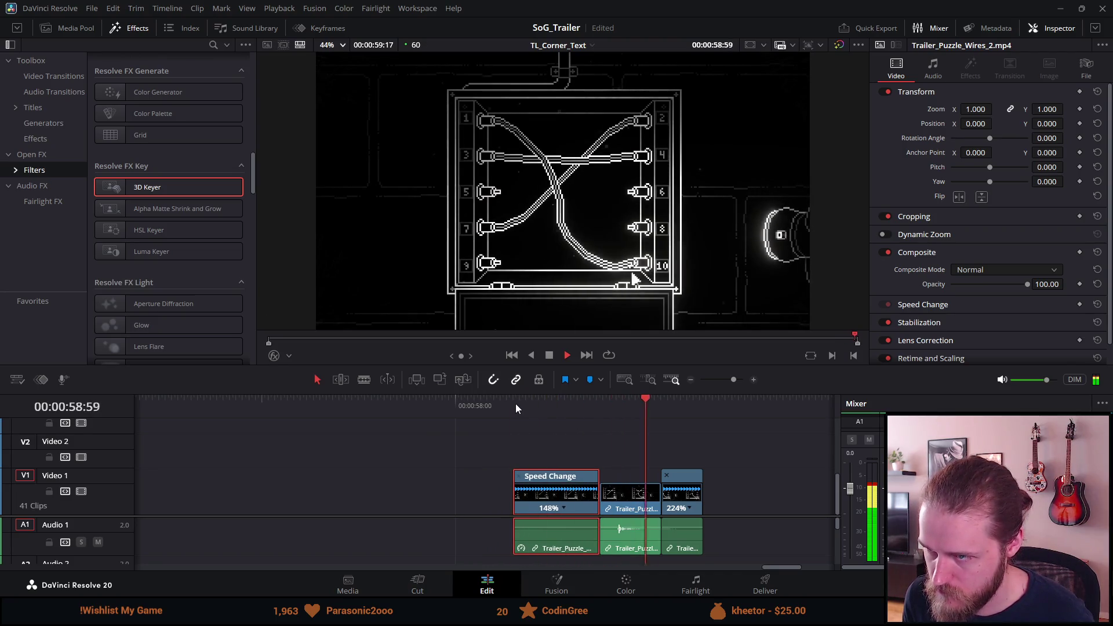
{"action": "key", "text": "ctrl+s"}
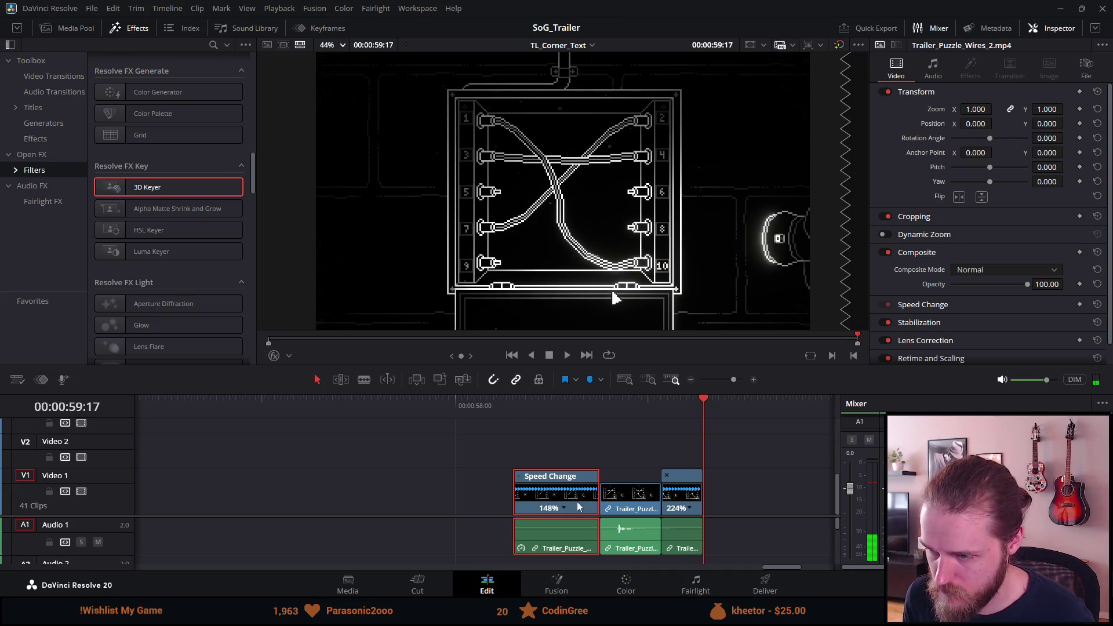
Cut all three wires clips out of the timeline
{"action": "left_click", "coordinate": [674, 510], "text": "shift"}
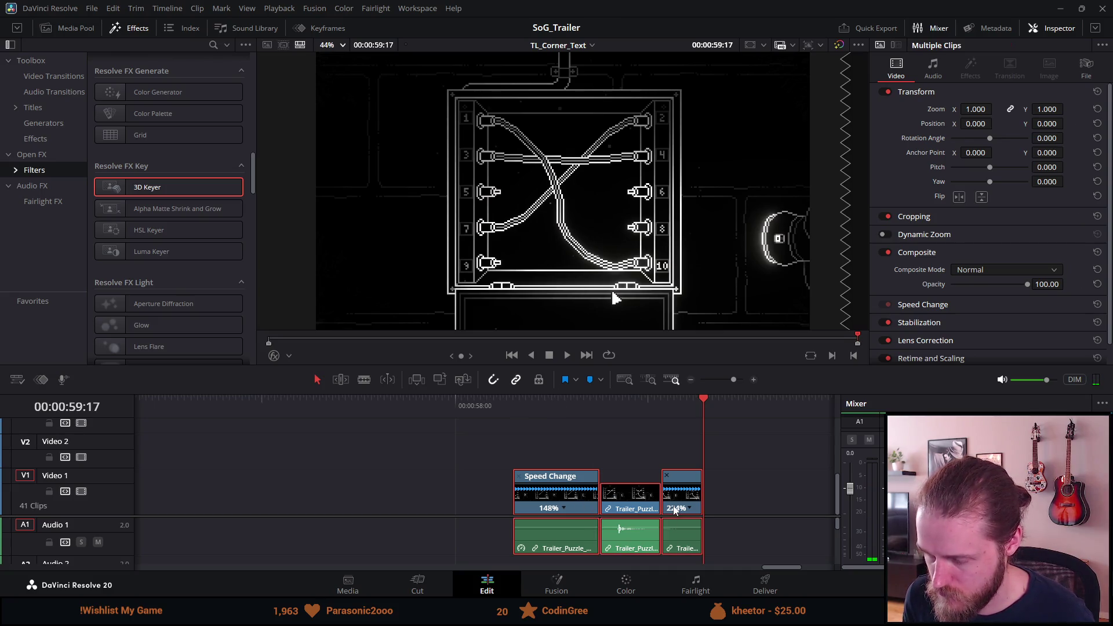
{"action": "key", "text": "Delete"}
{"action": "key", "text": "ctrl+minus"}
{"action": "key", "text": "ctrl+minus"}
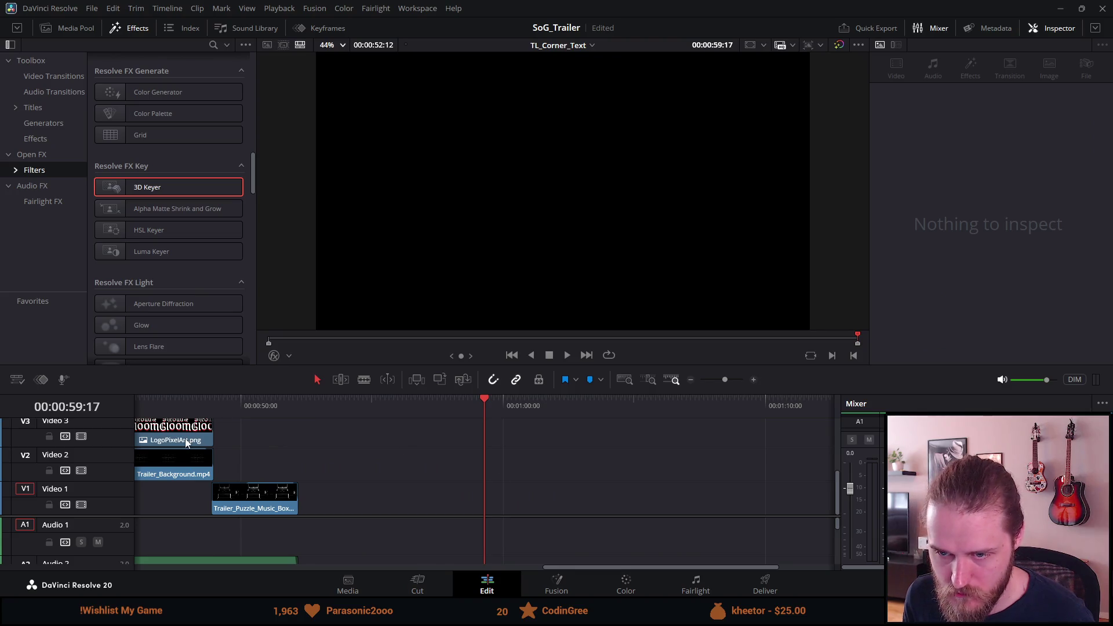
Paste the three wires clips into the gap at 00:00:25:05
{"action": "key", "text": "ctrl+s"}
{"action": "scroll", "coordinate": [185, 438], "scroll_direction": "left", "scroll_amount": 10}
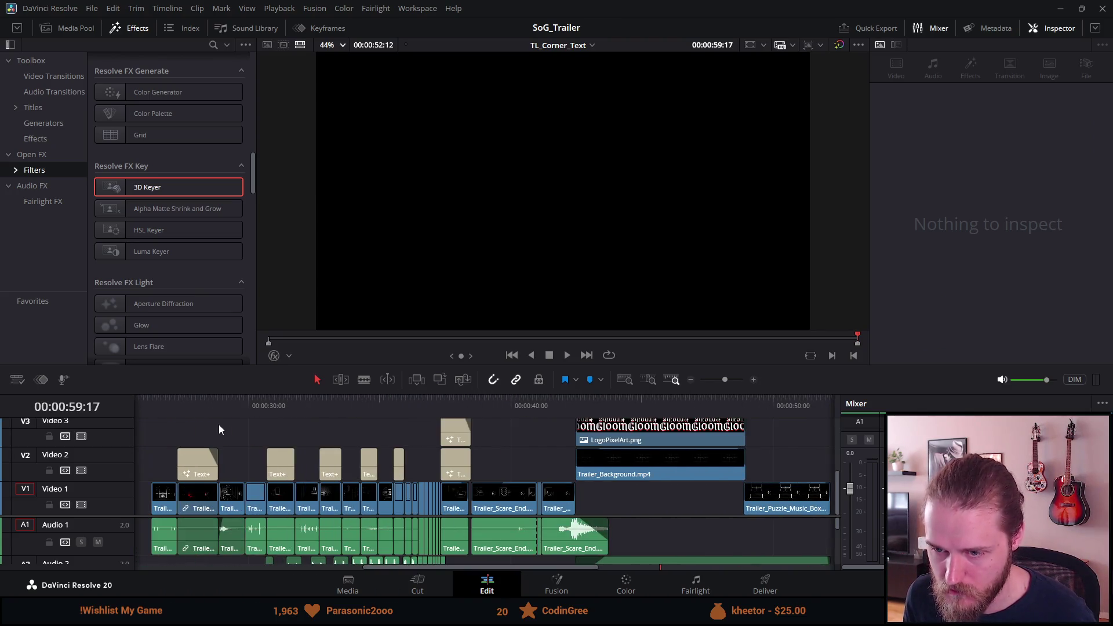
{"action": "scroll", "coordinate": [284, 459], "scroll_direction": "left", "scroll_amount": 3}
{"action": "left_click", "coordinate": [262, 412]}
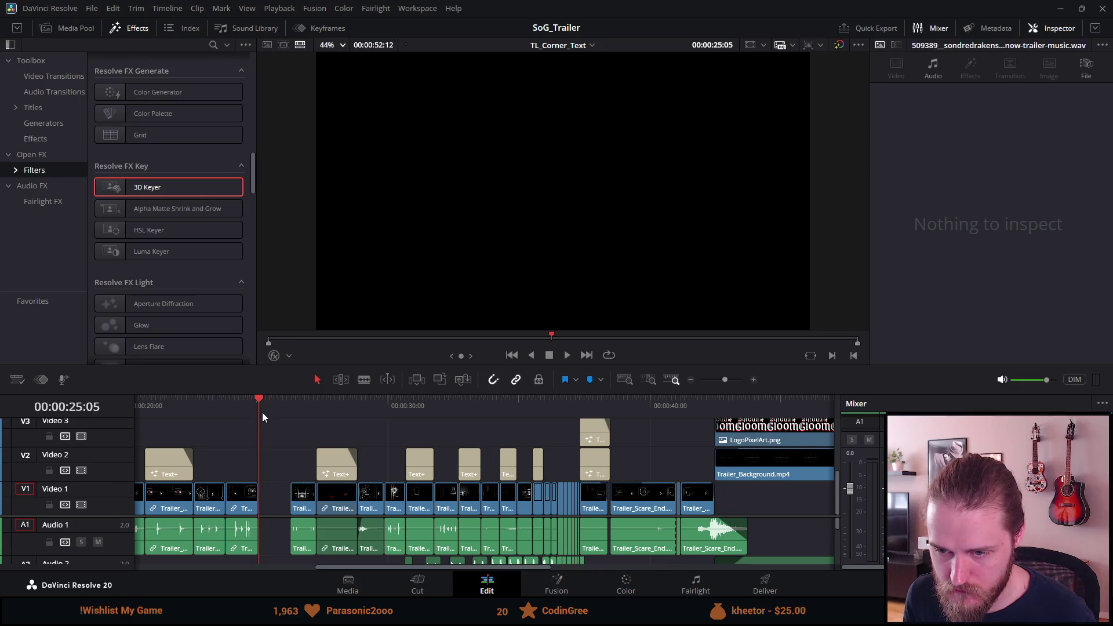
{"action": "key", "text": "ctrl+minus"}
{"action": "key", "text": "ctrl+equal"}
{"action": "key", "text": "ctrl+equal"}
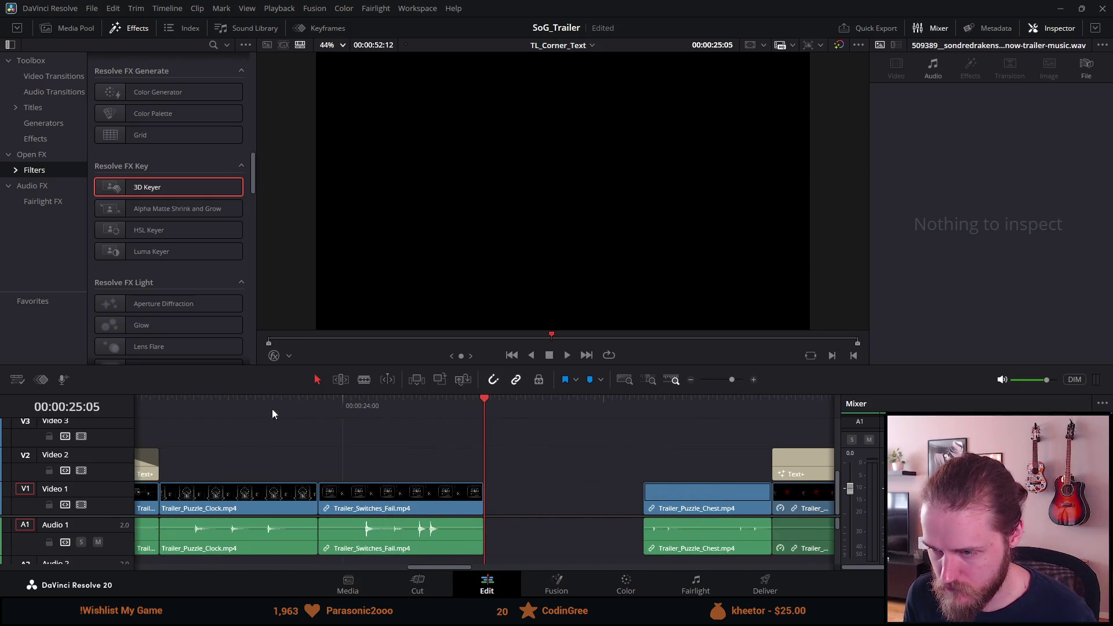
{"action": "key", "text": "shift+v"}
{"action": "key", "text": "ctrl+equal"}
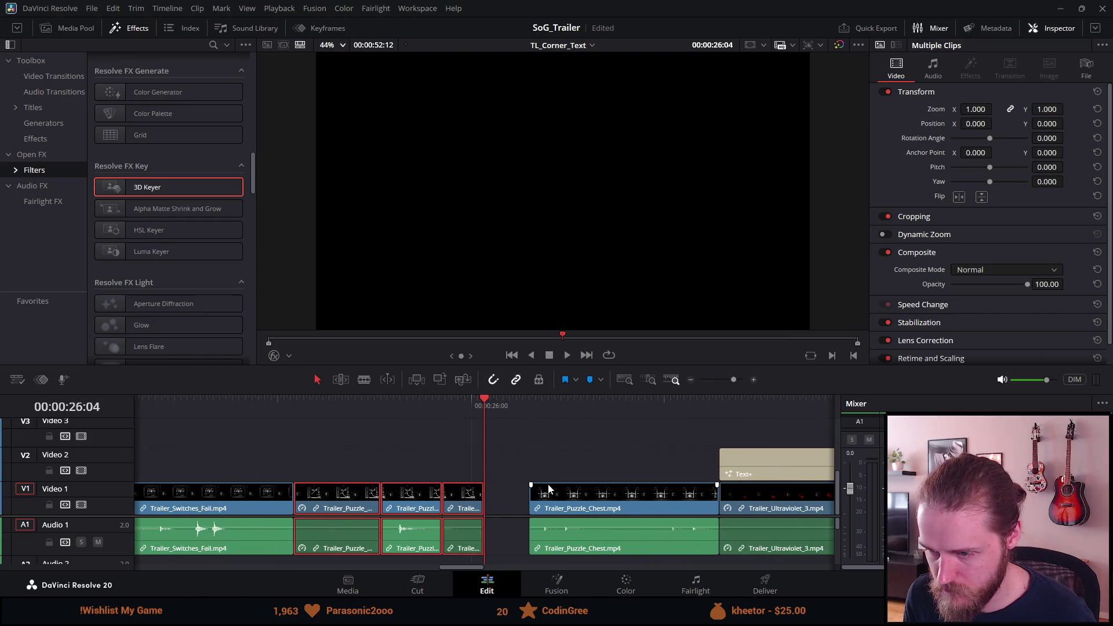
Extend the last wires clip to meet Trailer_Puzzle_Chest.mp4, then play from 24:43
{"action": "left_click_drag", "start_coordinate": [479, 505], "coordinate": [502, 508]}
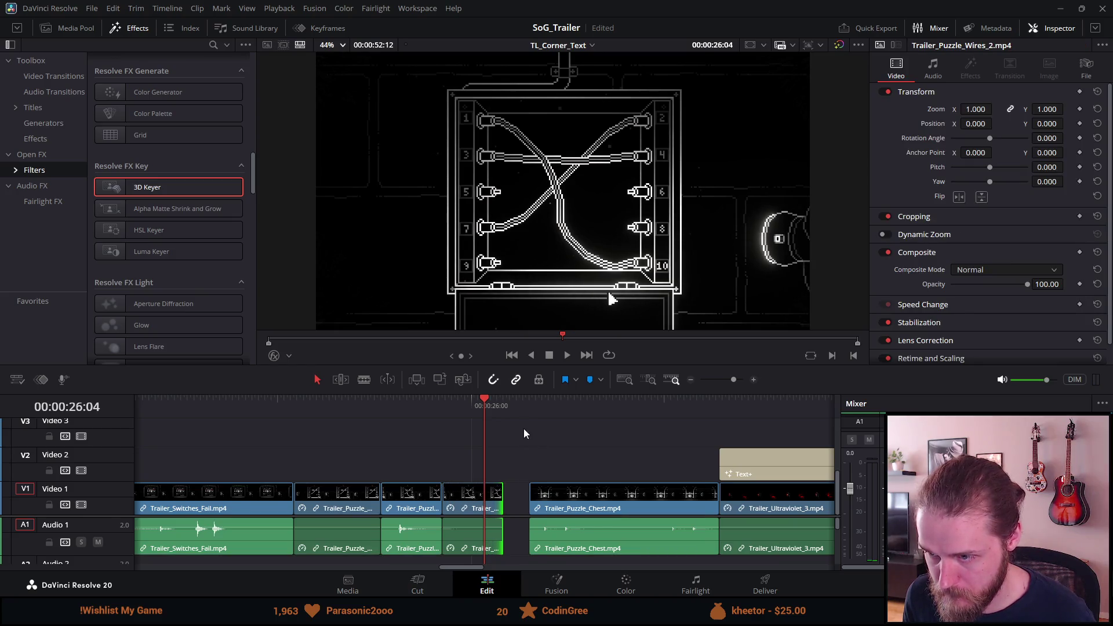
{"action": "left_click", "coordinate": [530, 409]}
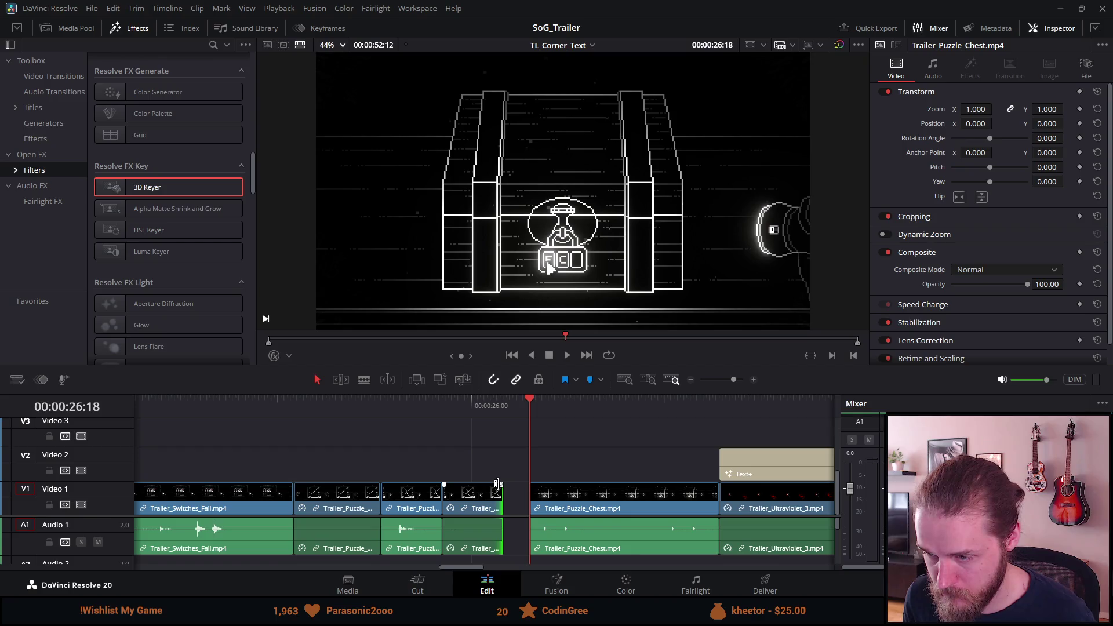
{"action": "left_click_drag", "start_coordinate": [499, 499], "coordinate": [524, 497]}
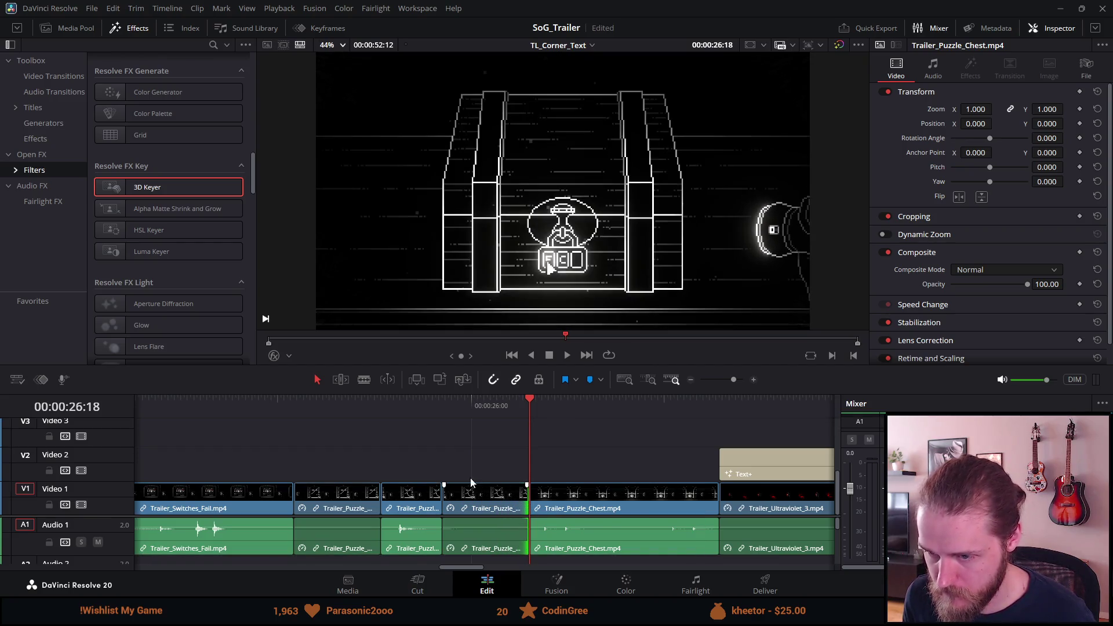
{"action": "left_click", "coordinate": [224, 408]}
{"action": "key", "text": "space"}
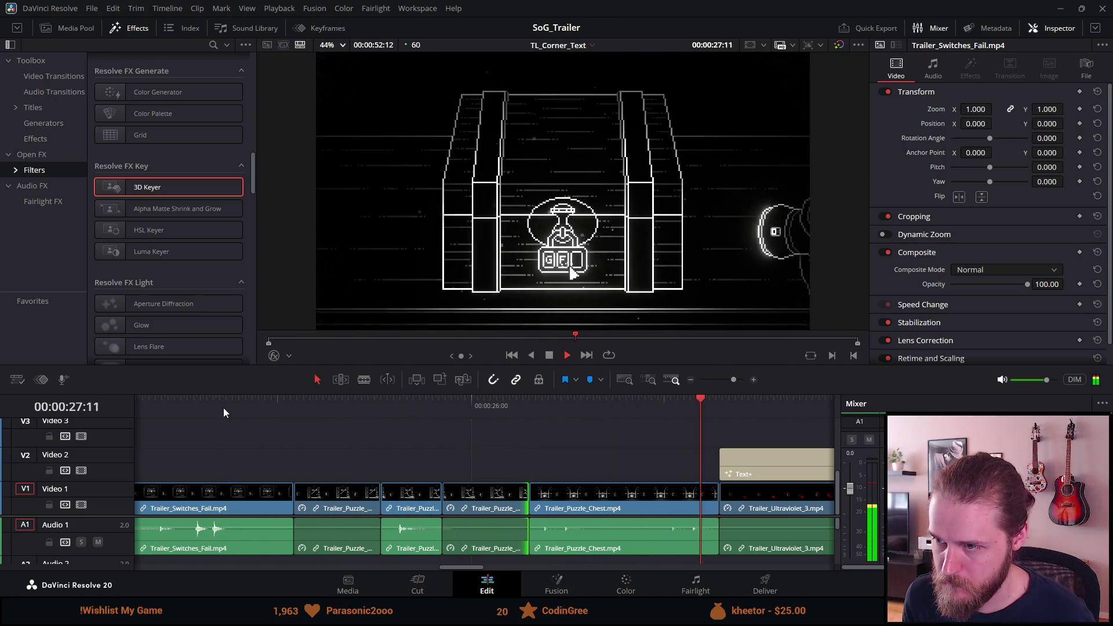
Replay the puzzle section from 24:17, then return to 00:00:00:00 in full-screen view
{"action": "key", "text": "space"}
{"action": "scroll", "coordinate": [249, 479], "scroll_direction": "left", "scroll_amount": 5}
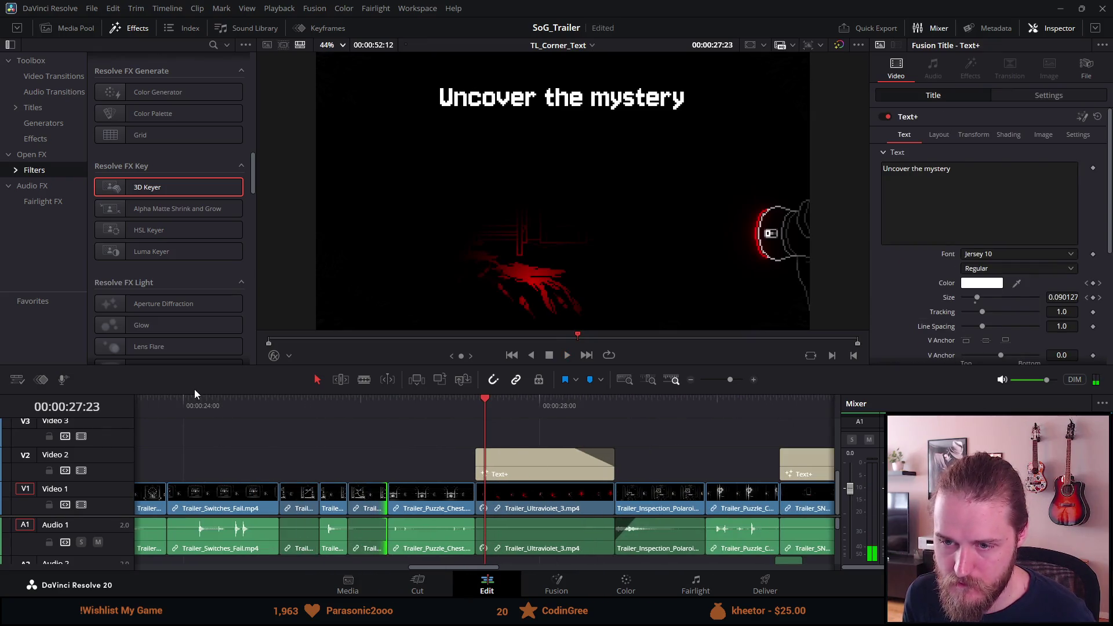
{"action": "left_click", "coordinate": [209, 413]}
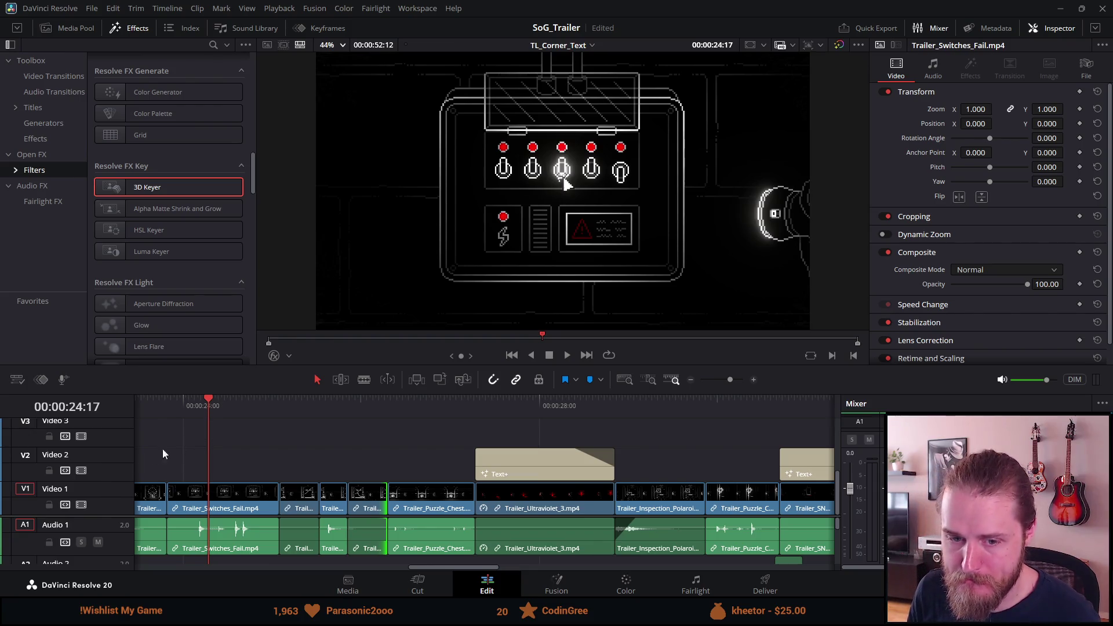
{"action": "key", "text": "space"}
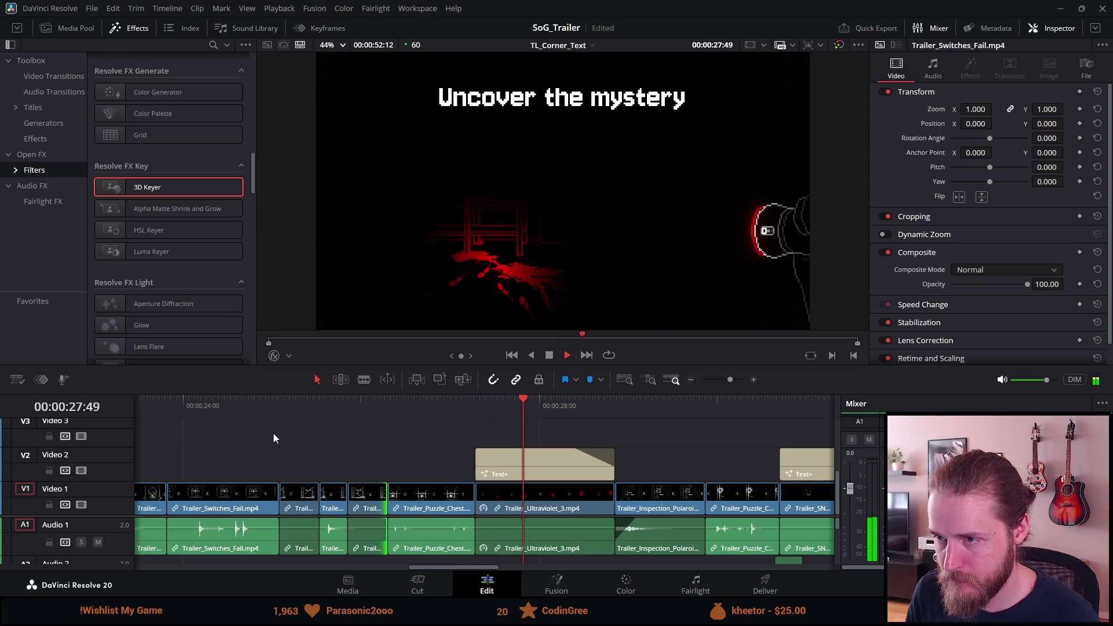
{"action": "key", "text": "space"}
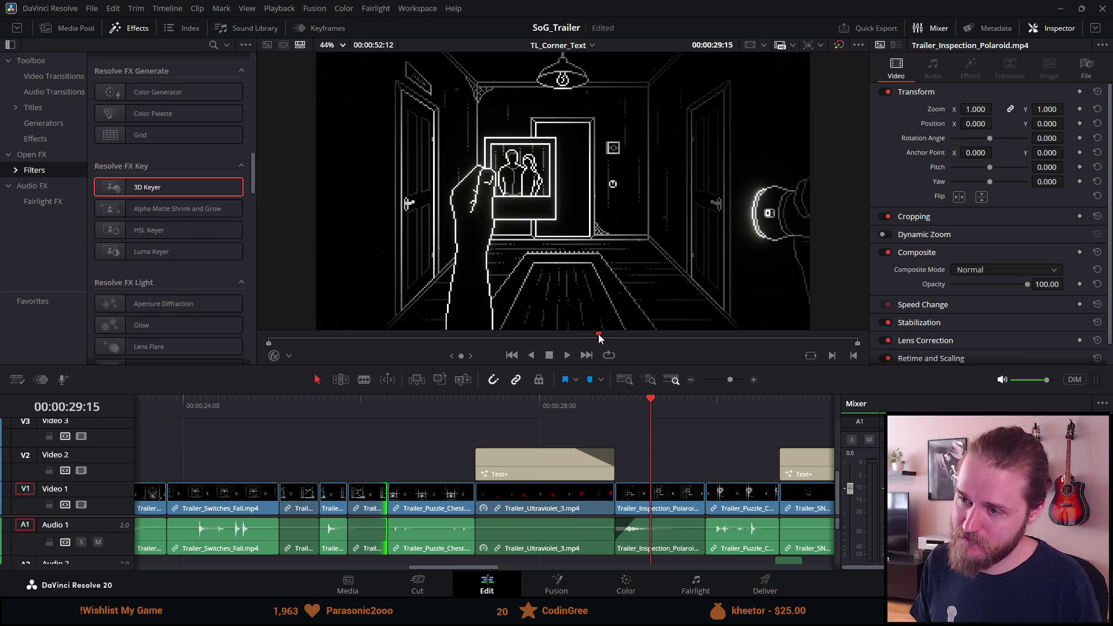
{"action": "left_click_drag", "start_coordinate": [599, 336], "coordinate": [269, 337]}
{"action": "key", "text": "ctrl+f"}
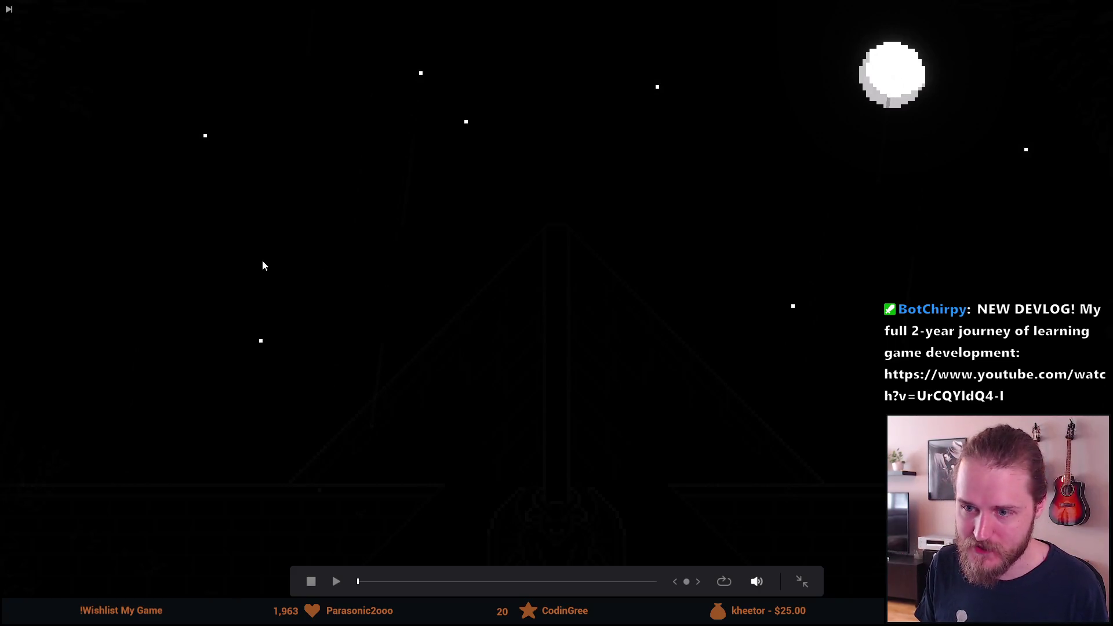
{"action": "key", "text": "space"}
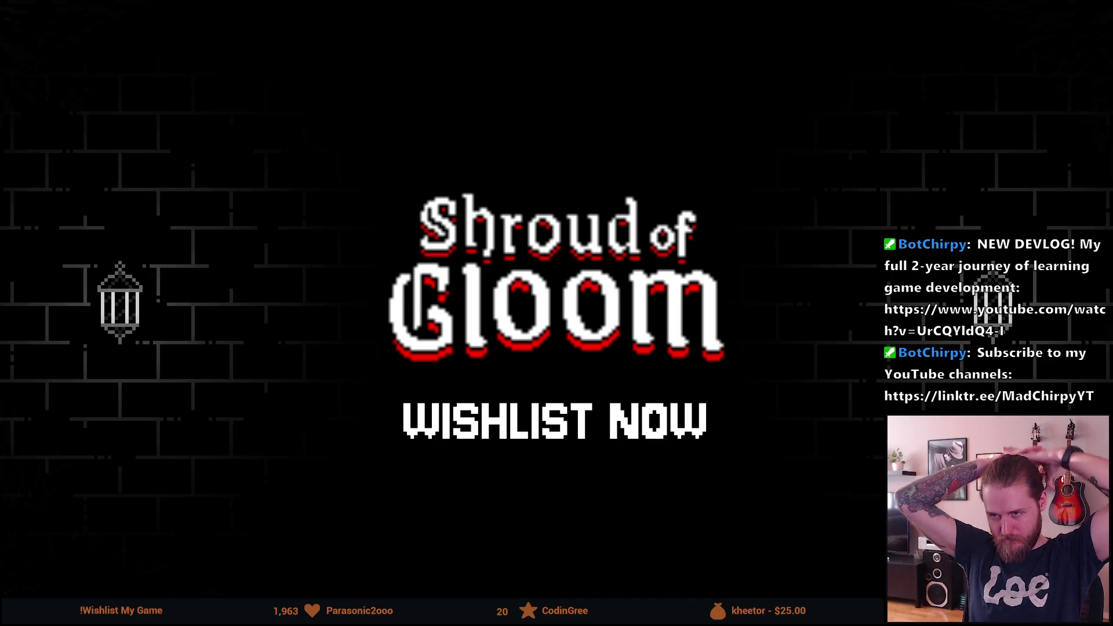
{"action": "mouse_move", "coordinate": [138, 315]}
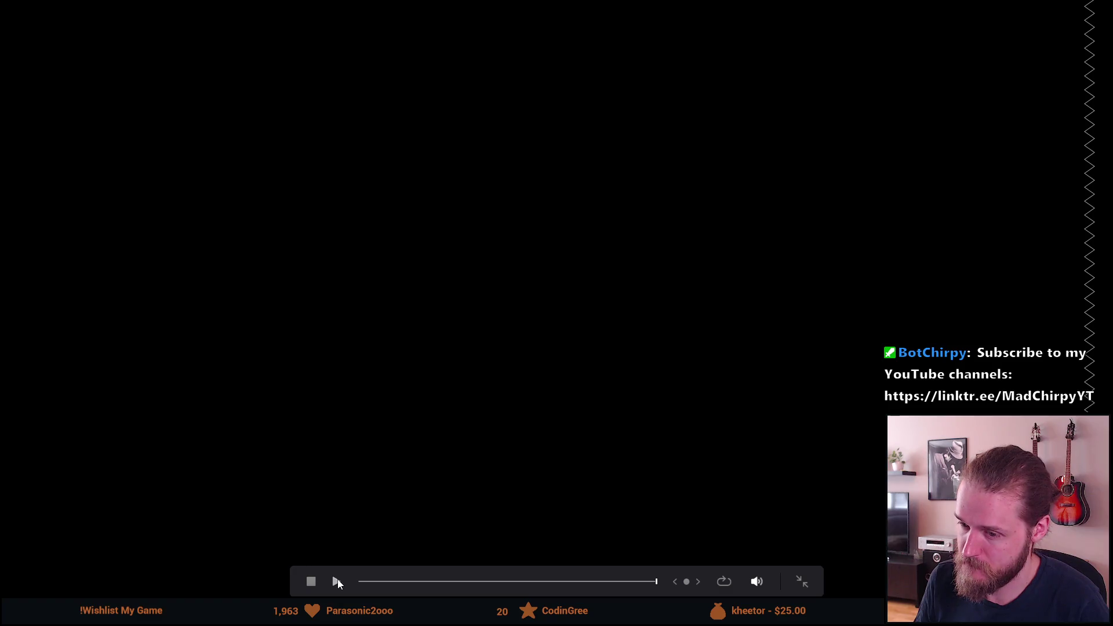
{"action": "left_click", "coordinate": [362, 582]}
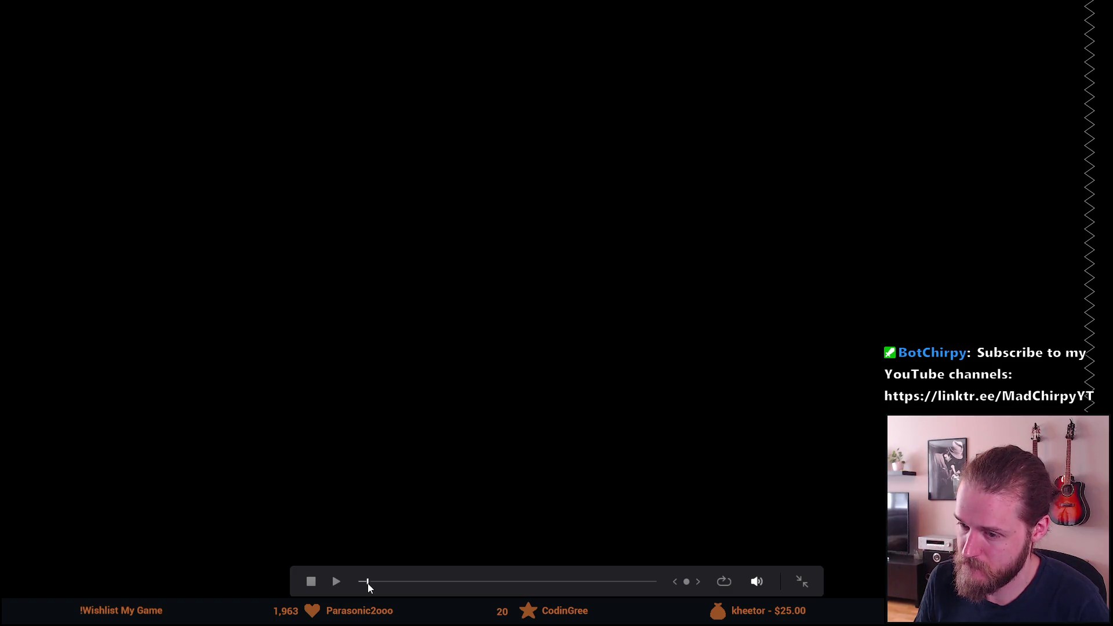
Play the full-screen trailer, jumping back to the wire-puzzle and switch-panel scenes
{"action": "left_click", "coordinate": [339, 581]}
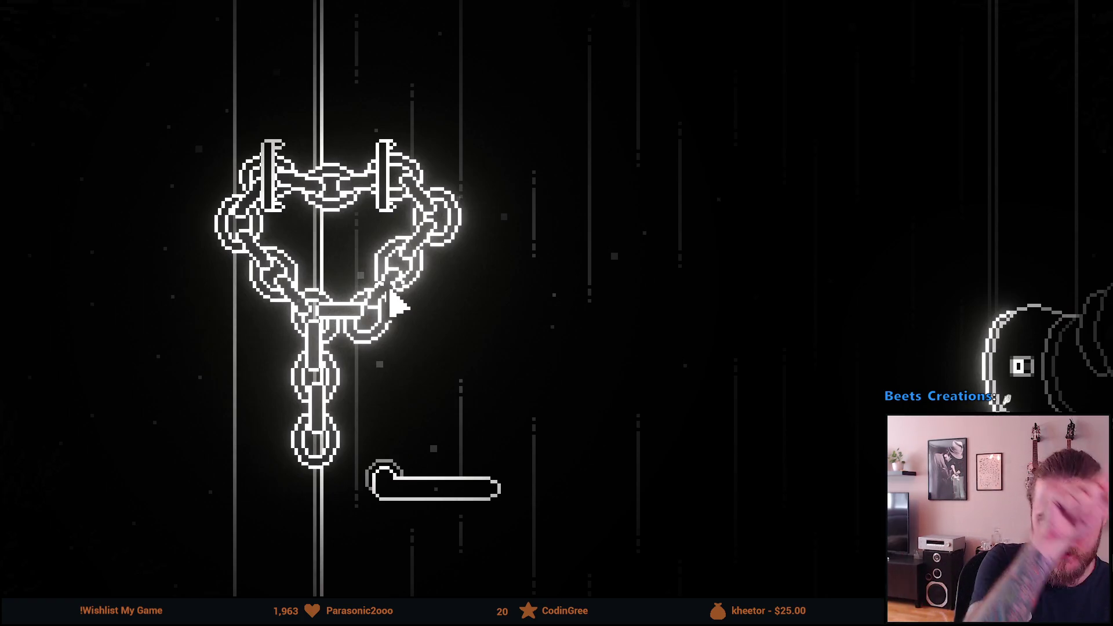
{"action": "mouse_move", "coordinate": [526, 578]}
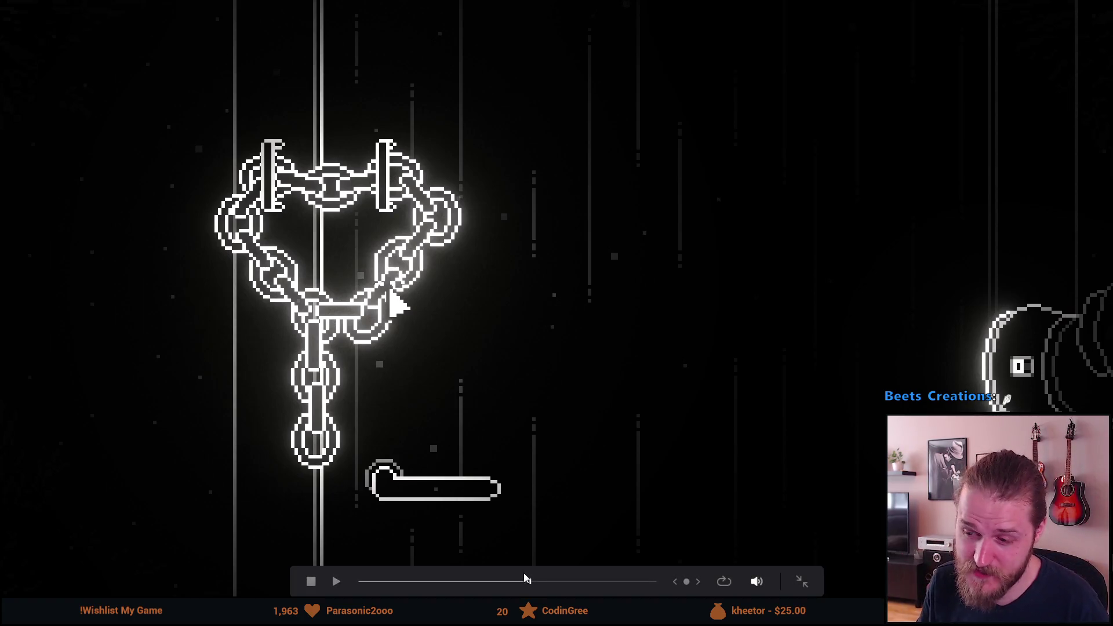
{"action": "left_click", "coordinate": [509, 588]}
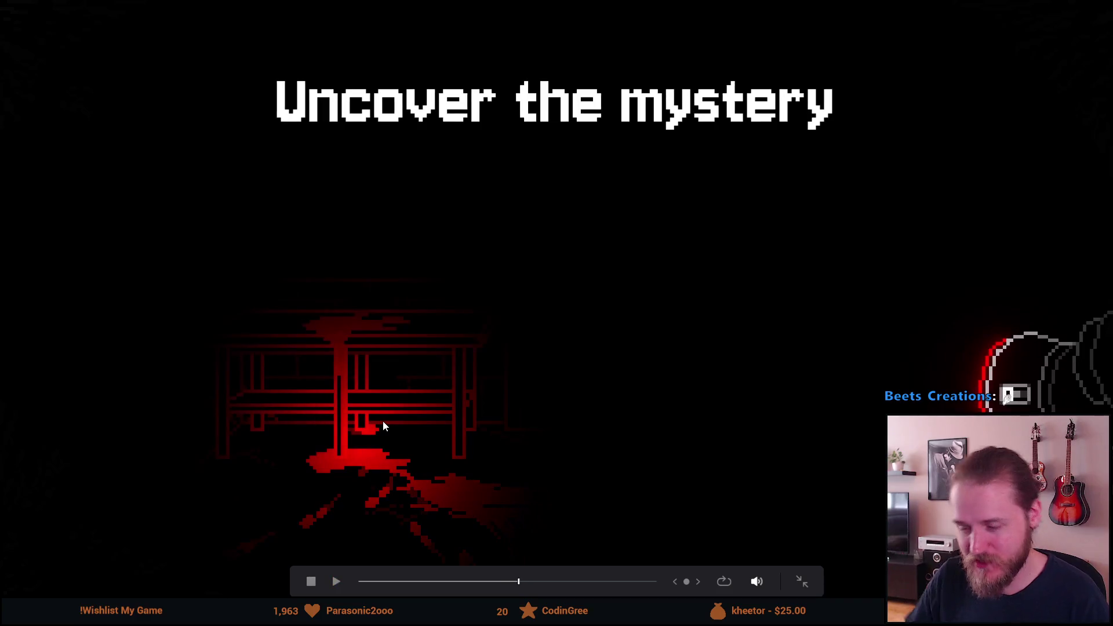
{"action": "mouse_move", "coordinate": [461, 491]}
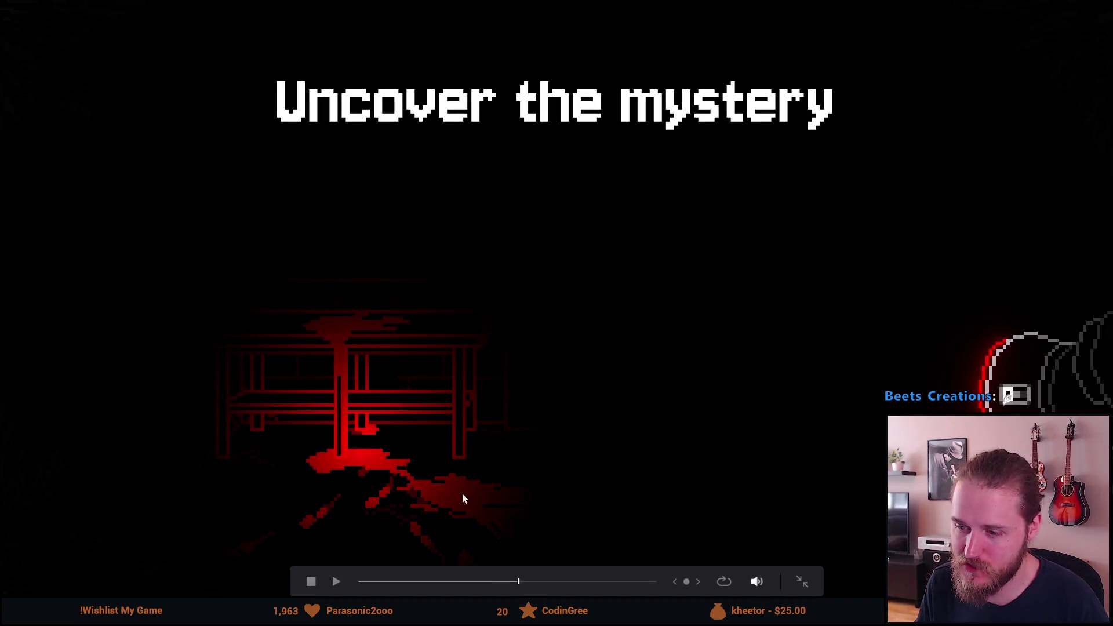
{"action": "left_click", "coordinate": [498, 584]}
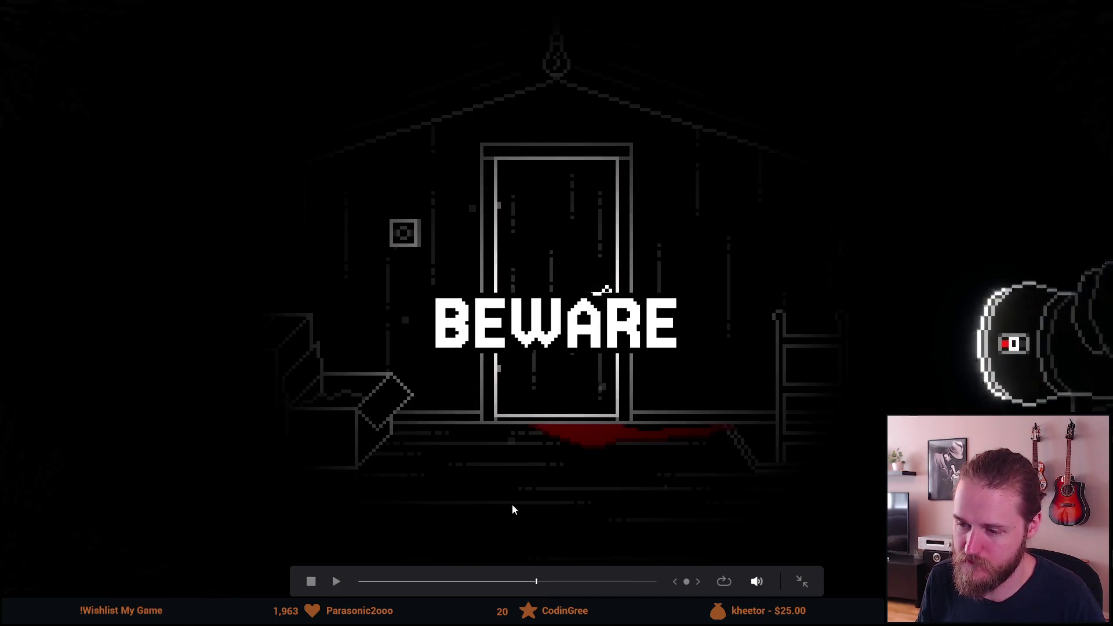
Stop at 00:00:28:19, exit fullscreen, and switch to the Unity editor
{"action": "left_click", "coordinate": [520, 582]}
{"action": "key", "text": "Escape"}
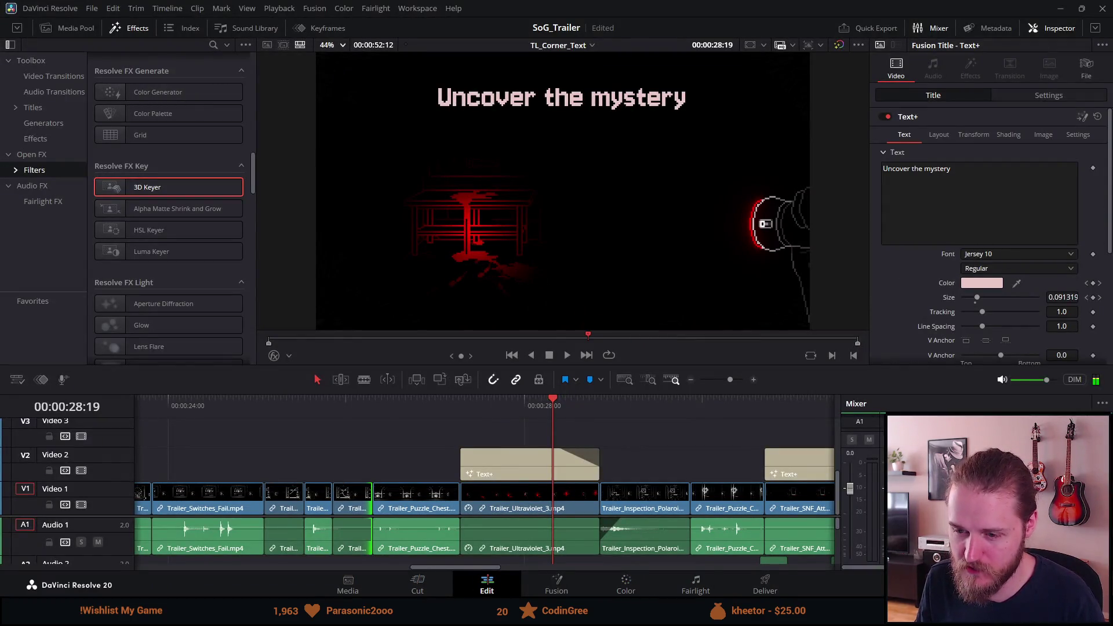
{"action": "key", "text": "alt+Tab"}
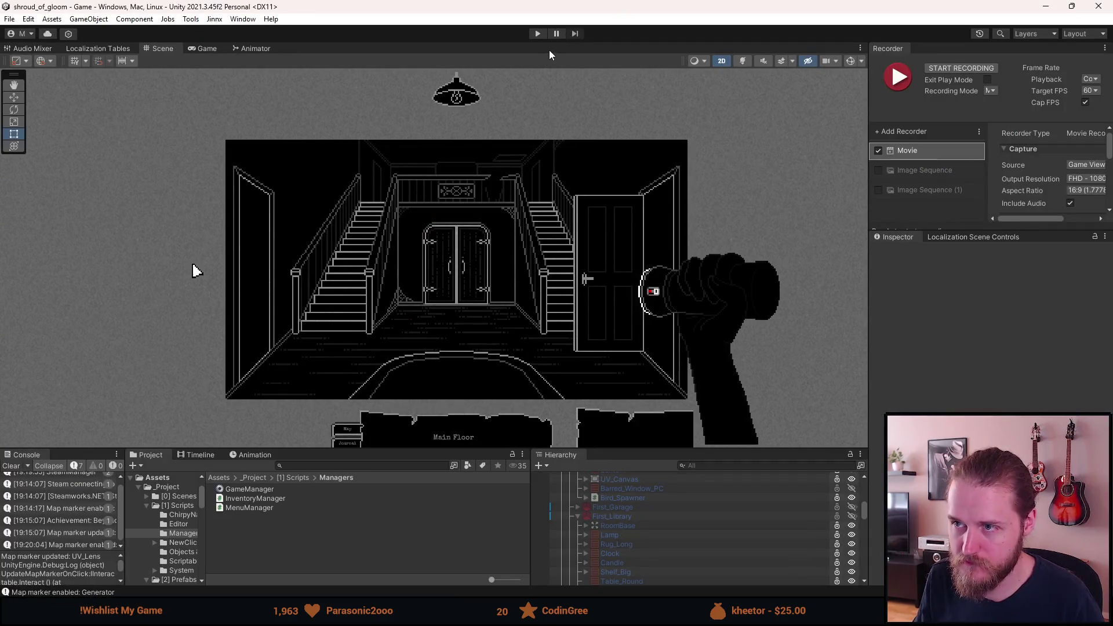
Enter Play mode and open the Developer & Testing Tools overlay with F1
{"action": "left_click", "coordinate": [538, 34]}
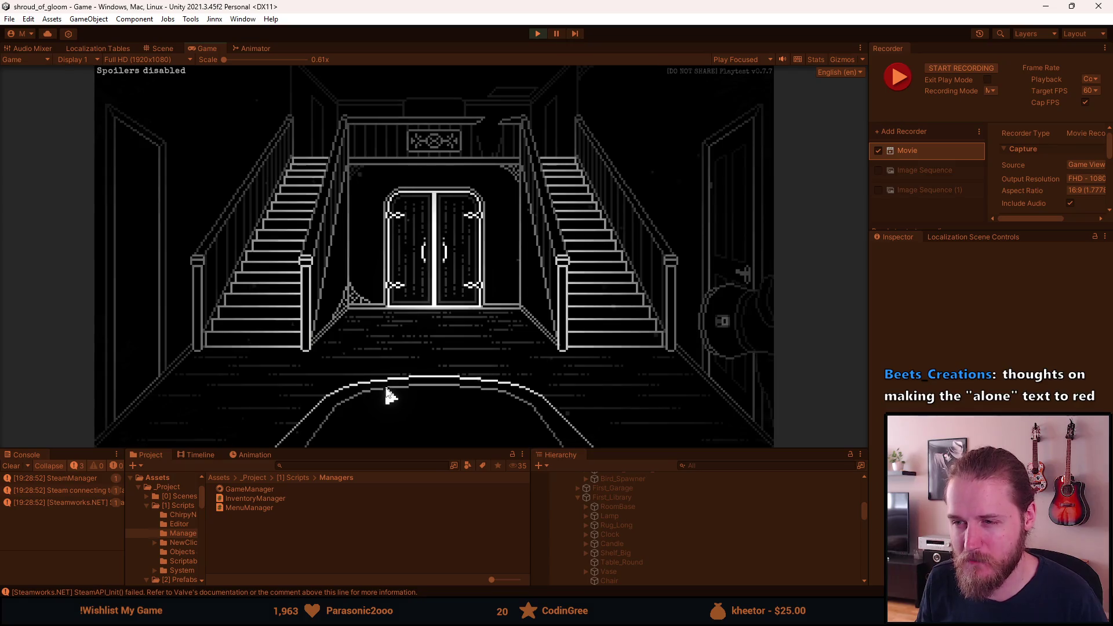
{"action": "key", "text": "F1"}
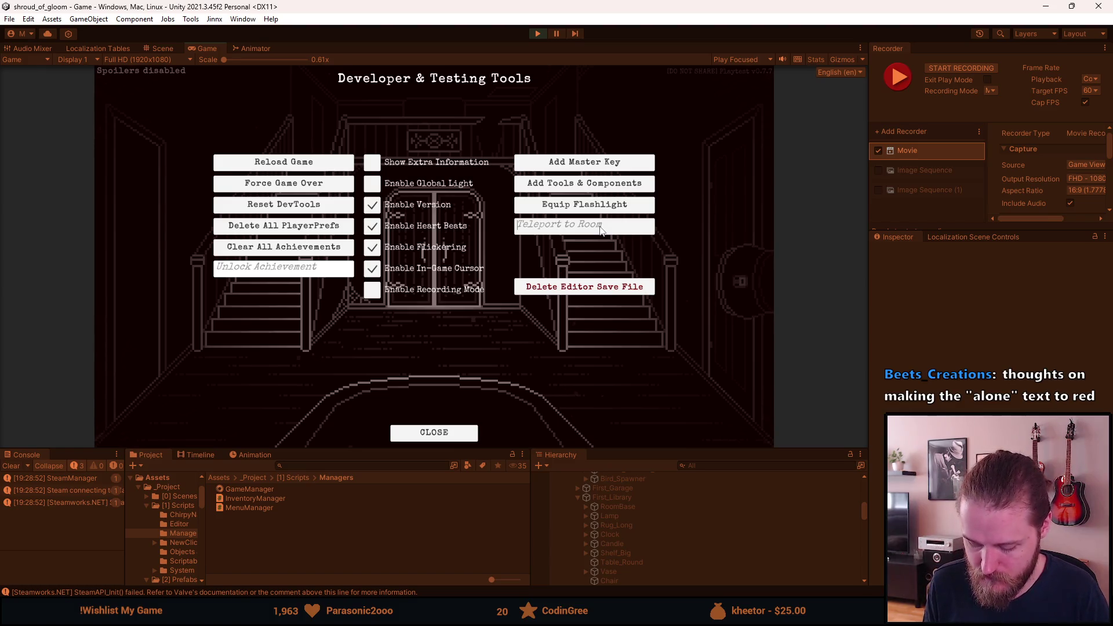
Teleport to First_Garage and enable Recording Mode, then close the overlay
{"action": "type", "text": "Firs"}
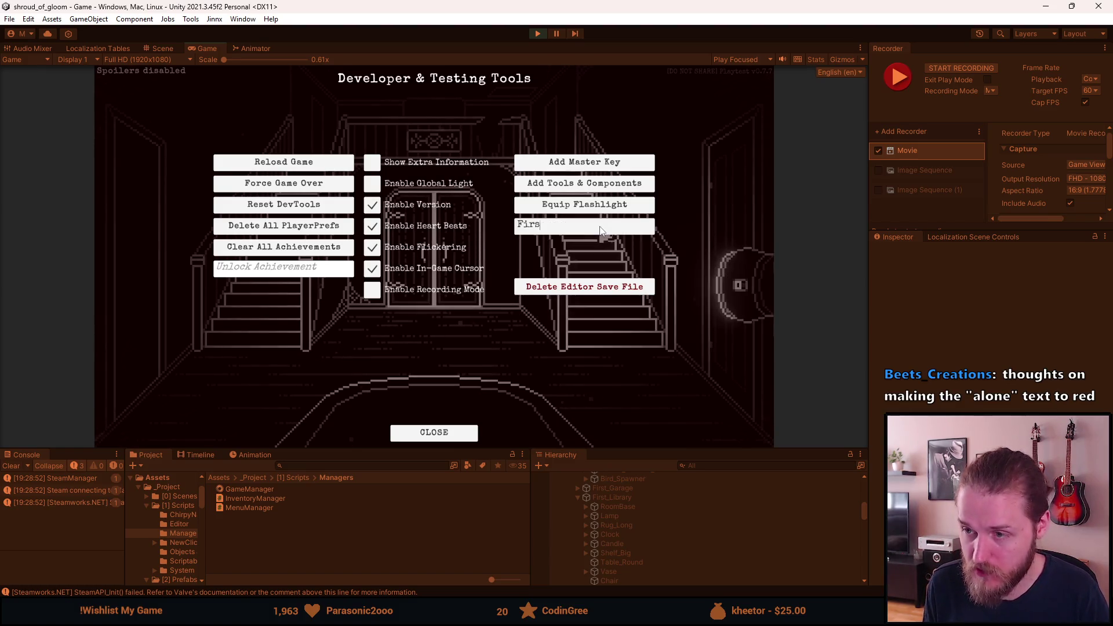
{"action": "type", "text": "t_Garage"}
{"action": "key", "text": "Return"}
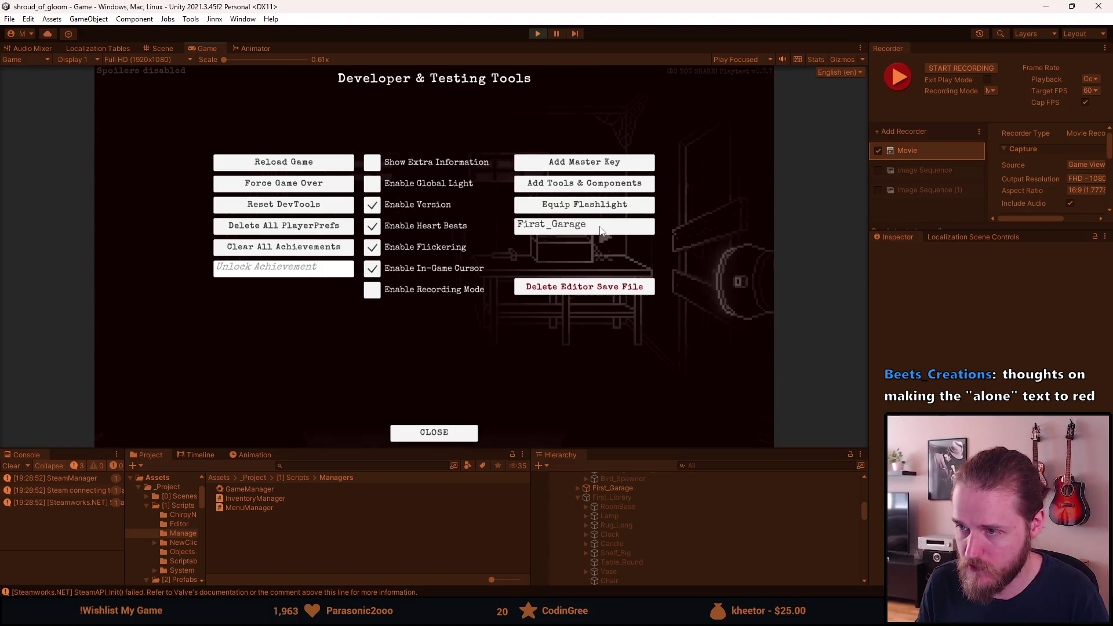
{"action": "left_click", "coordinate": [374, 296]}
{"action": "key", "text": "Escape"}
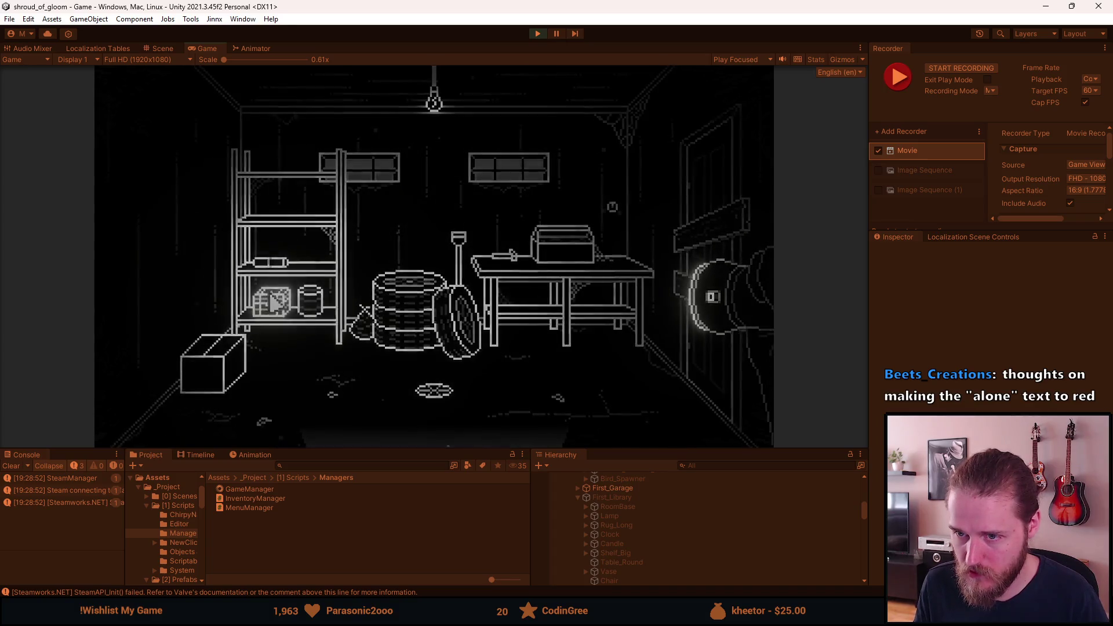
Open the padlocked chest close-up and add all tools and components to the inventory
{"action": "left_click", "coordinate": [272, 301]}
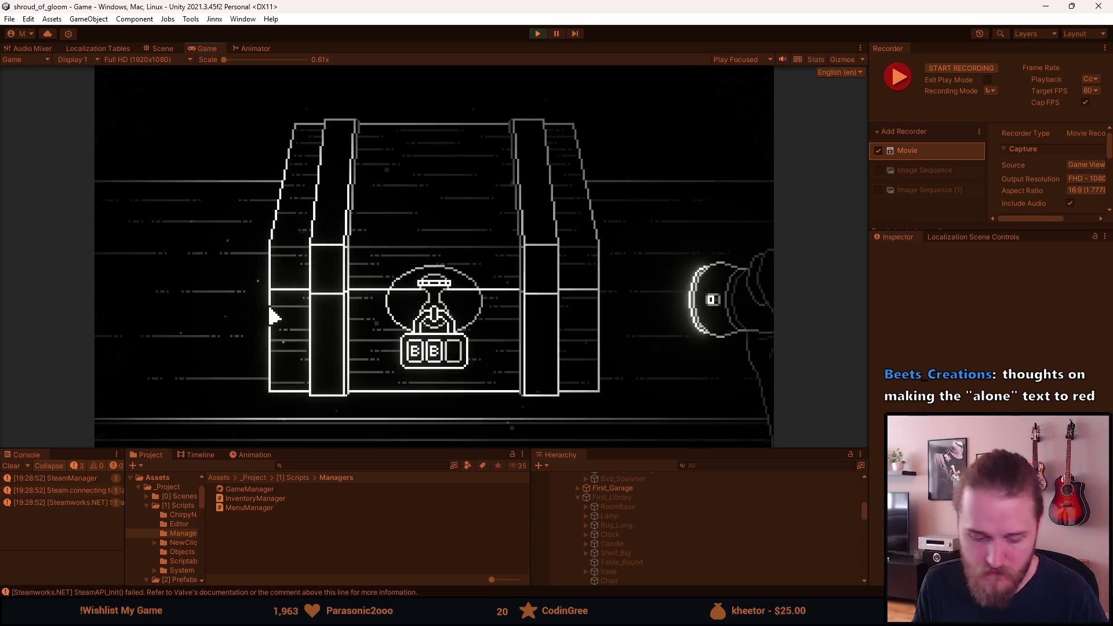
{"action": "key", "text": "F1"}
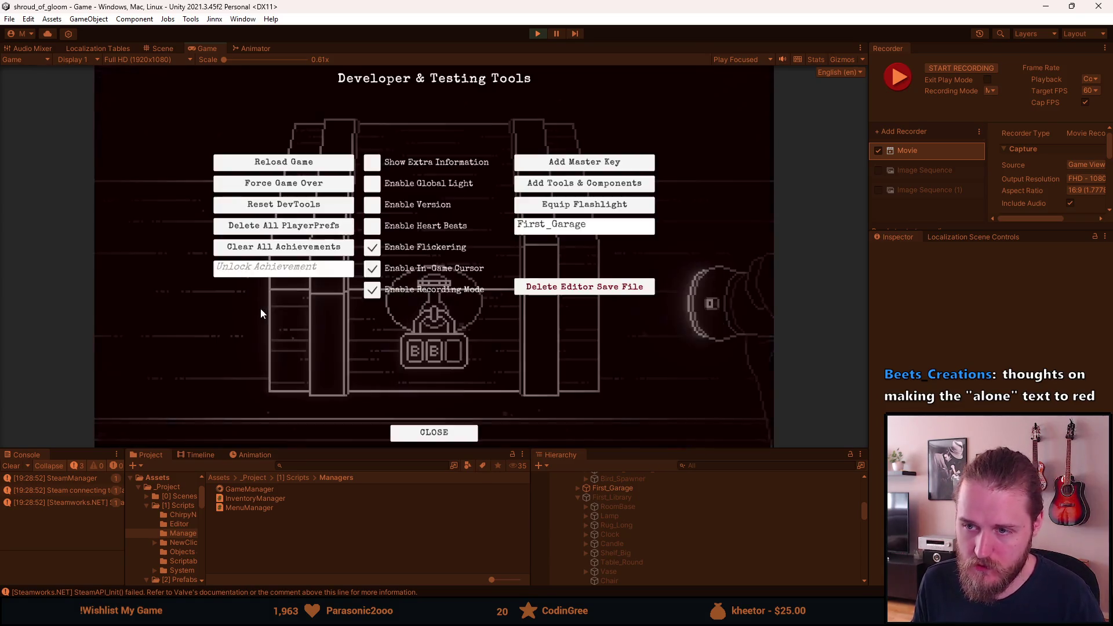
{"action": "left_click", "coordinate": [573, 183]}
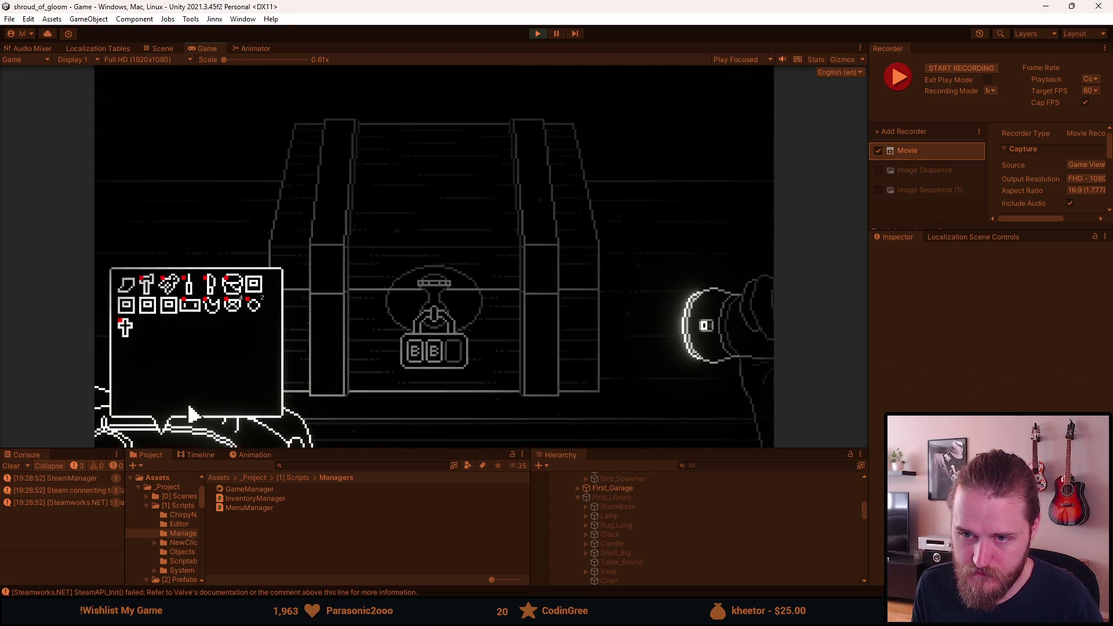
{"action": "key", "text": "F1"}
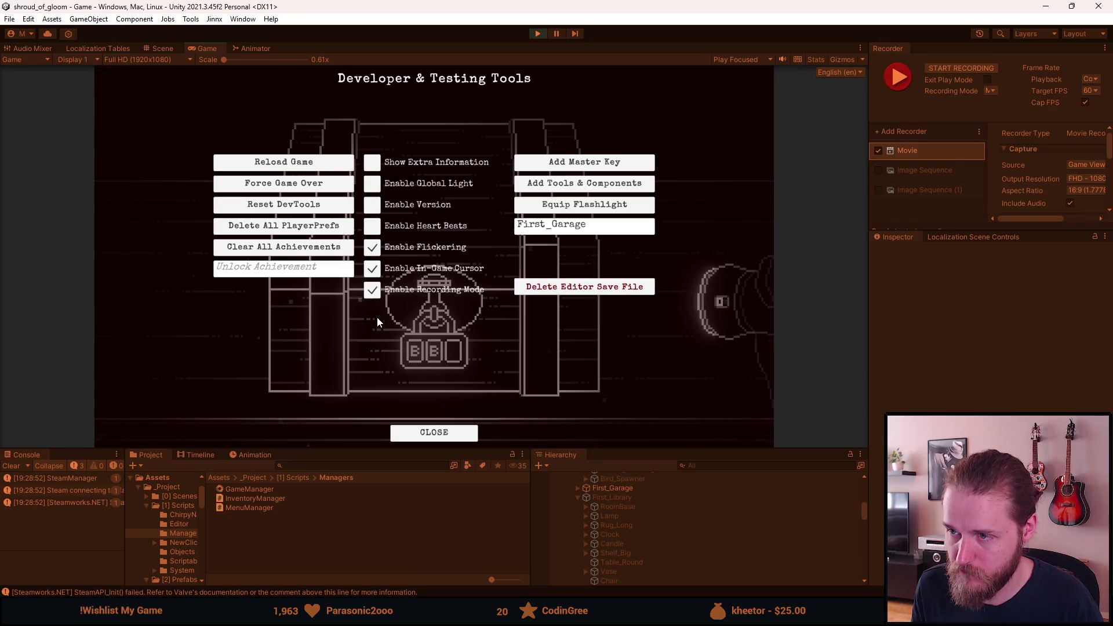
{"action": "key", "text": "F1"}
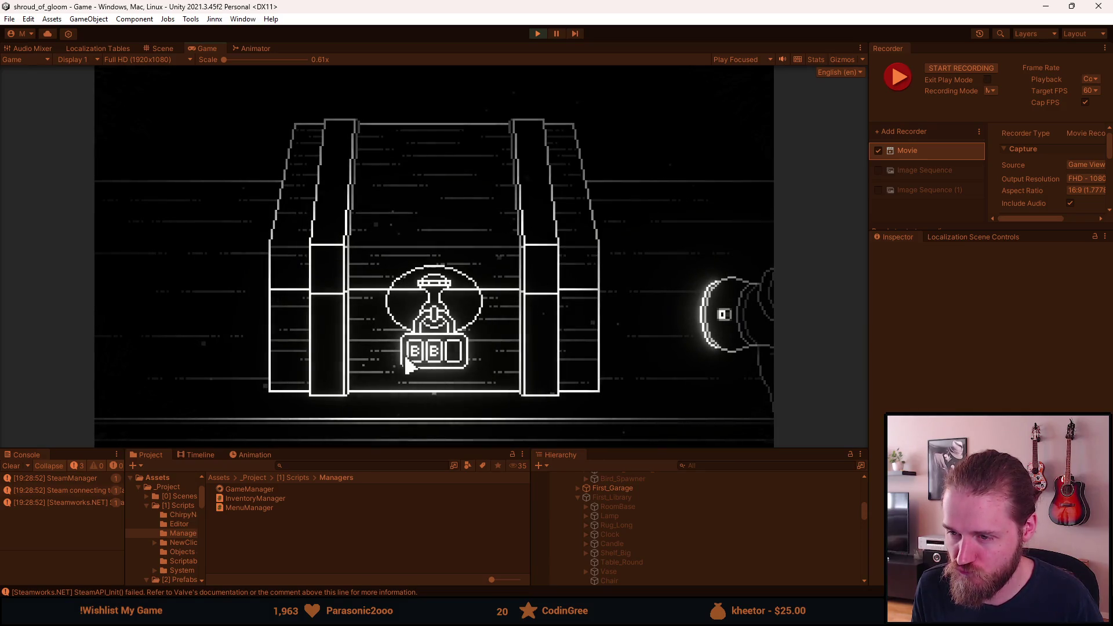
{"action": "key", "text": "alt+Tab"}
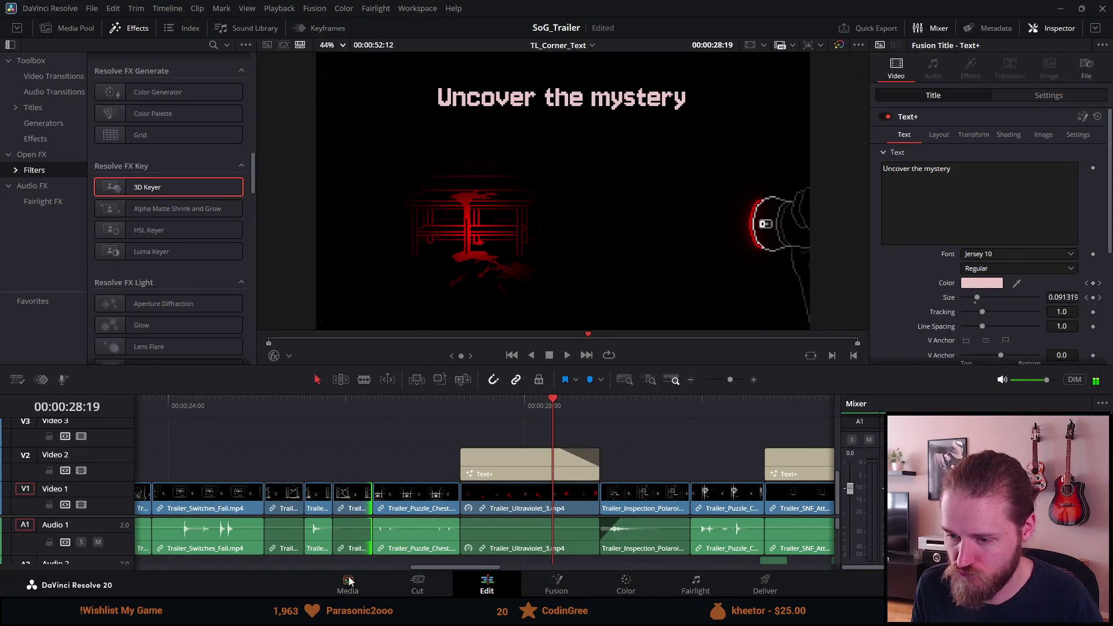
{"action": "key", "text": "alt+Tab"}
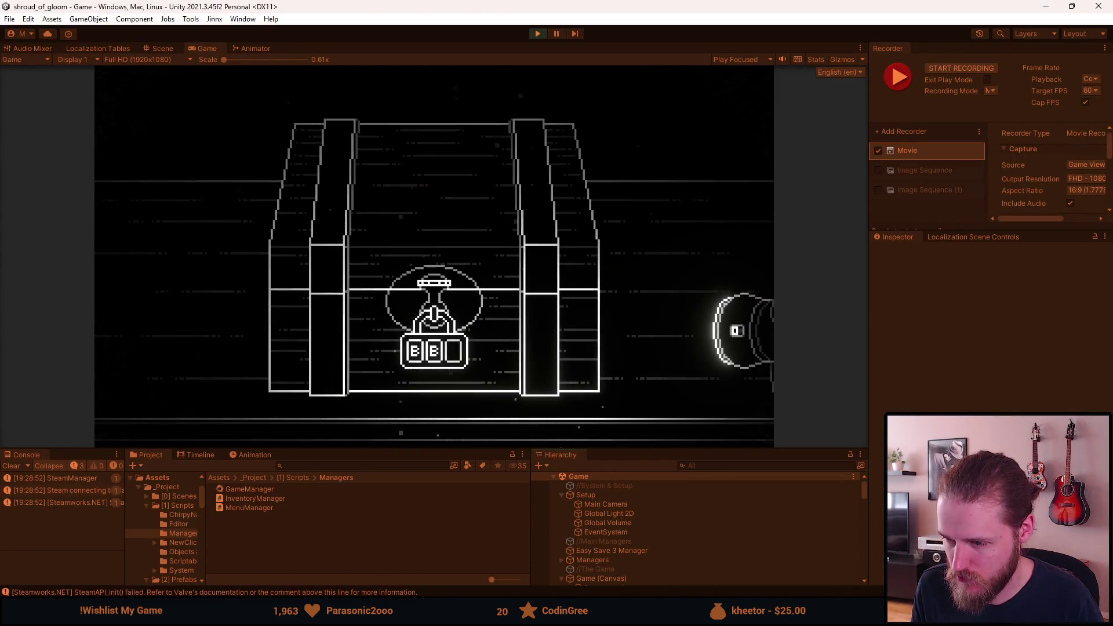
Expand DontDestroyOnLoad in the Hierarchy and select the DevTools object
{"action": "scroll", "coordinate": [629, 527], "scroll_direction": "down", "scroll_amount": 3}
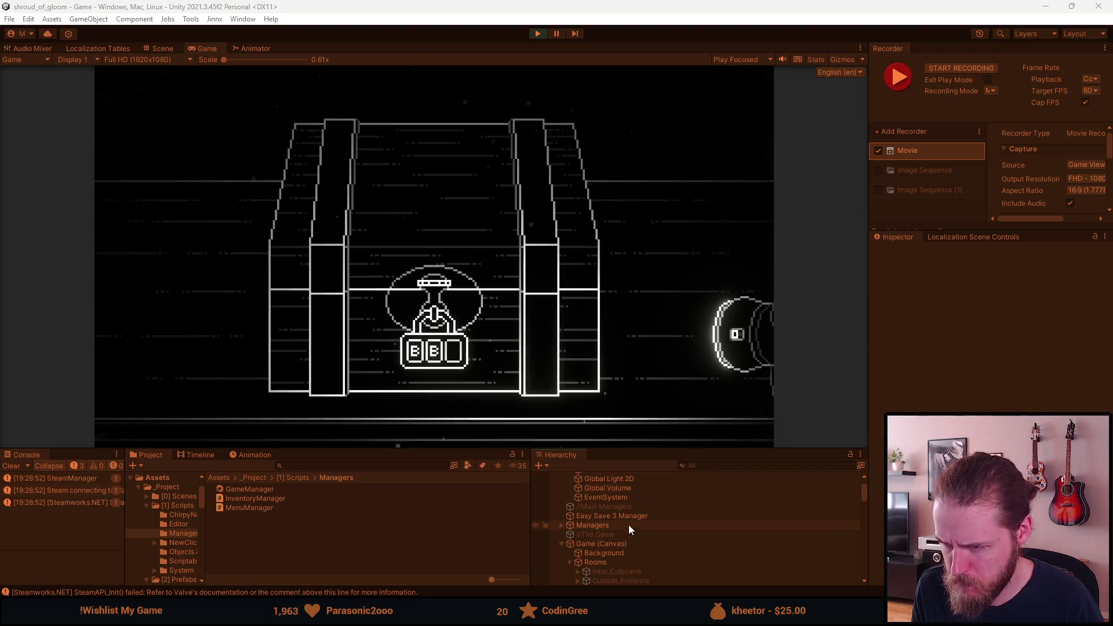
{"action": "scroll", "coordinate": [561, 525], "scroll_direction": "up", "scroll_amount": 1}
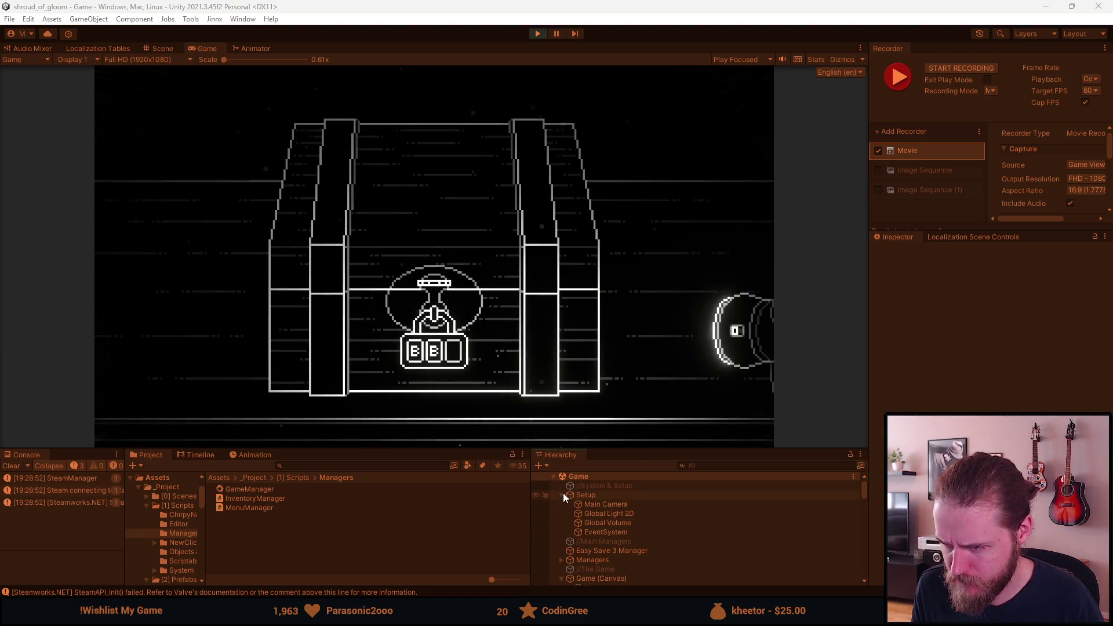
{"action": "scroll", "coordinate": [568, 502], "scroll_direction": "down", "scroll_amount": 1}
{"action": "scroll", "coordinate": [576, 531], "scroll_direction": "down", "scroll_amount": 5}
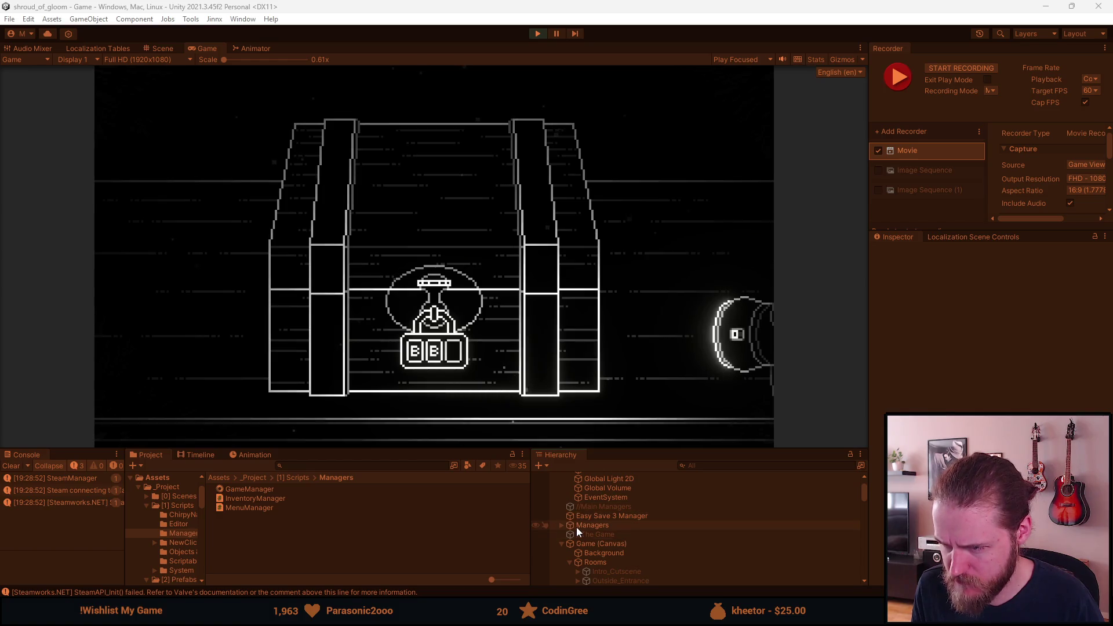
{"action": "scroll", "coordinate": [577, 527], "scroll_direction": "down", "scroll_amount": 5}
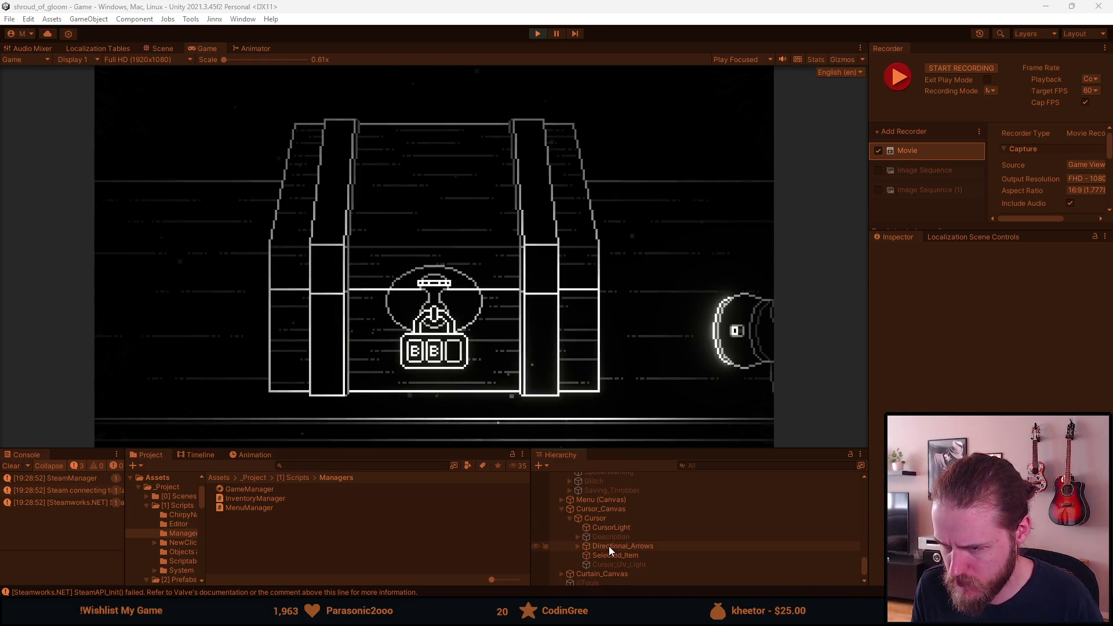
{"action": "scroll", "coordinate": [593, 548], "scroll_direction": "down", "scroll_amount": 1}
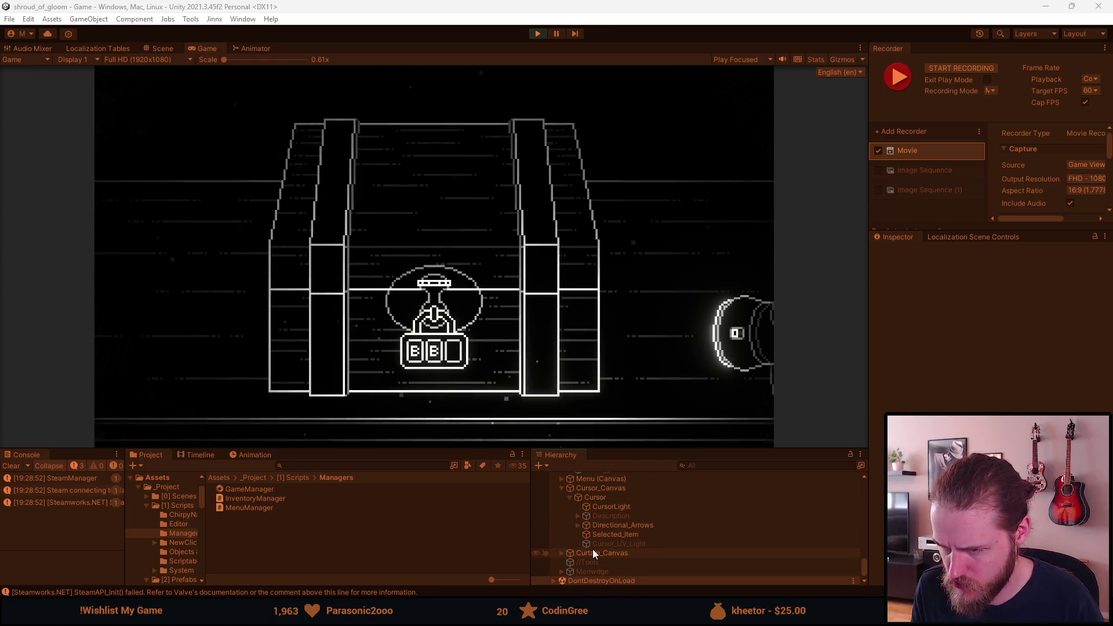
{"action": "left_click", "coordinate": [555, 576]}
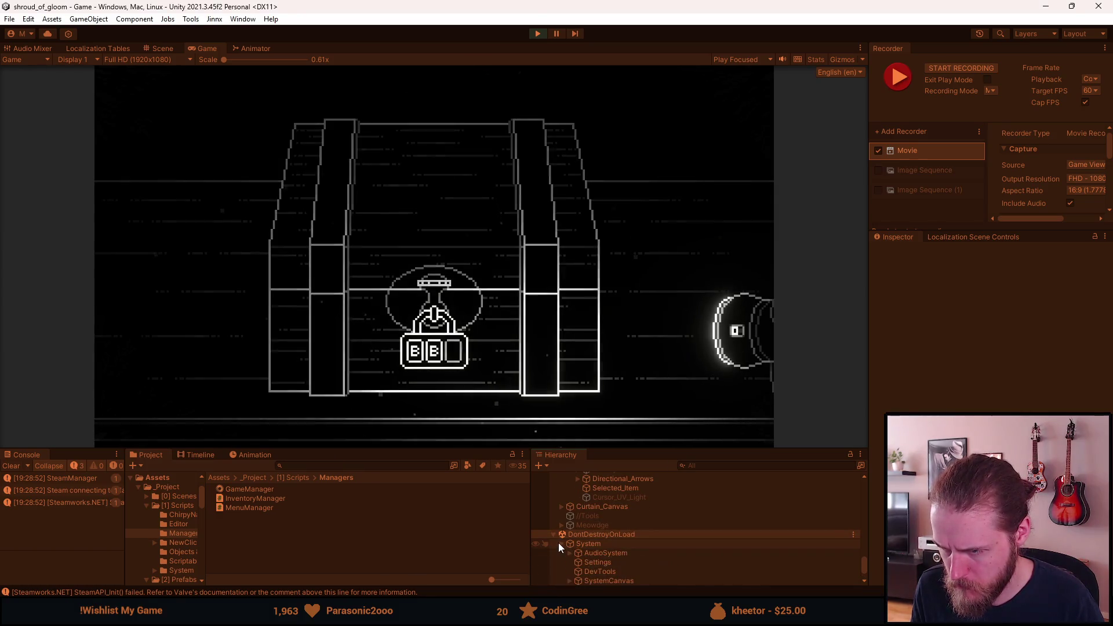
{"action": "scroll", "coordinate": [592, 565], "scroll_direction": "down", "scroll_amount": 2}
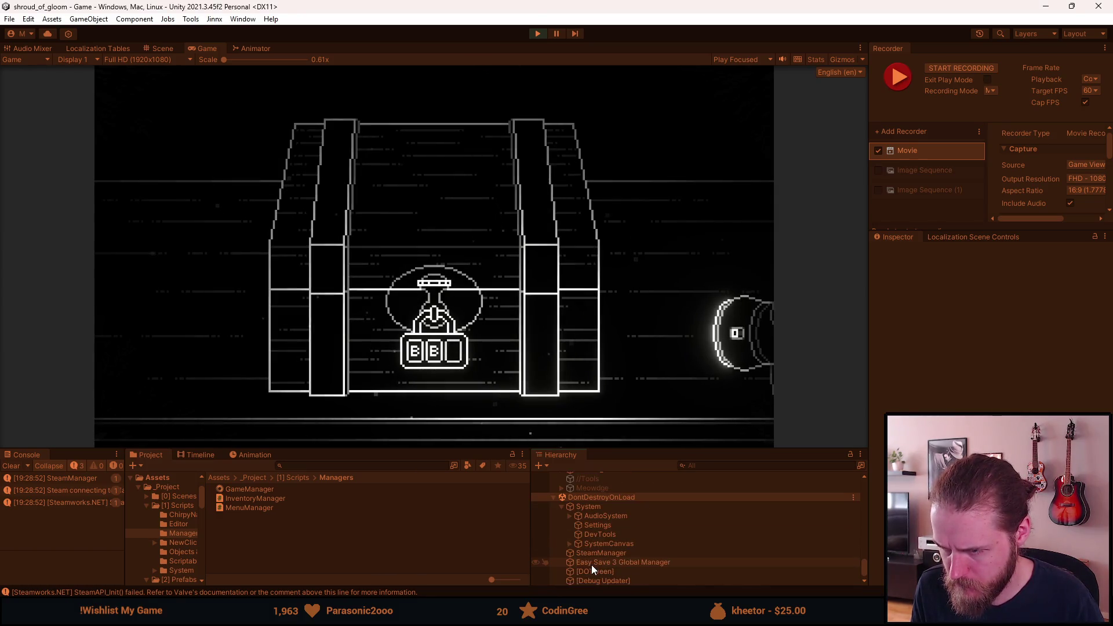
{"action": "left_click", "coordinate": [600, 534]}
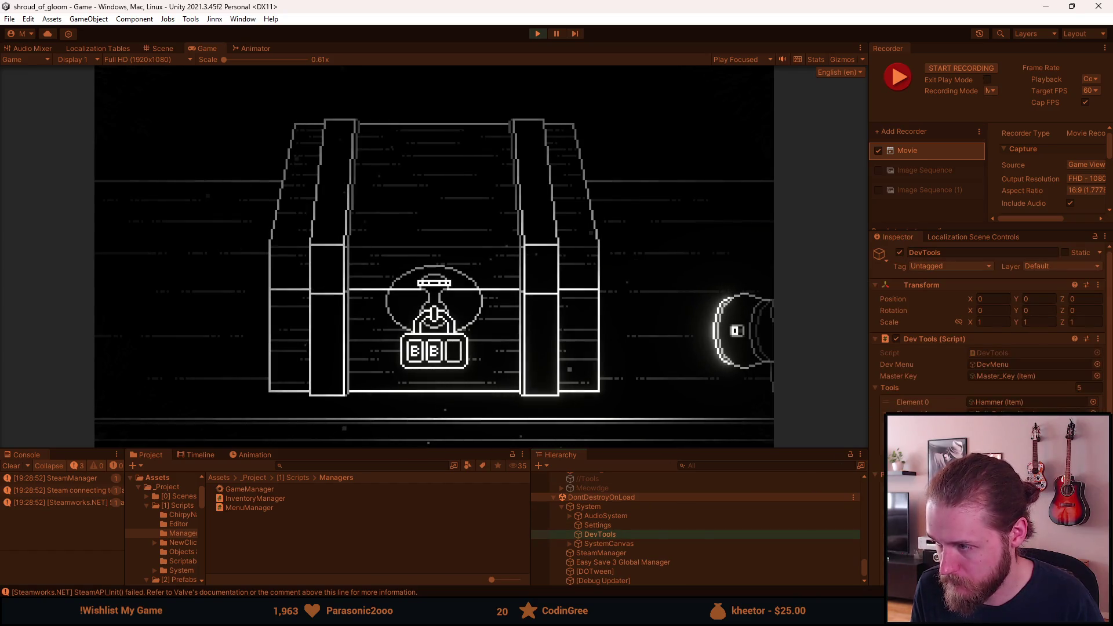
Pick Lock_Dial in the DevTools Inspector slot, then give all tools via dev tools
{"action": "scroll", "coordinate": [986, 348], "scroll_direction": "down", "scroll_amount": 3}
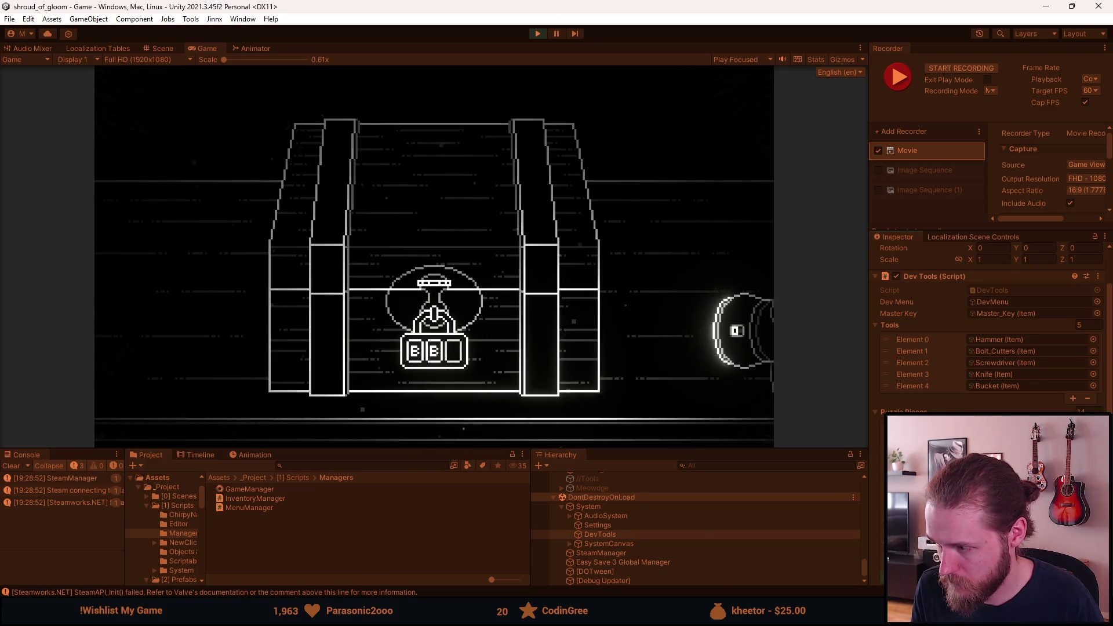
{"action": "left_click", "coordinate": [1093, 385]}
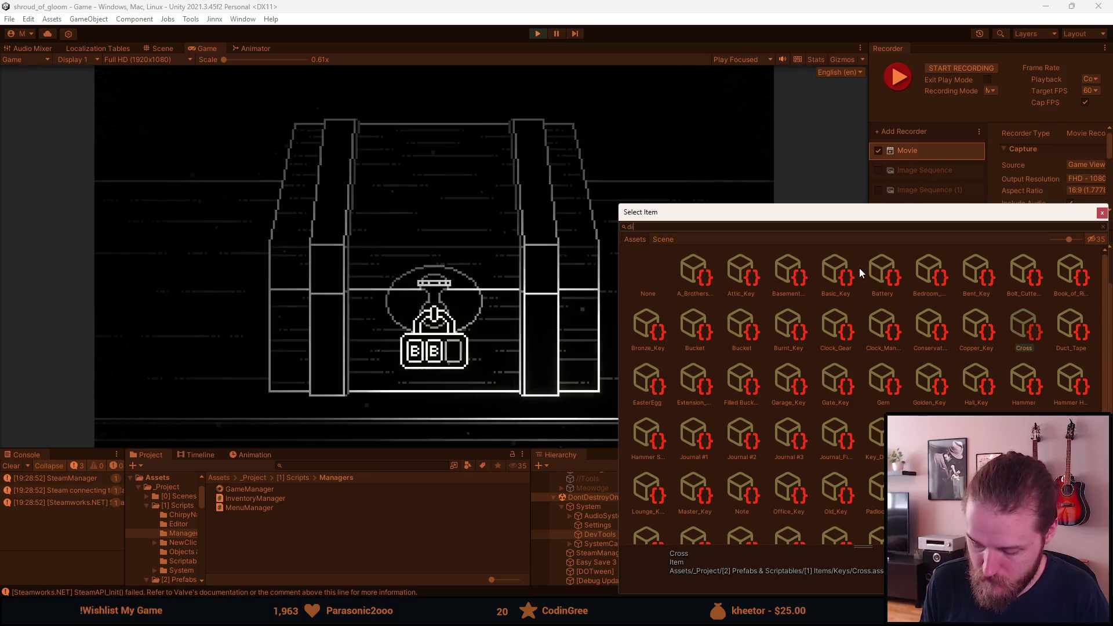
{"action": "type", "text": "dial"}
{"action": "double_click", "coordinate": [691, 286]}
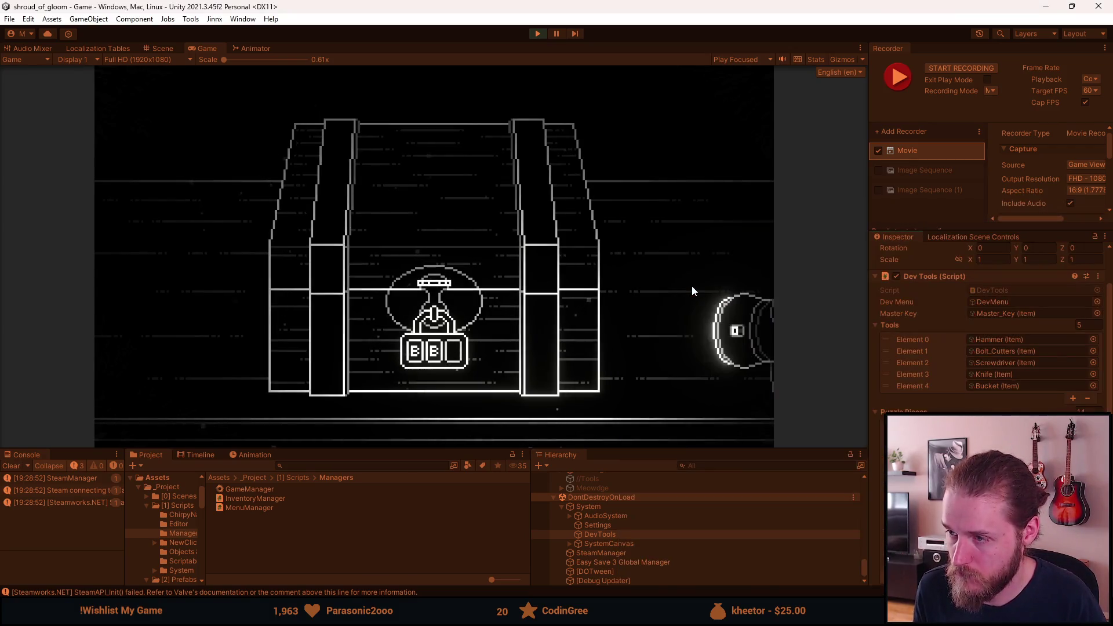
{"action": "left_click", "coordinate": [627, 496]}
{"action": "key", "text": "F1"}
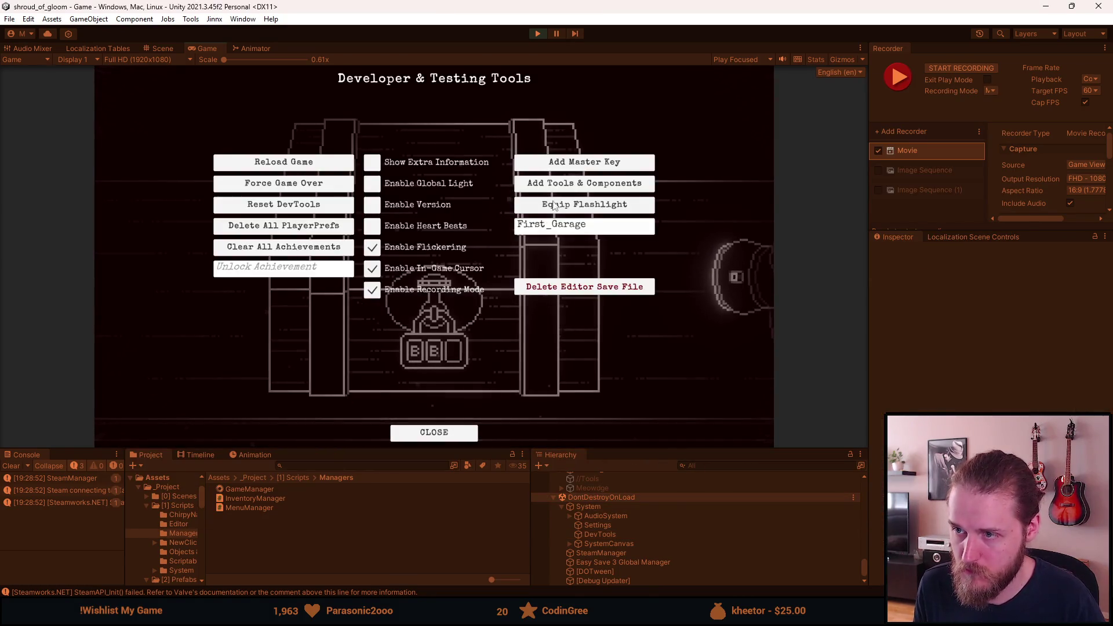
{"action": "left_click", "coordinate": [573, 184]}
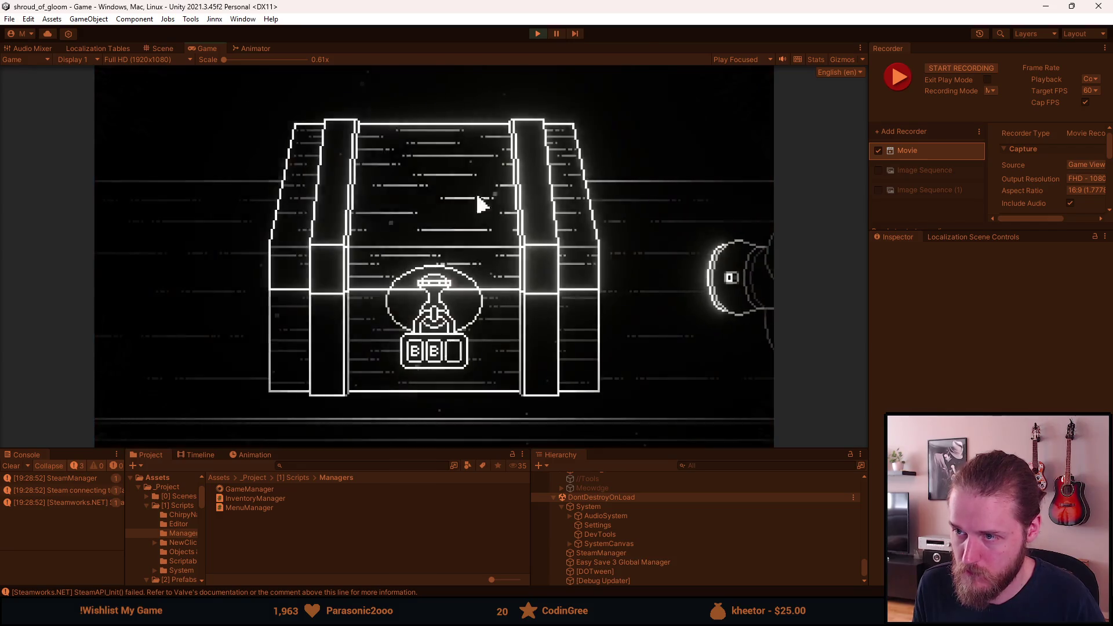
Fit the missing third letter into the chest padlock and begin turning its wheels
{"action": "left_click", "coordinate": [147, 327]}
{"action": "left_click", "coordinate": [450, 391]}
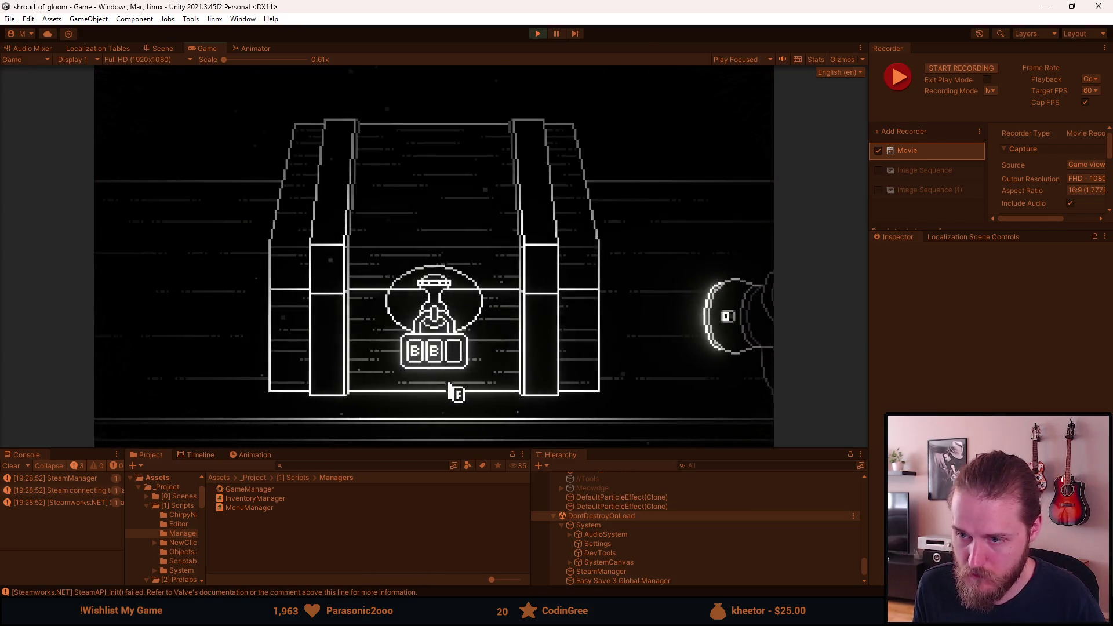
{"action": "left_click", "coordinate": [432, 363]}
{"action": "left_click", "coordinate": [434, 362]}
{"action": "left_click", "coordinate": [434, 362]}
Cycle the padlock's three letter wheels until they read F, G, H
{"action": "left_click", "coordinate": [414, 363]}
{"action": "left_click", "coordinate": [435, 362]}
{"action": "left_click", "coordinate": [454, 362]}
{"action": "left_click", "coordinate": [454, 362]}
{"action": "left_click", "coordinate": [455, 362]}
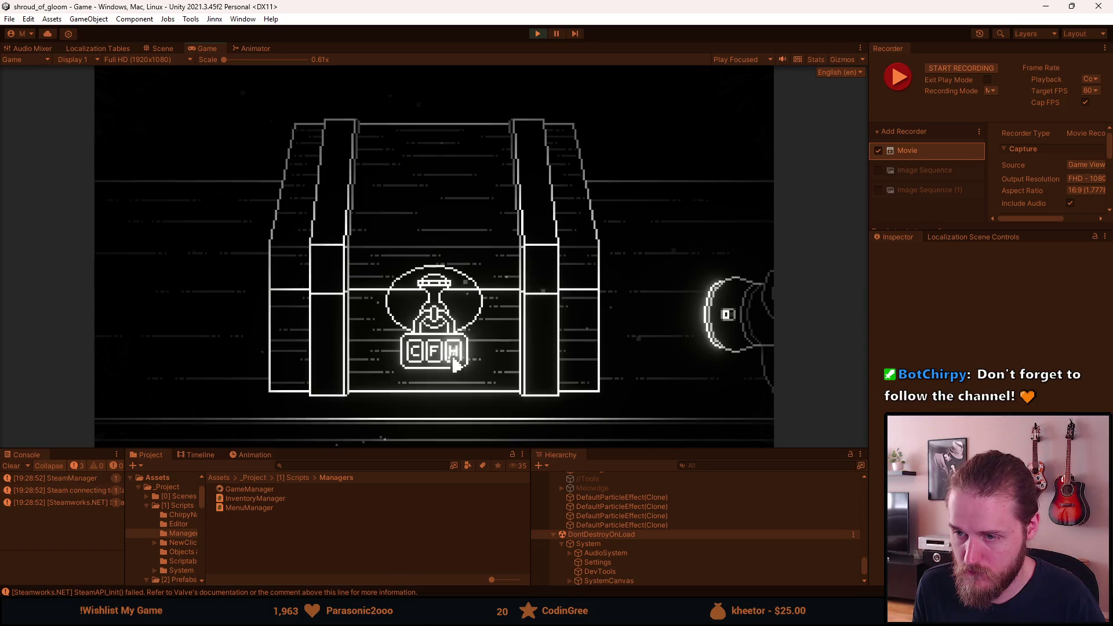
{"action": "left_click", "coordinate": [435, 363]}
{"action": "left_click", "coordinate": [415, 362]}
{"action": "left_click", "coordinate": [415, 363]}
{"action": "left_click", "coordinate": [415, 362]}
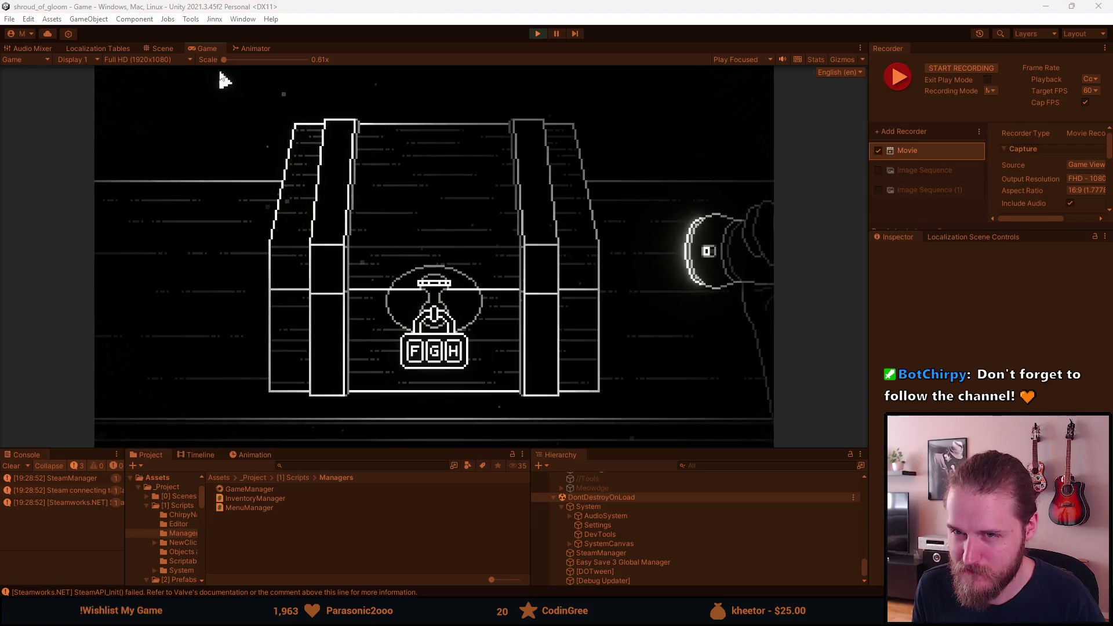
Maximize the Game view and cycle the padlock's first letter wheel through the alphabet
{"action": "key", "text": "shift+space"}
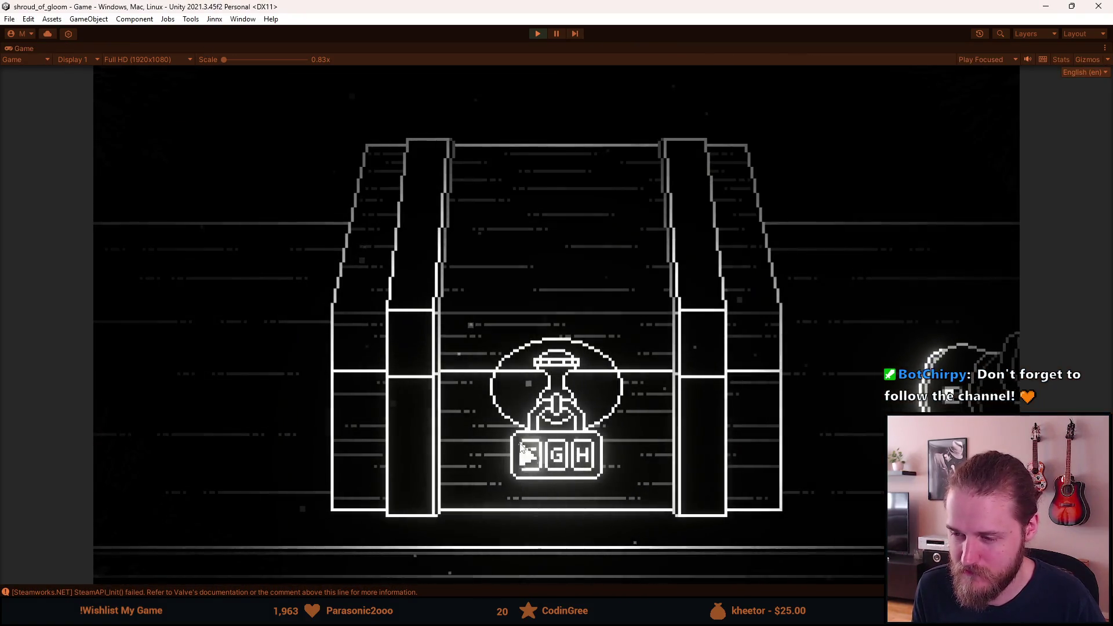
{"action": "left_click", "coordinate": [534, 471]}
{"action": "left_click", "coordinate": [534, 471]}
{"action": "left_click", "coordinate": [535, 470]}
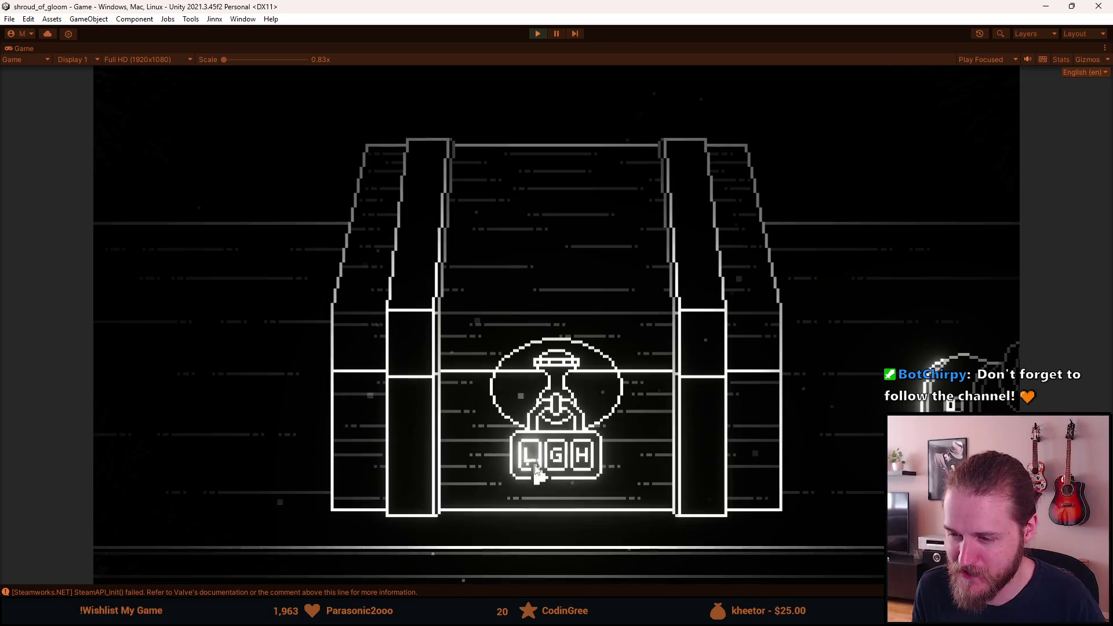
{"action": "left_click", "coordinate": [536, 472]}
{"action": "left_click", "coordinate": [536, 470]}
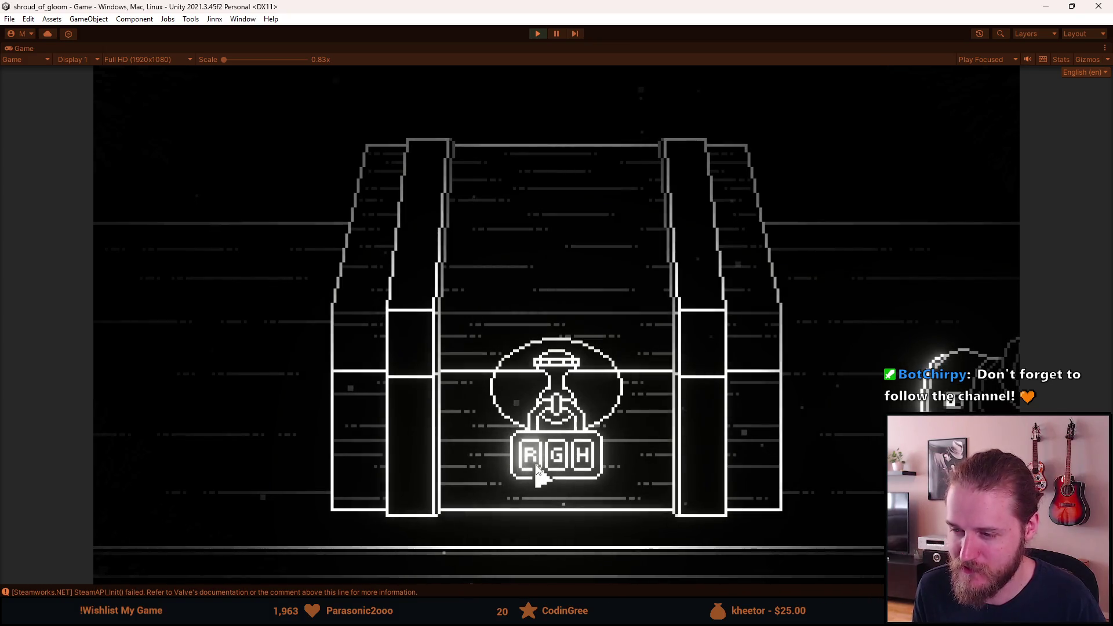
{"action": "left_click", "coordinate": [535, 471]}
{"action": "left_click", "coordinate": [536, 470]}
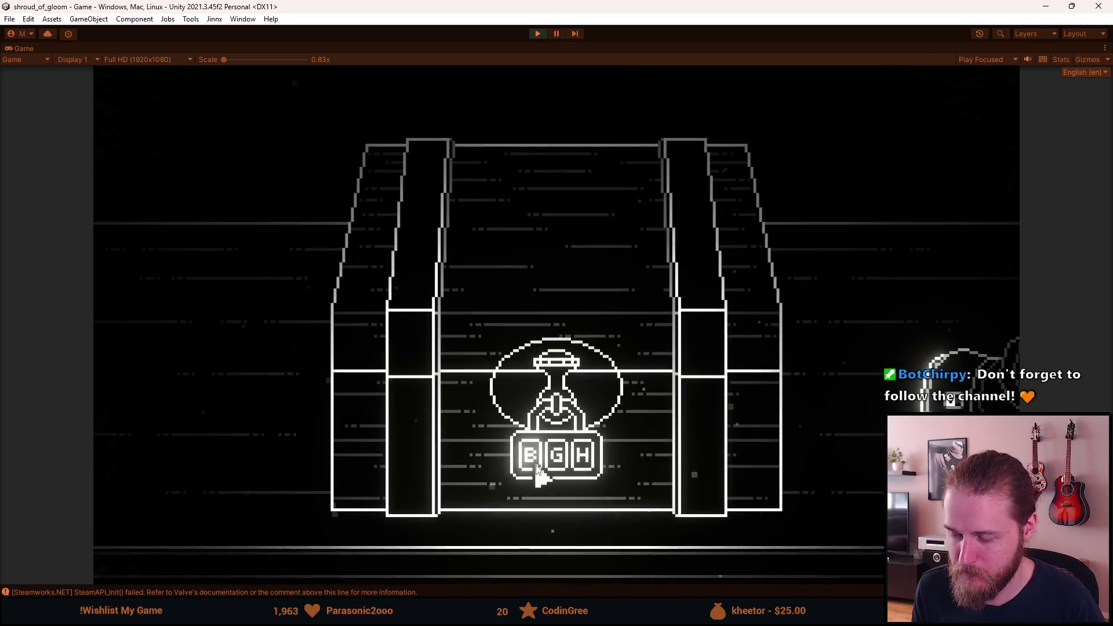
{"action": "left_click", "coordinate": [535, 471]}
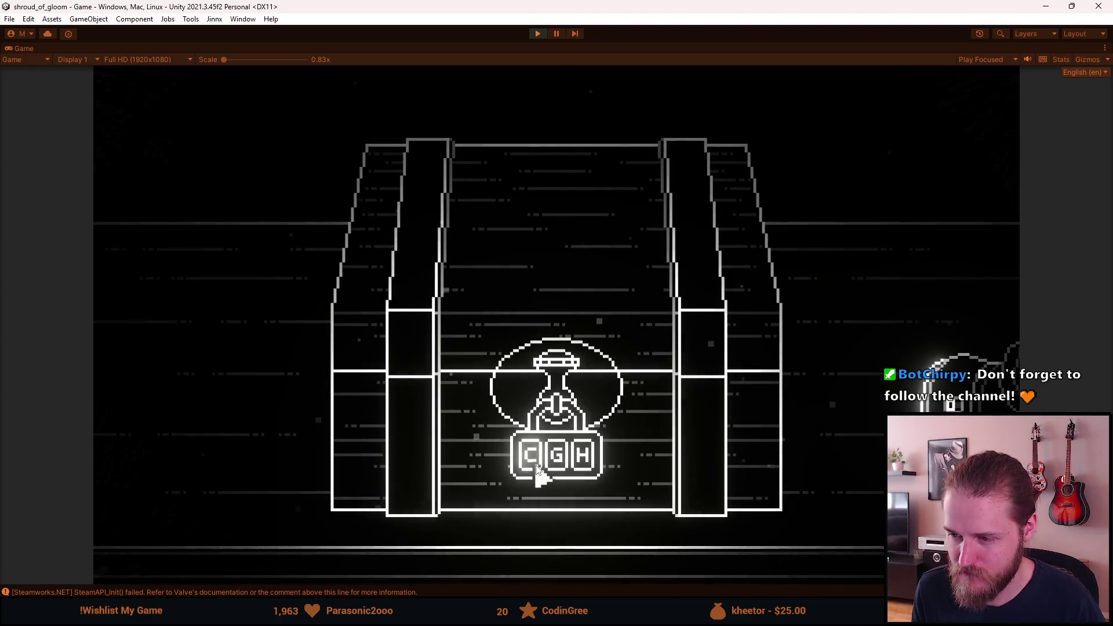
{"action": "left_click", "coordinate": [536, 471]}
Finish dialing the padlock to F, H, J, then switch to DaVinci Resolve
{"action": "left_click", "coordinate": [536, 471]}
{"action": "left_click", "coordinate": [536, 471]}
{"action": "left_click", "coordinate": [536, 470]}
{"action": "left_click", "coordinate": [536, 471]}
{"action": "left_click", "coordinate": [536, 471]}
{"action": "left_click", "coordinate": [536, 471]}
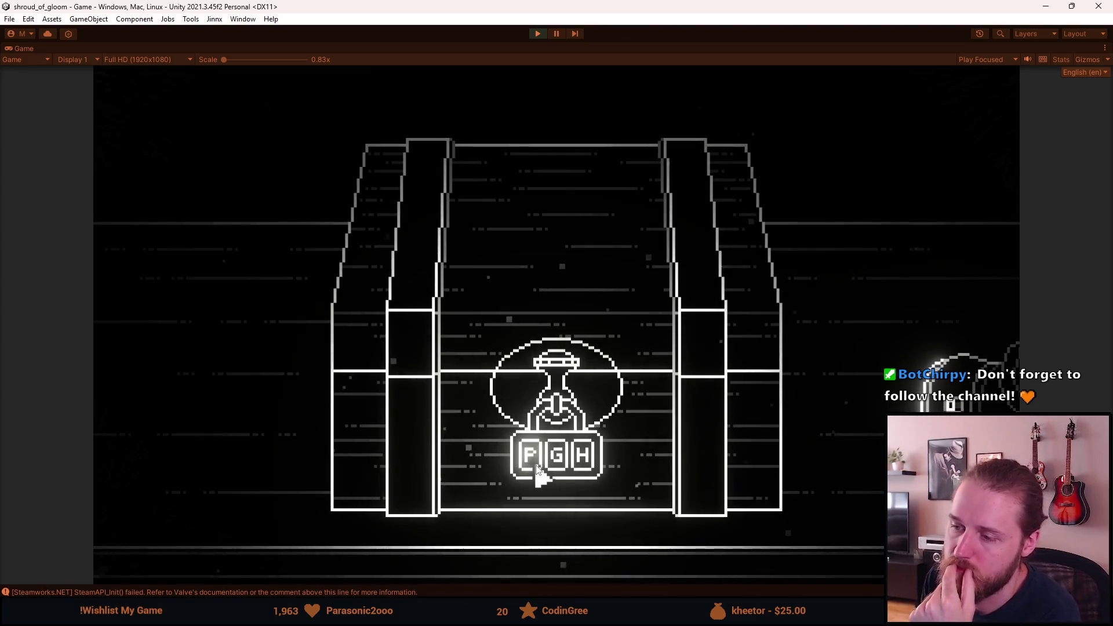
{"action": "left_click", "coordinate": [536, 471]}
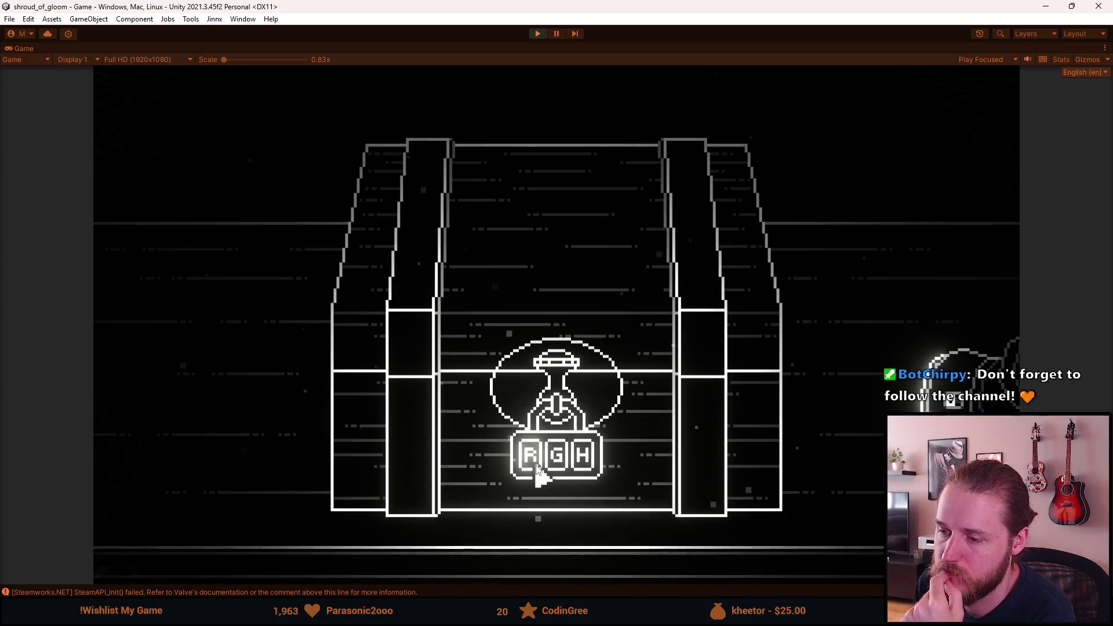
{"action": "left_click", "coordinate": [536, 471]}
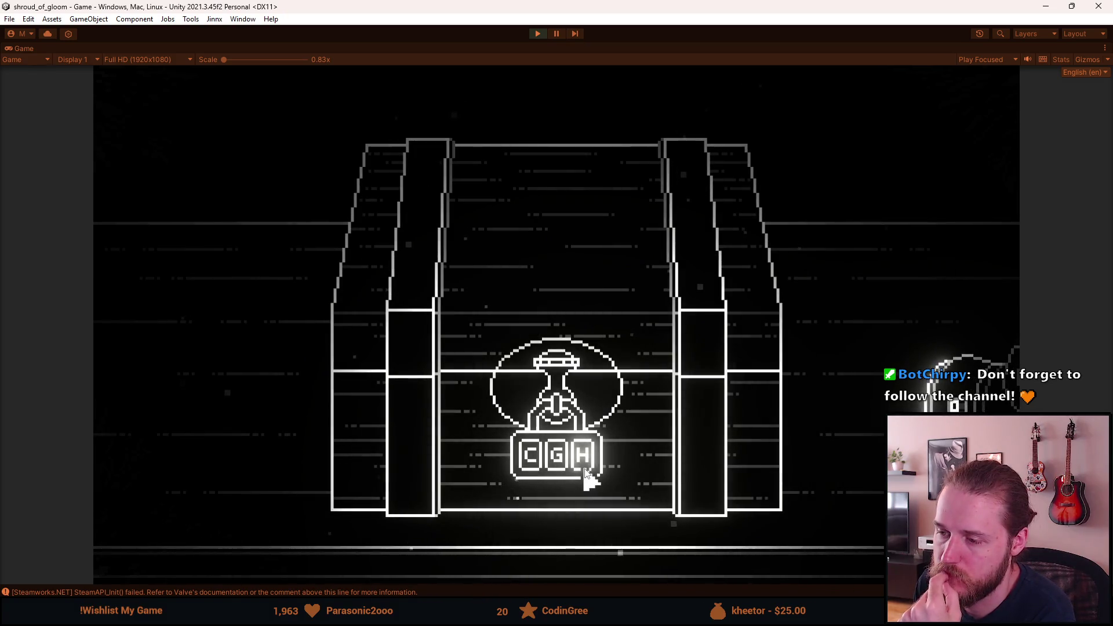
{"action": "left_click", "coordinate": [583, 467]}
{"action": "left_click", "coordinate": [582, 467]}
{"action": "left_click", "coordinate": [556, 463]}
{"action": "left_click", "coordinate": [535, 464]}
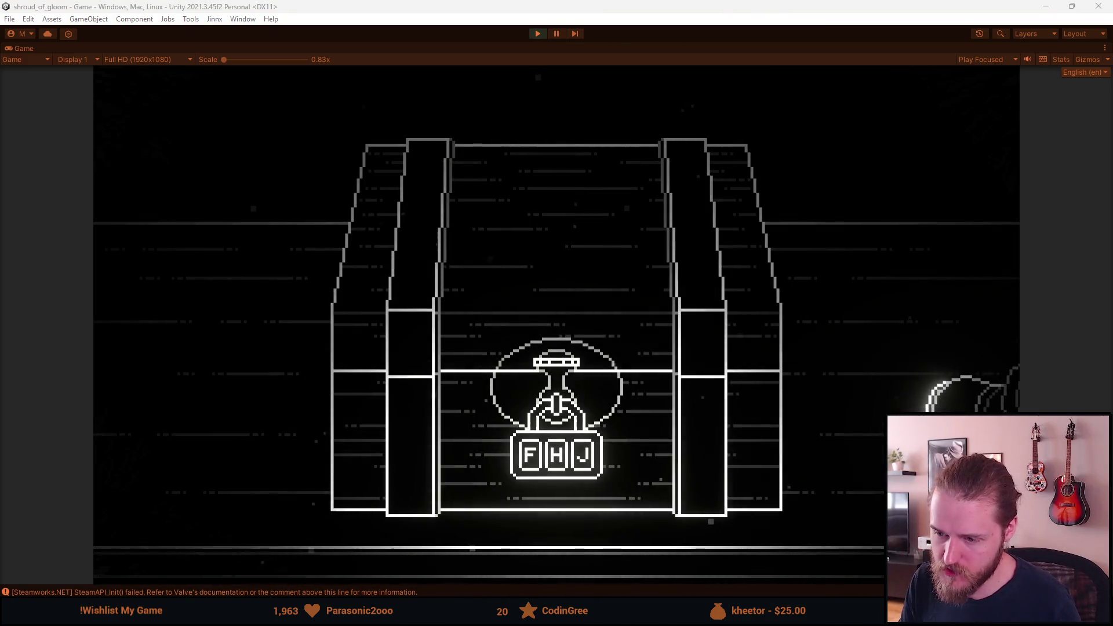
{"action": "key", "text": "alt+Tab"}
Play the trailer from Trailer_Puzzle_Wires_2 into the chest padlock shot, then return to Unity
{"action": "key", "text": "Up"}
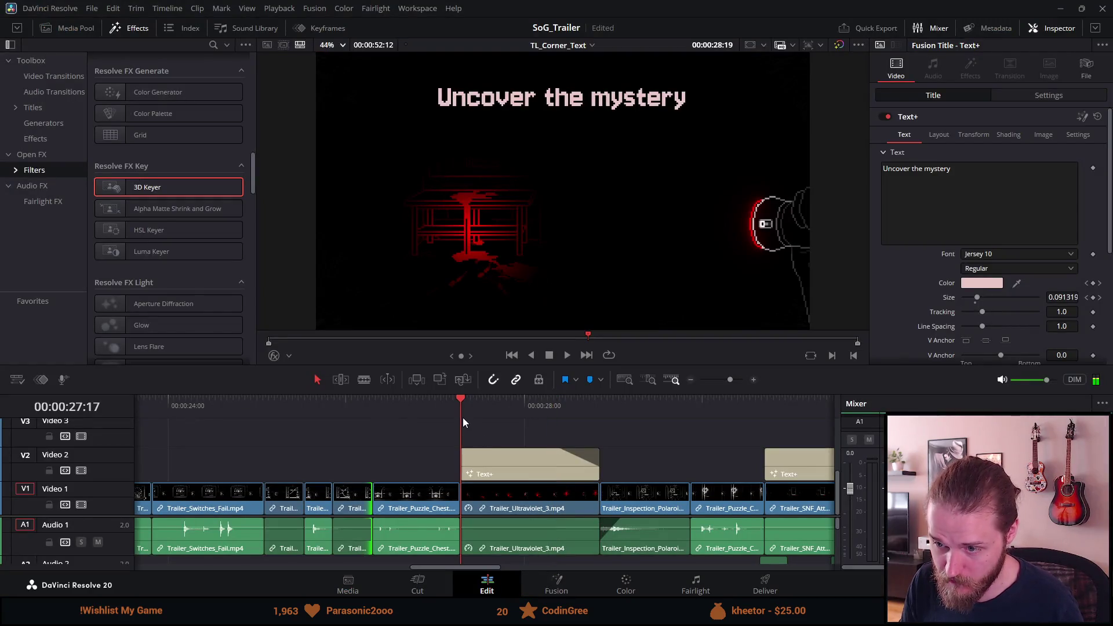
{"action": "left_click", "coordinate": [296, 415]}
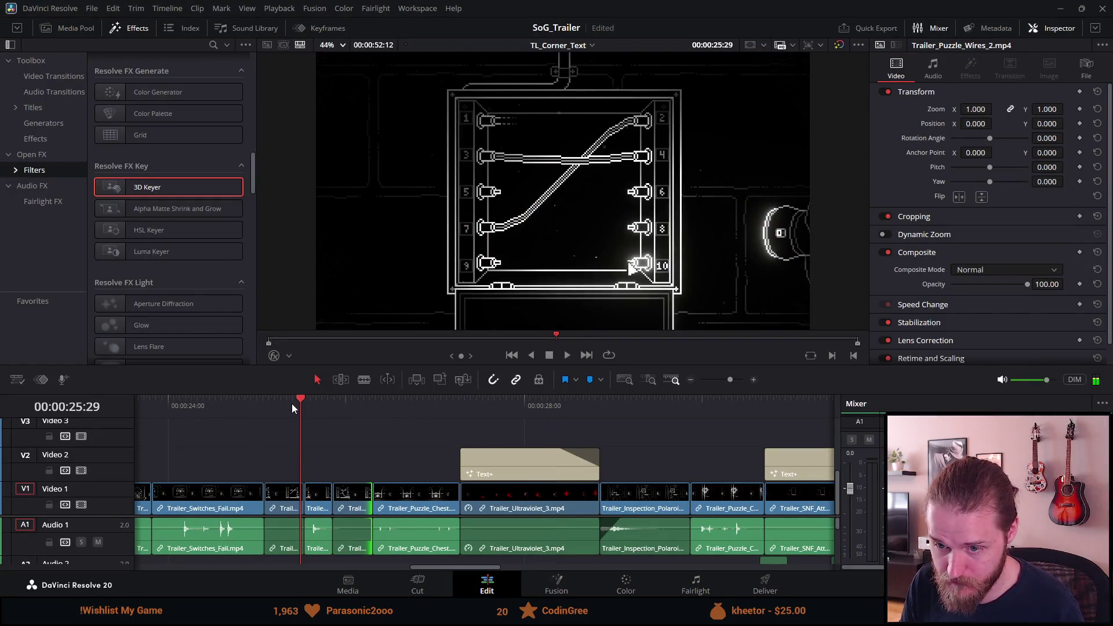
{"action": "key", "text": "space"}
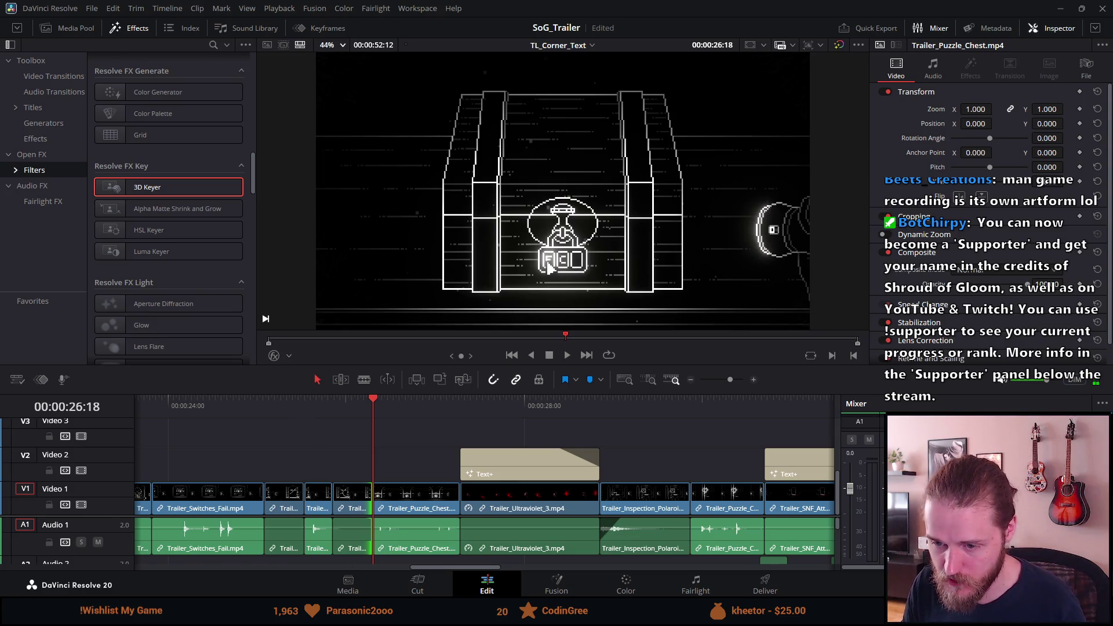
{"action": "key", "text": "alt+Tab"}
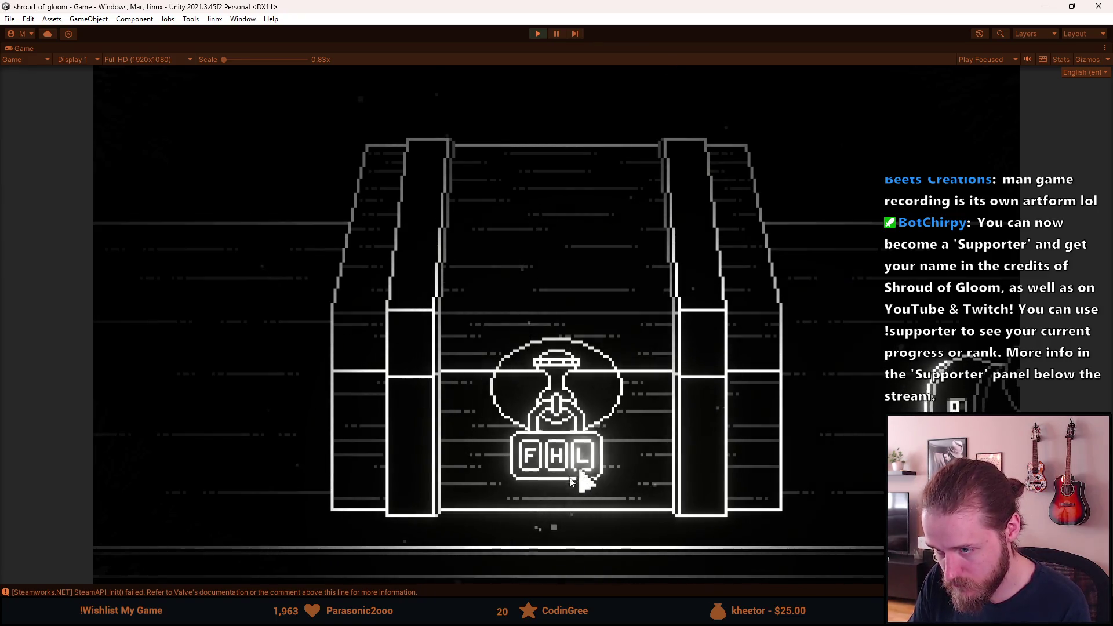
Unlock the chest padlock with the F H L code, then switch to DaVinci Resolve
{"action": "key", "text": "f+h+j"}
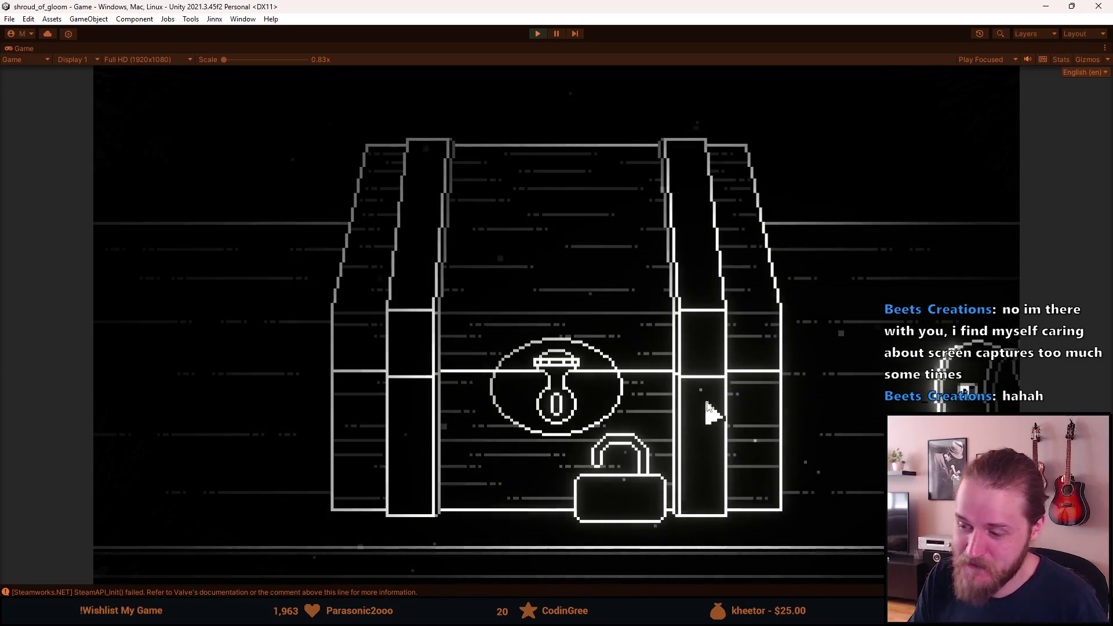
{"action": "key", "text": "alt+Tab"}
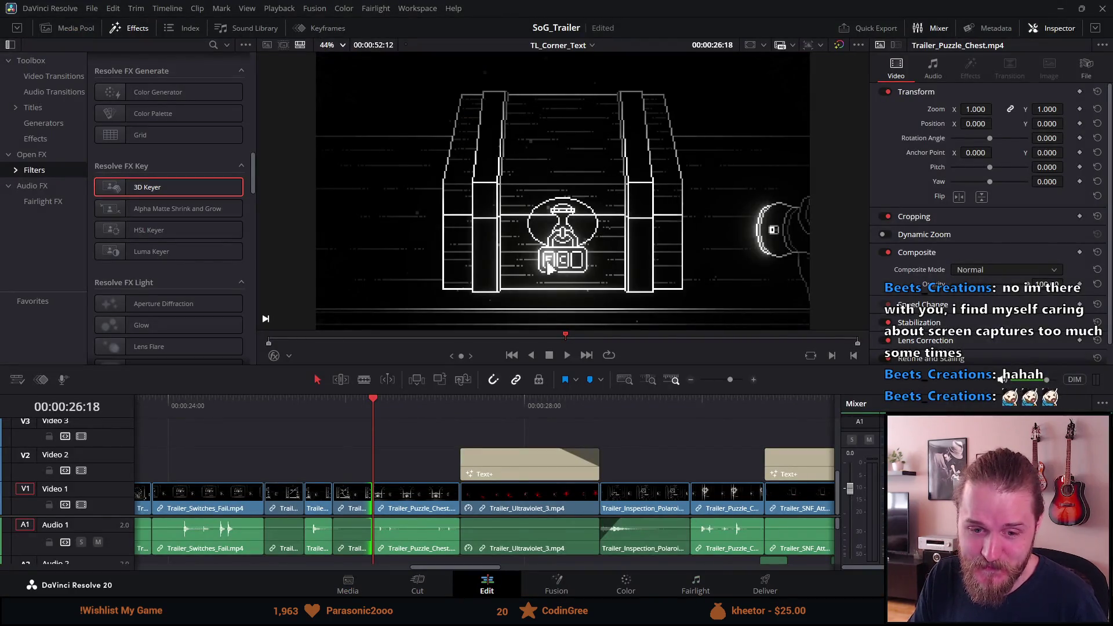
Open the newest recording, Trailer_158, from the Recordings folder
{"action": "key", "text": "alt+Tab"}
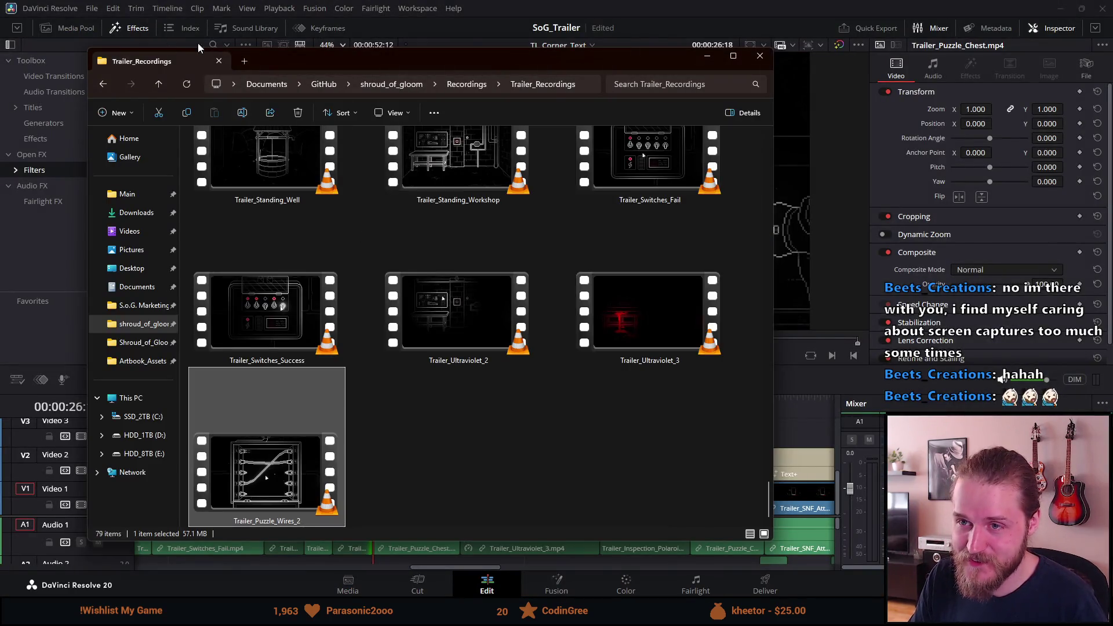
{"action": "left_click", "coordinate": [466, 84]}
{"action": "scroll", "coordinate": [434, 367], "scroll_direction": "down", "scroll_amount": 10}
{"action": "left_click", "coordinate": [239, 506]}
{"action": "double_click", "coordinate": [239, 505]}
Scrub Trailer_158 to the padlock opening and pause at 00:07
{"action": "left_click", "coordinate": [576, 574]}
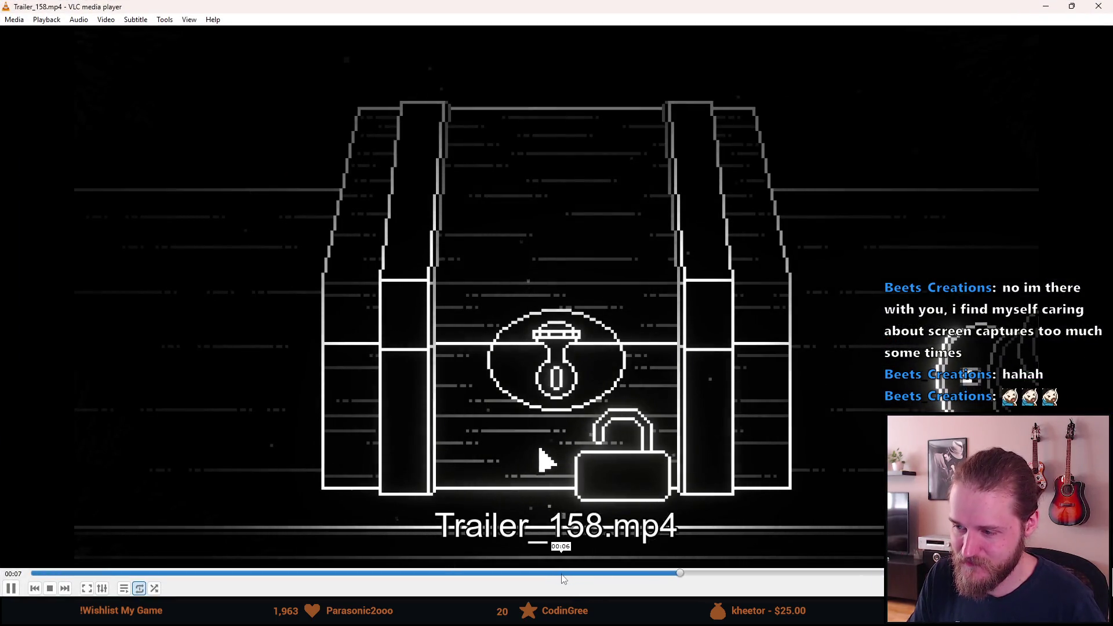
{"action": "left_click", "coordinate": [560, 574]}
{"action": "scroll", "coordinate": [548, 473], "scroll_direction": "up", "scroll_amount": 2}
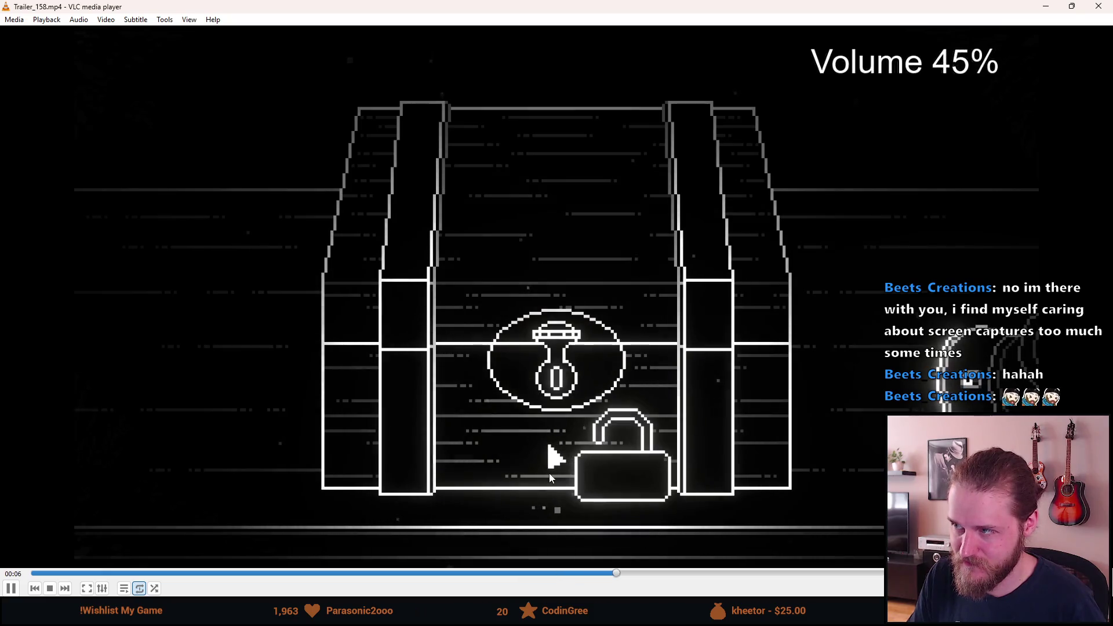
{"action": "left_click", "coordinate": [508, 574]}
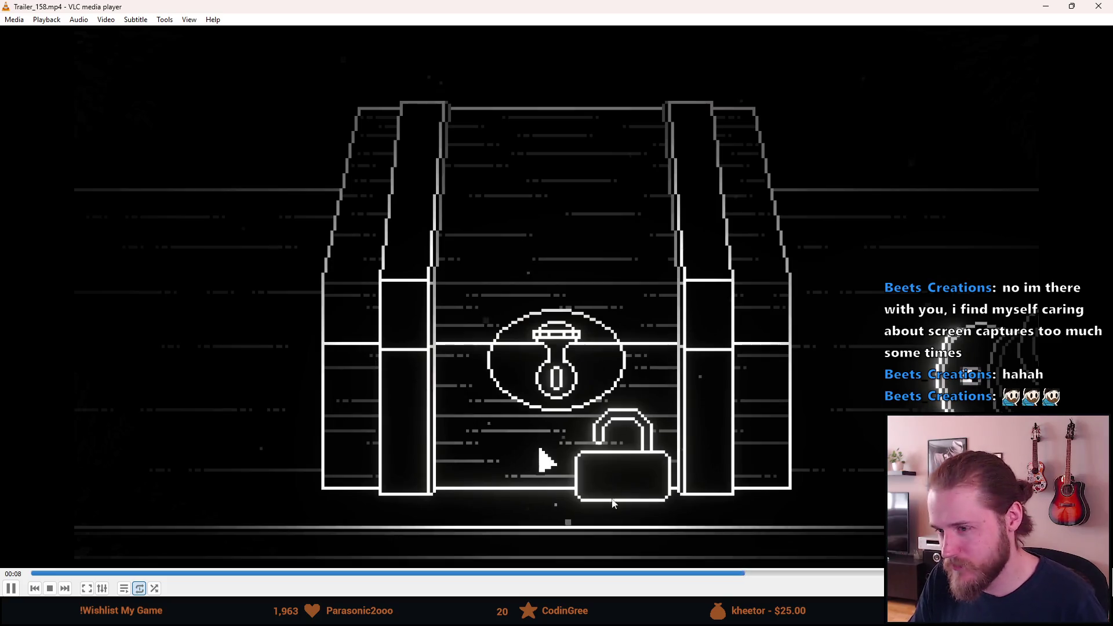
{"action": "left_click", "coordinate": [563, 573]}
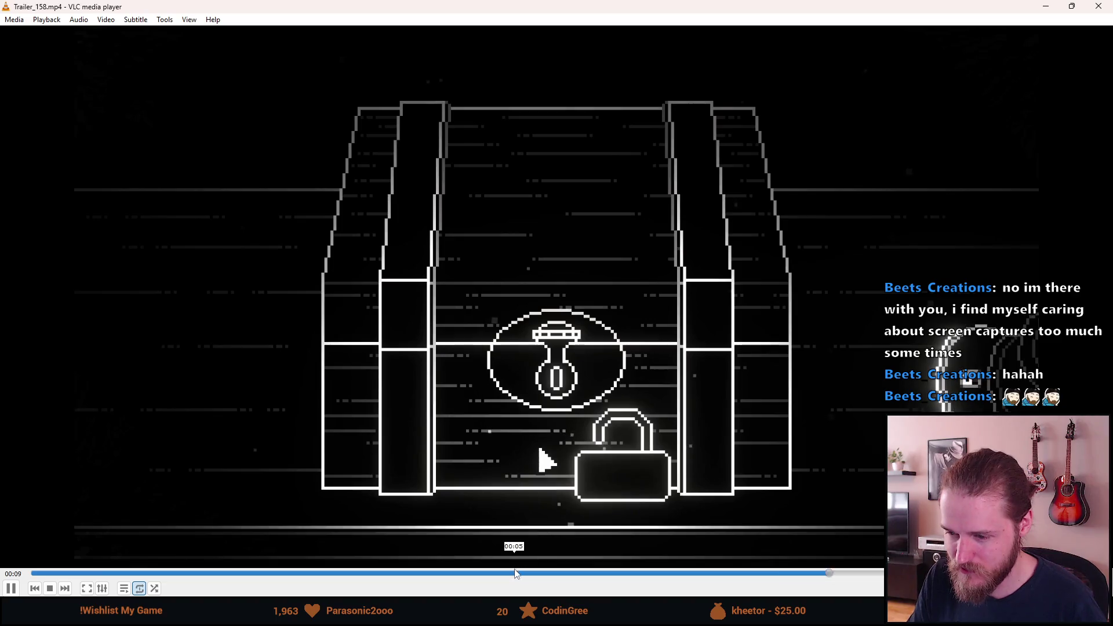
{"action": "key", "text": "space"}
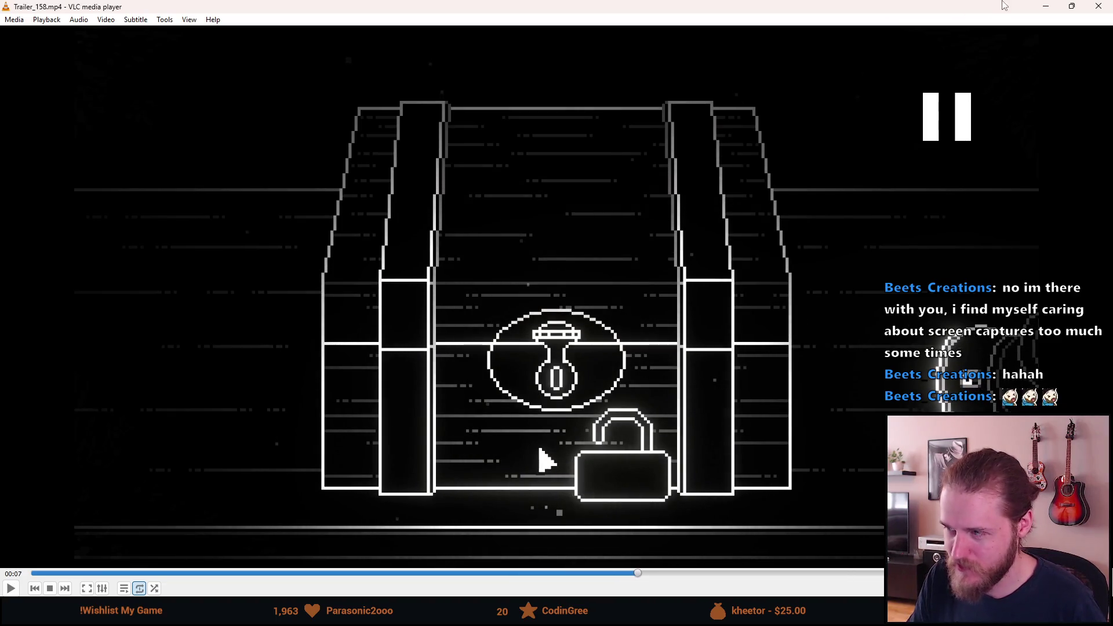
Close VLC and the Recordings window, then reload the game scene in Unity
{"action": "left_click", "coordinate": [1106, 8]}
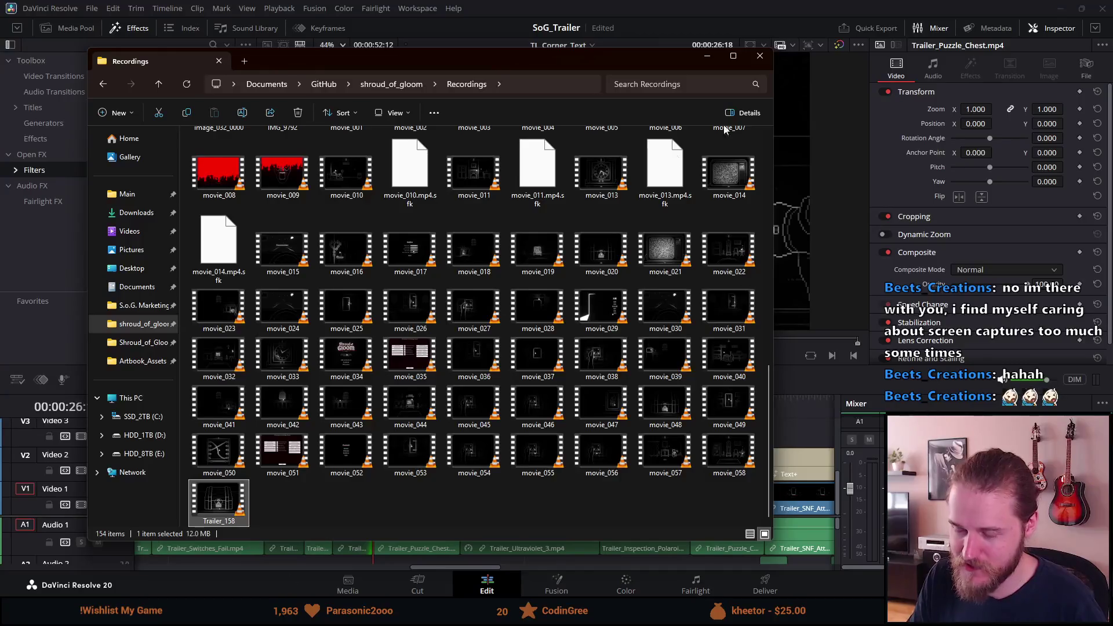
{"action": "left_click", "coordinate": [760, 56]}
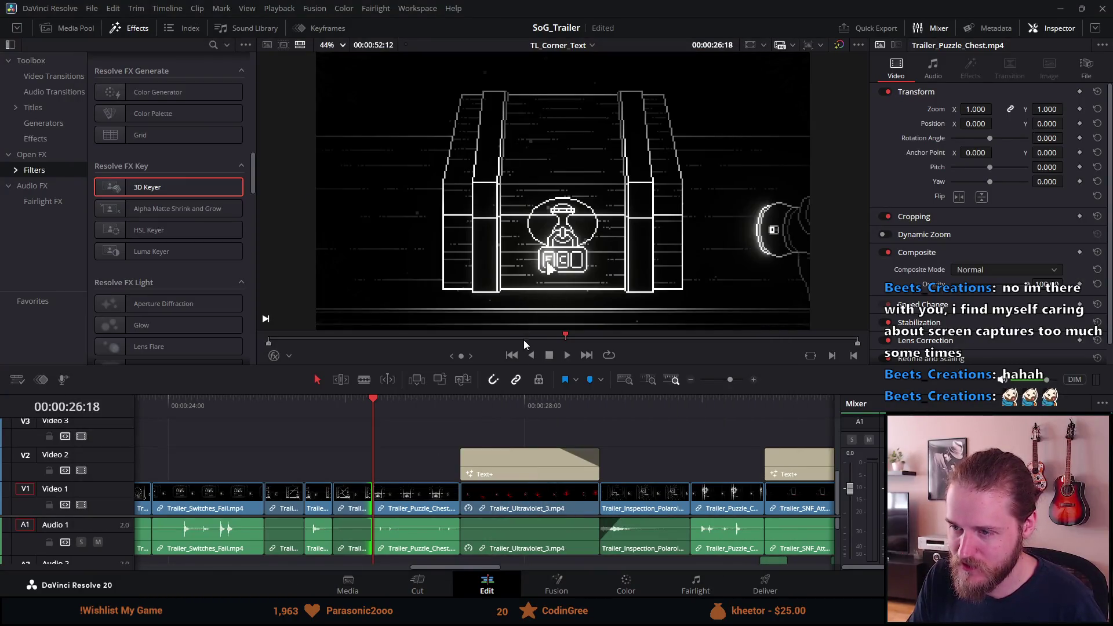
{"action": "key", "text": "alt+Tab"}
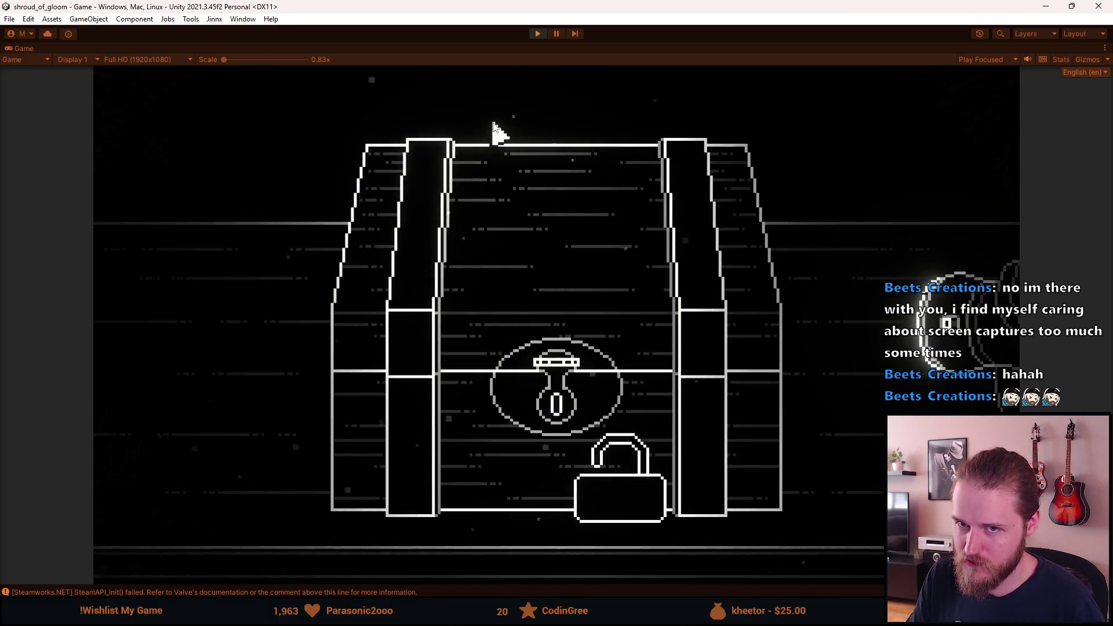
{"action": "key", "text": "F1"}
{"action": "left_click", "coordinate": [365, 200]}
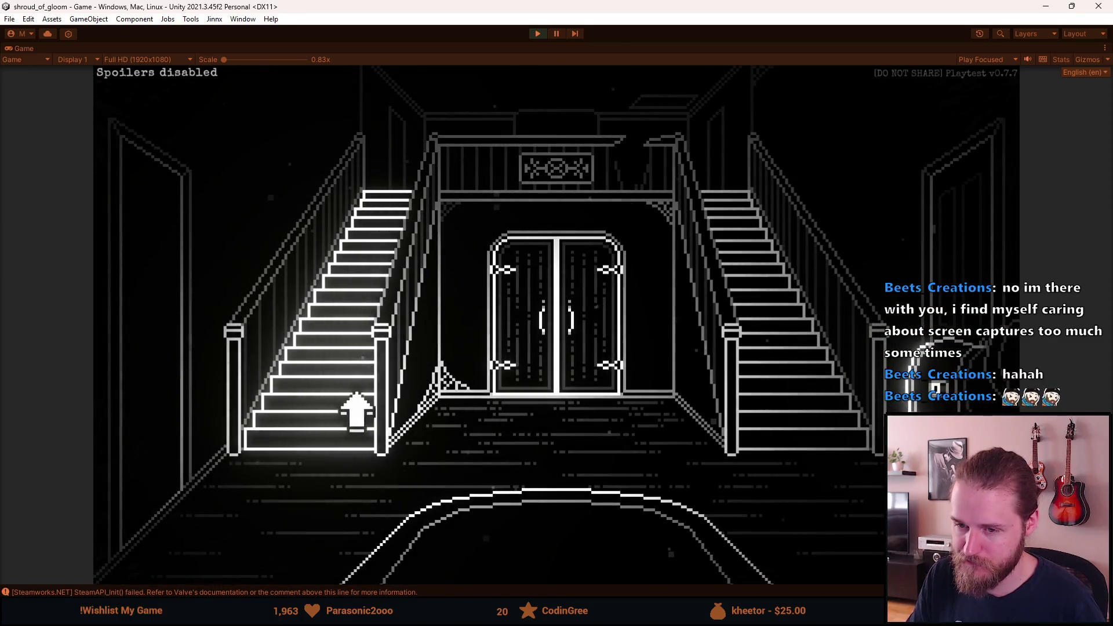
Load the First_Garage scene and re-enable Enable Recording Mode in the developer tools
{"action": "key", "text": "F1"}
{"action": "left_click", "coordinate": [786, 282]}
{"action": "key", "text": "Return"}
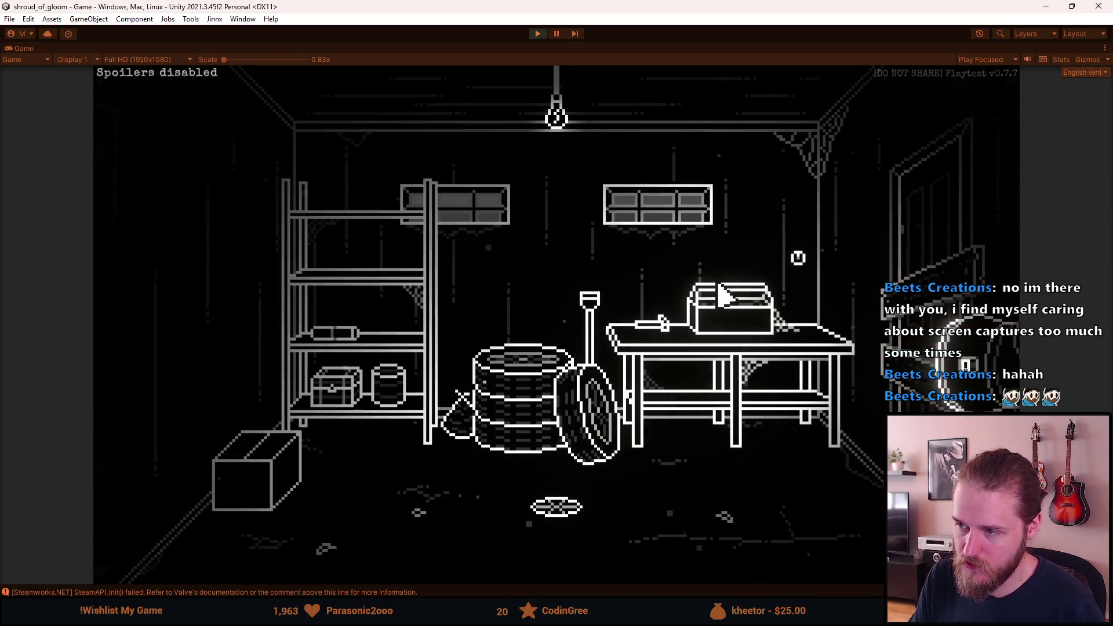
{"action": "left_click", "coordinate": [470, 375]}
{"action": "left_click", "coordinate": [470, 376]}
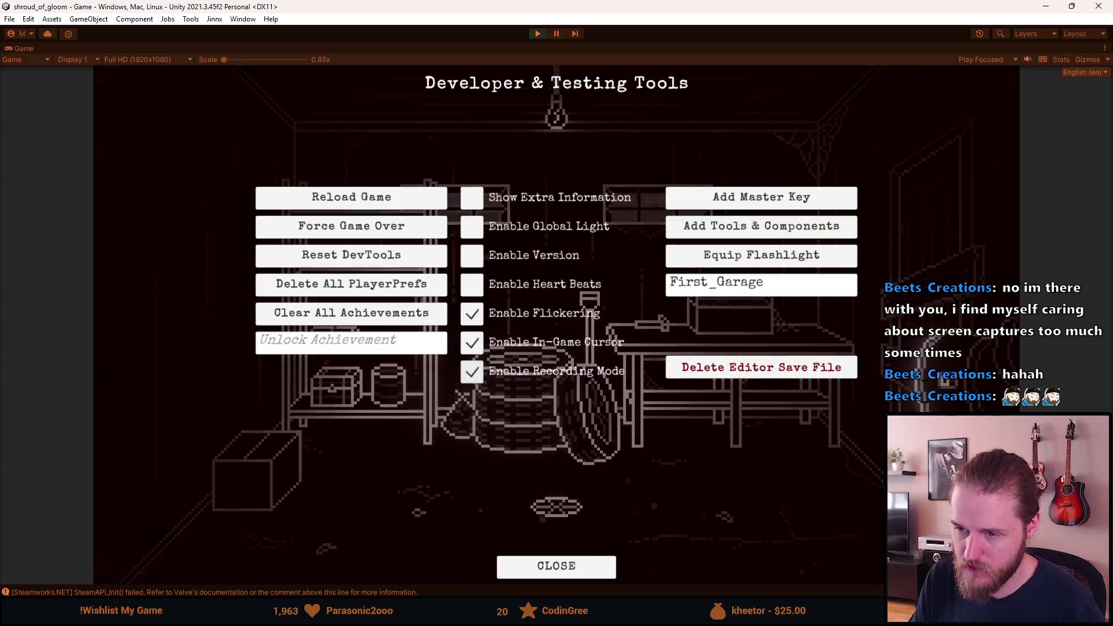
{"action": "key", "text": "F1"}
Zoom in on the chest, then restart the game from the developer tools
{"action": "left_click", "coordinate": [360, 400]}
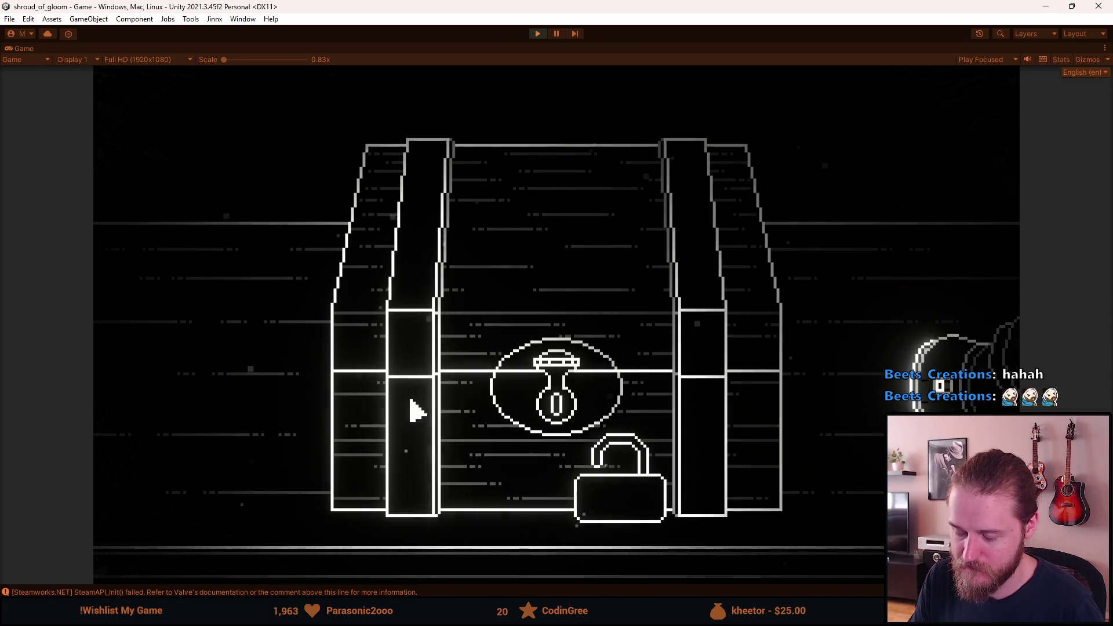
{"action": "key", "text": "F1"}
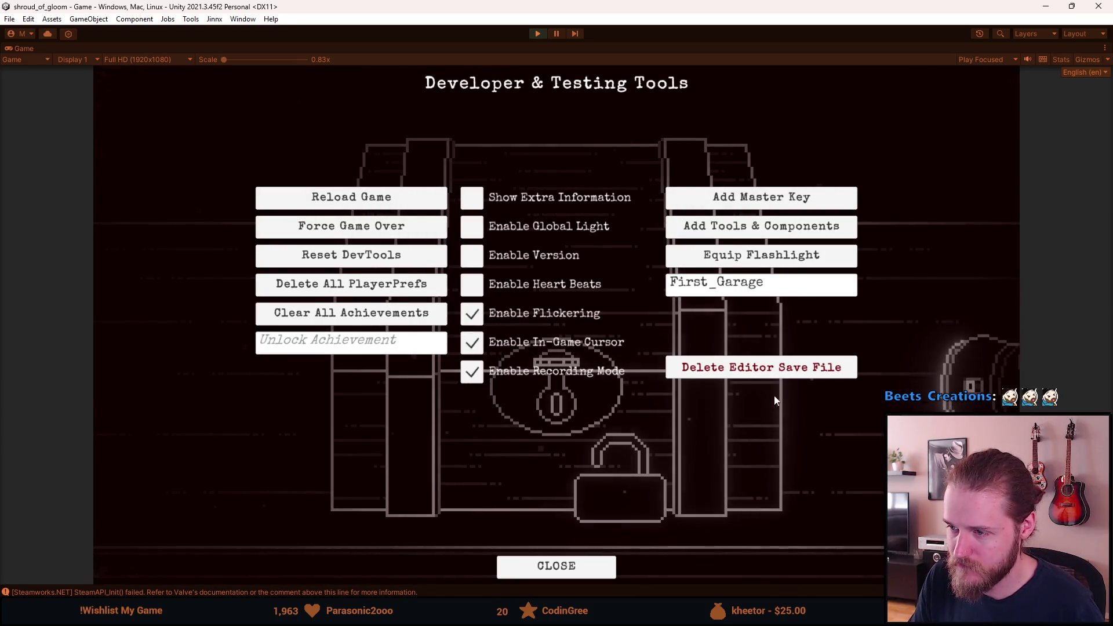
{"action": "left_click", "coordinate": [557, 566]}
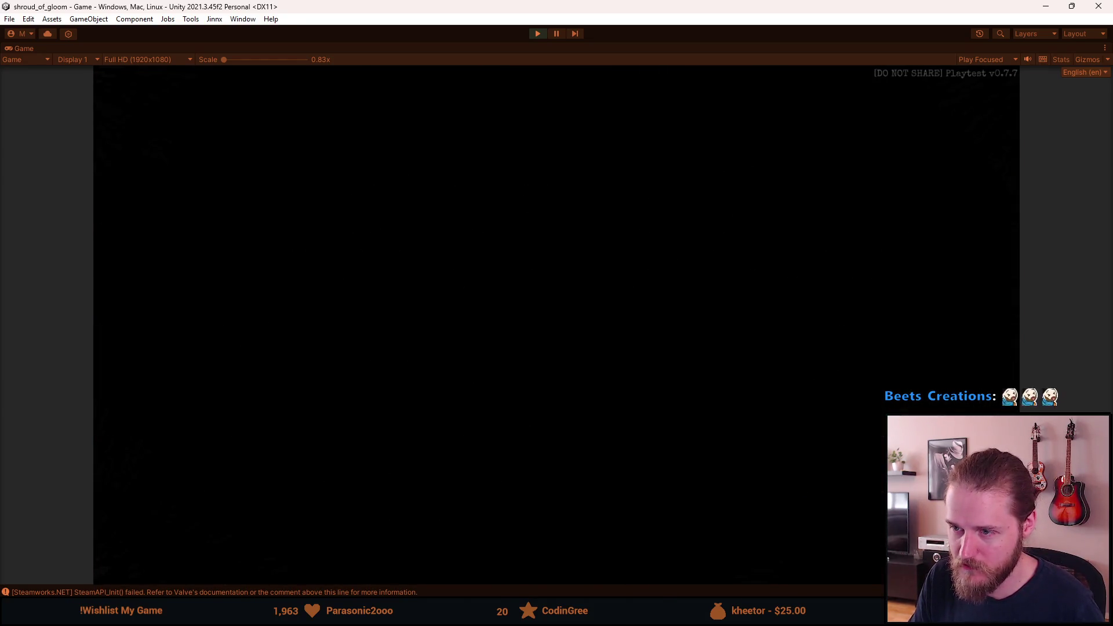
Load the First_Garage room from the developer tools and zoom in on the padlocked chest
{"action": "key", "text": "F1"}
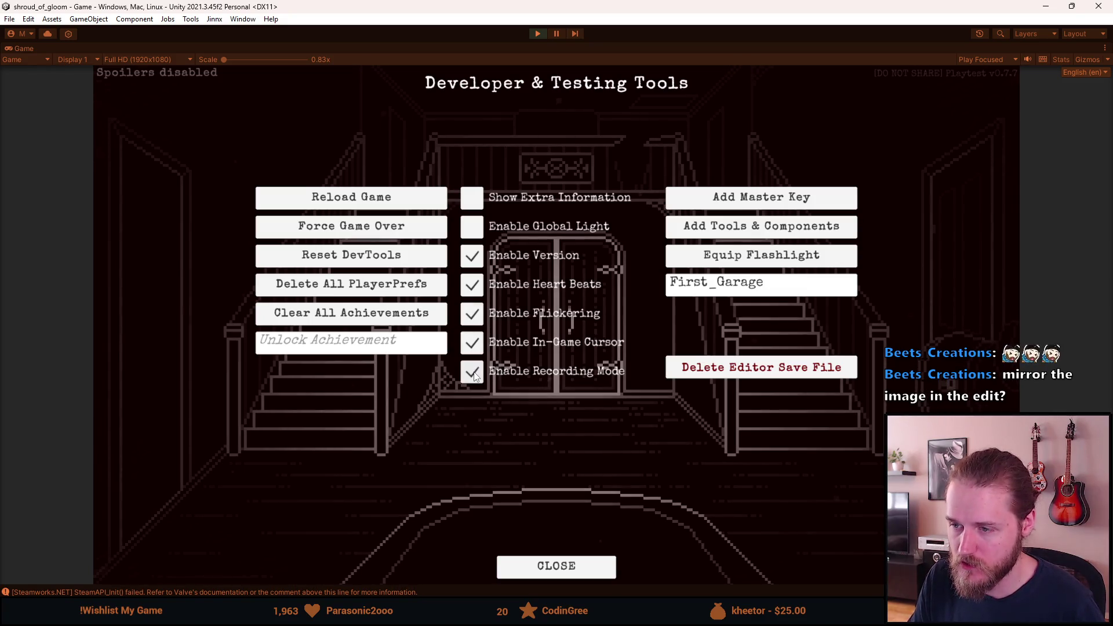
{"action": "left_click", "coordinate": [802, 281]}
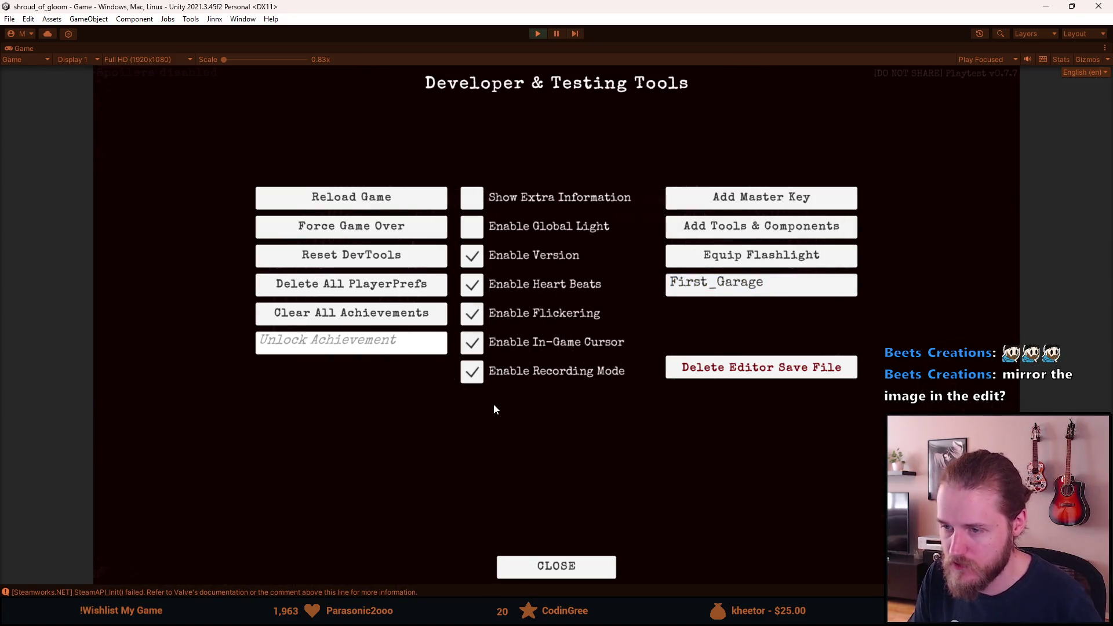
{"action": "key", "text": "Escape"}
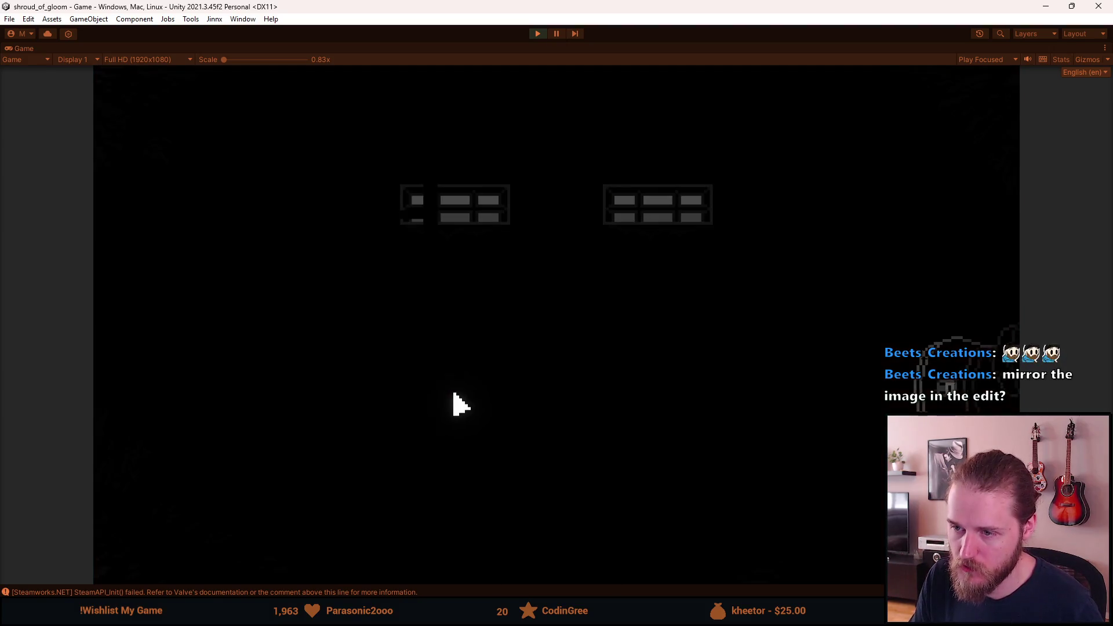
{"action": "left_click", "coordinate": [339, 405]}
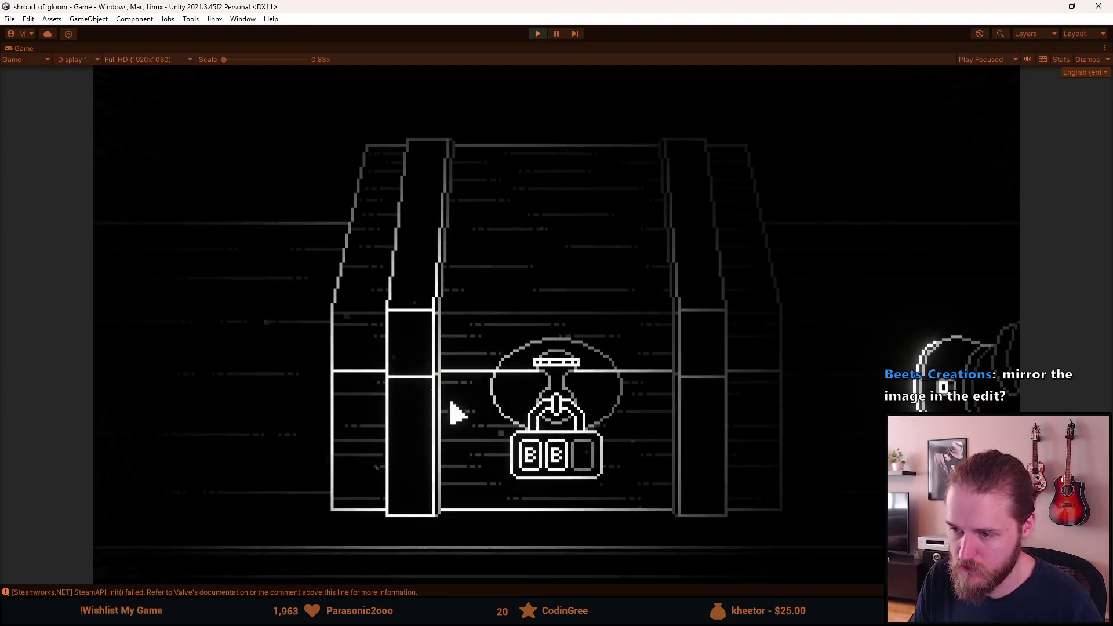
Grant all tools and components and fit the letter tile into the padlock's empty slot
{"action": "key", "text": "Escape"}
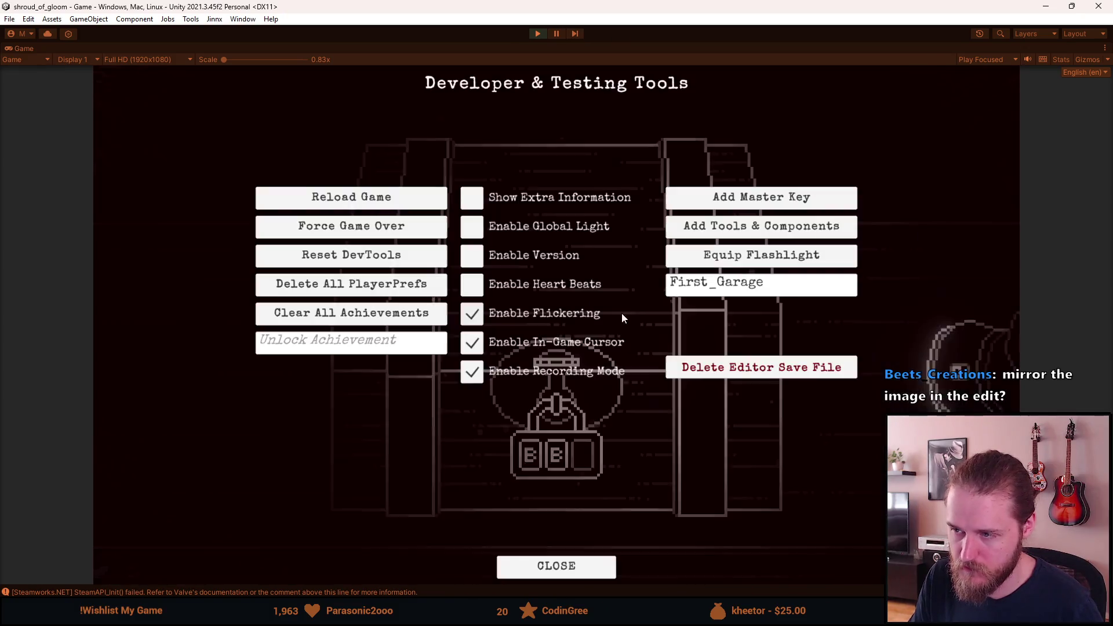
{"action": "left_click", "coordinate": [700, 238]}
{"action": "left_click", "coordinate": [194, 533]}
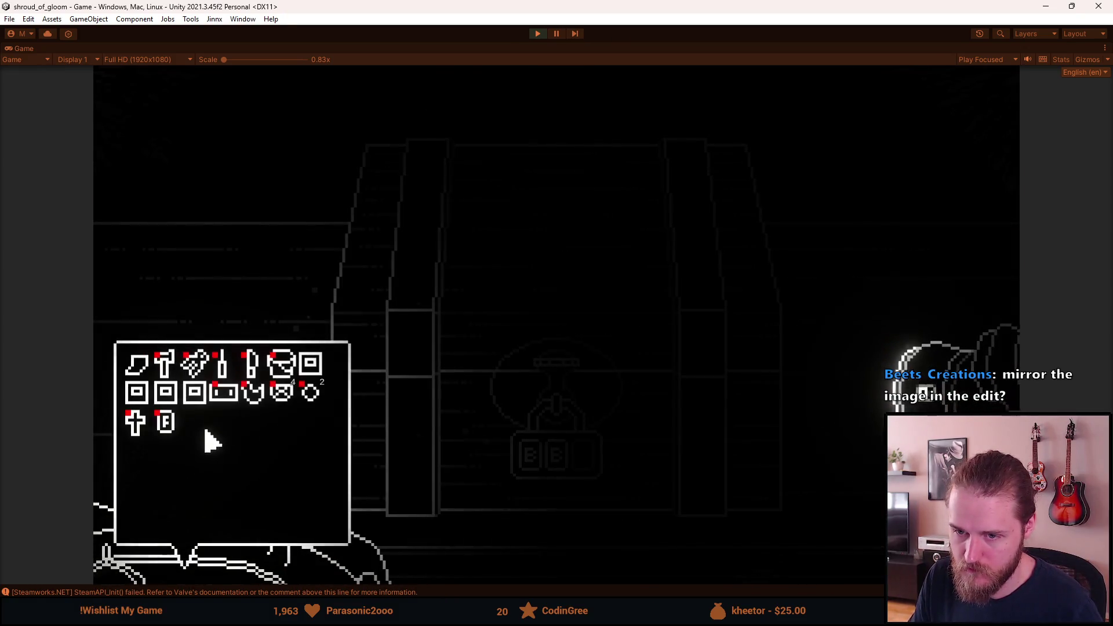
{"action": "left_click", "coordinate": [584, 457]}
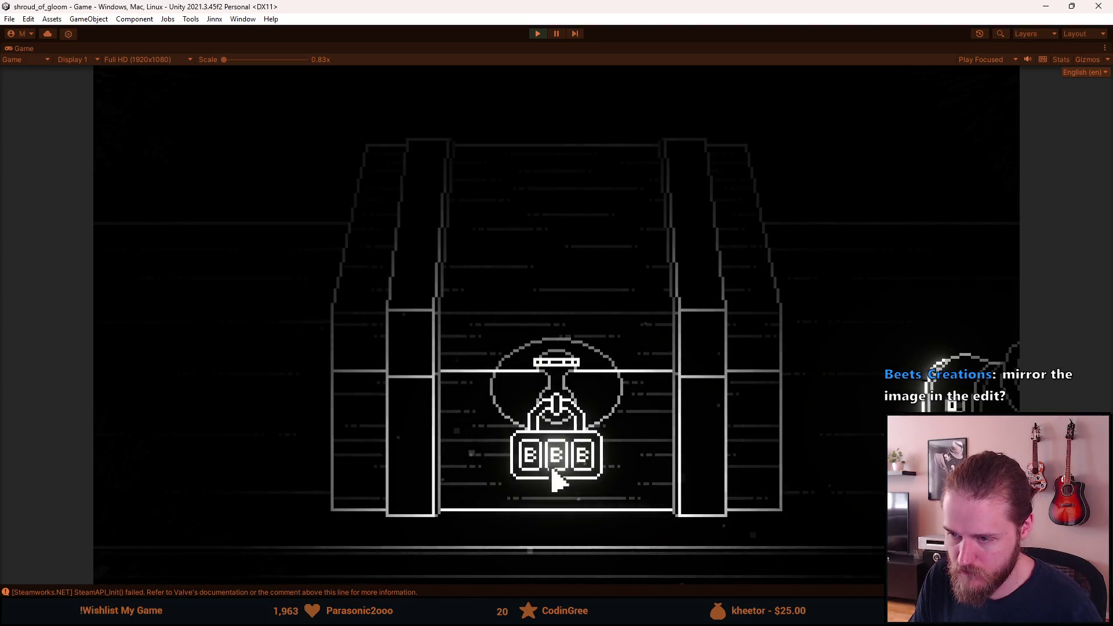
Set the padlock letters to G, J, F and back out to the garage room
{"action": "left_click", "coordinate": [536, 474]}
{"action": "left_click", "coordinate": [562, 473]}
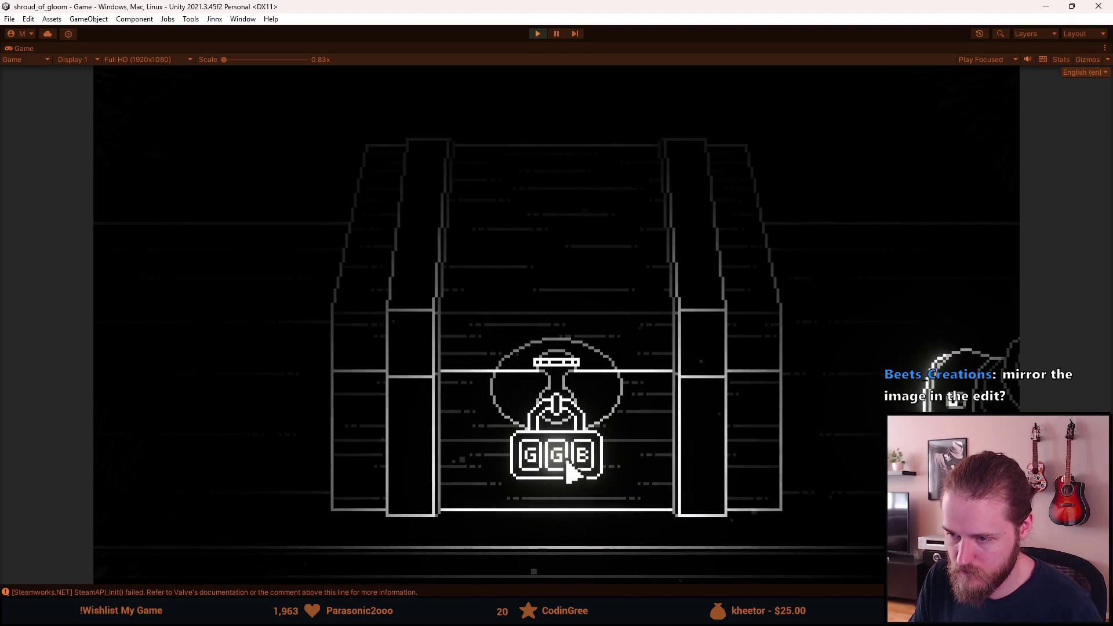
{"action": "left_click", "coordinate": [578, 474]}
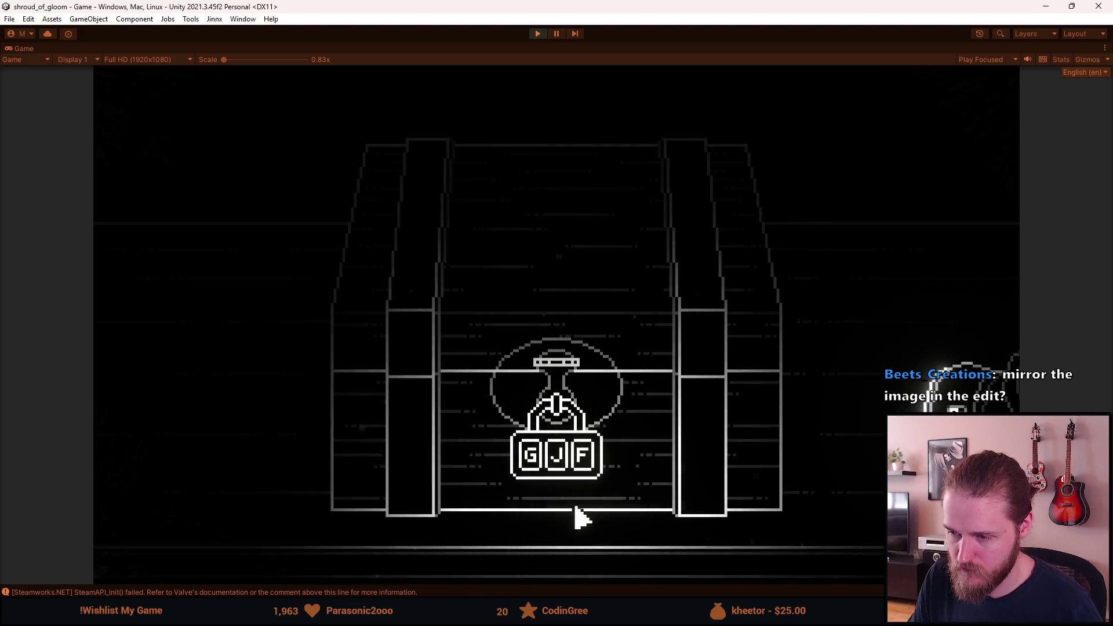
{"action": "left_click", "coordinate": [551, 529]}
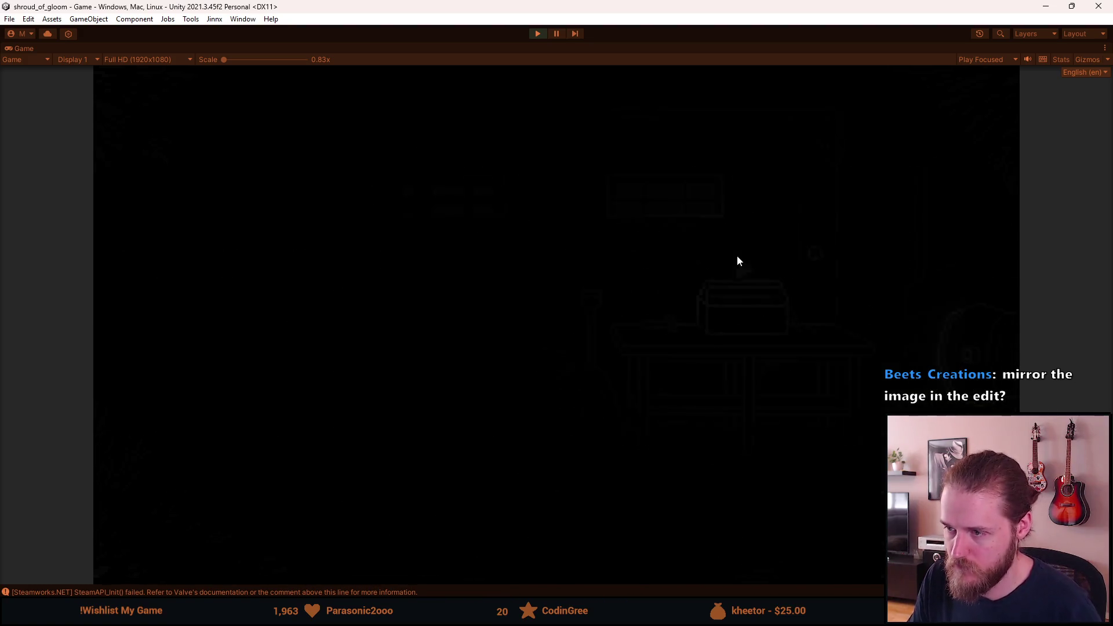
{"action": "left_click", "coordinate": [179, 565]}
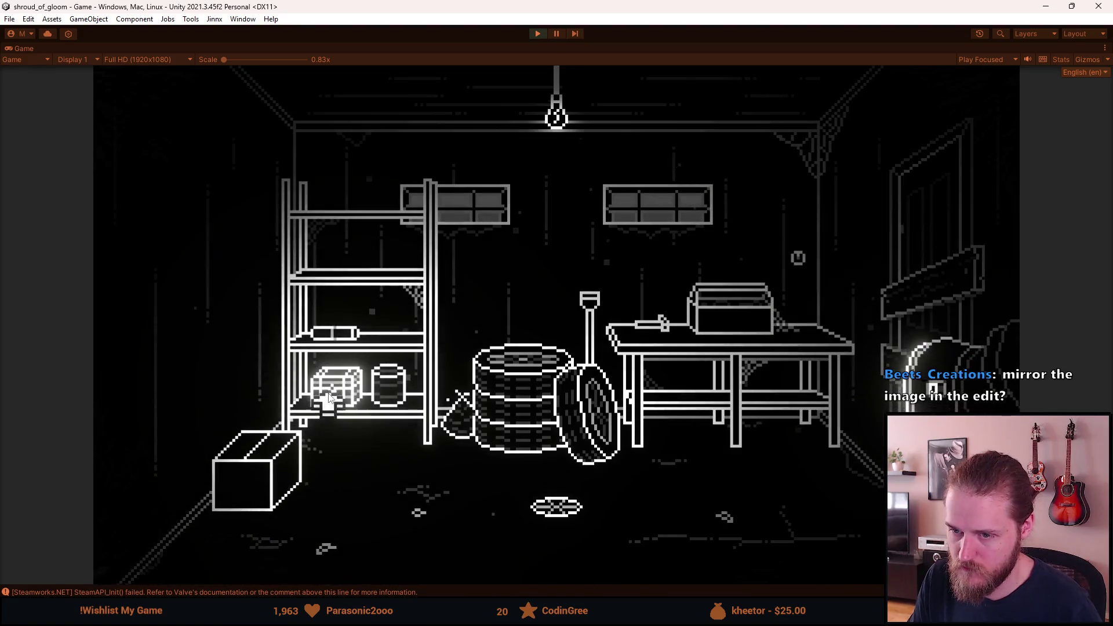
Zoom in on the First_Garage chest and turn its padlock letters to H, L, G
{"action": "left_click", "coordinate": [552, 460]}
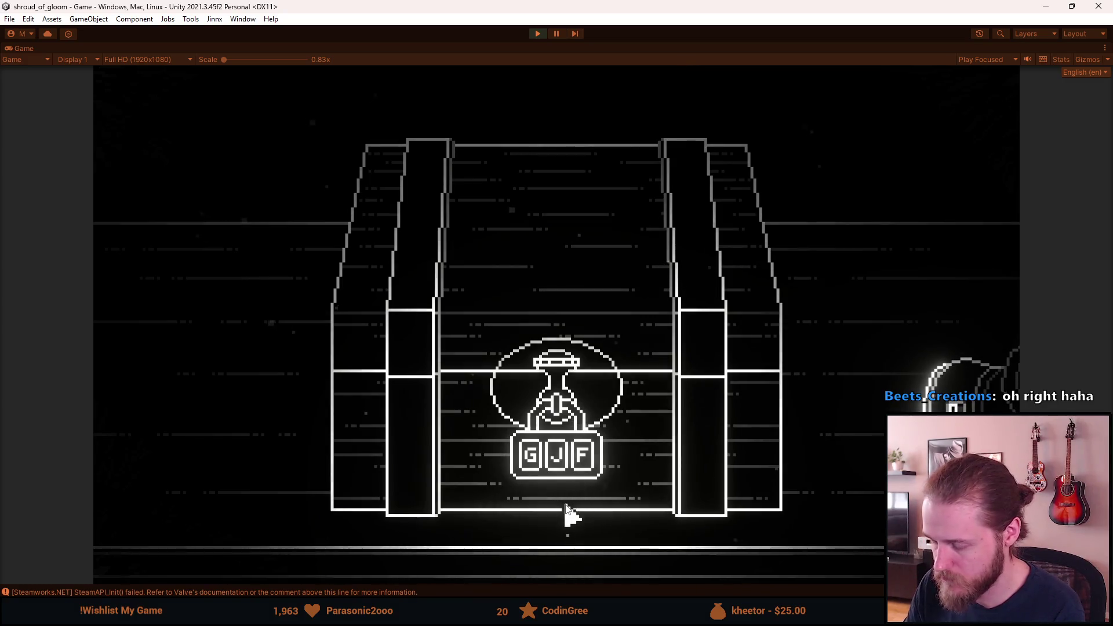
{"action": "left_click", "coordinate": [582, 464]}
{"action": "left_click", "coordinate": [558, 464]}
{"action": "left_click", "coordinate": [557, 464]}
{"action": "left_click", "coordinate": [528, 464]}
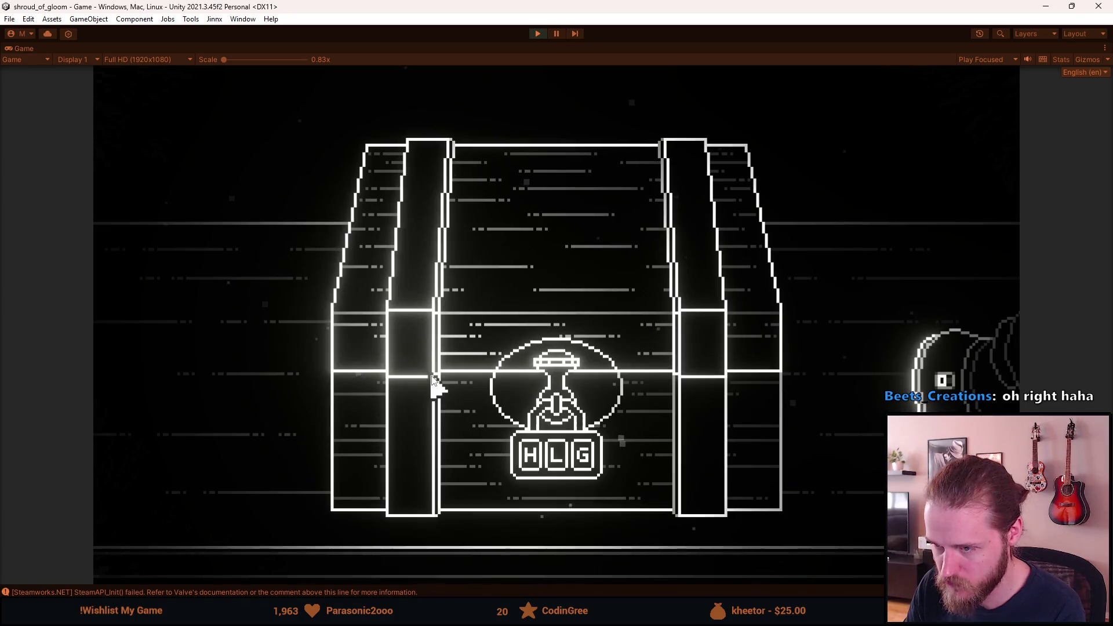
{"action": "key", "text": "alt+Tab"}
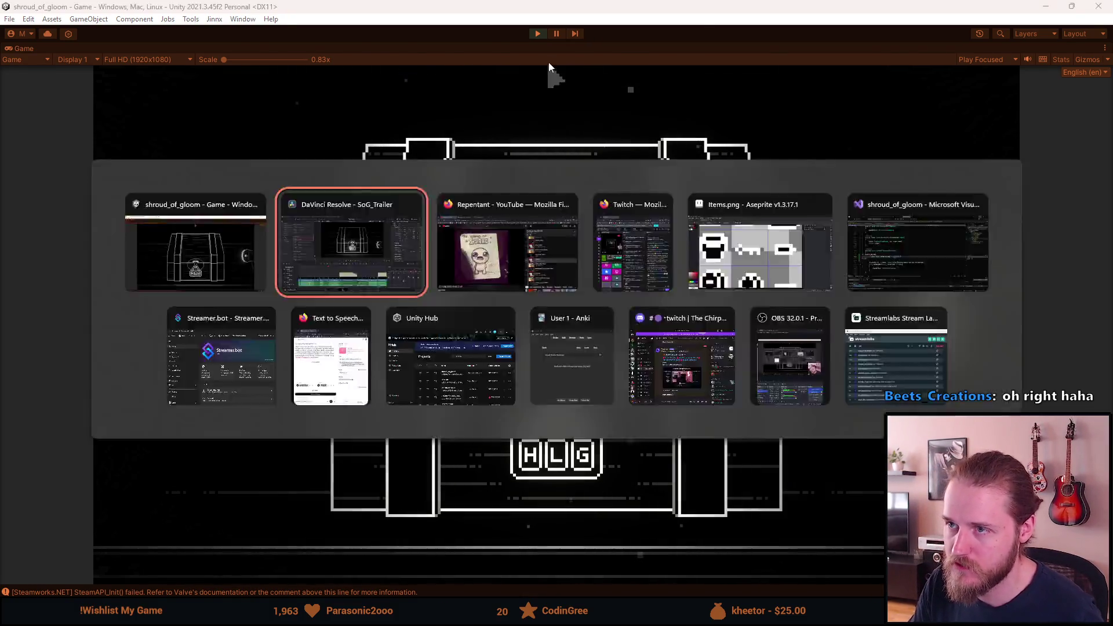
Stop the Unity playtest and park Resolve's playhead at the end of the trailer timeline
{"action": "key", "text": "alt+Tab"}
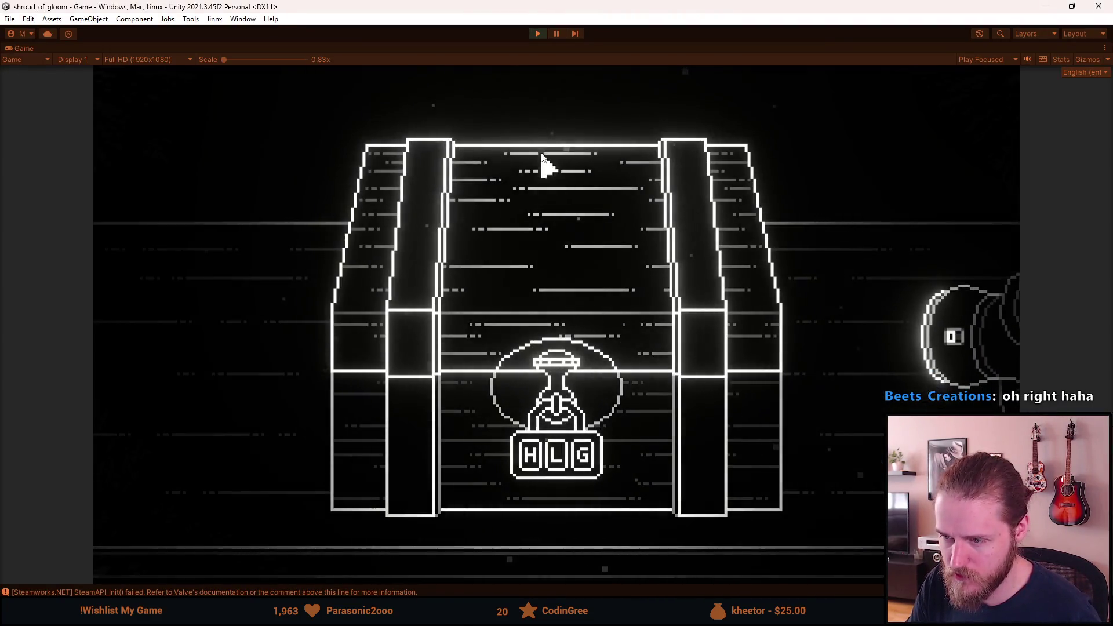
{"action": "left_click", "coordinate": [556, 33]}
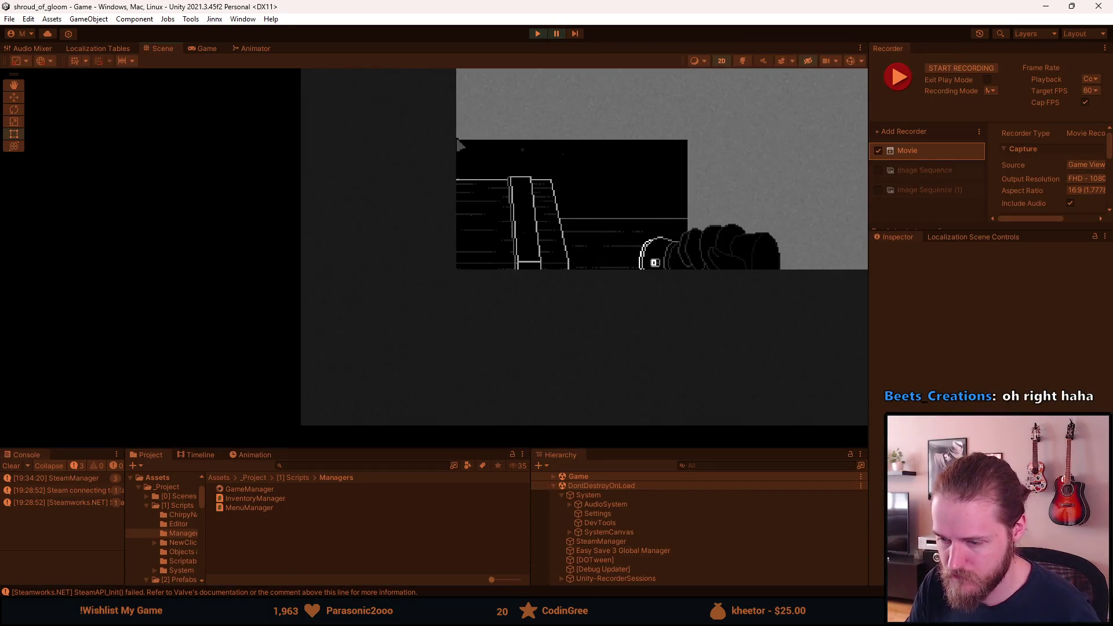
{"action": "key", "text": "alt+Tab"}
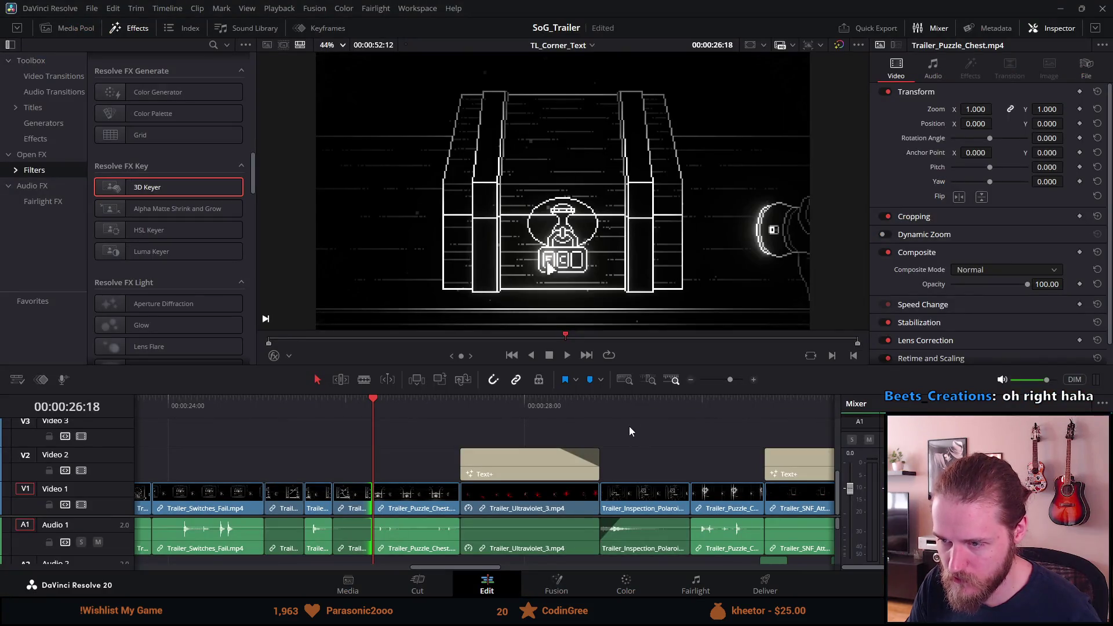
{"action": "scroll", "coordinate": [691, 423], "scroll_direction": "down", "scroll_amount": 4}
{"action": "left_click", "coordinate": [777, 408]}
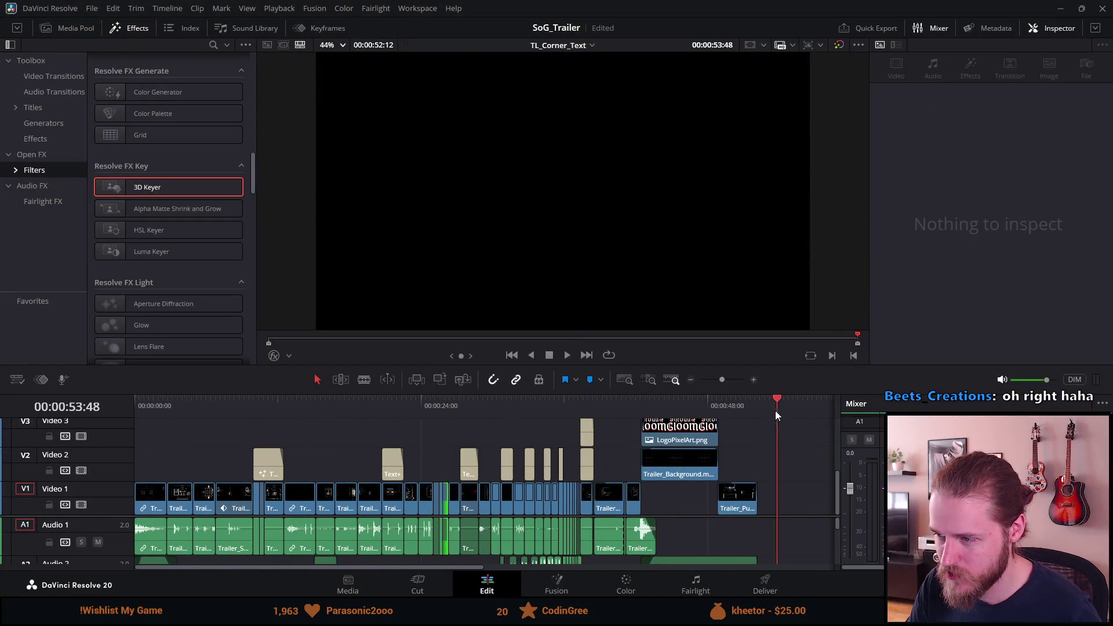
{"action": "scroll", "coordinate": [747, 446], "scroll_direction": "down", "scroll_amount": 3}
{"action": "scroll", "coordinate": [747, 449], "scroll_direction": "up", "scroll_amount": 3}
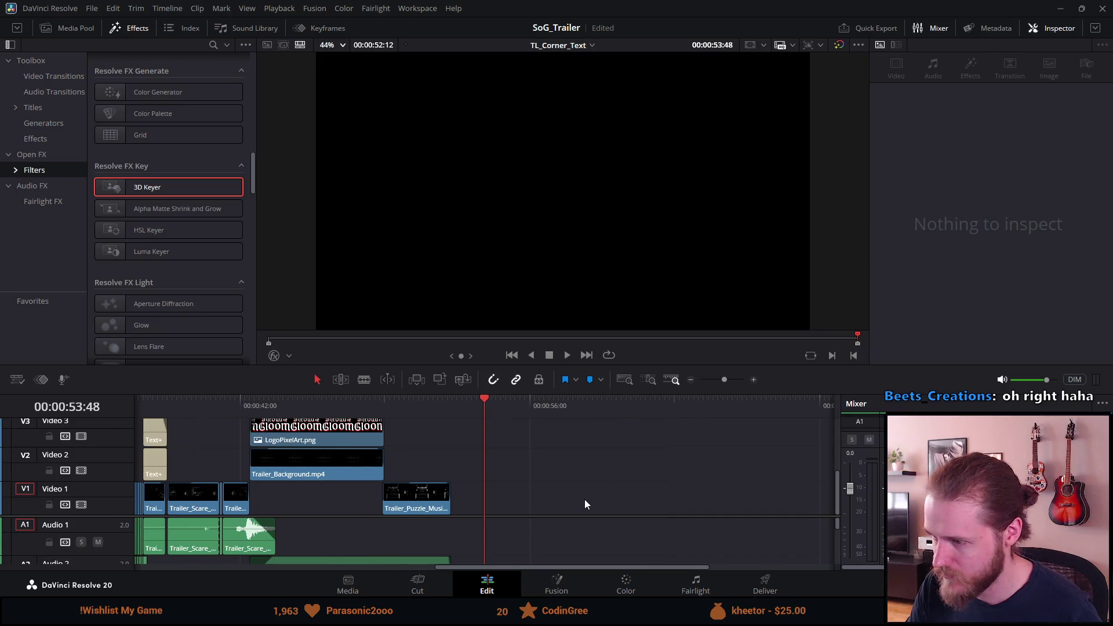
Open the shroud_of_gloom Recordings folder in File Explorer
{"action": "key", "text": "alt+Tab"}
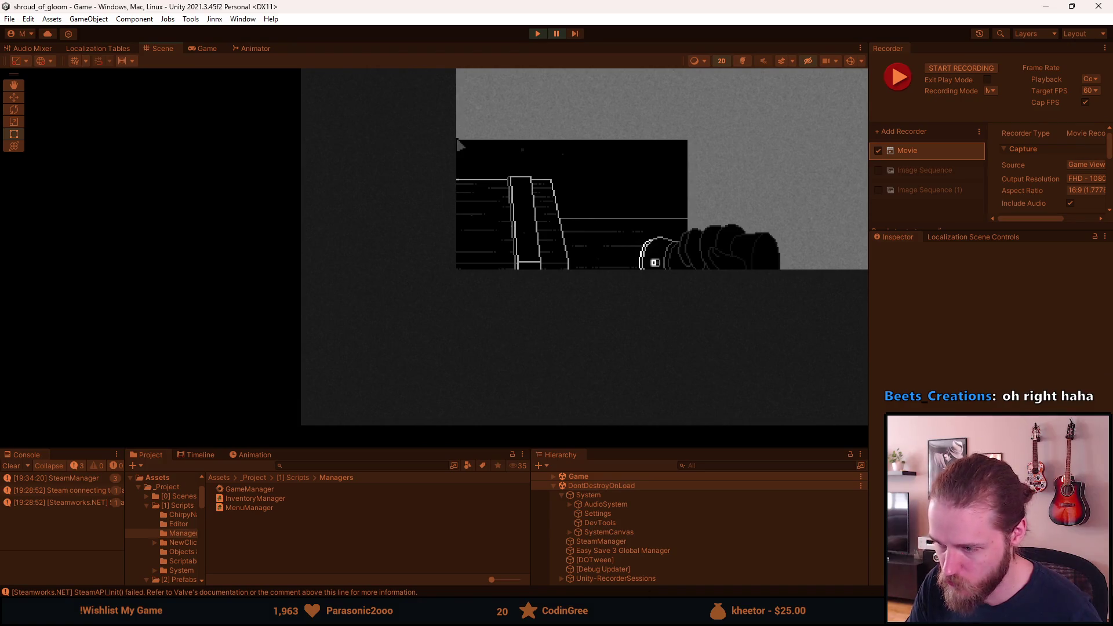
{"action": "key", "text": "alt+Tab"}
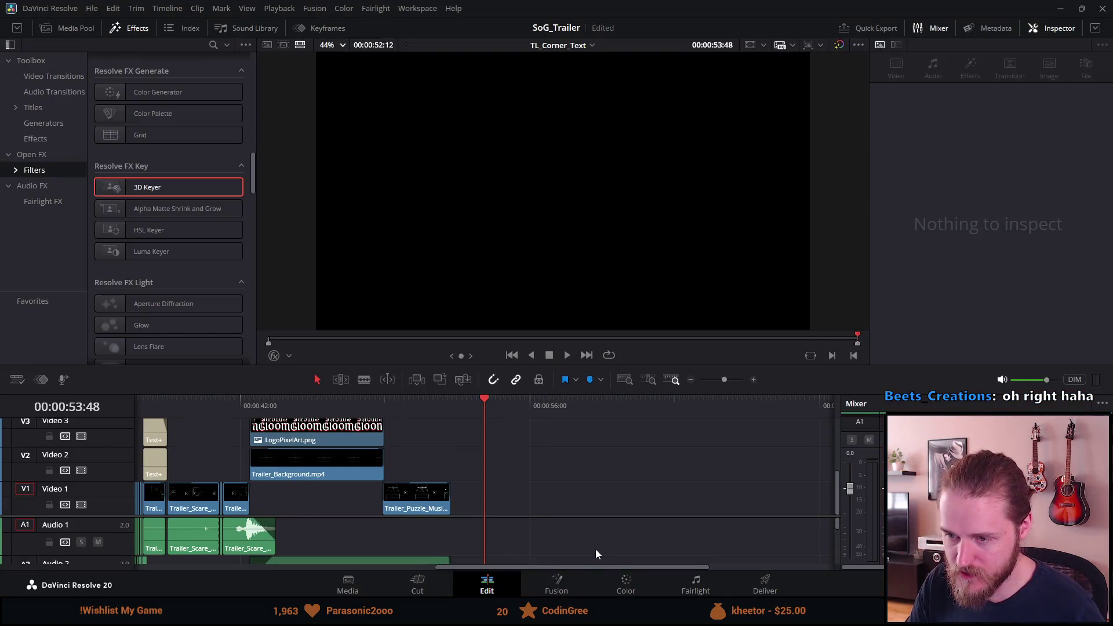
{"action": "key", "text": "super+e"}
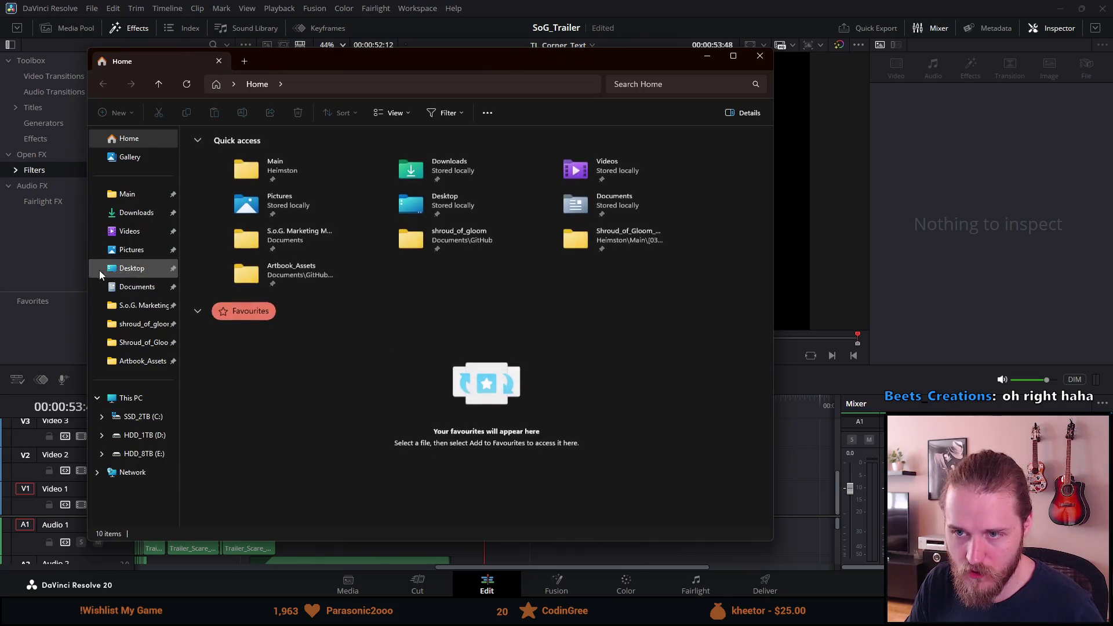
{"action": "left_click", "coordinate": [134, 325]}
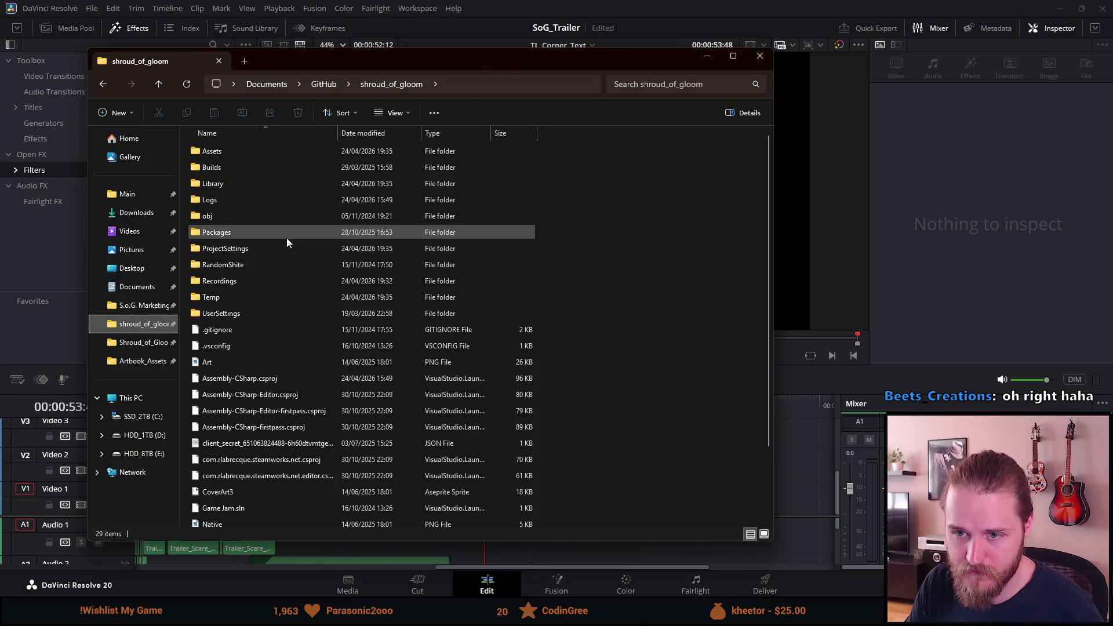
{"action": "double_click", "coordinate": [248, 288]}
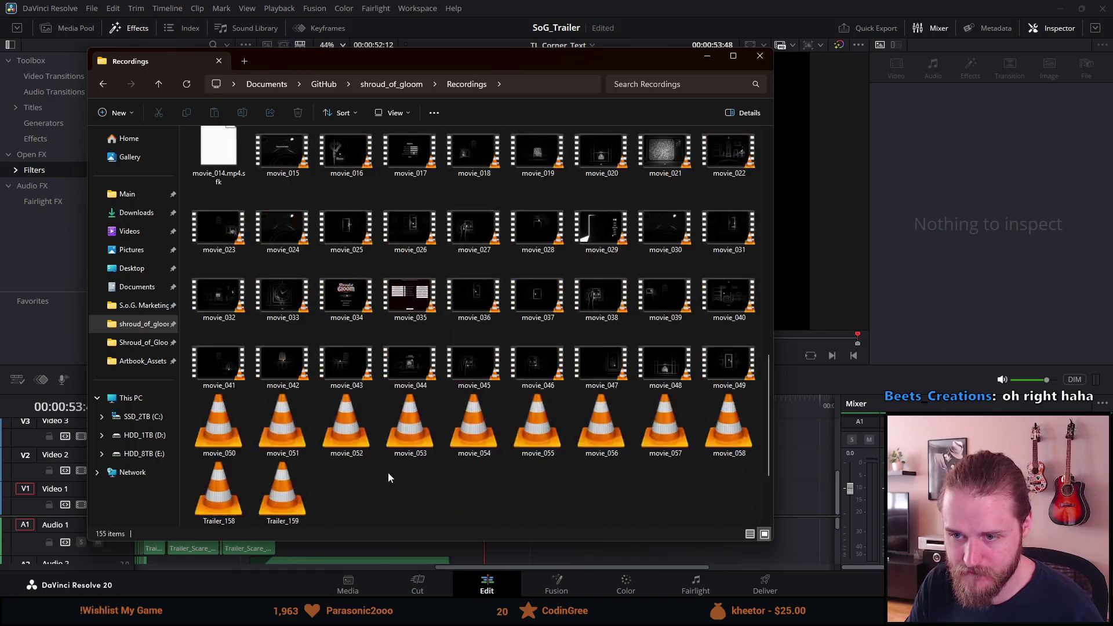